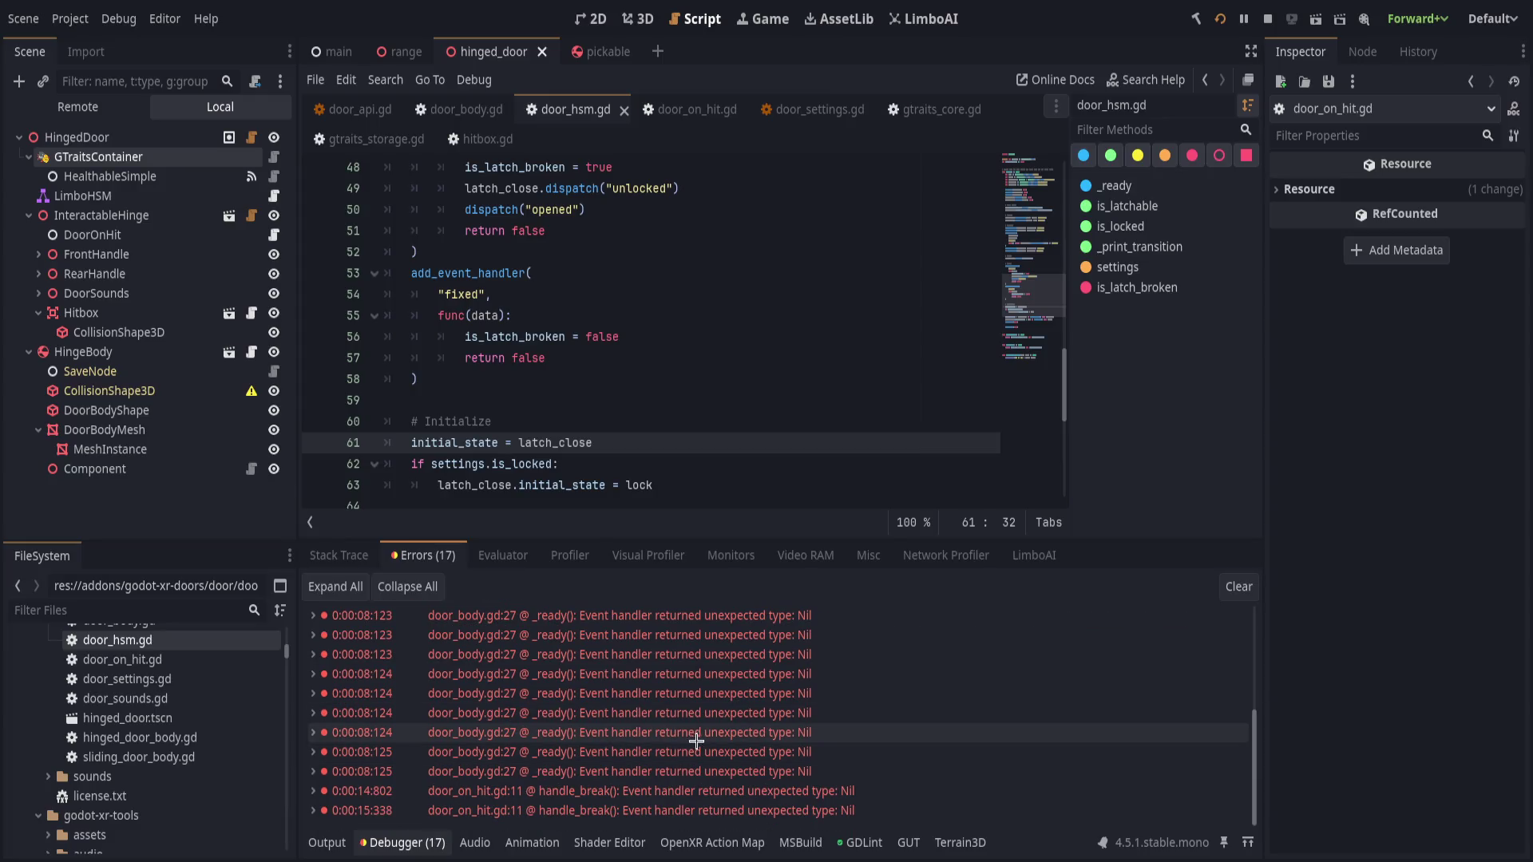
- Hide the error list, read door_hsm.gd from line 3 through the line 18 setup, then rebuild with F5
{"action": "left_click", "coordinate": [421, 838]}
{"action": "scroll", "coordinate": [639, 567], "scroll_direction": "up", "scroll_amount": 10}
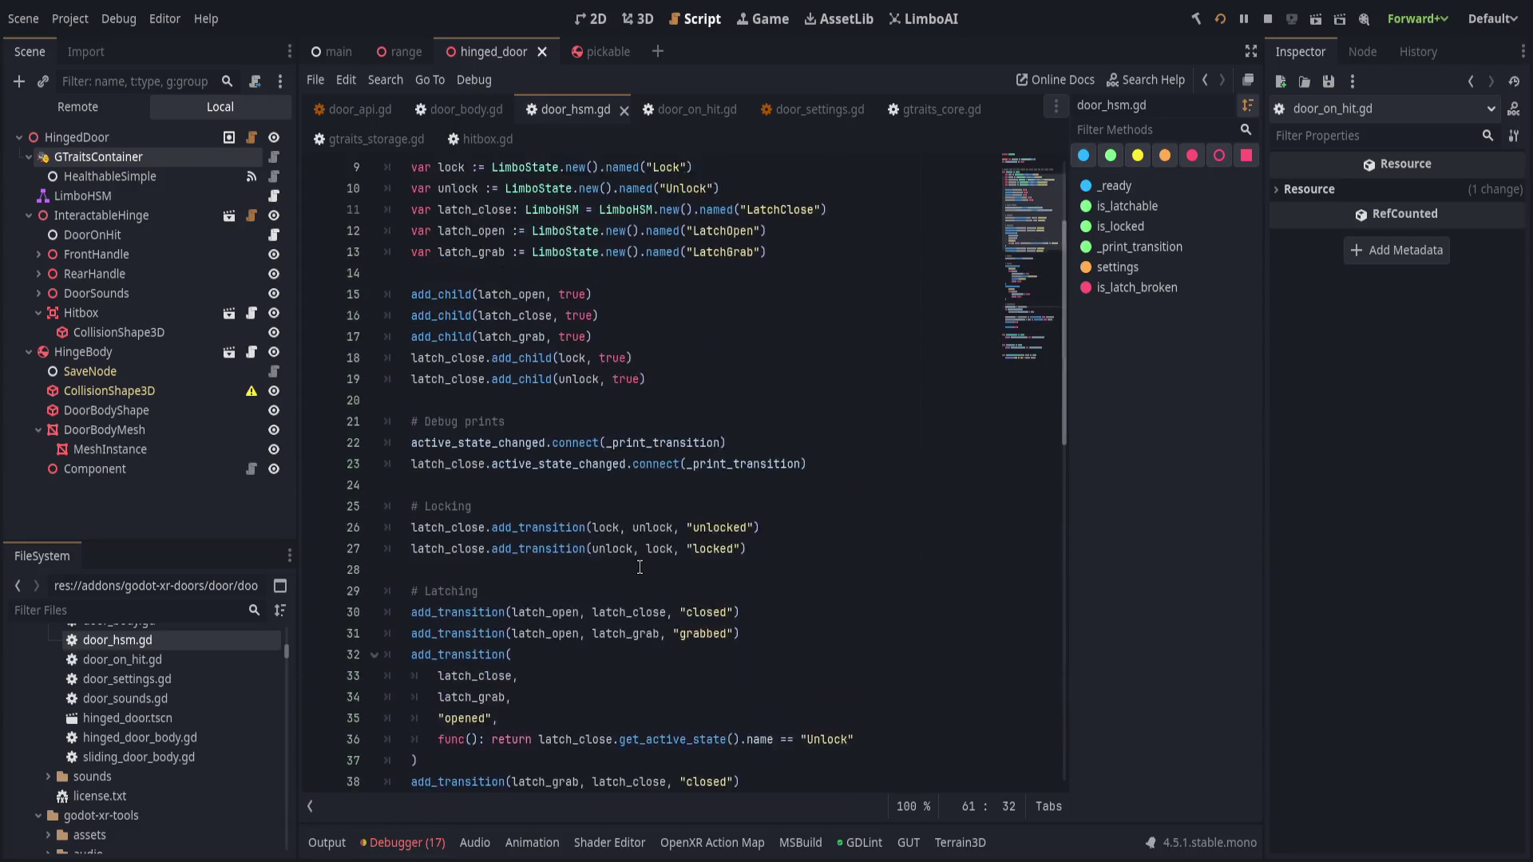
{"action": "left_click", "coordinate": [809, 217]}
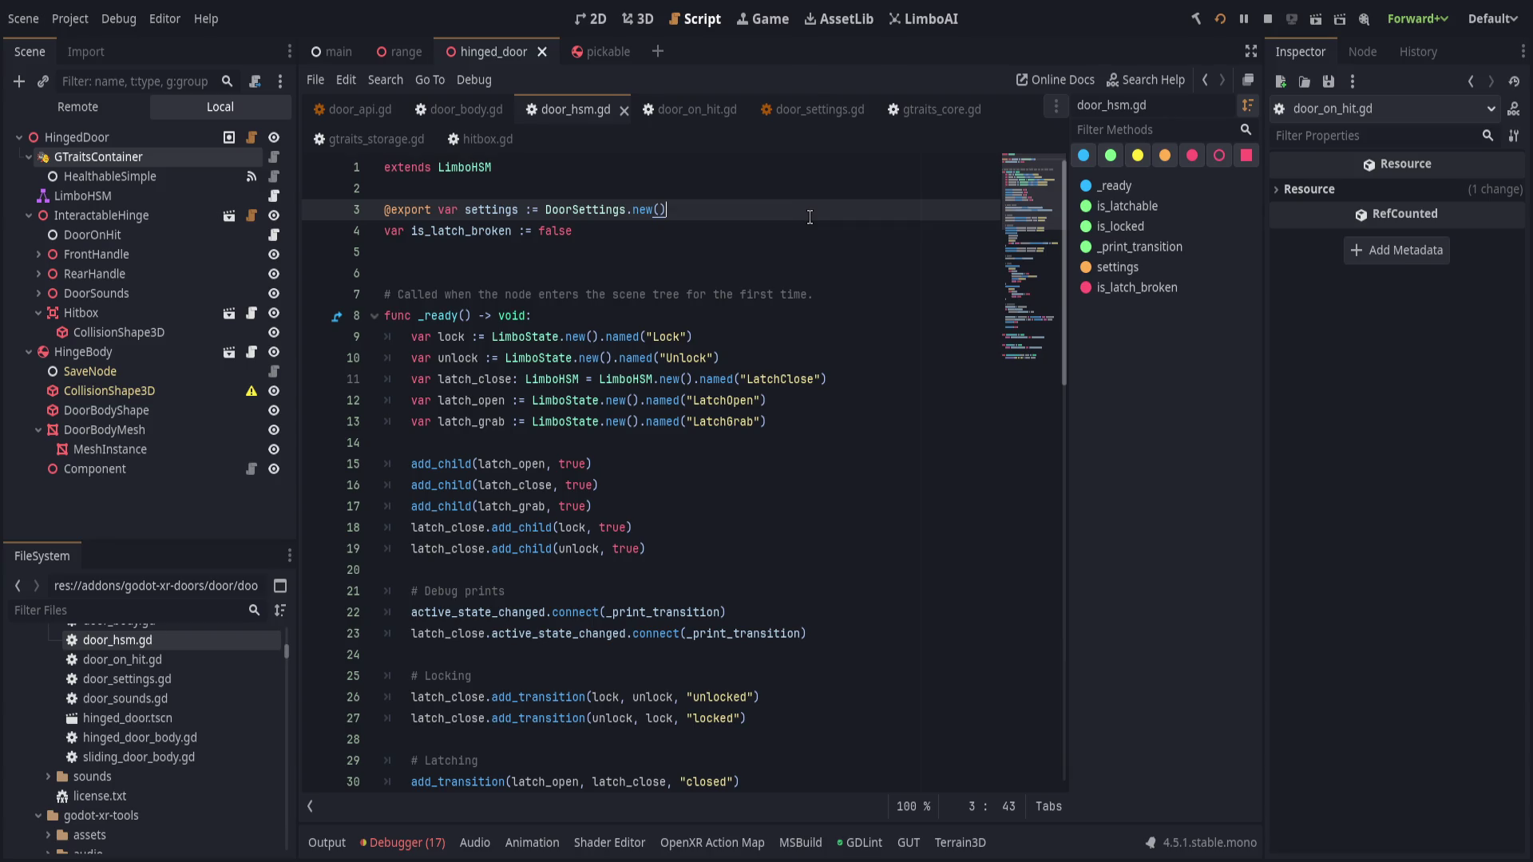
{"action": "scroll", "coordinate": [724, 521], "scroll_direction": "down", "scroll_amount": 1}
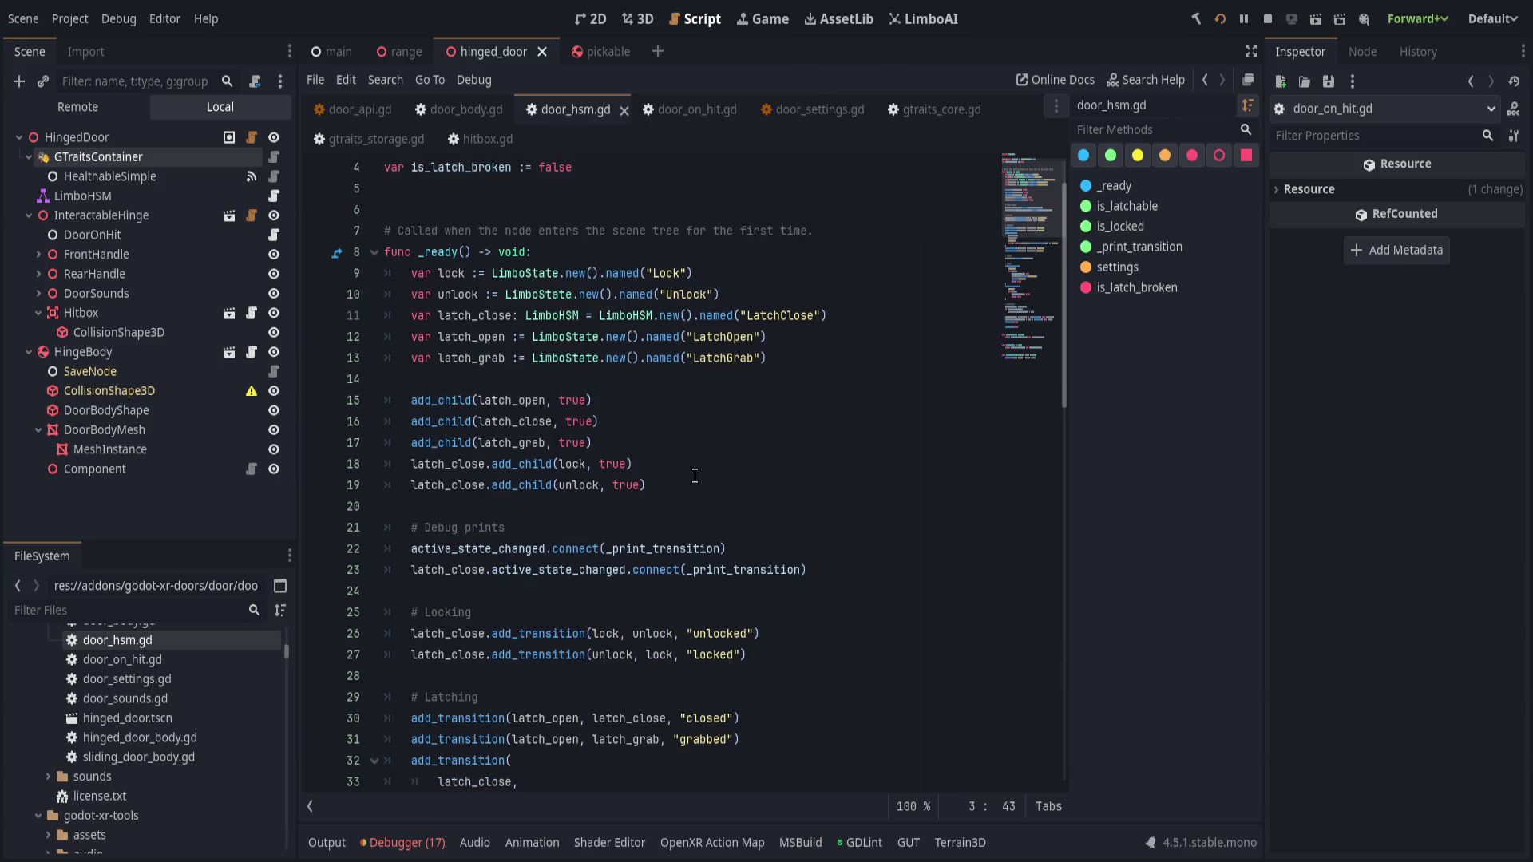
{"action": "scroll", "coordinate": [702, 470], "scroll_direction": "up", "scroll_amount": 1}
{"action": "left_click", "coordinate": [702, 463]}
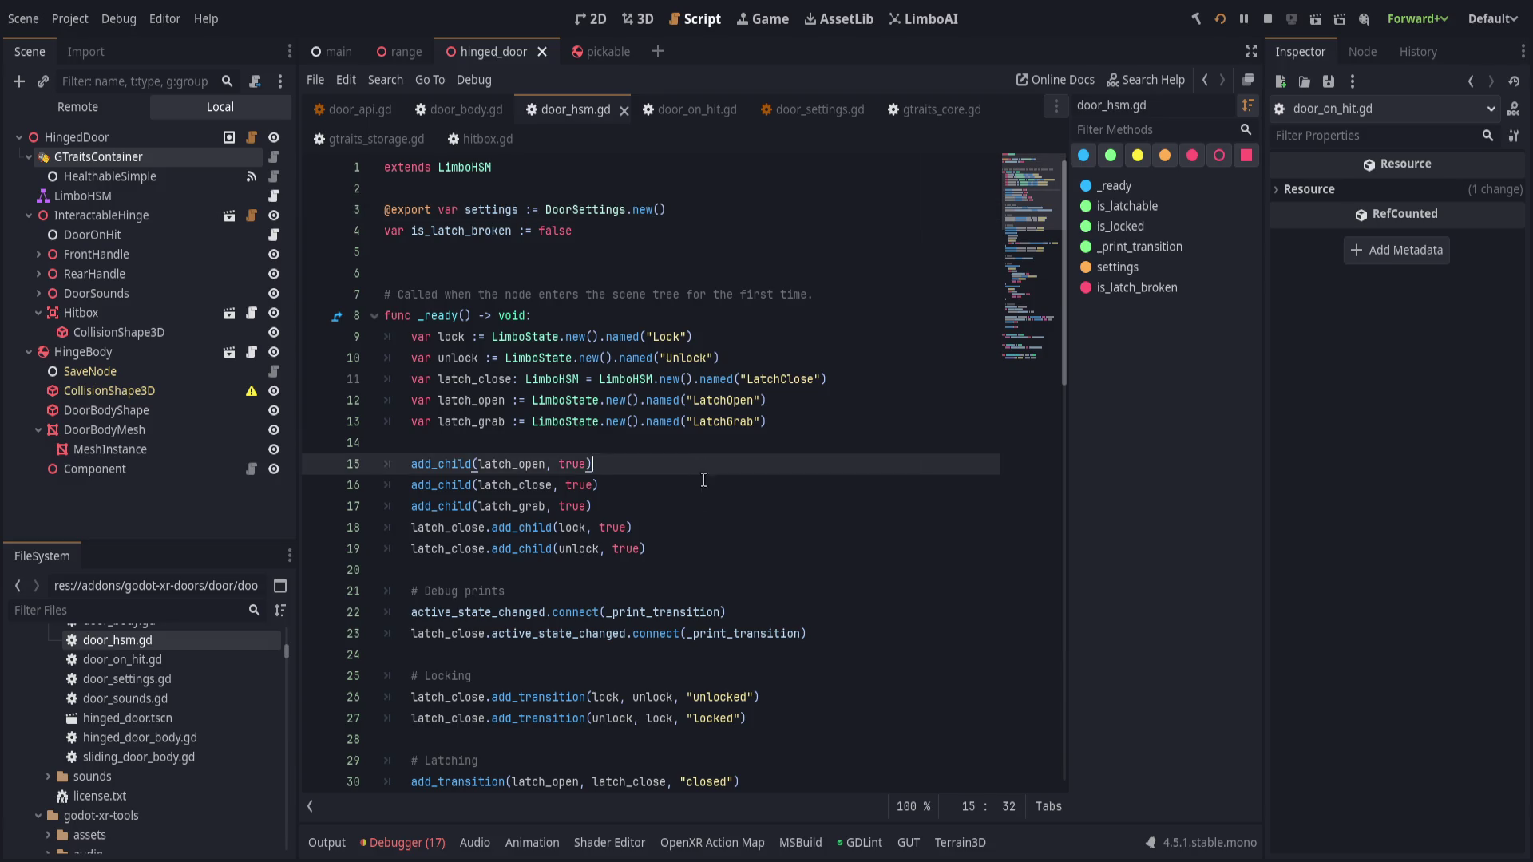
{"action": "left_click", "coordinate": [710, 526]}
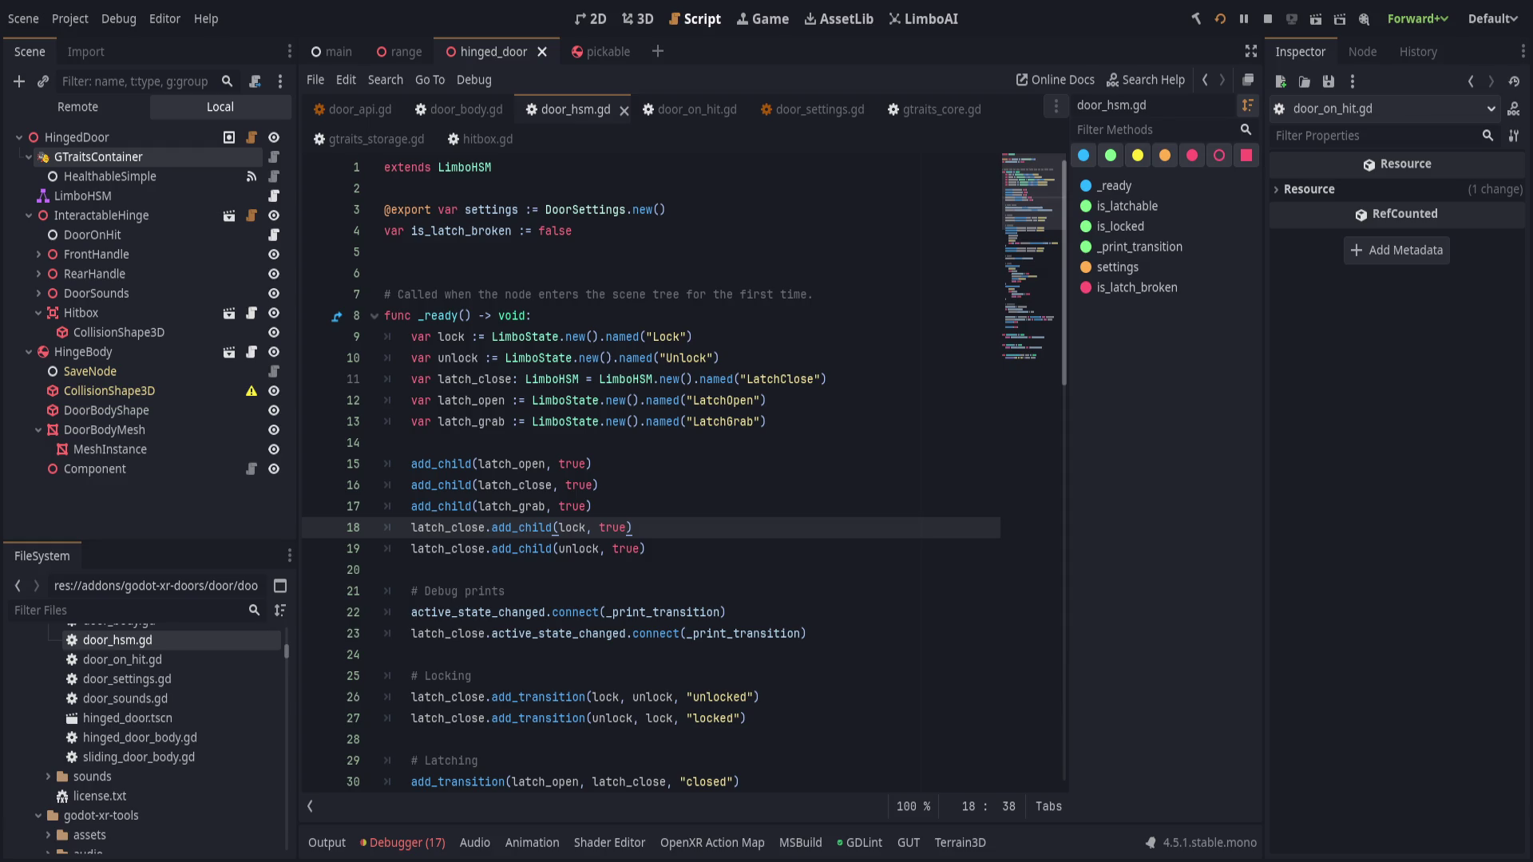
{"action": "key", "text": "F5"}
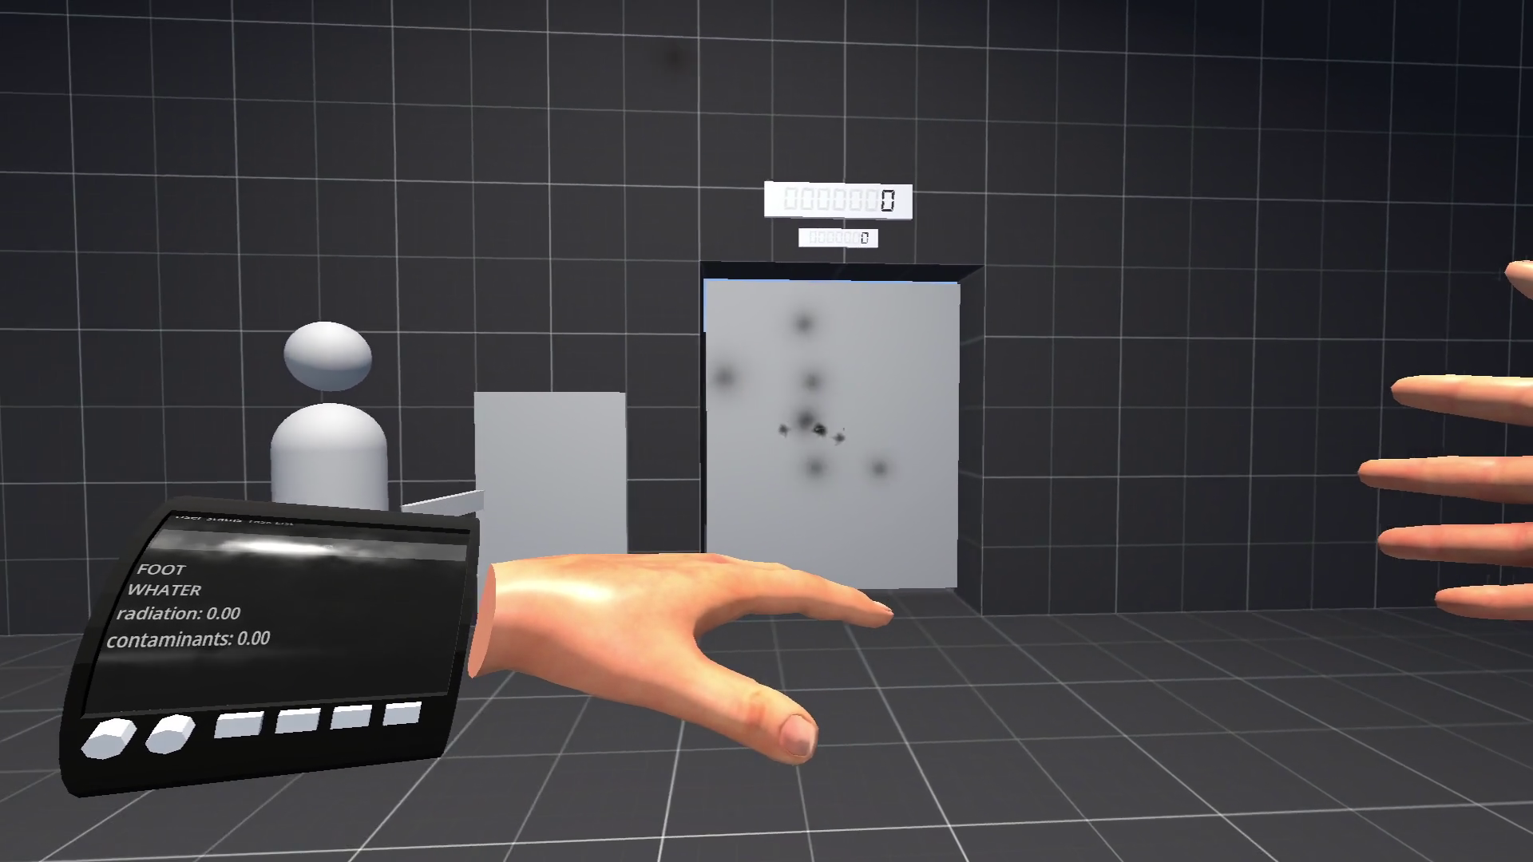
- Return from VR to the editor and scroll the Output log's Unlock and LatchClose transitions
{"action": "key", "text": "alt+Tab"}
{"action": "scroll", "coordinate": [432, 635], "scroll_direction": "up", "scroll_amount": 1}
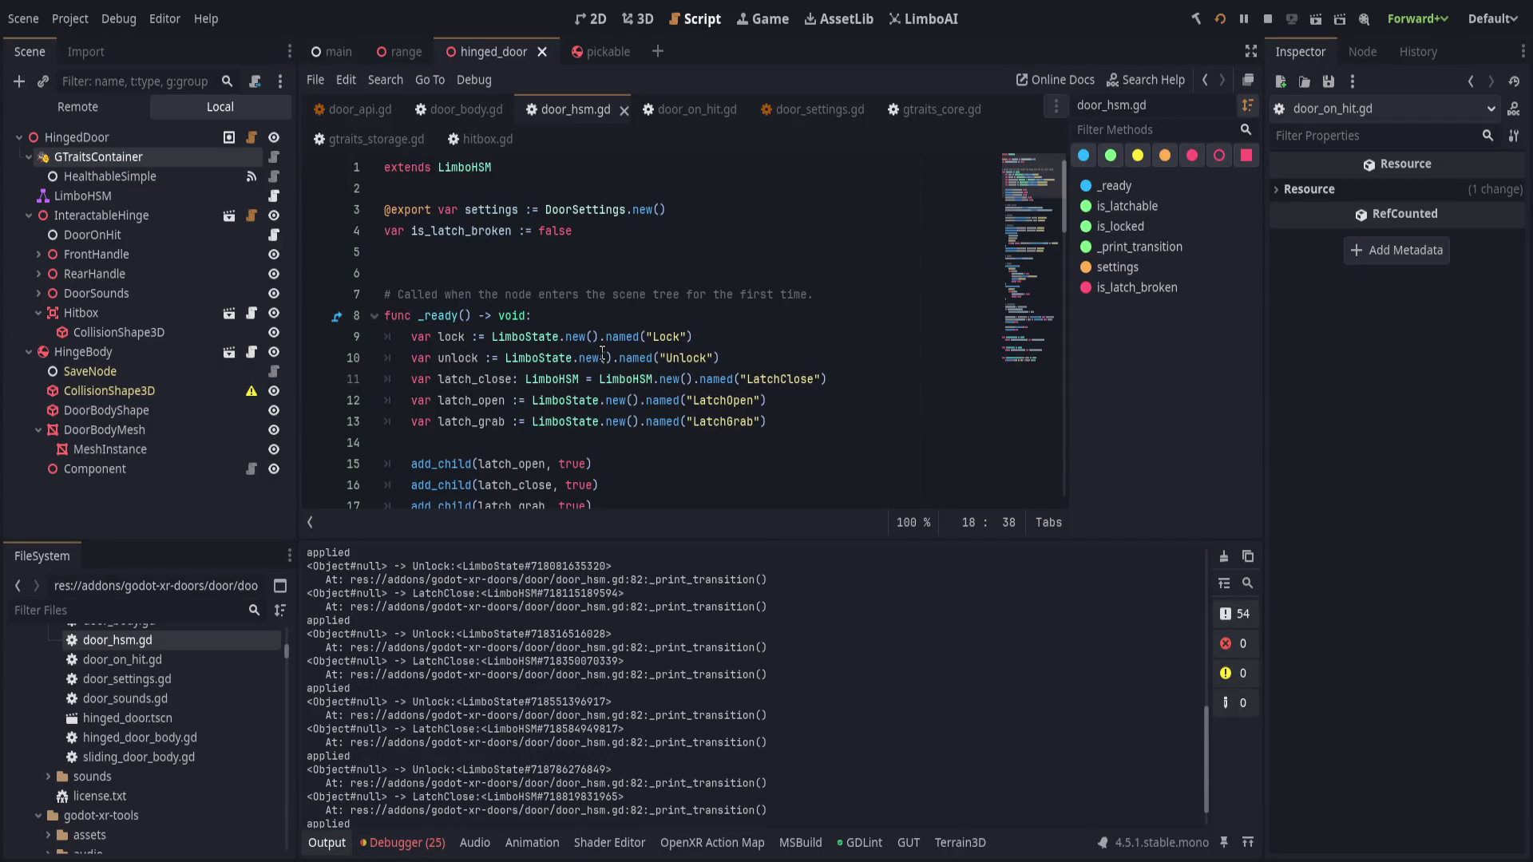
- Search all project files for 'applied' and open its match in door_api.gd
{"action": "left_click", "coordinate": [632, 317]}
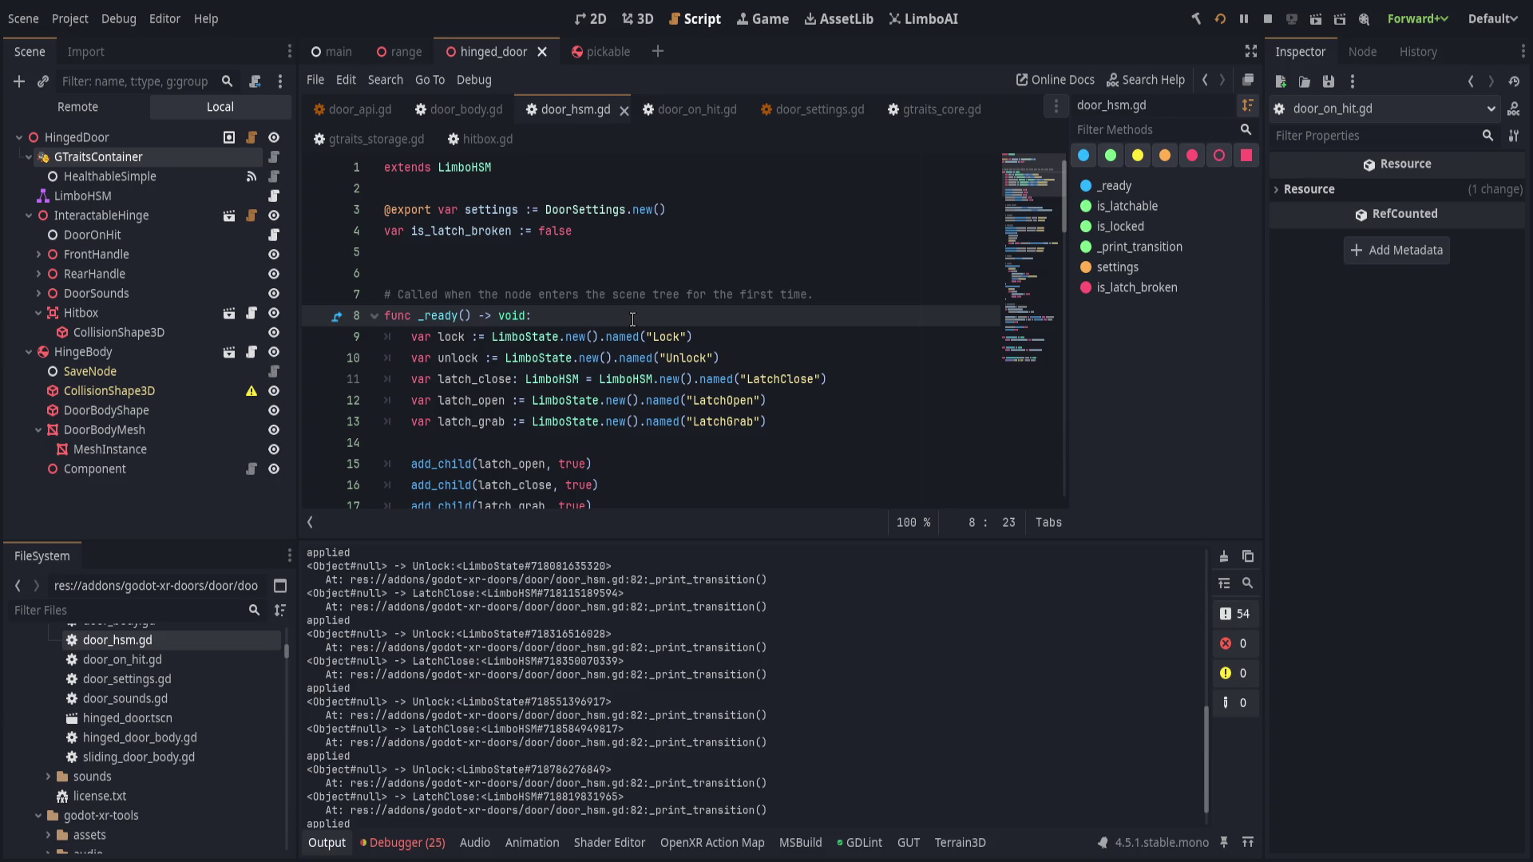
{"action": "key", "text": "ctrl+shift+f"}
{"action": "key", "text": "Return"}
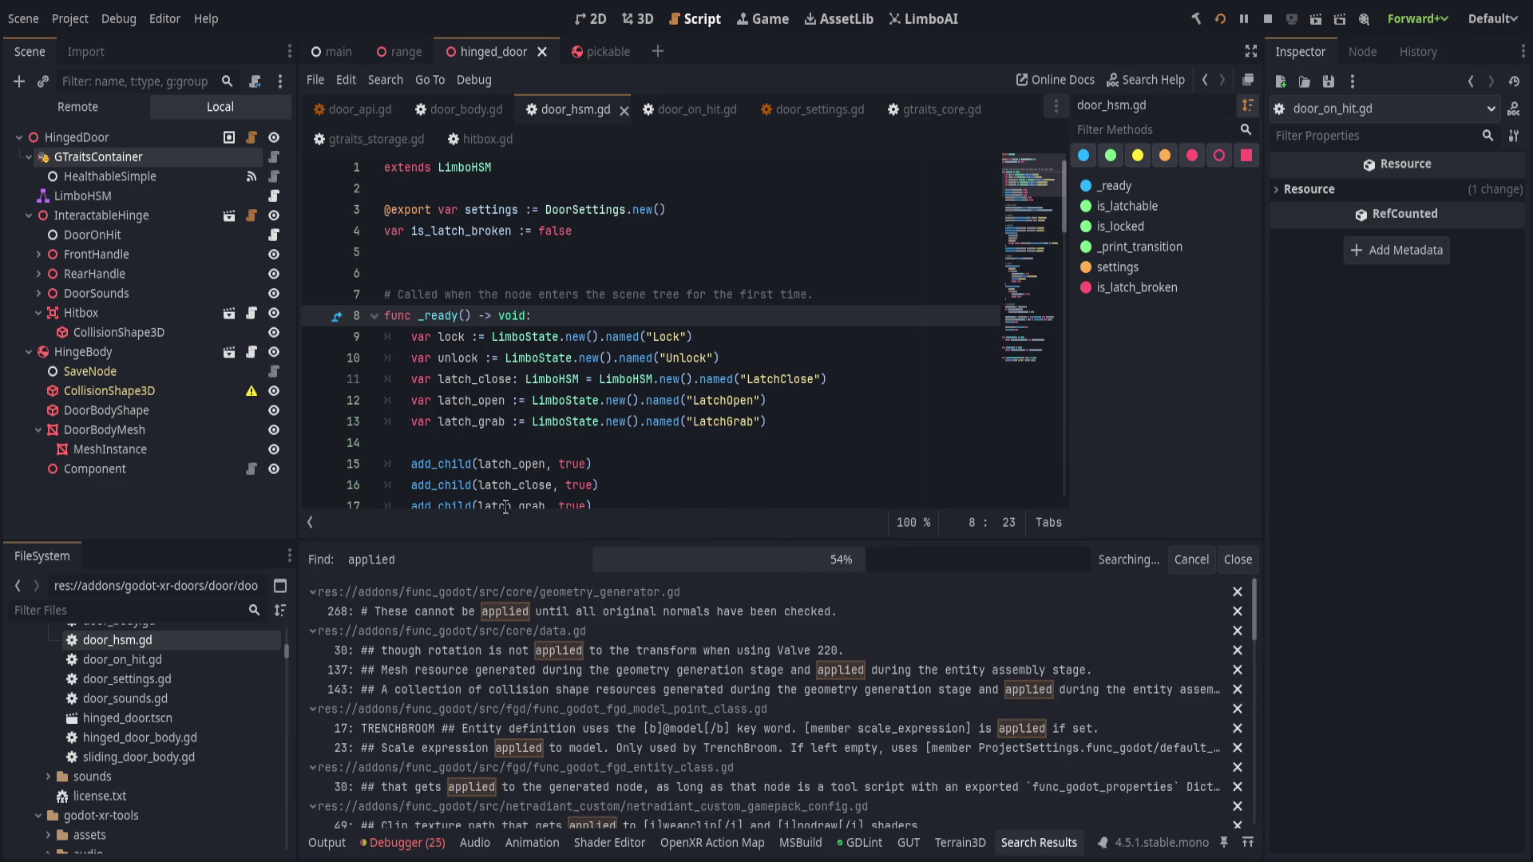
{"action": "scroll", "coordinate": [462, 311], "scroll_direction": "down", "scroll_amount": 5}
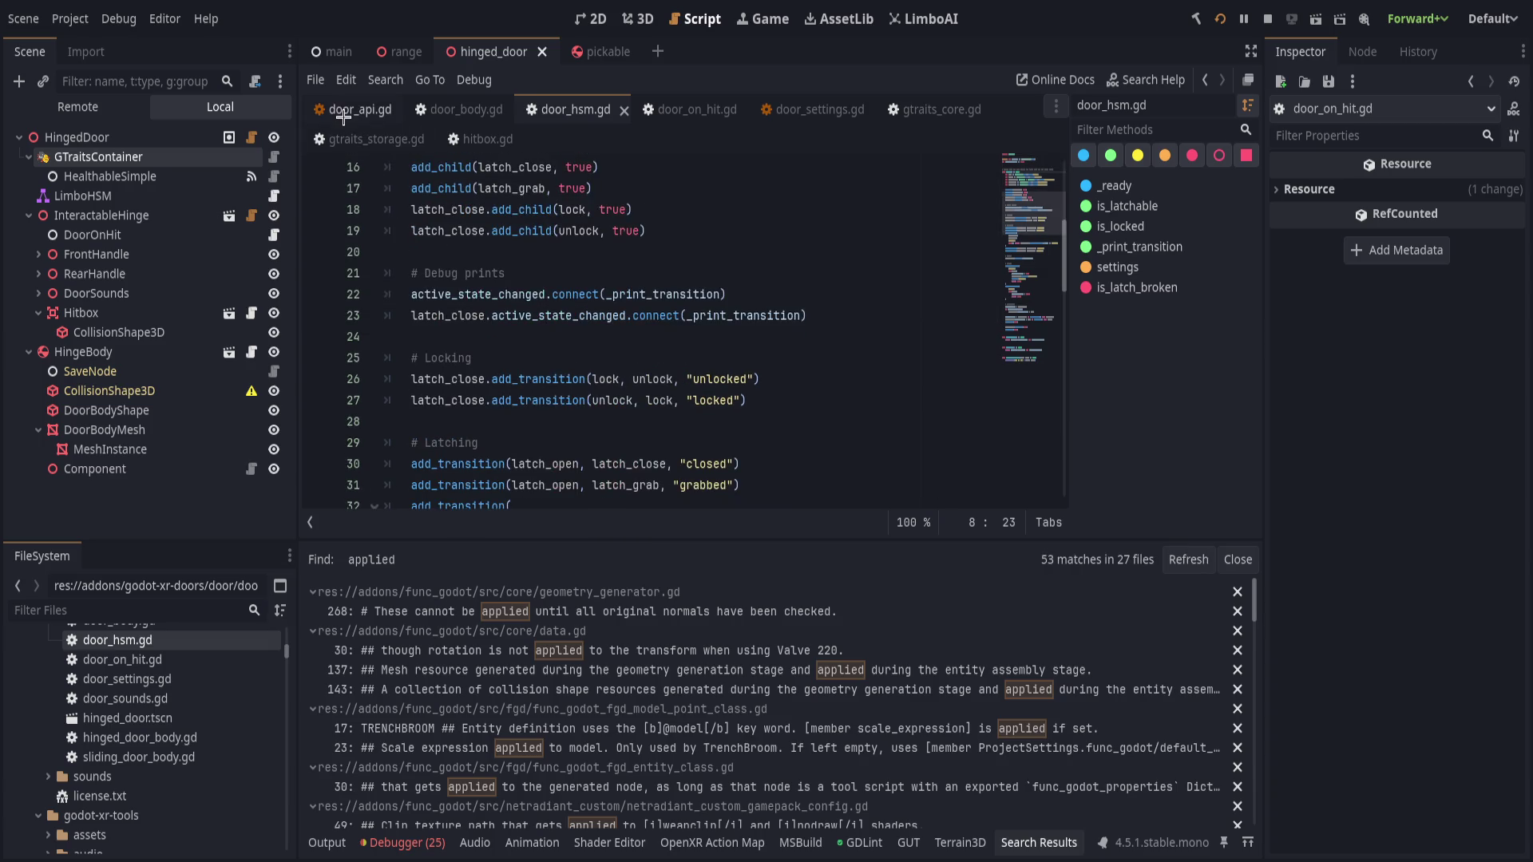
{"action": "key", "text": "alt+Left"}
- Remove the blank line above close() in door_api.gd, save it, and show door_body.gd
{"action": "left_click", "coordinate": [511, 251]}
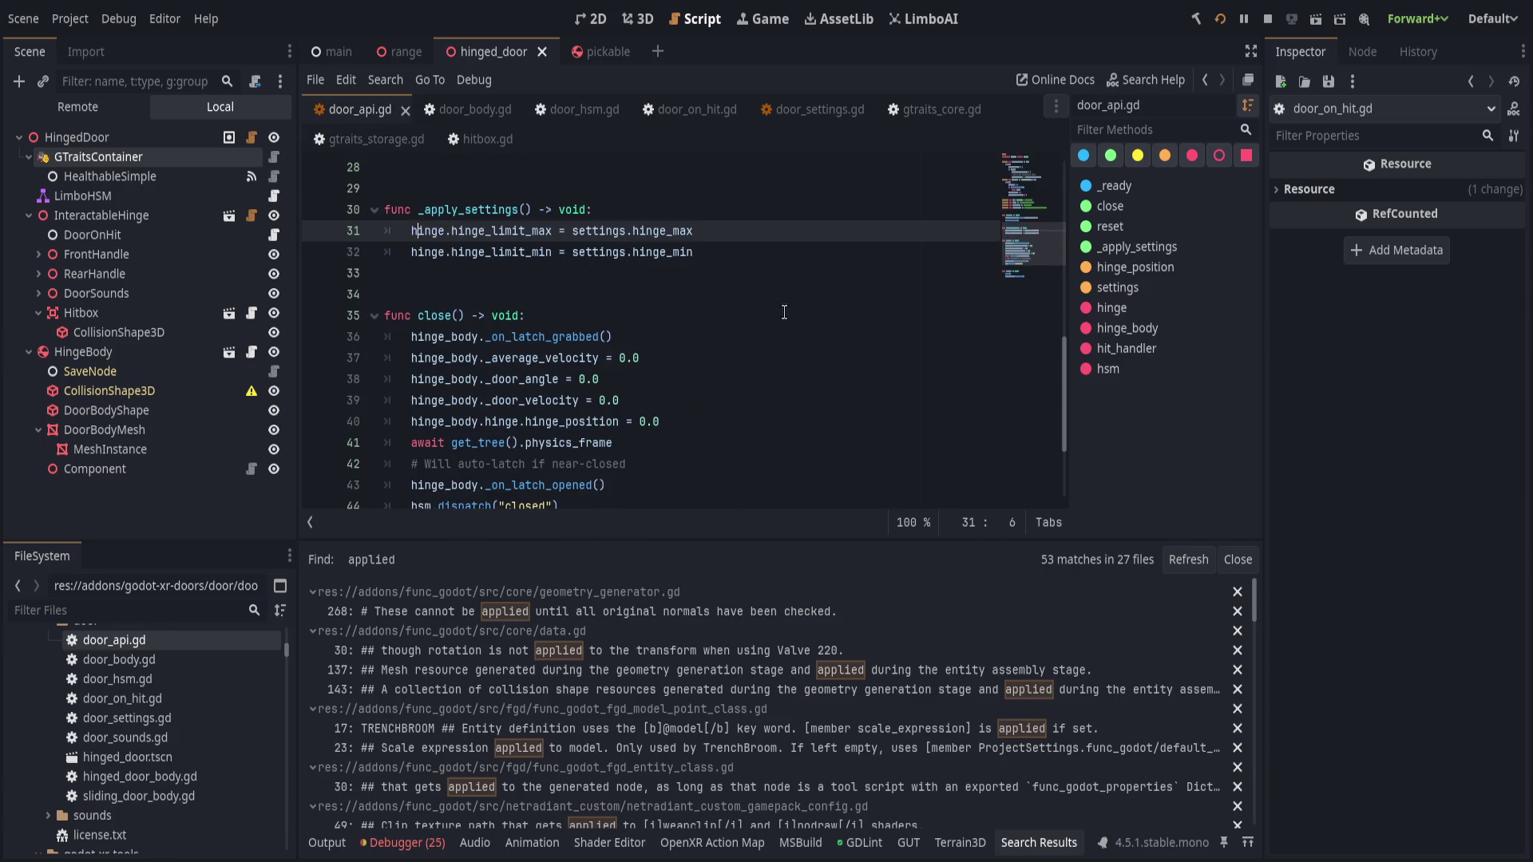
{"action": "key", "text": "Delete"}
{"action": "key", "text": "End"}
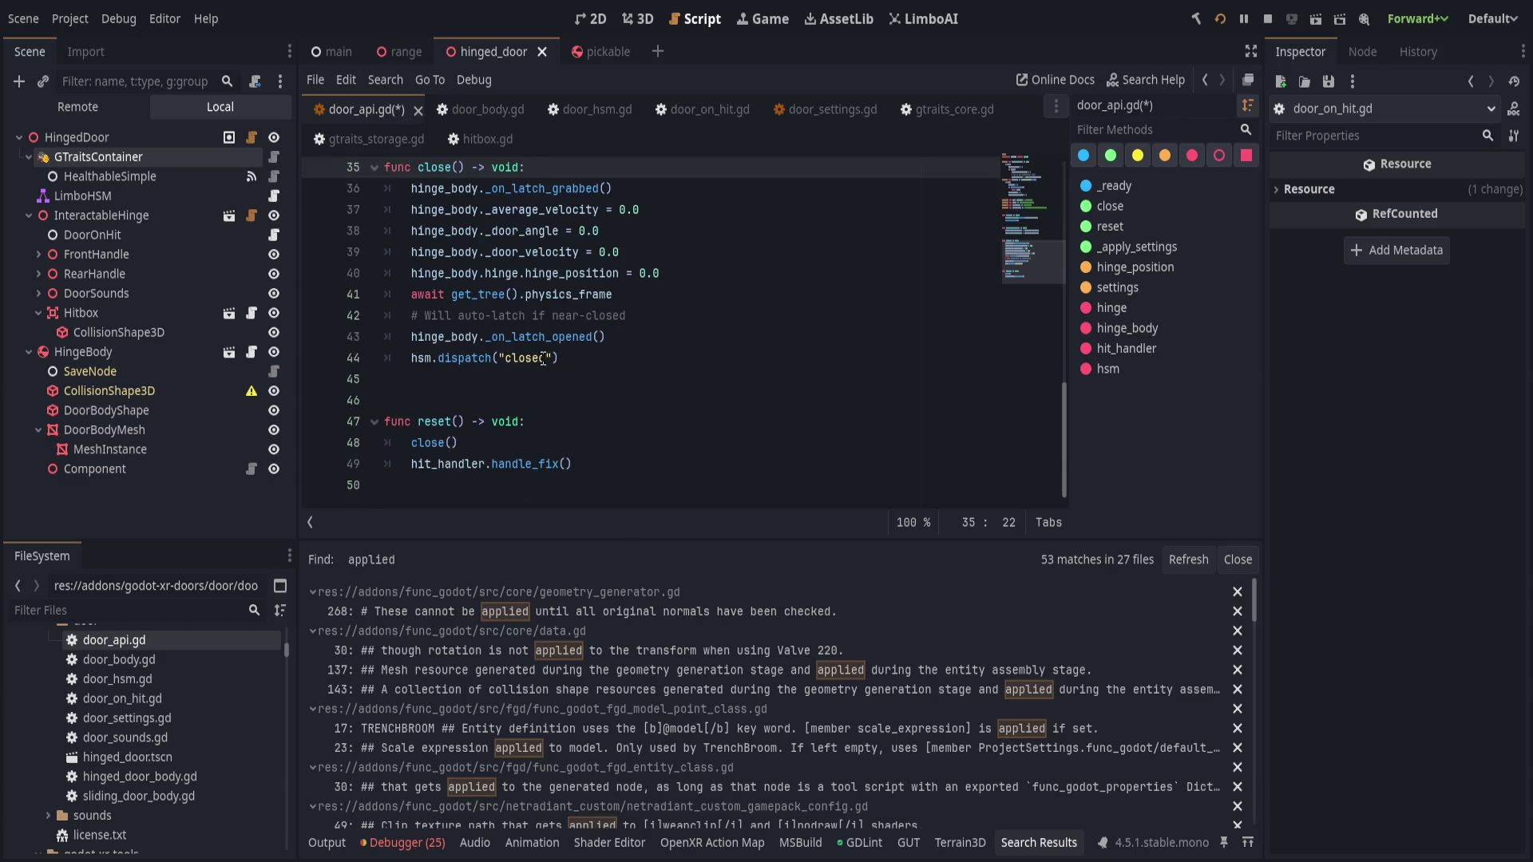
{"action": "left_click", "coordinate": [635, 374]}
{"action": "left_click", "coordinate": [475, 109]}
{"action": "key", "text": "ctrl+s"}
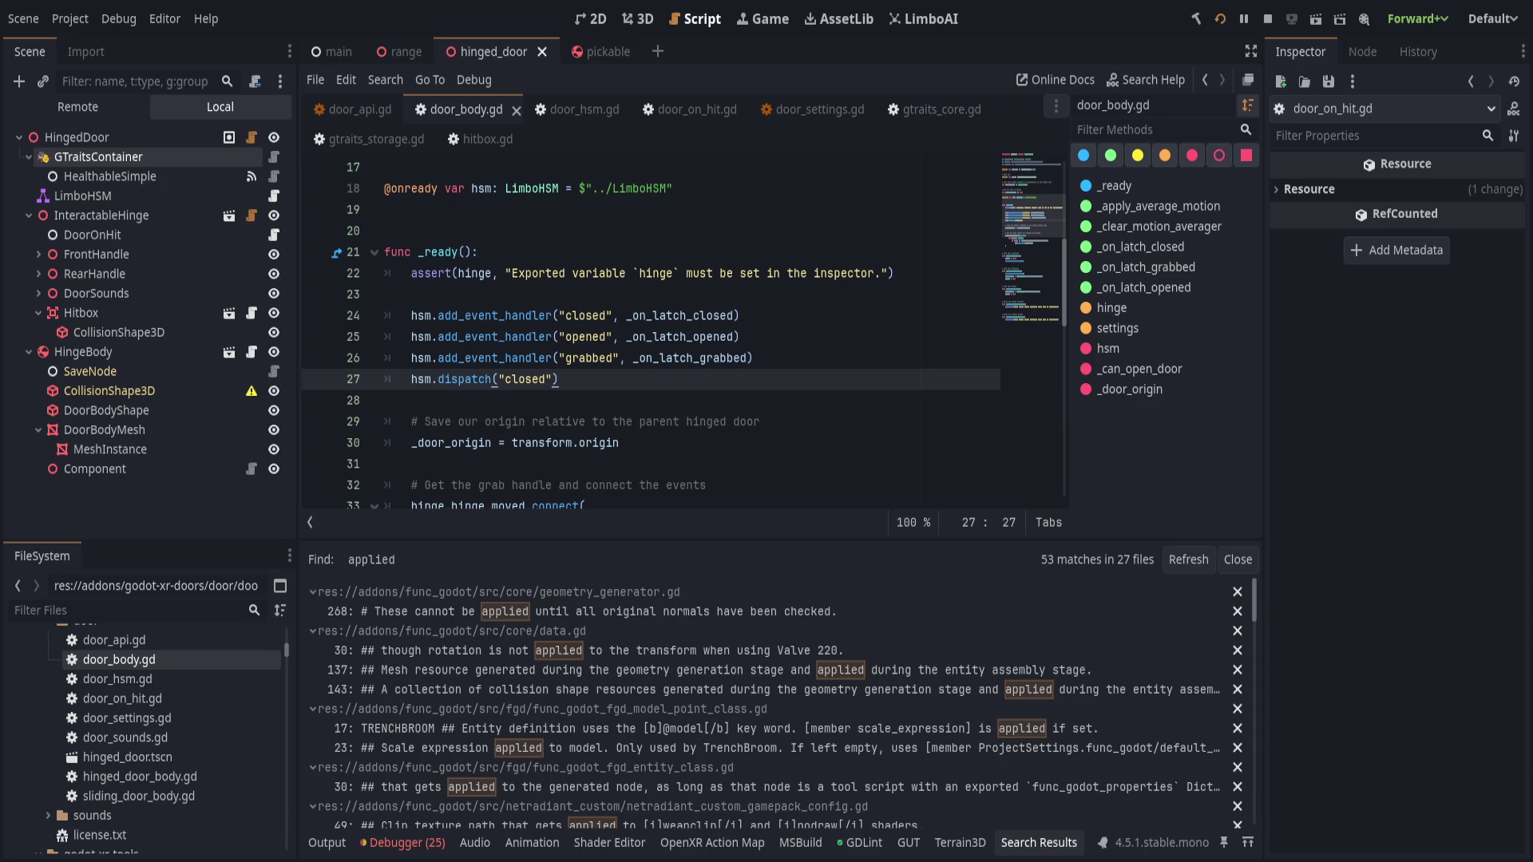
- In door_hsm.gd, delete the # Debug prints block and the leftover empty line
{"action": "scroll", "coordinate": [743, 379], "scroll_direction": "up", "scroll_amount": 5}
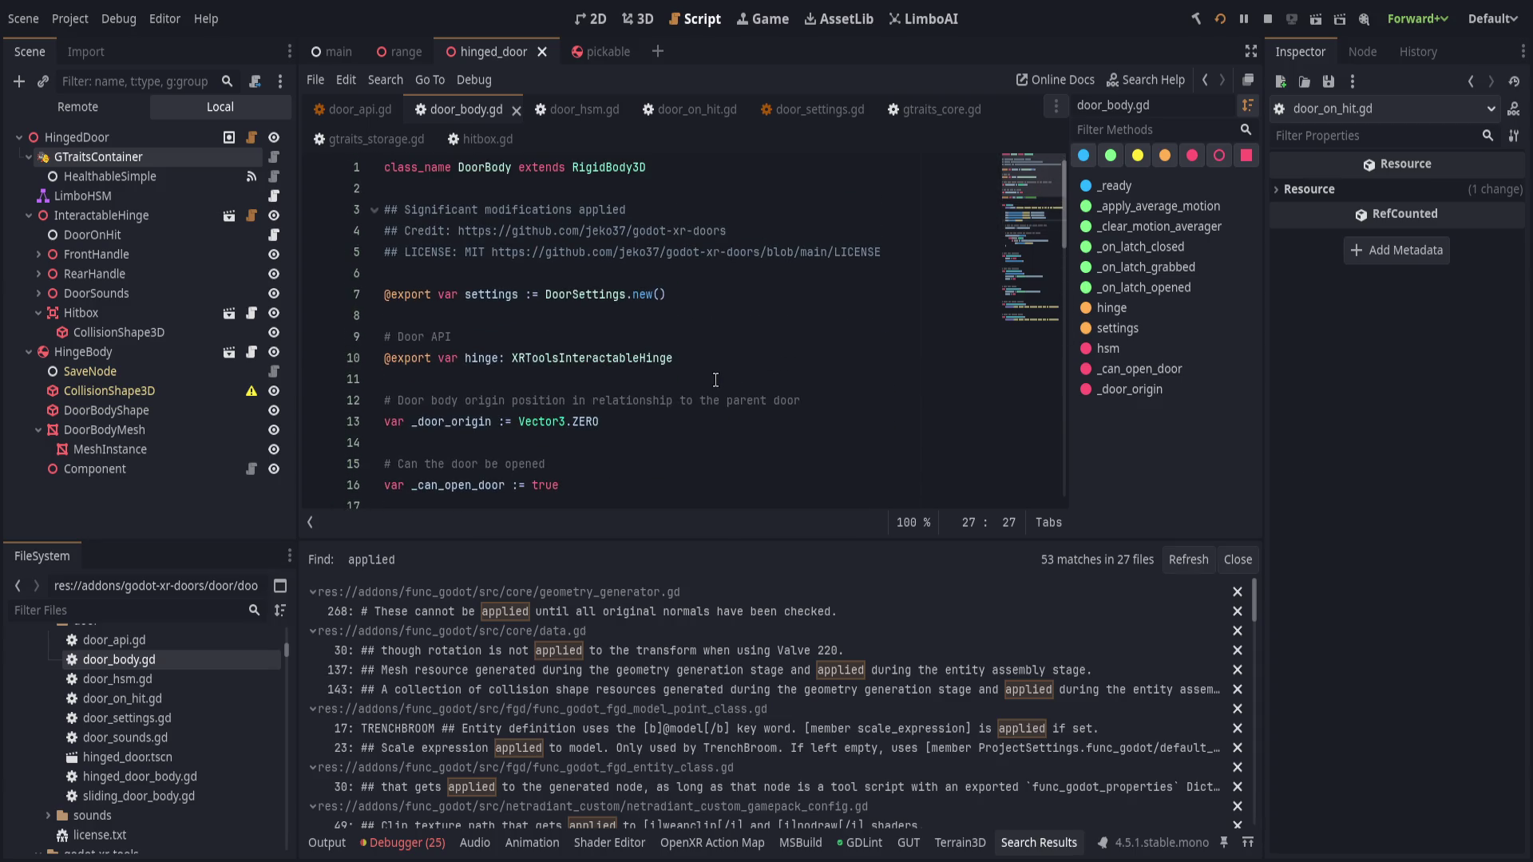
{"action": "left_click", "coordinate": [575, 109]}
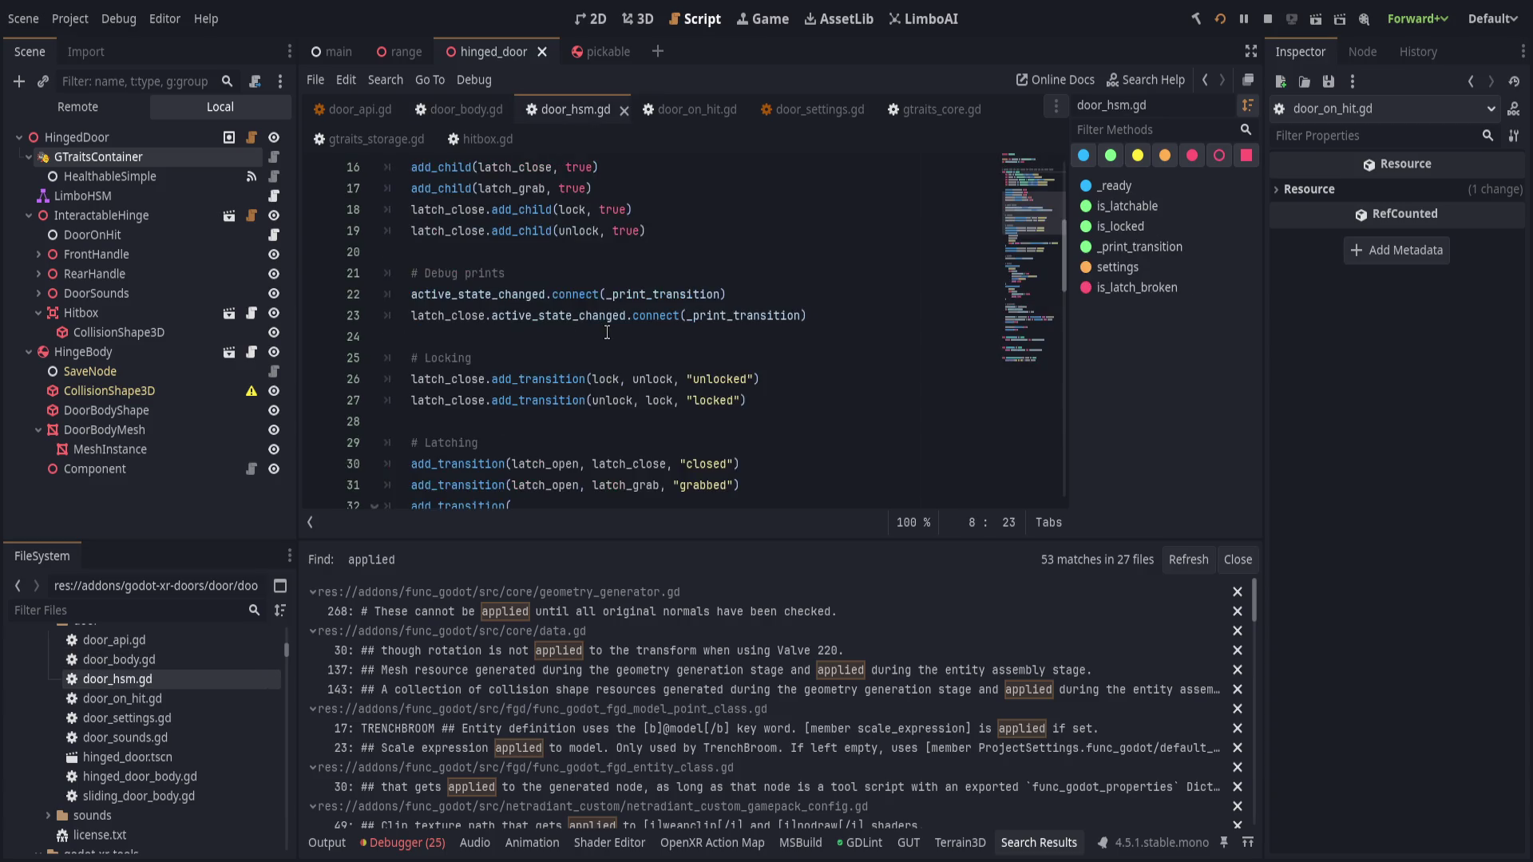
{"action": "scroll", "coordinate": [607, 334], "scroll_direction": "down", "scroll_amount": 2}
{"action": "left_click_drag", "start_coordinate": [473, 447], "coordinate": [457, 405]}
{"action": "scroll", "coordinate": [782, 416], "scroll_direction": "down", "scroll_amount": 3}
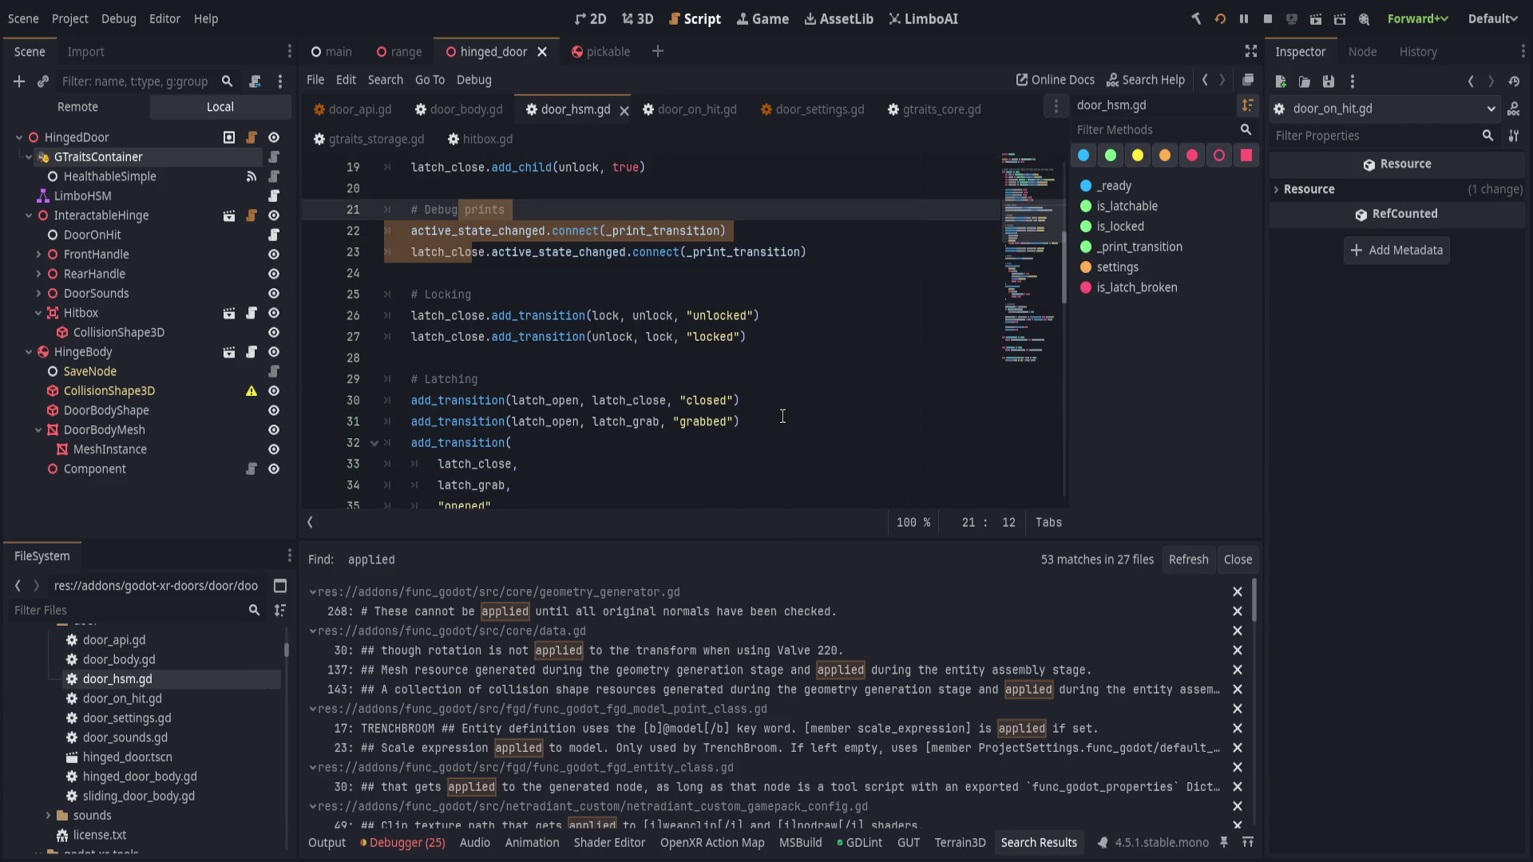
{"action": "key", "text": "alt+Down"}
{"action": "key", "text": "alt+Down"}
{"action": "key", "text": "alt+Down"}
{"action": "key", "text": "alt+Up"}
{"action": "key", "text": "alt+Up"}
{"action": "key", "text": "alt+Up"}
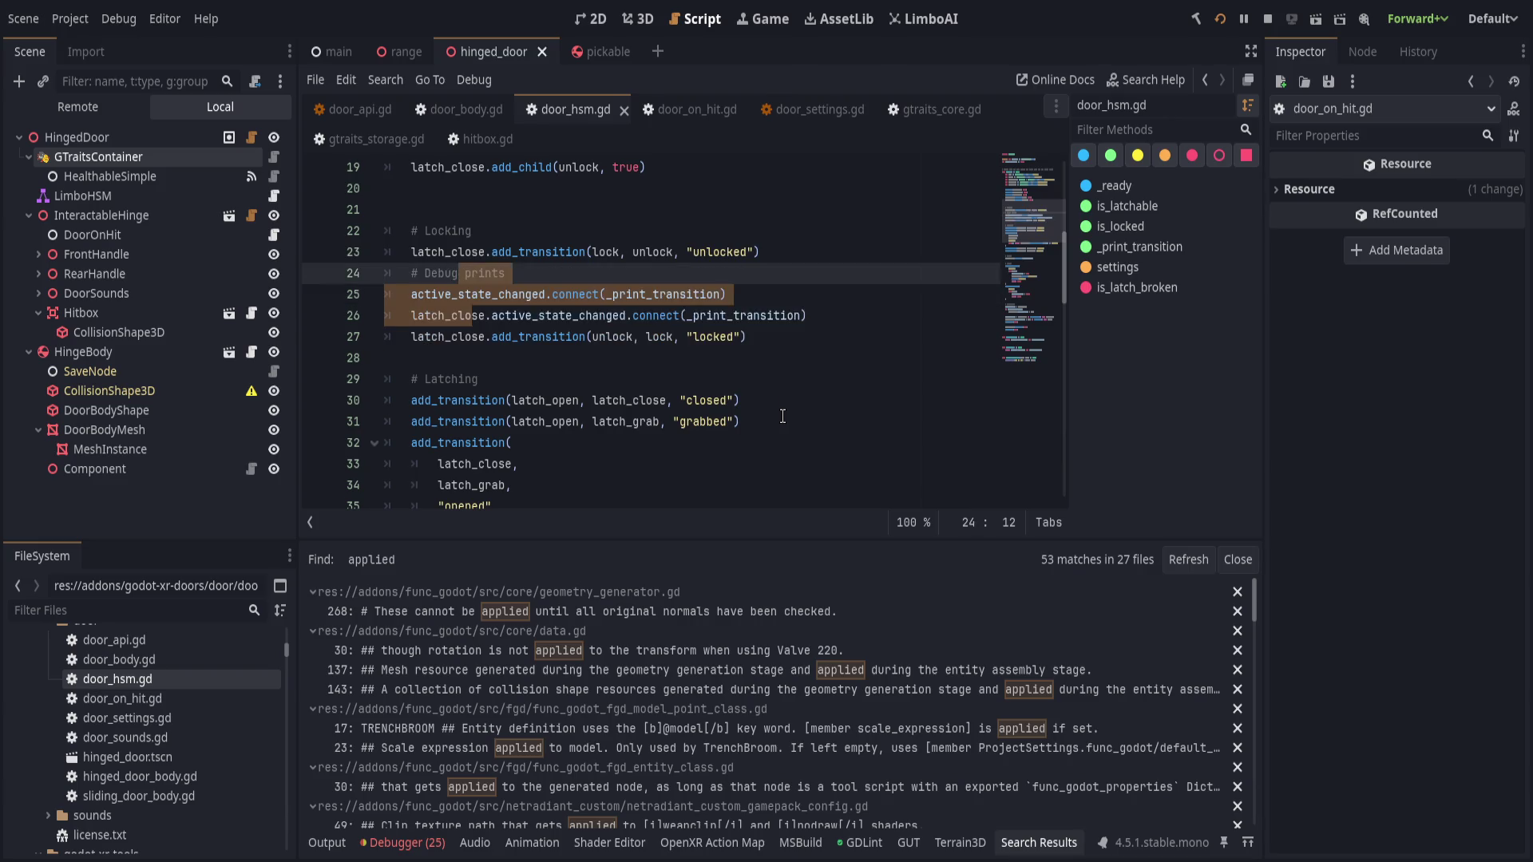
{"action": "key", "text": "BackSpace"}
{"action": "key", "text": "ctrl+shift+k"}
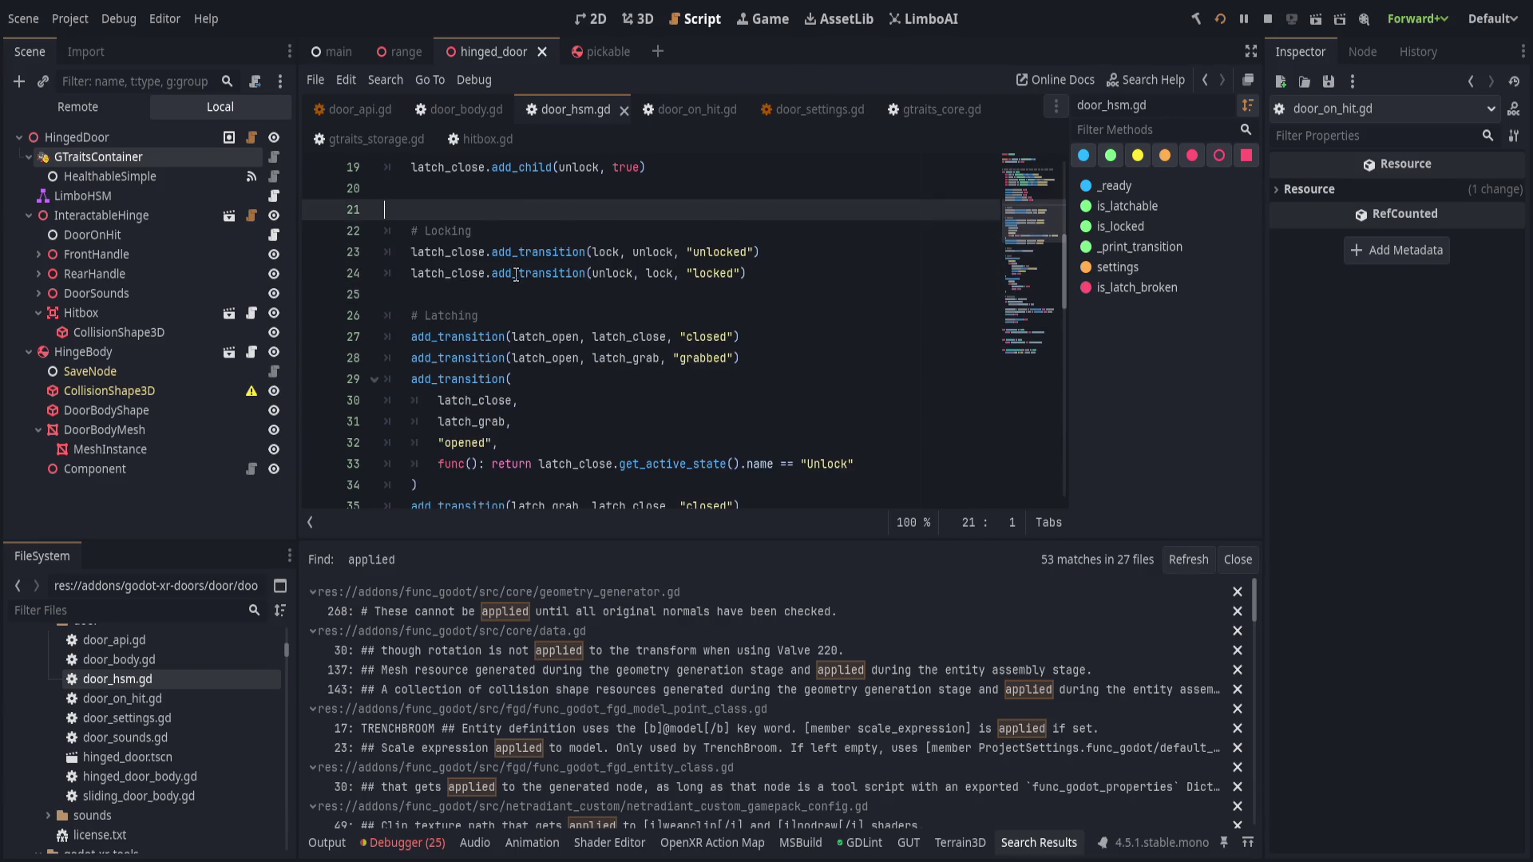
{"action": "scroll", "coordinate": [524, 394], "scroll_direction": "up", "scroll_amount": 3}
{"action": "key", "text": "ctrl+z"}
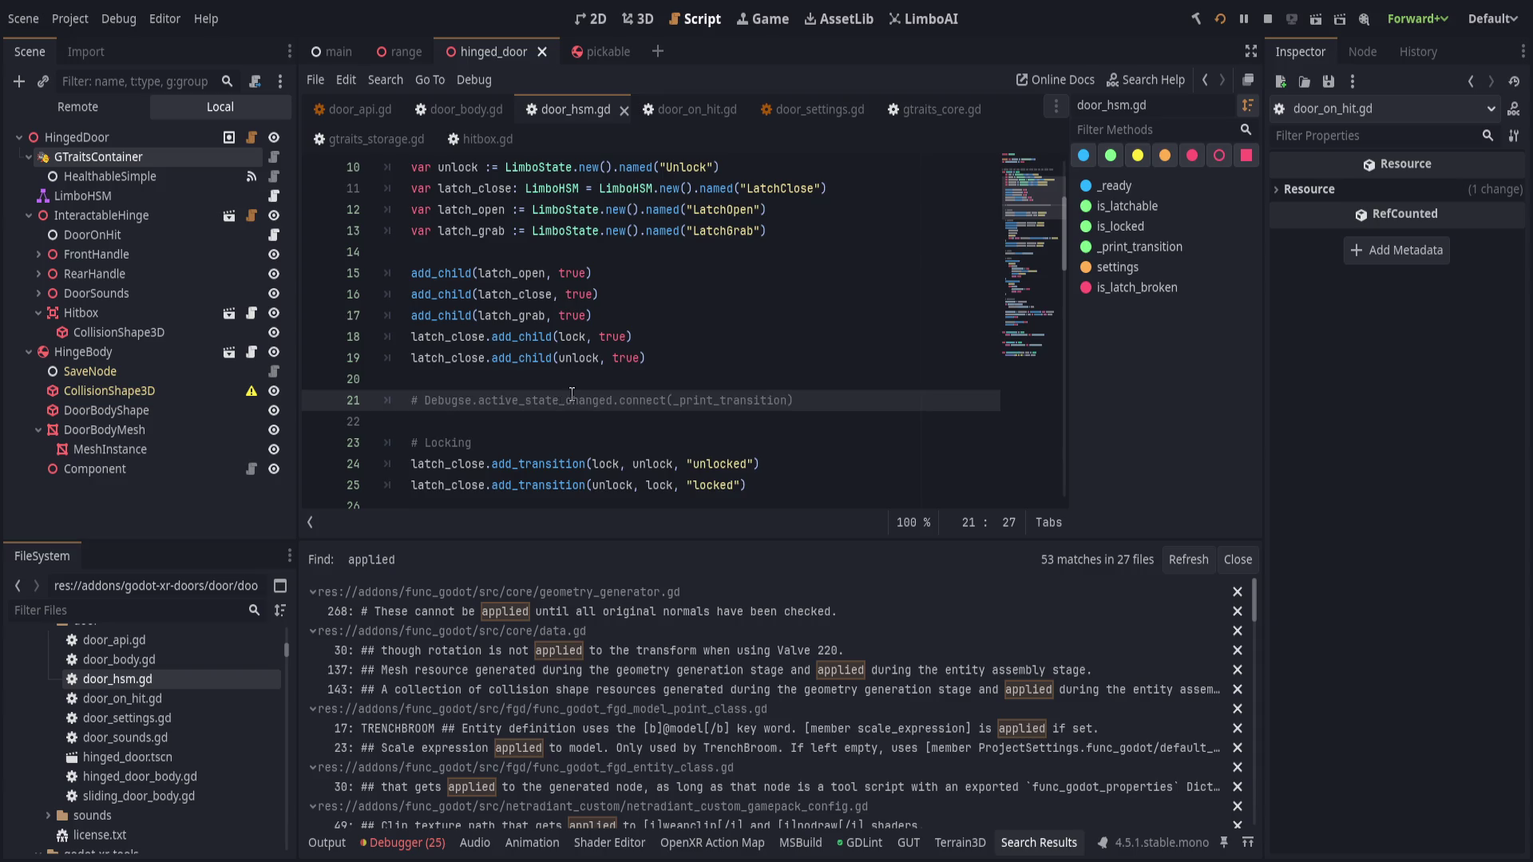
{"action": "key", "text": "ctrl+shift+k"}
{"action": "scroll", "coordinate": [559, 395], "scroll_direction": "down", "scroll_amount": 9}
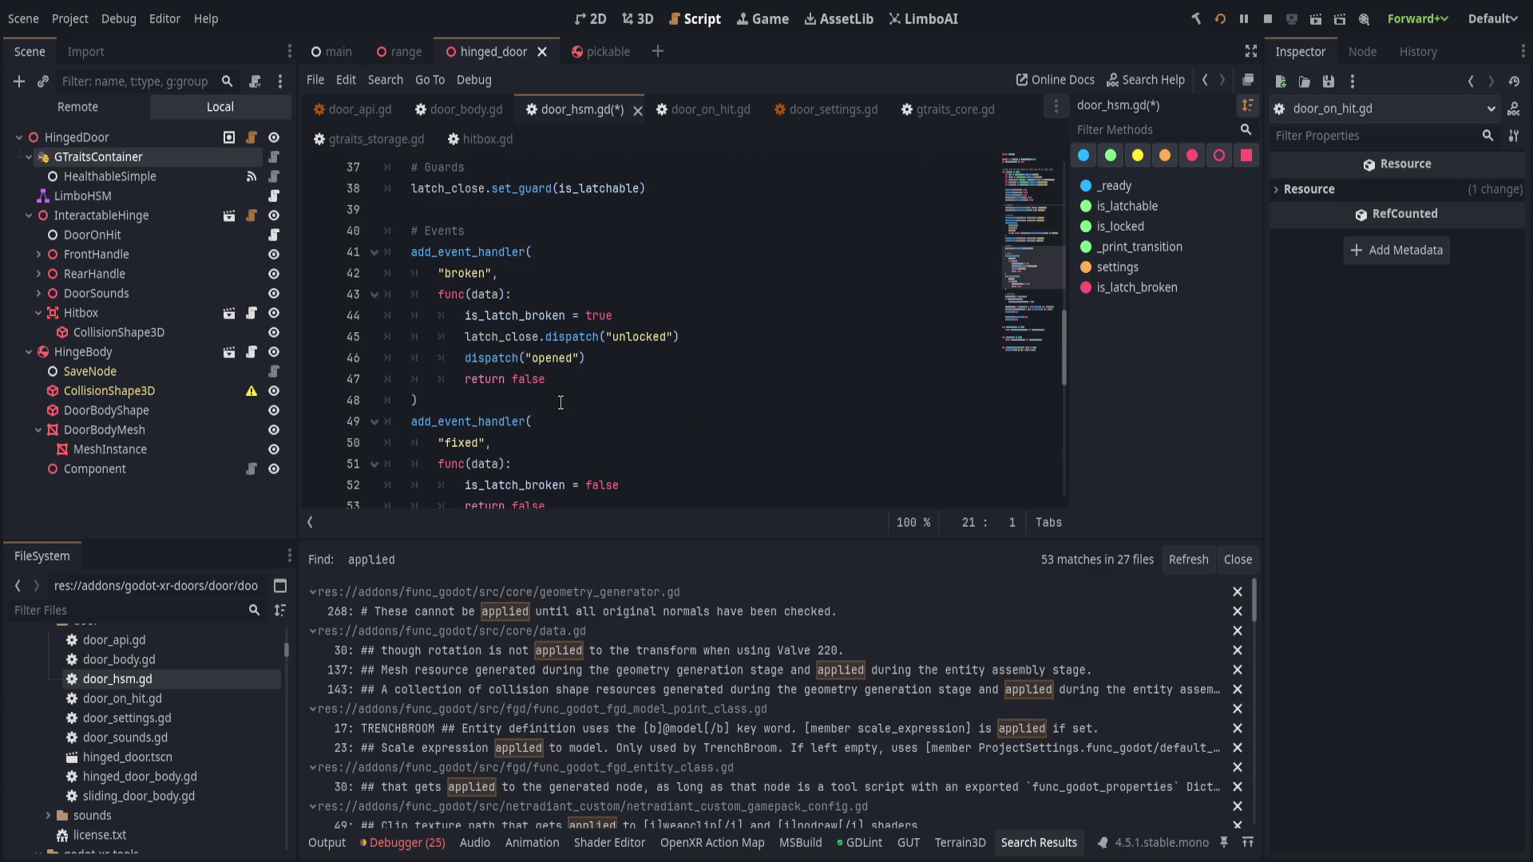
- Delete the return false lines from the broken and fixed handlers and save
{"action": "left_click", "coordinate": [600, 380]}
{"action": "key", "text": "ctrl+shift+k"}
{"action": "key", "text": "Down"}
{"action": "key", "text": "Down"}
{"action": "key", "text": "Down"}
{"action": "key", "text": "ctrl+shift+k"}
{"action": "scroll", "coordinate": [639, 375], "scroll_direction": "down", "scroll_amount": 2}
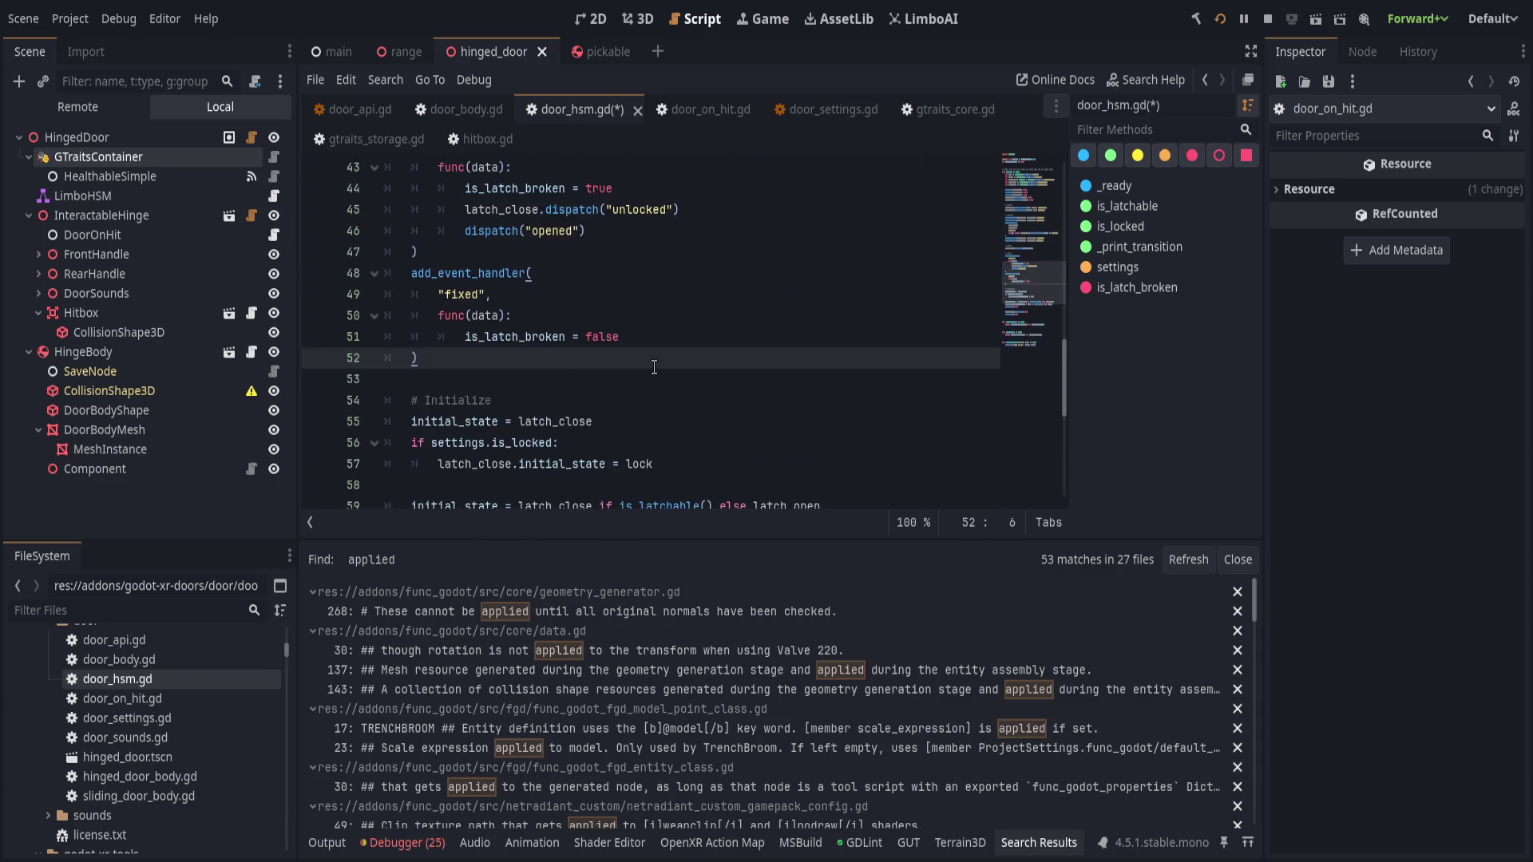
{"action": "key", "text": "ctrl+s"}
- Join the fixed handler onto one line, drop the broken handler's data parameter, and save
{"action": "left_click", "coordinate": [503, 316]}
{"action": "key", "text": "ctrl+j"}
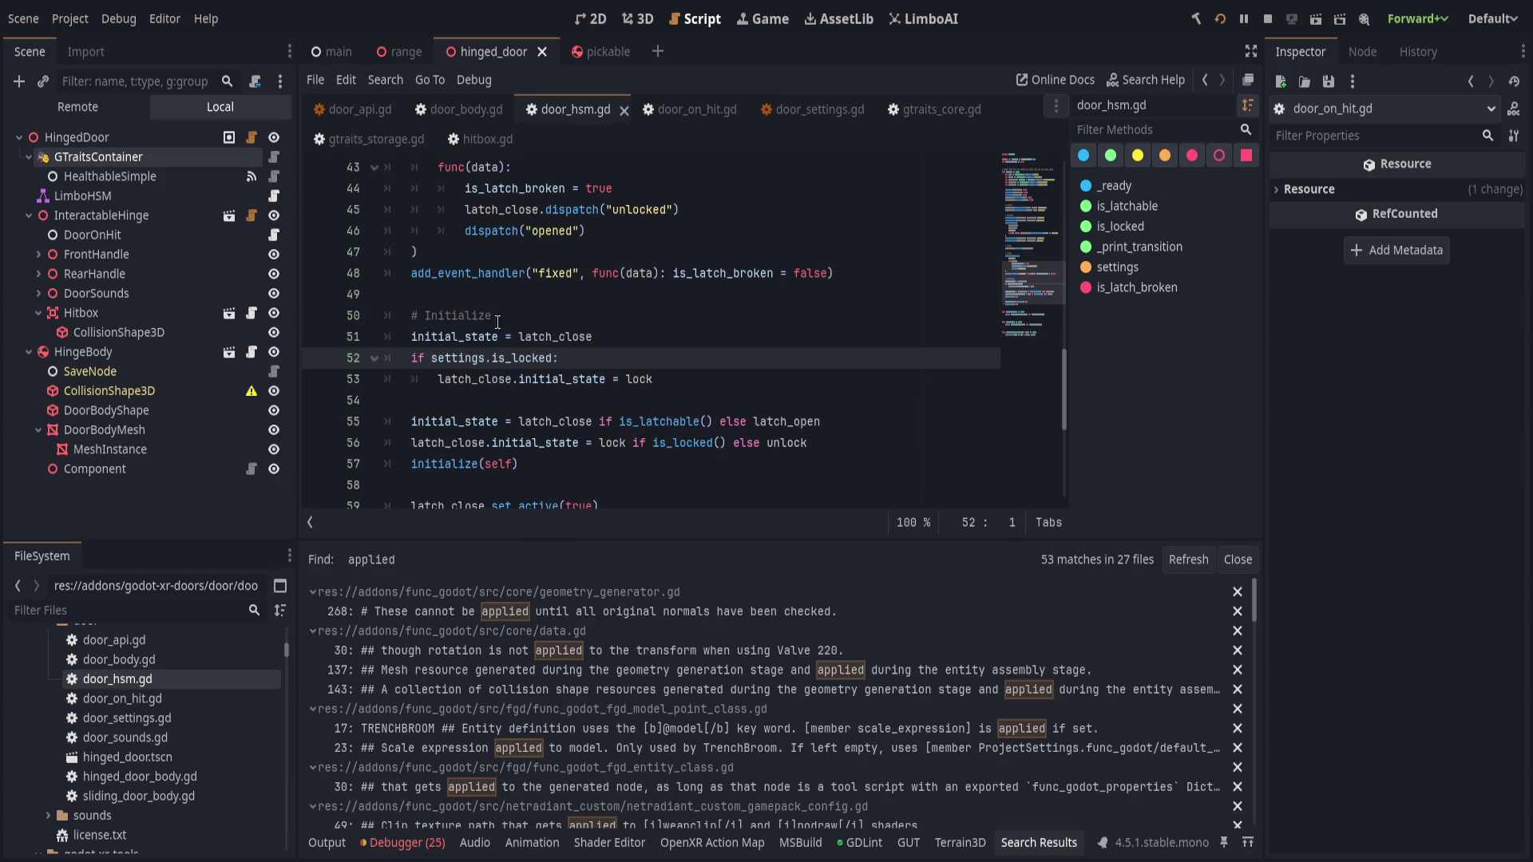
{"action": "scroll", "coordinate": [496, 320], "scroll_direction": "up", "scroll_amount": 2}
{"action": "left_click", "coordinate": [640, 400]}
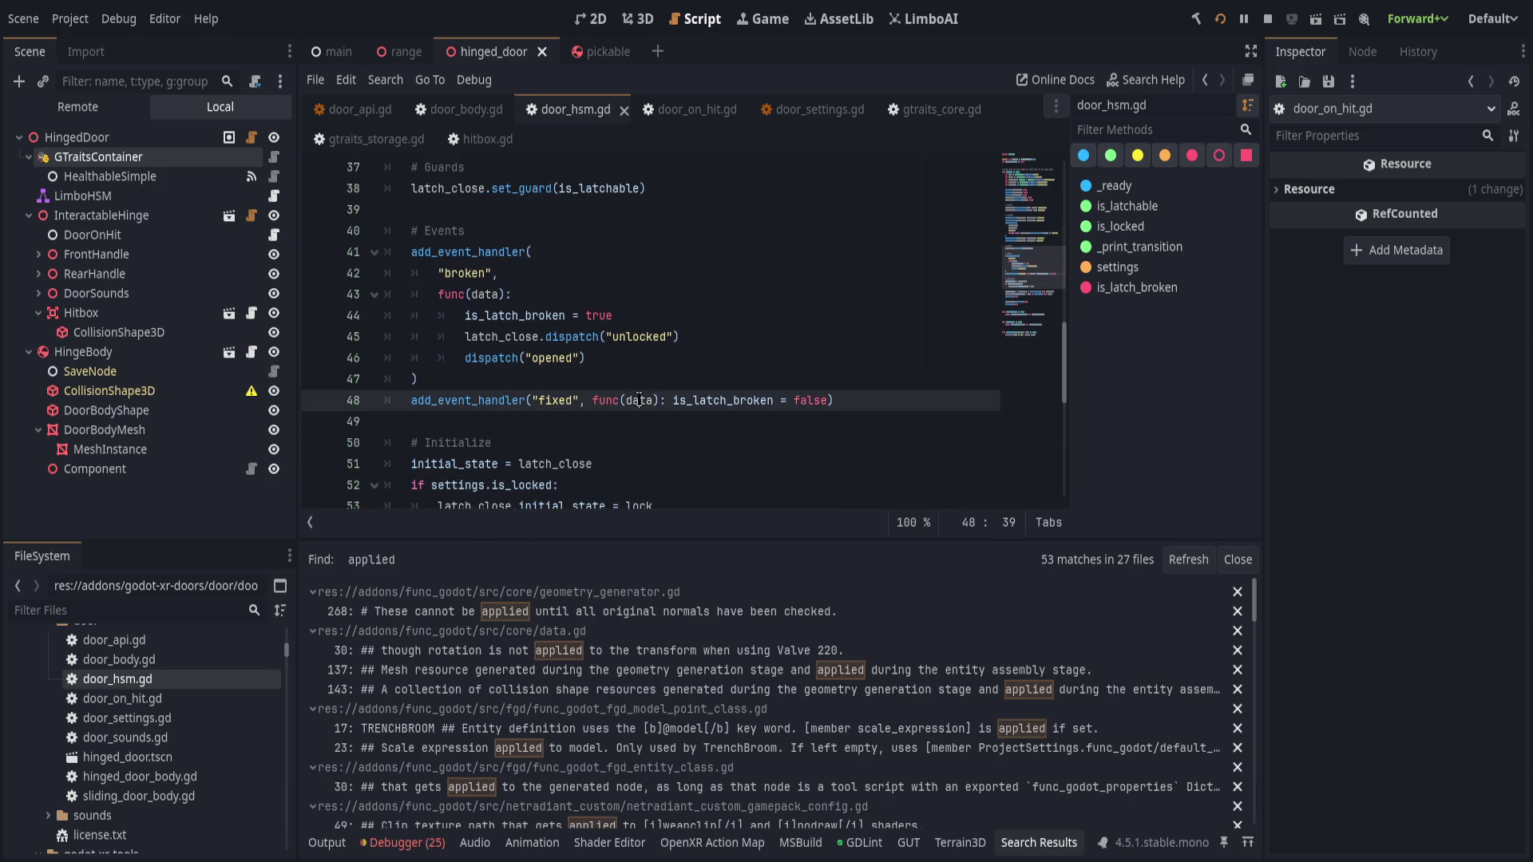
{"action": "double_click", "coordinate": [488, 294]}
{"action": "key", "text": "BackSpace"}
{"action": "key", "text": "ctrl+s"}
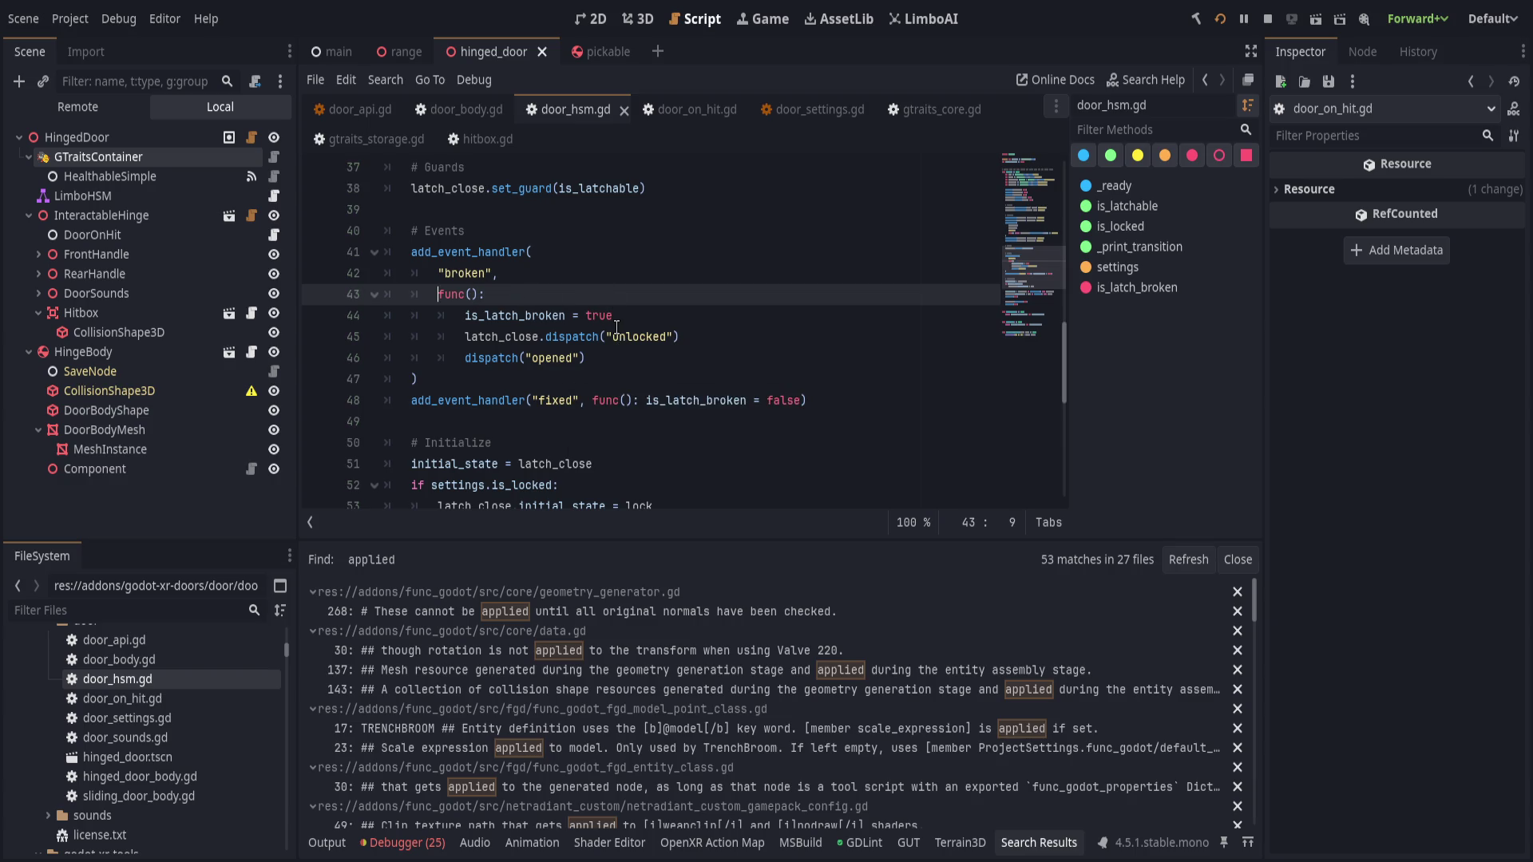
{"action": "scroll", "coordinate": [612, 320], "scroll_direction": "down", "scroll_amount": 4}
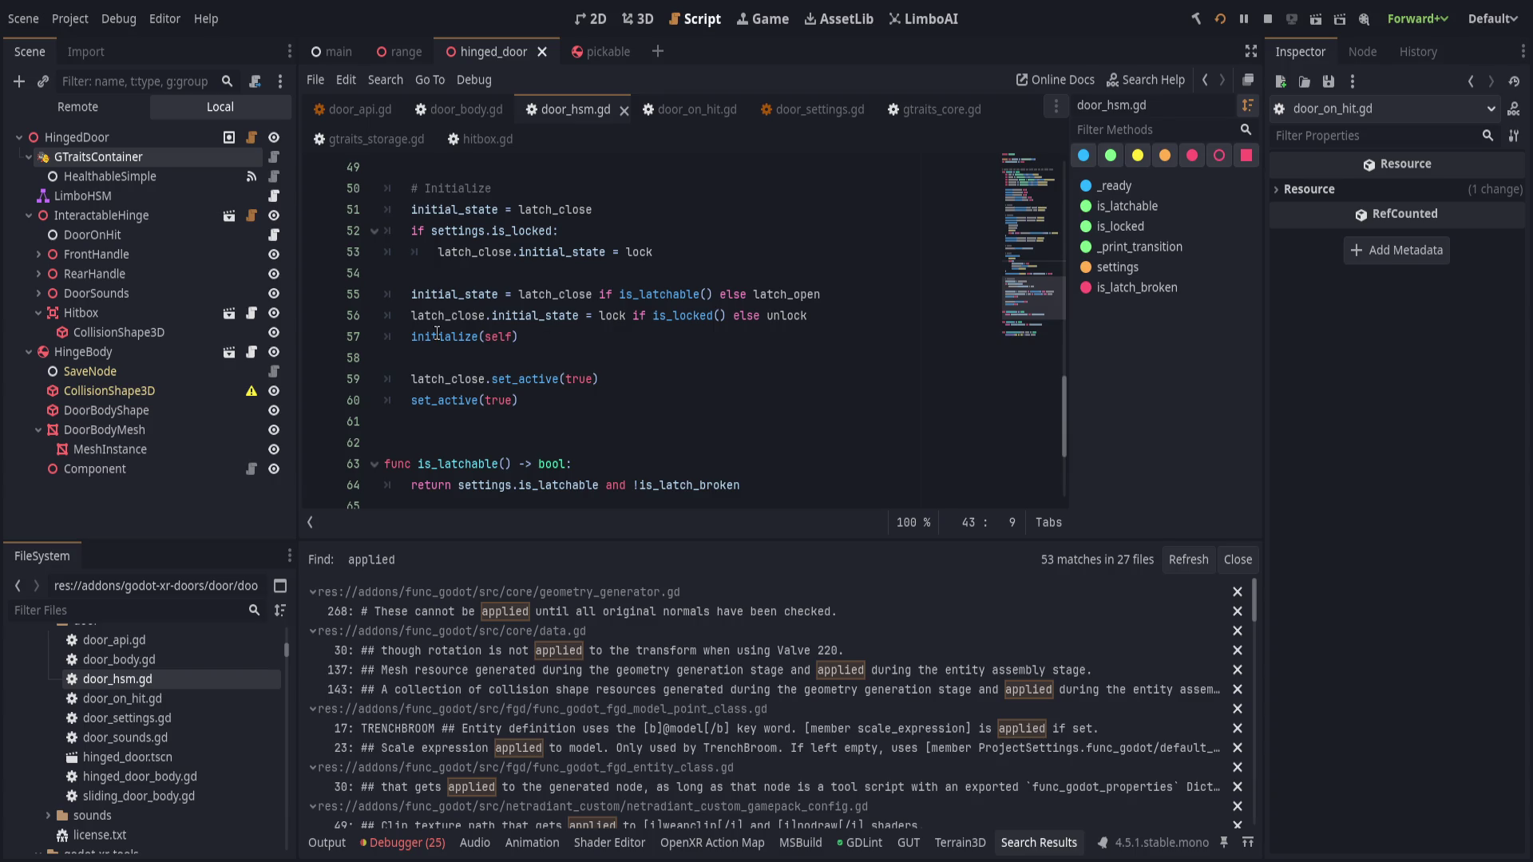
- Run the project, shoot and walk up to the door in VR, then return to the editor
{"action": "left_click", "coordinate": [1217, 20]}
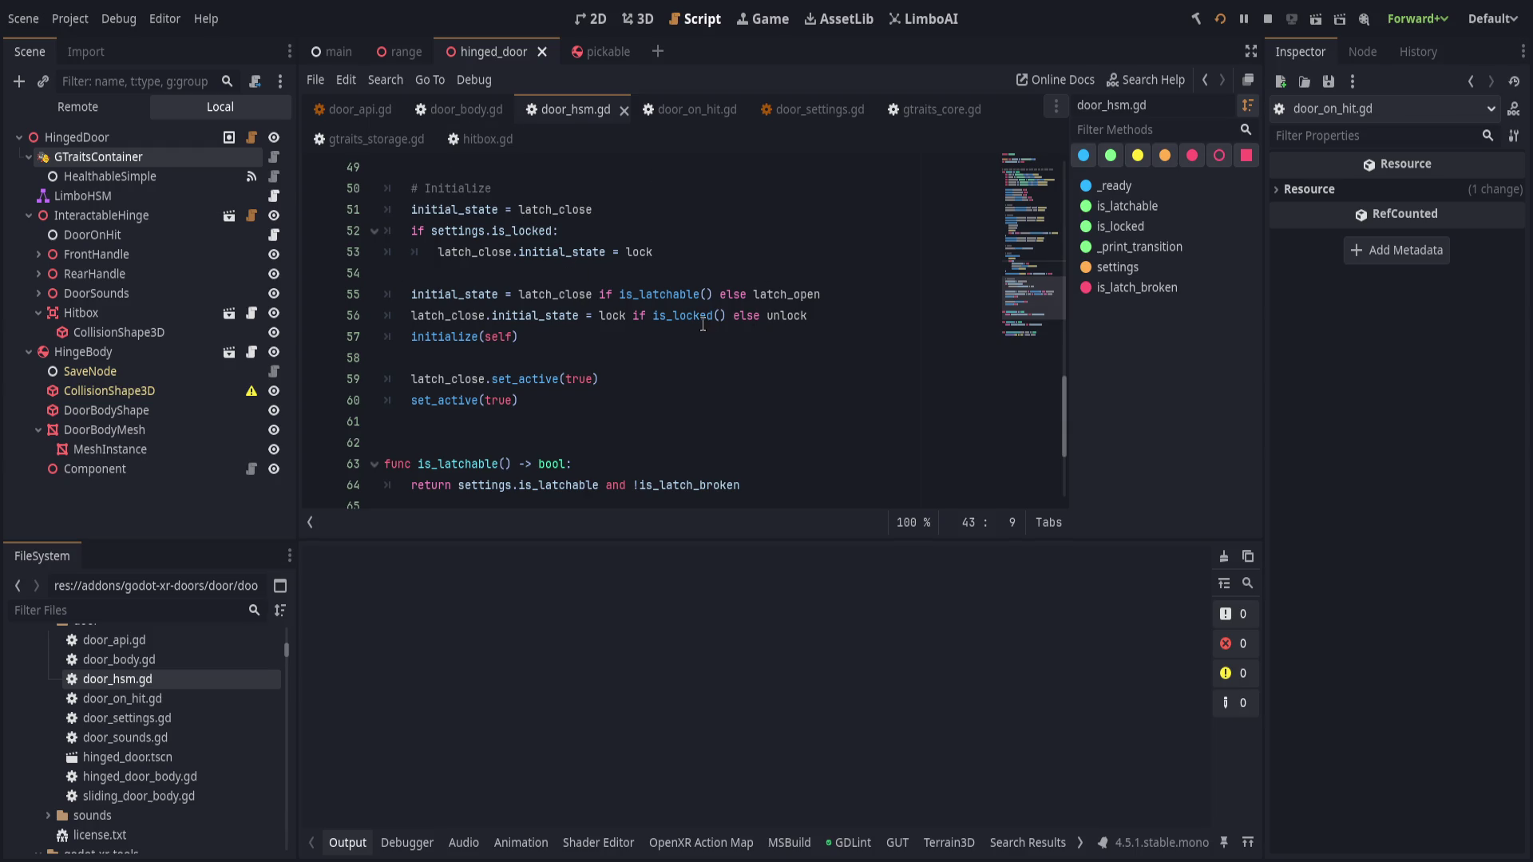
{"action": "scroll", "coordinate": [713, 346], "scroll_direction": "up", "scroll_amount": 1}
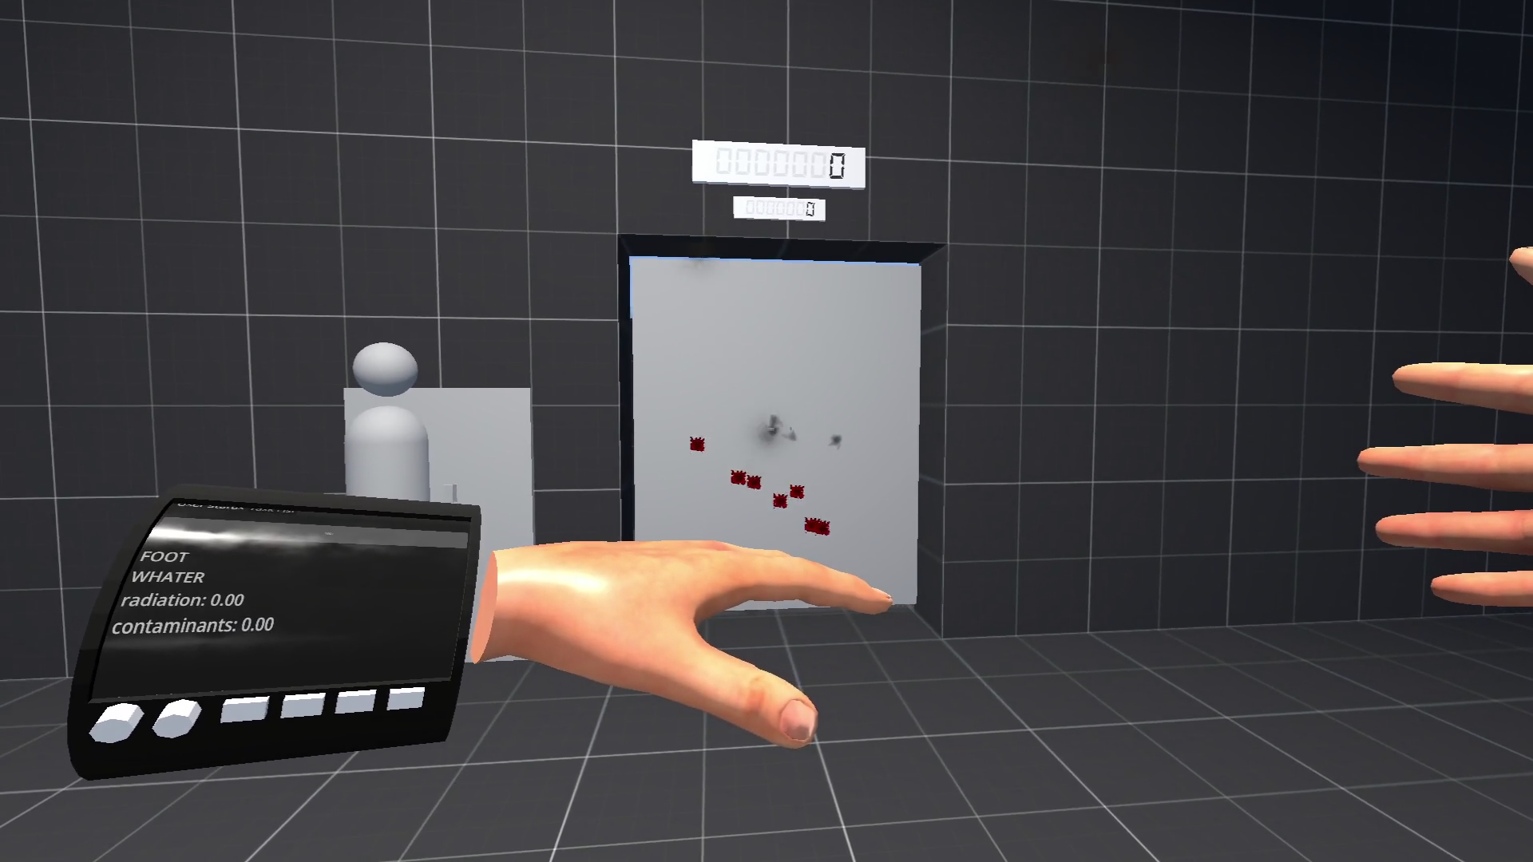
{"action": "key", "text": "w"}
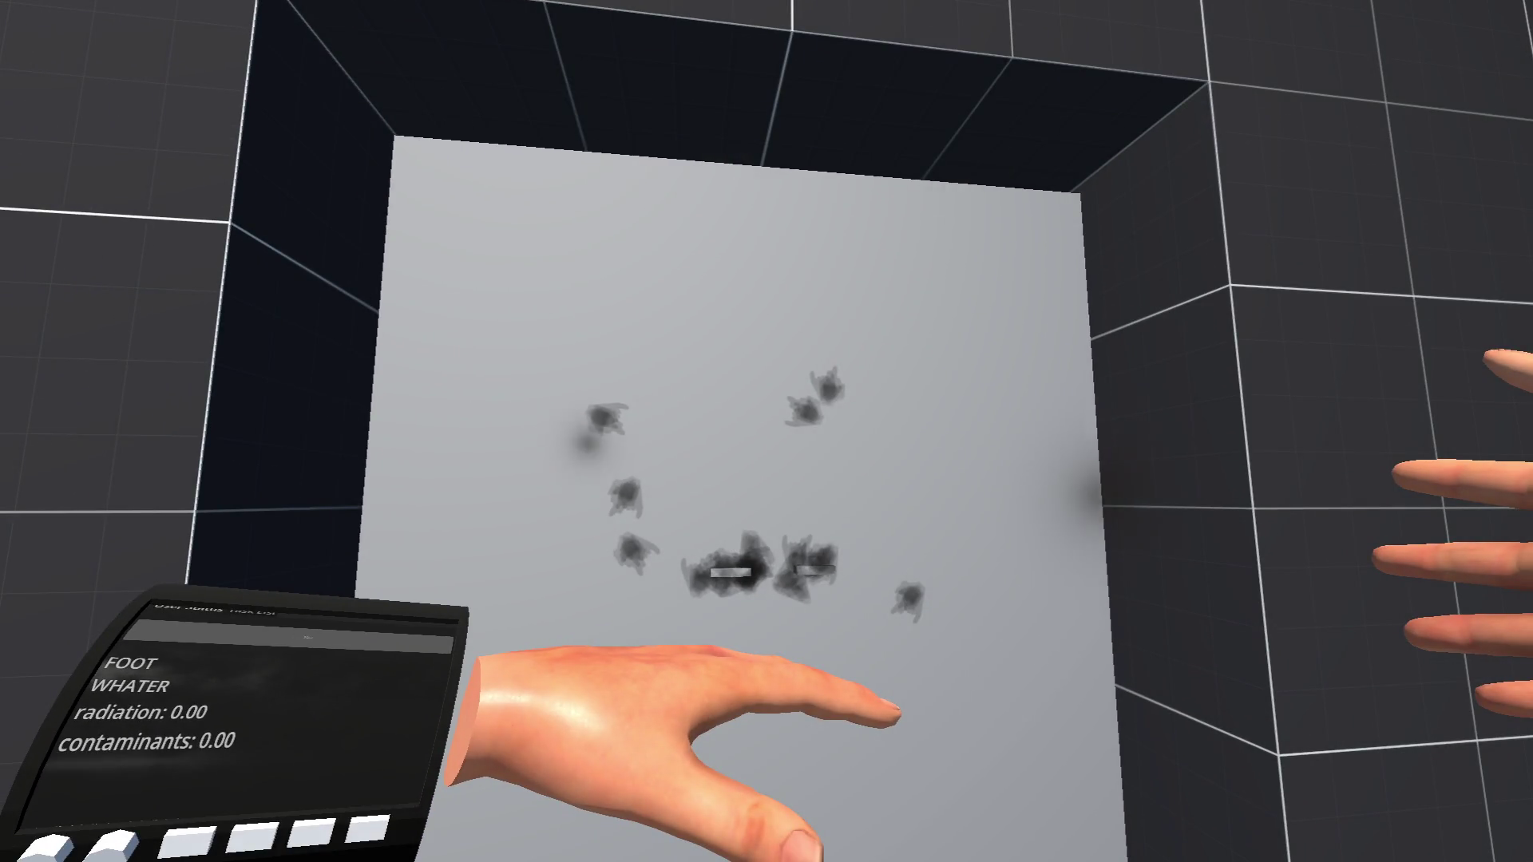
{"action": "key", "text": "alt+Tab"}
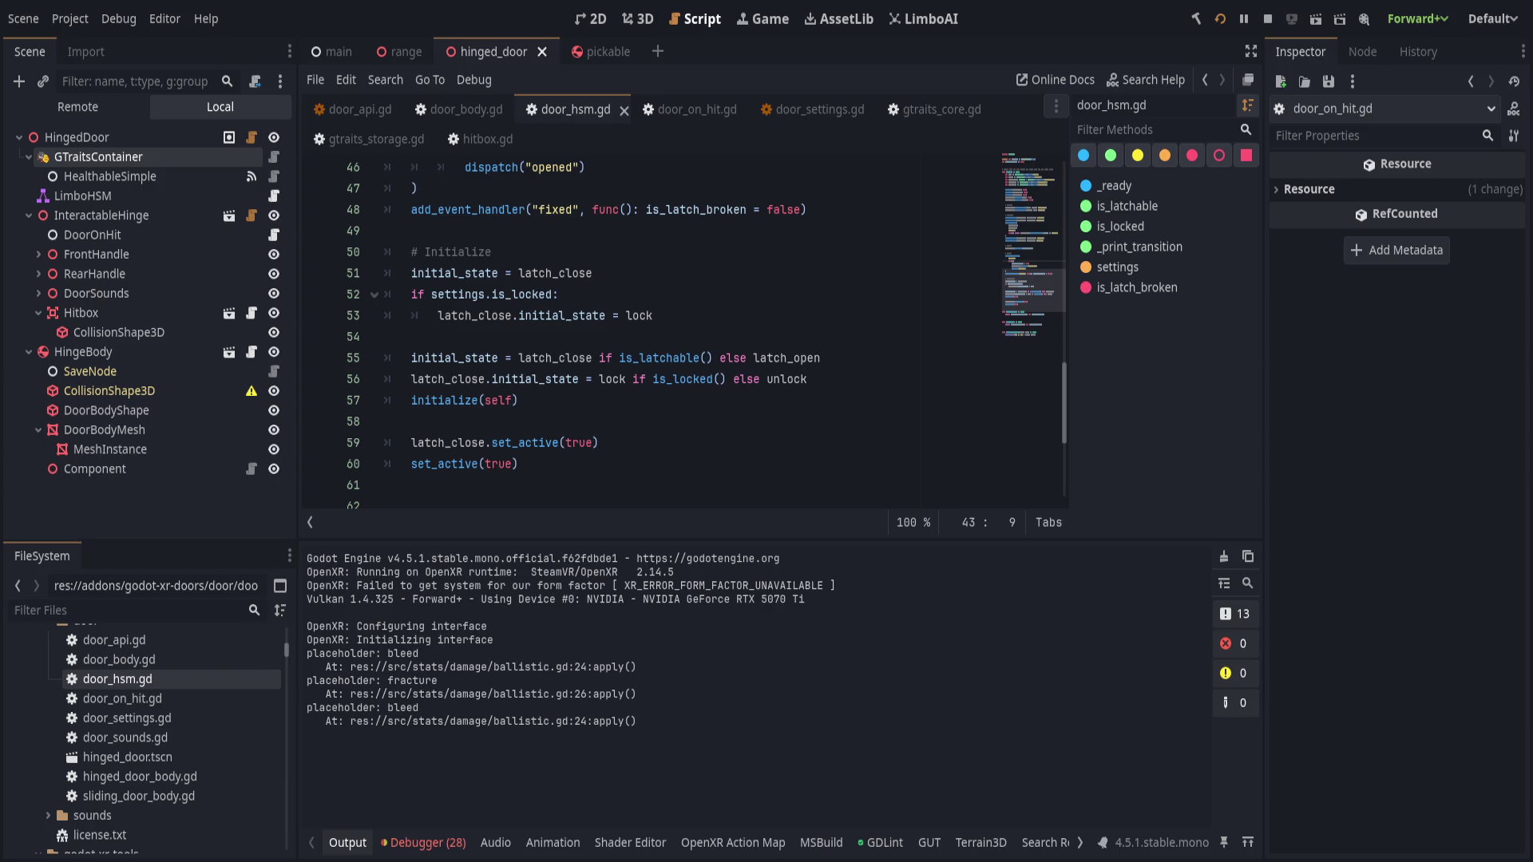
- Show the Debugger errors and jump to the door_hsm.gd line 60 error
{"action": "left_click", "coordinate": [423, 842]}
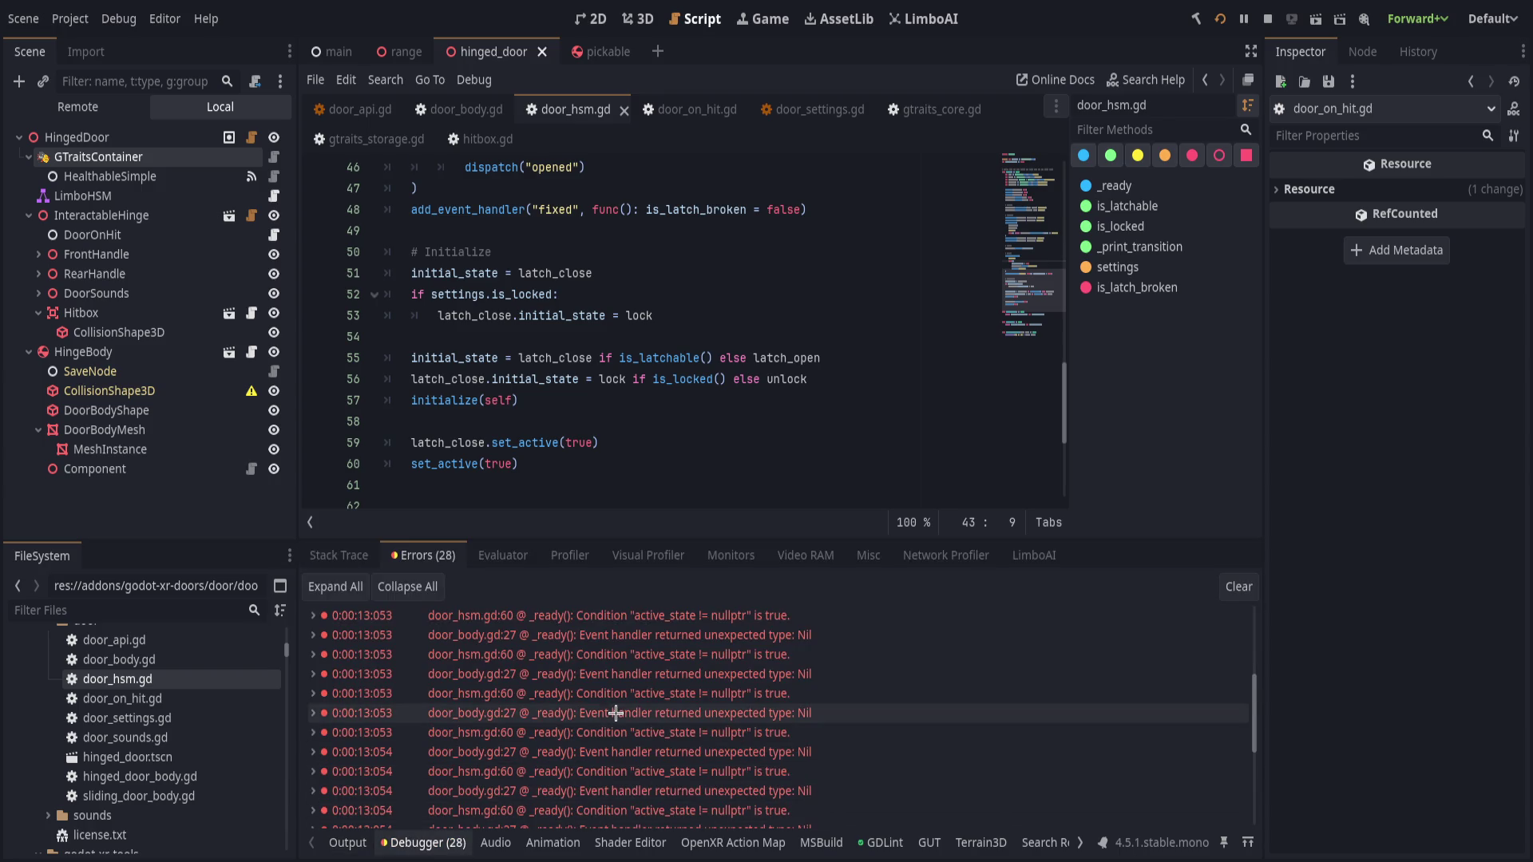
{"action": "scroll", "coordinate": [619, 712], "scroll_direction": "down", "scroll_amount": 2}
{"action": "scroll", "coordinate": [619, 712], "scroll_direction": "up", "scroll_amount": 2}
{"action": "left_click", "coordinate": [673, 801]}
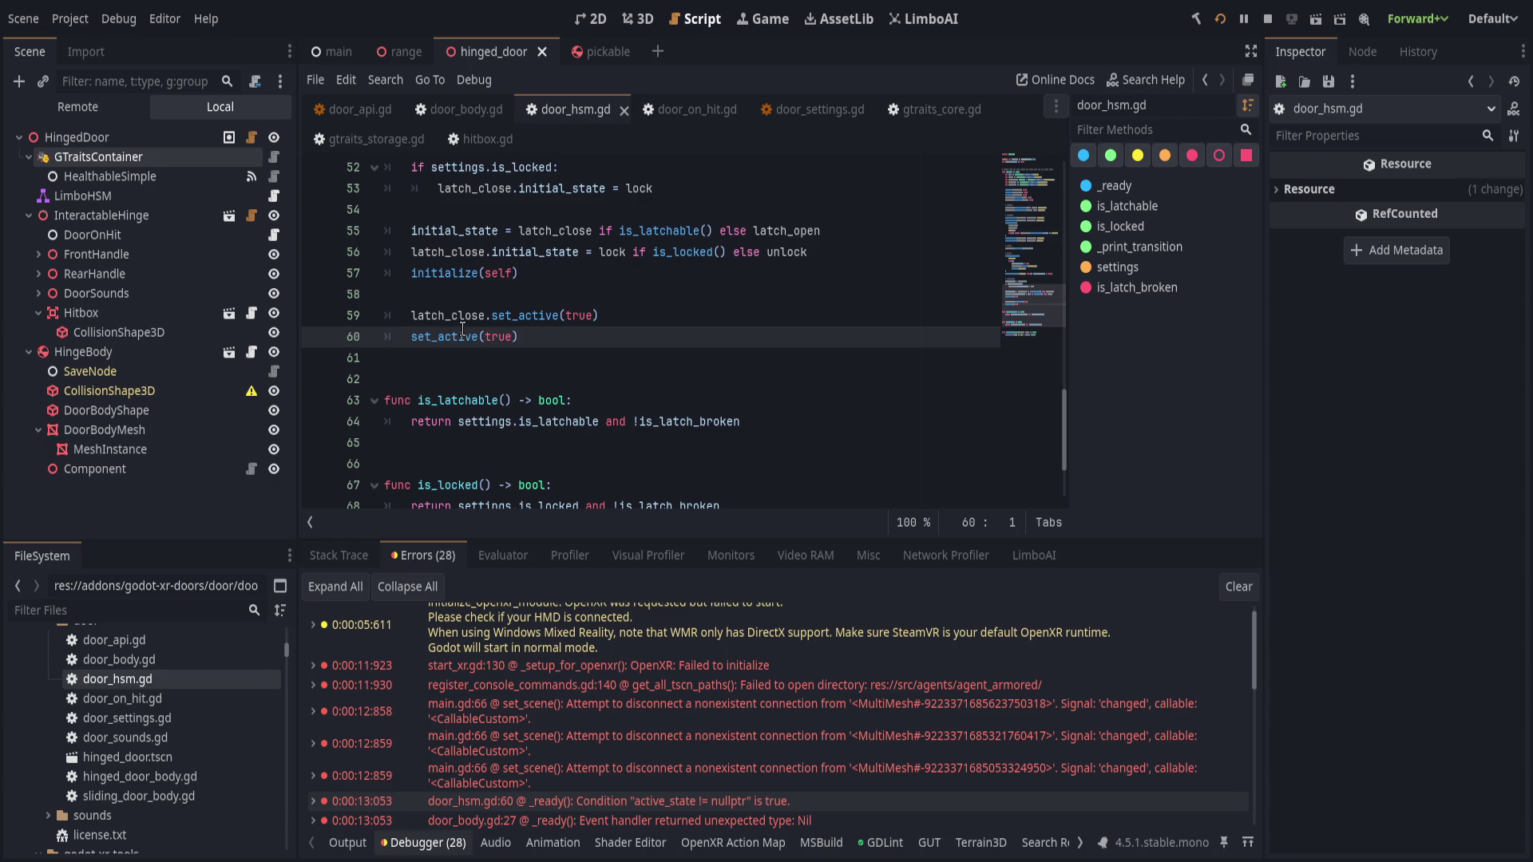
- Move set_active(true) above latch_close.set_active(true), then open the door_body.gd line 27 error
{"action": "left_click", "coordinate": [579, 335]}
{"action": "key", "text": "alt+Up"}
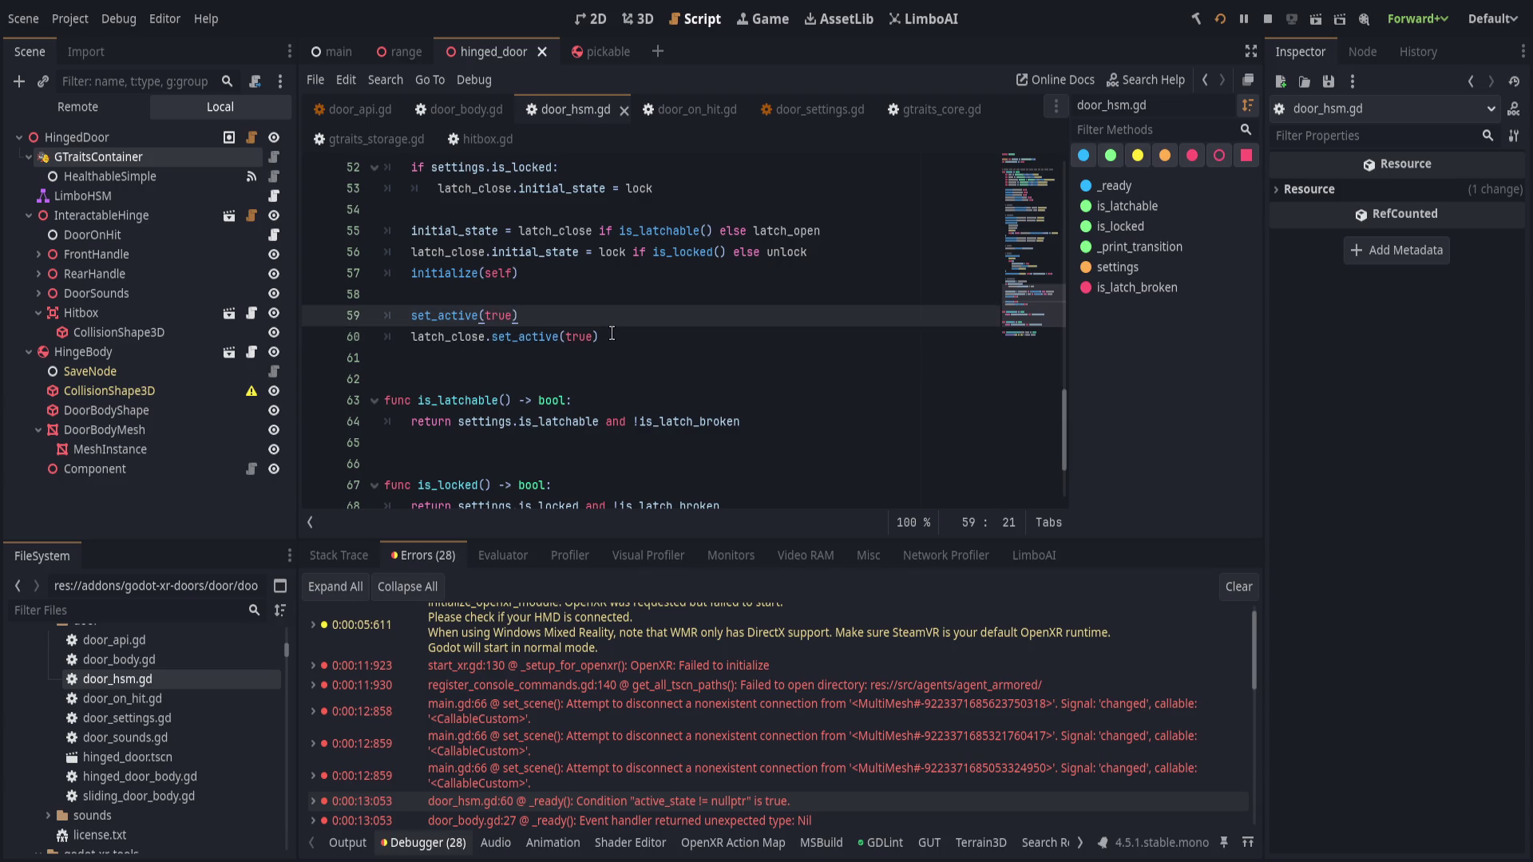
{"action": "scroll", "coordinate": [491, 394], "scroll_direction": "up", "scroll_amount": 1}
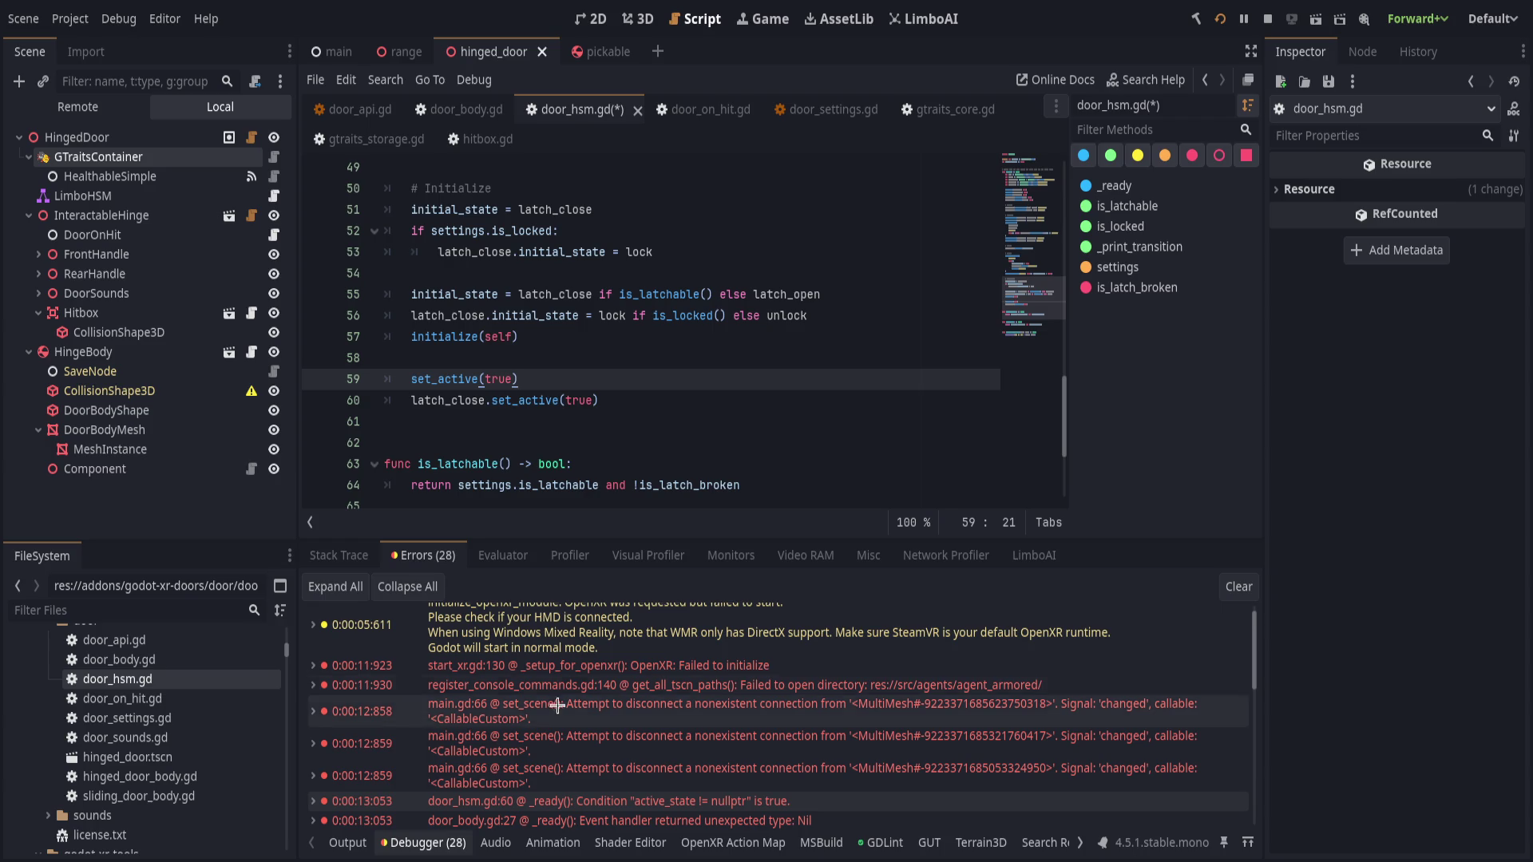
{"action": "left_click", "coordinate": [596, 796]}
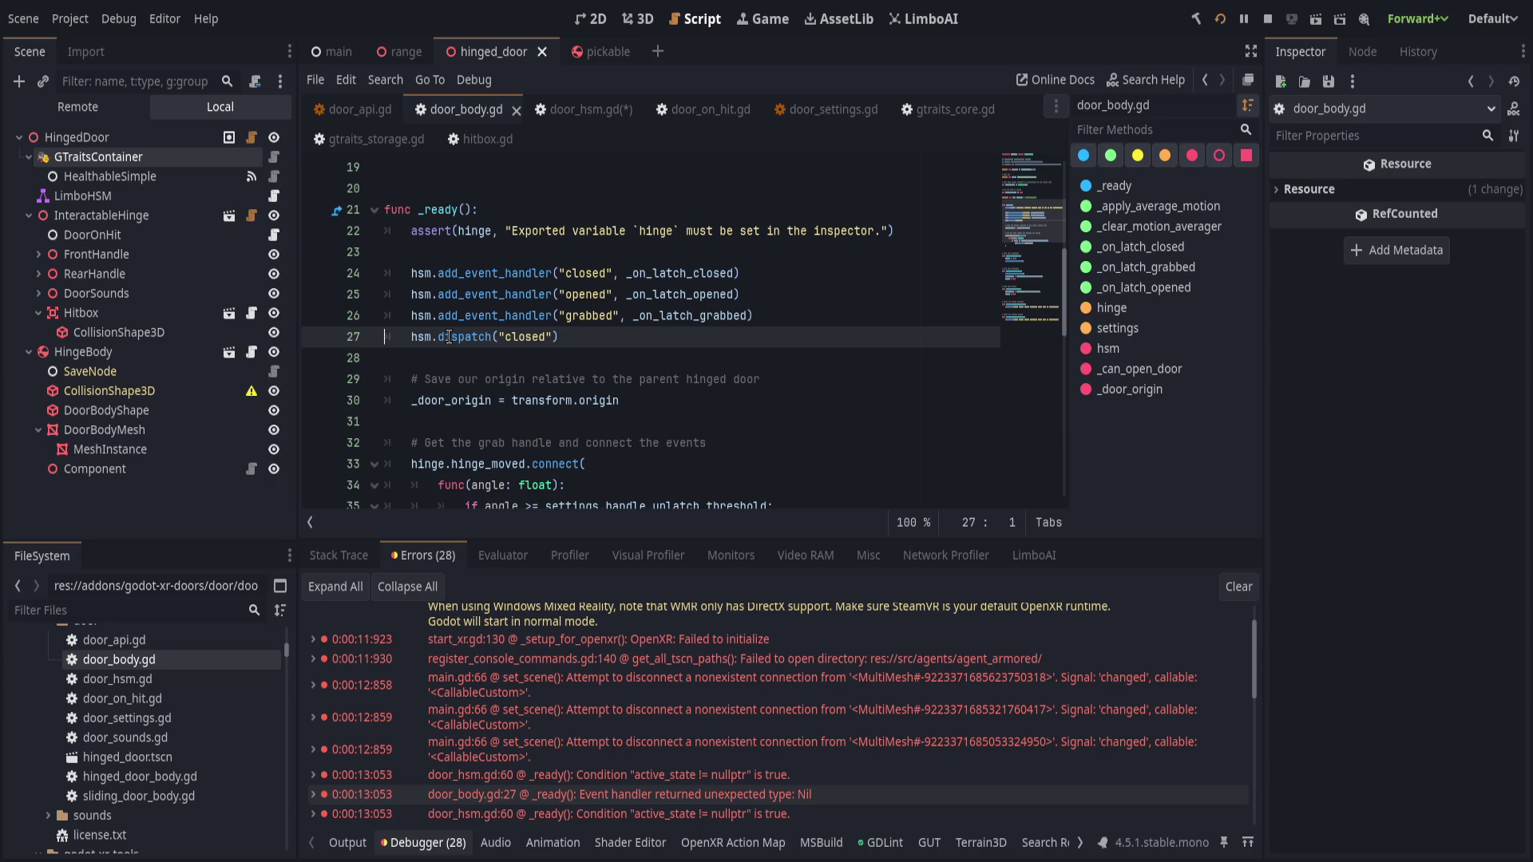
- Give door_hsm.gd's broken handler a data=null parameter and add return false after dispatch("opened")
{"action": "left_click", "coordinate": [577, 109]}
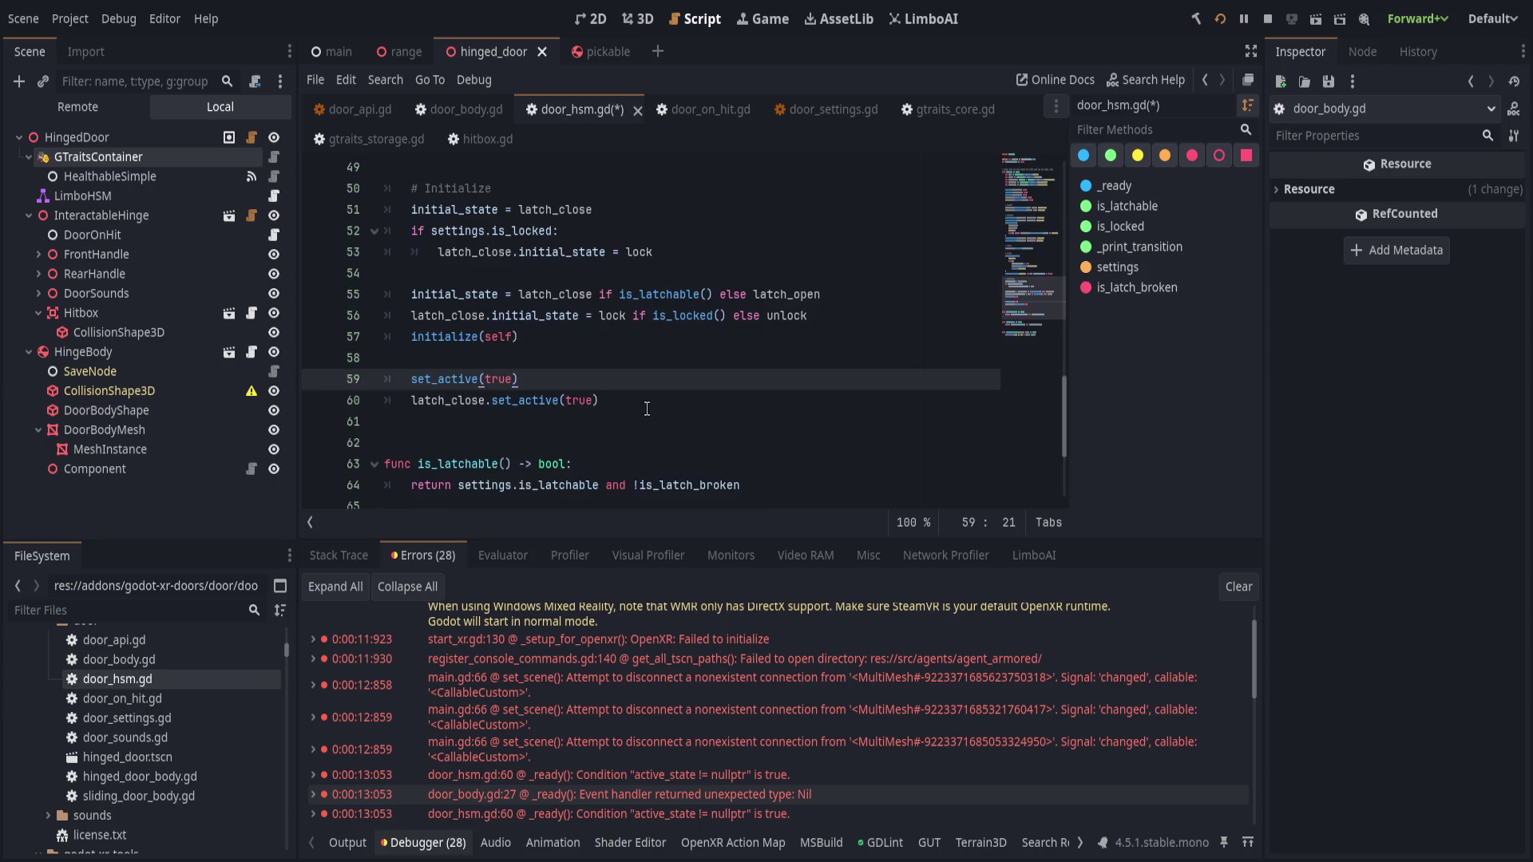
{"action": "scroll", "coordinate": [692, 408], "scroll_direction": "up", "scroll_amount": 5}
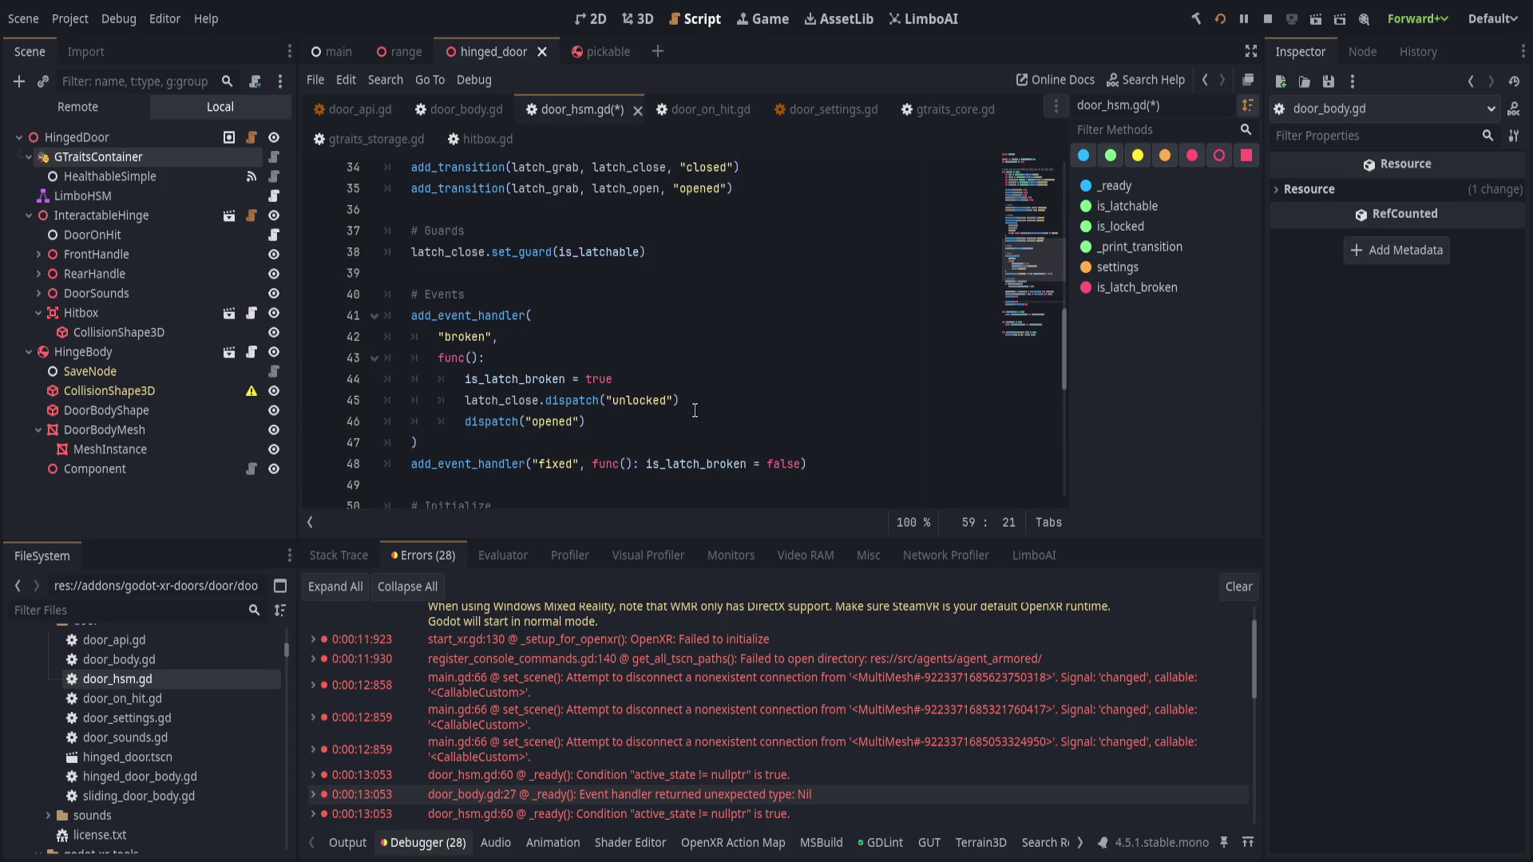
{"action": "left_click", "coordinate": [471, 358]}
{"action": "type", "text": "data"}
{"action": "key", "text": "End"}
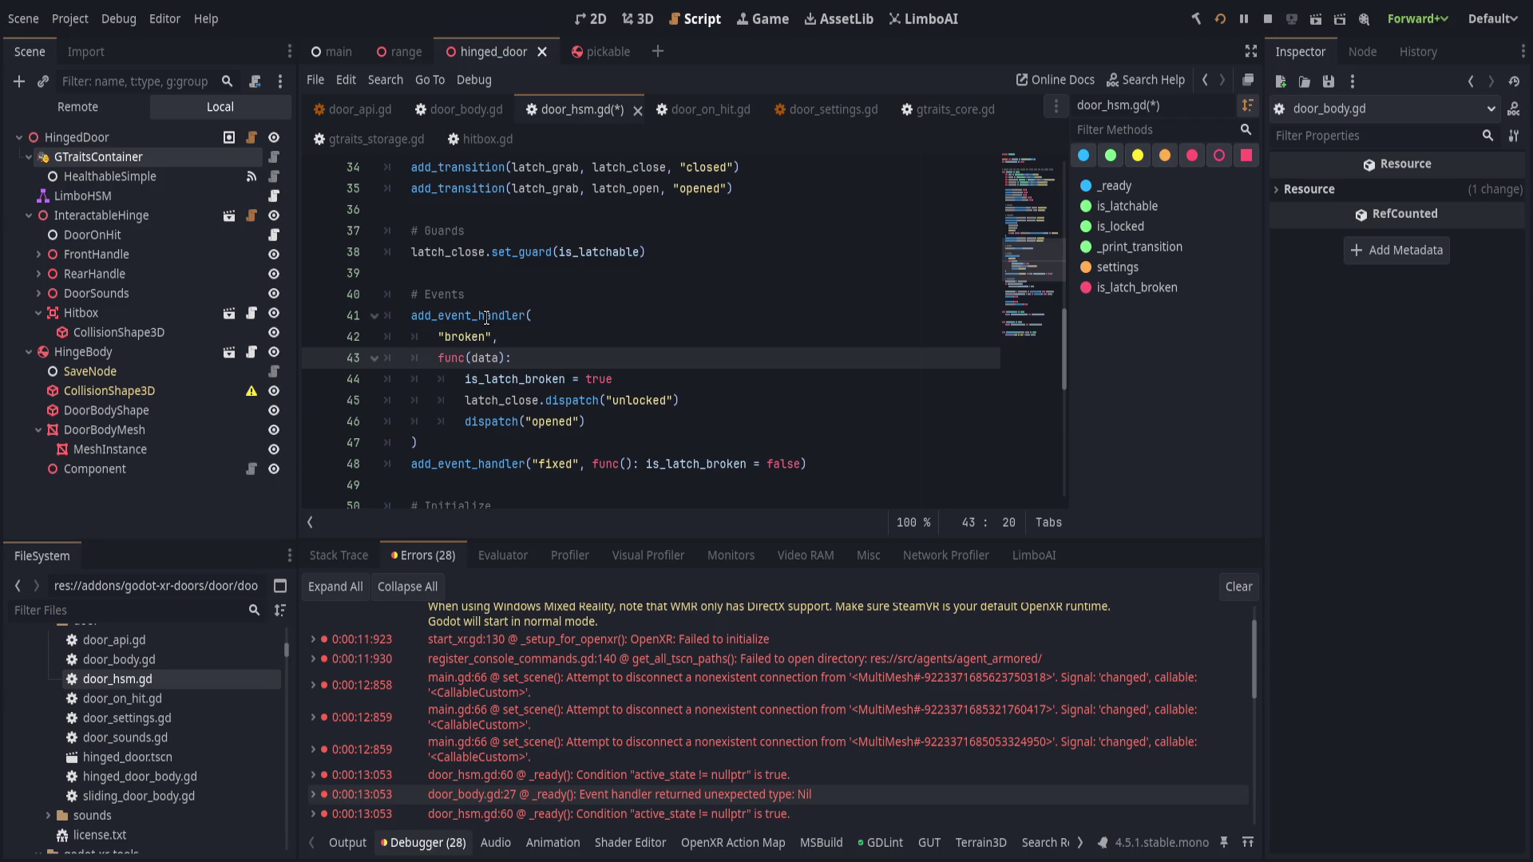
{"action": "left_click", "coordinate": [486, 316]}
{"action": "left_click", "coordinate": [499, 357]}
{"action": "type", "text": "=null"}
{"action": "key", "text": "Down"}
{"action": "key", "text": "Down"}
{"action": "key", "text": "Down"}
{"action": "key", "text": "End"}
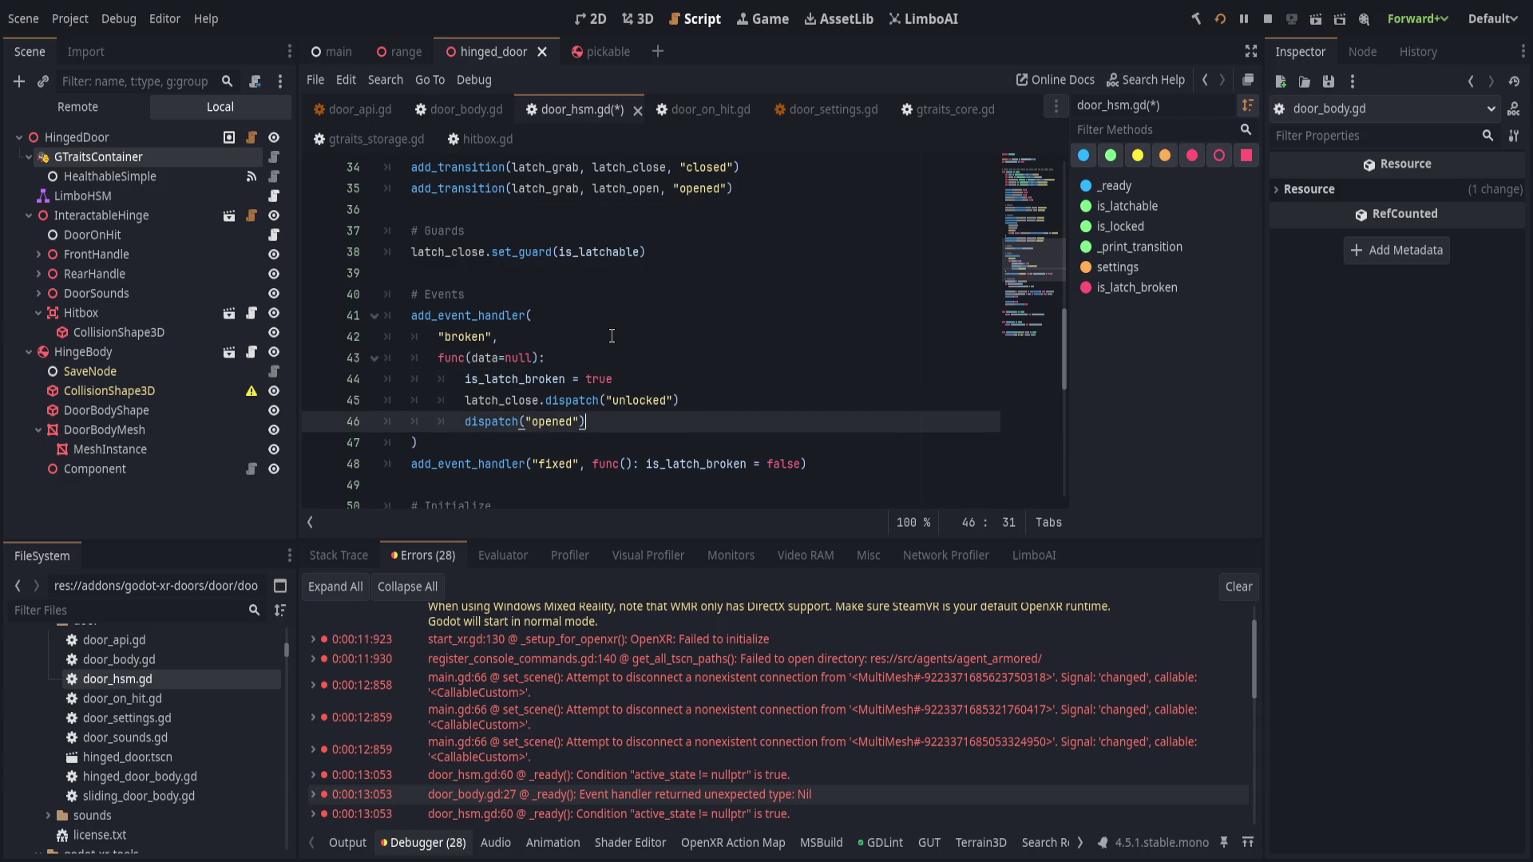
{"action": "key", "text": "Return"}
{"action": "type", "text": "return false"}
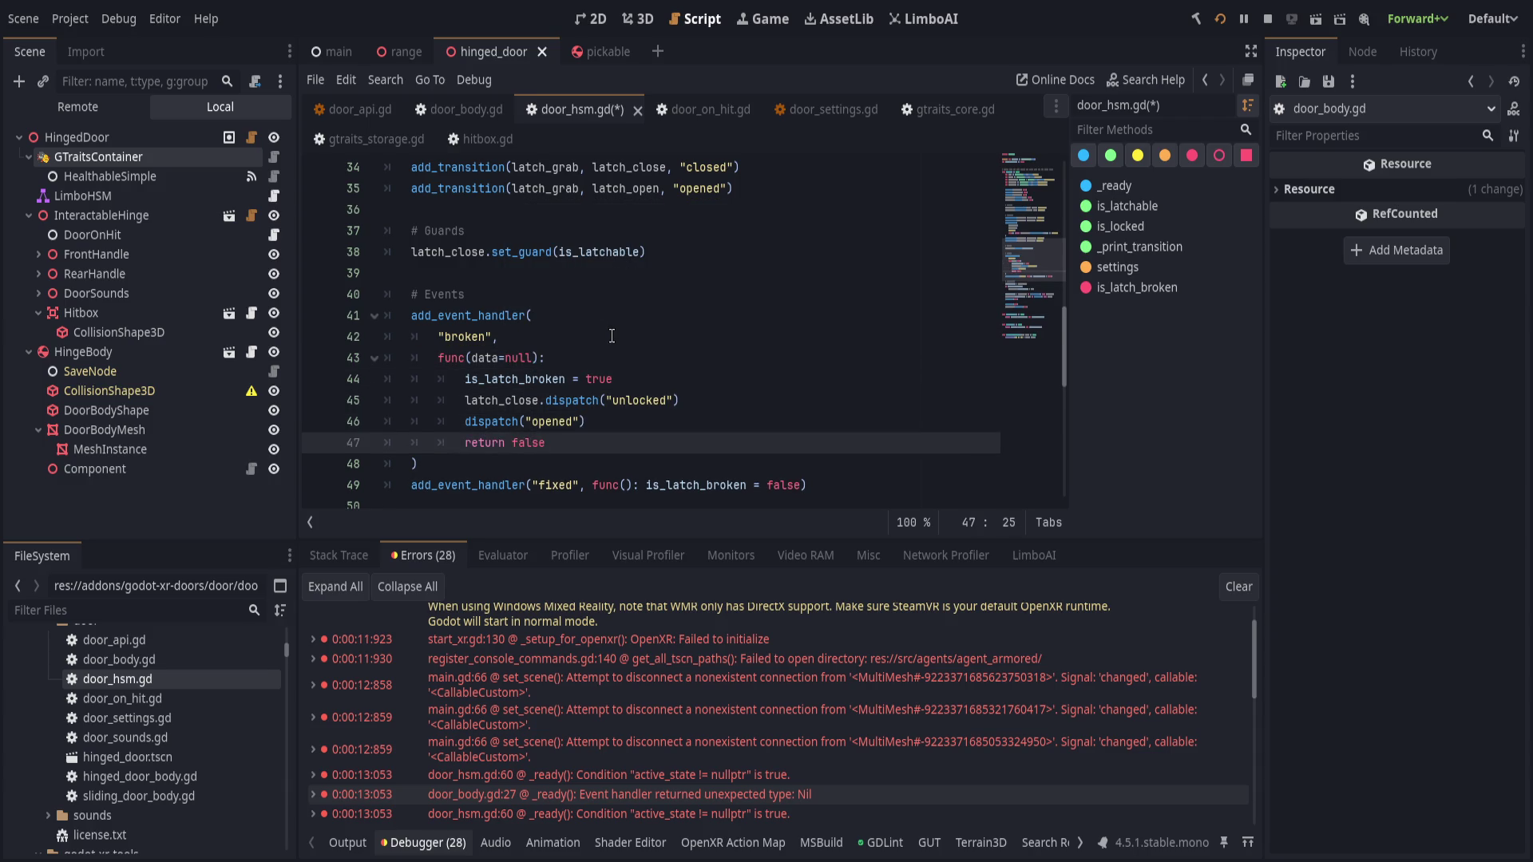
- Give the fixed handler a data=null parameter and a return false line, then save
{"action": "scroll", "coordinate": [611, 335], "scroll_direction": "down", "scroll_amount": 2}
{"action": "left_click", "coordinate": [629, 358]}
{"action": "type", "text": "_ata=null"}
{"action": "key", "text": "End"}
{"action": "key", "text": "Left"}
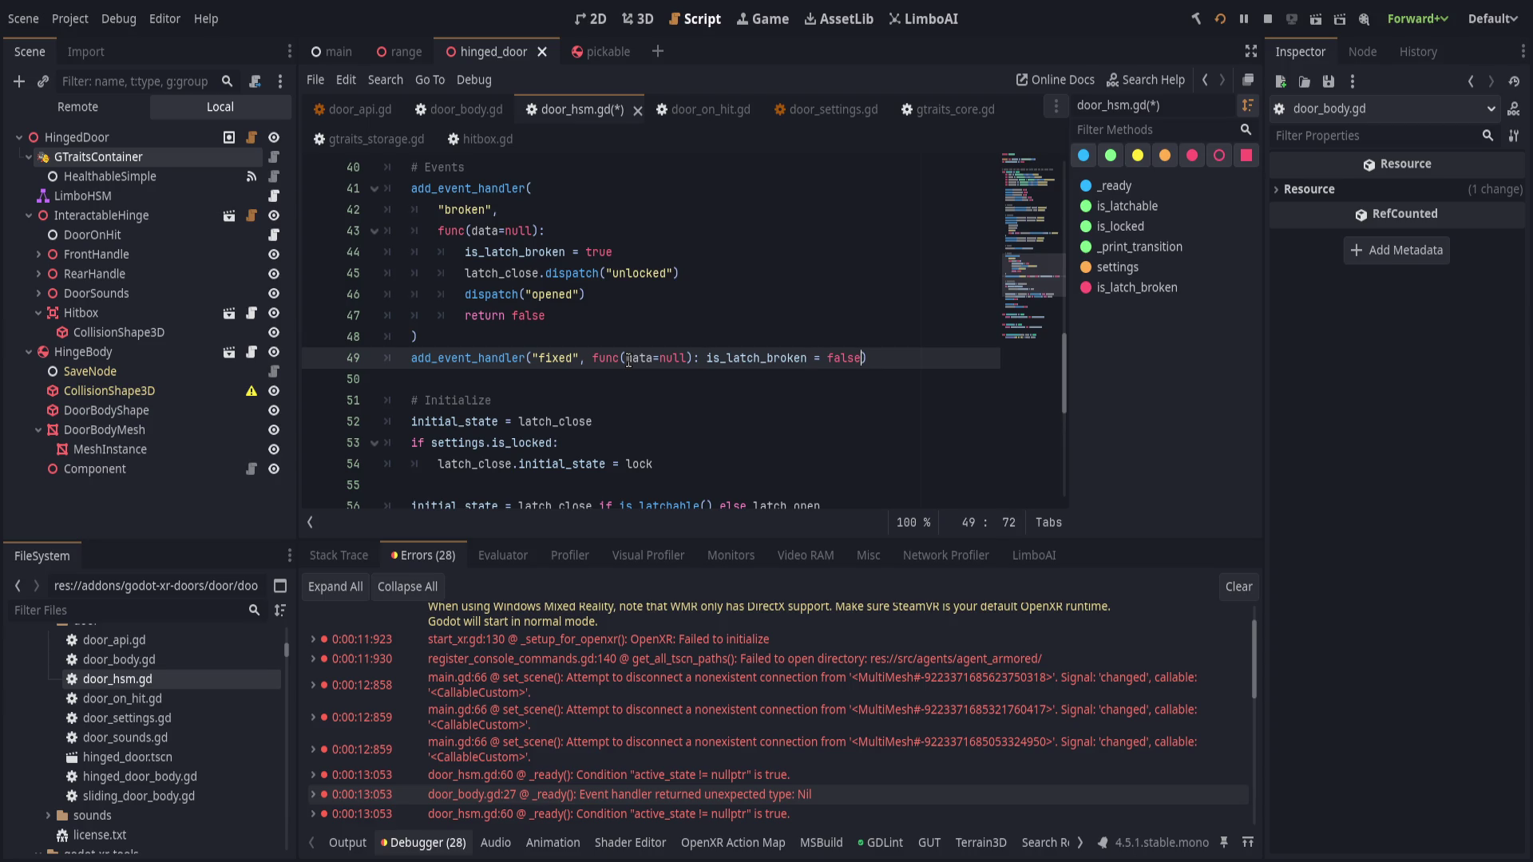
{"action": "key", "text": "Return"}
{"action": "type", "text": "return false"}
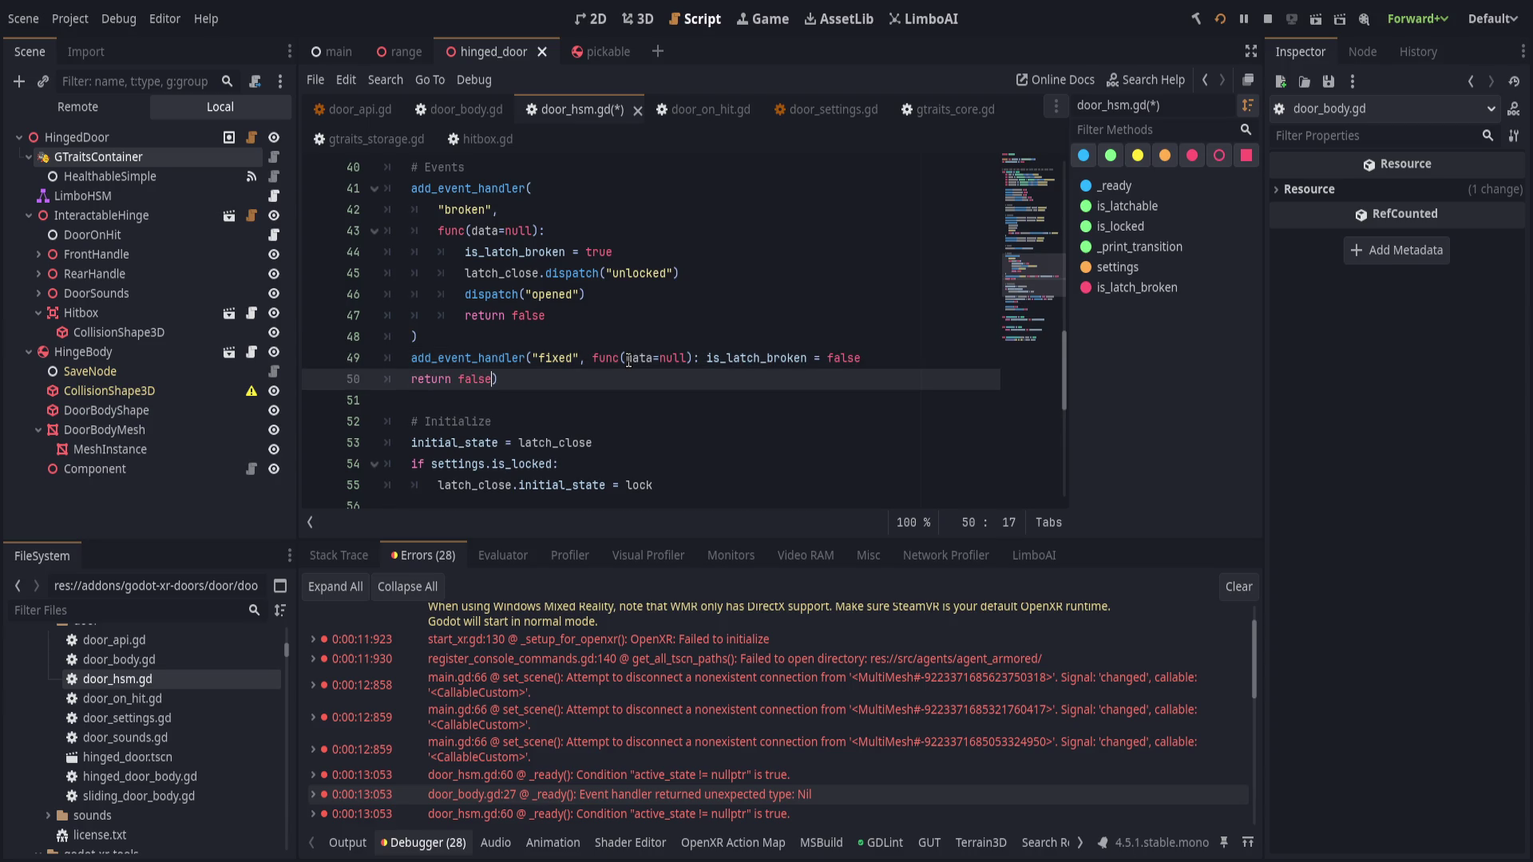
{"action": "key", "text": "ctrl+s"}
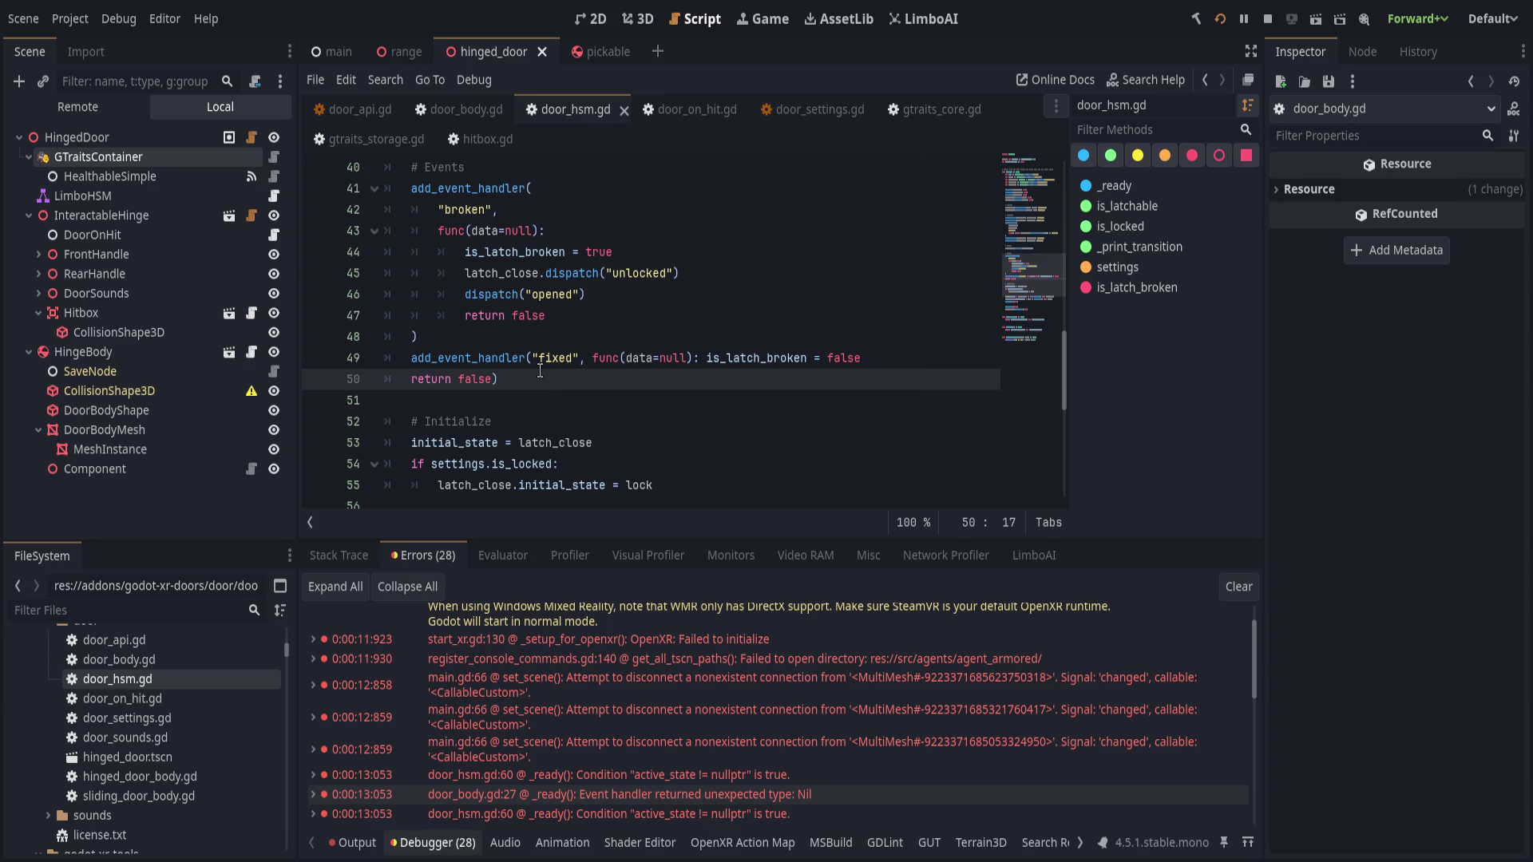
- Put the fixed lambda on its own line, indent it one more level, and save
{"action": "key", "text": "End"}
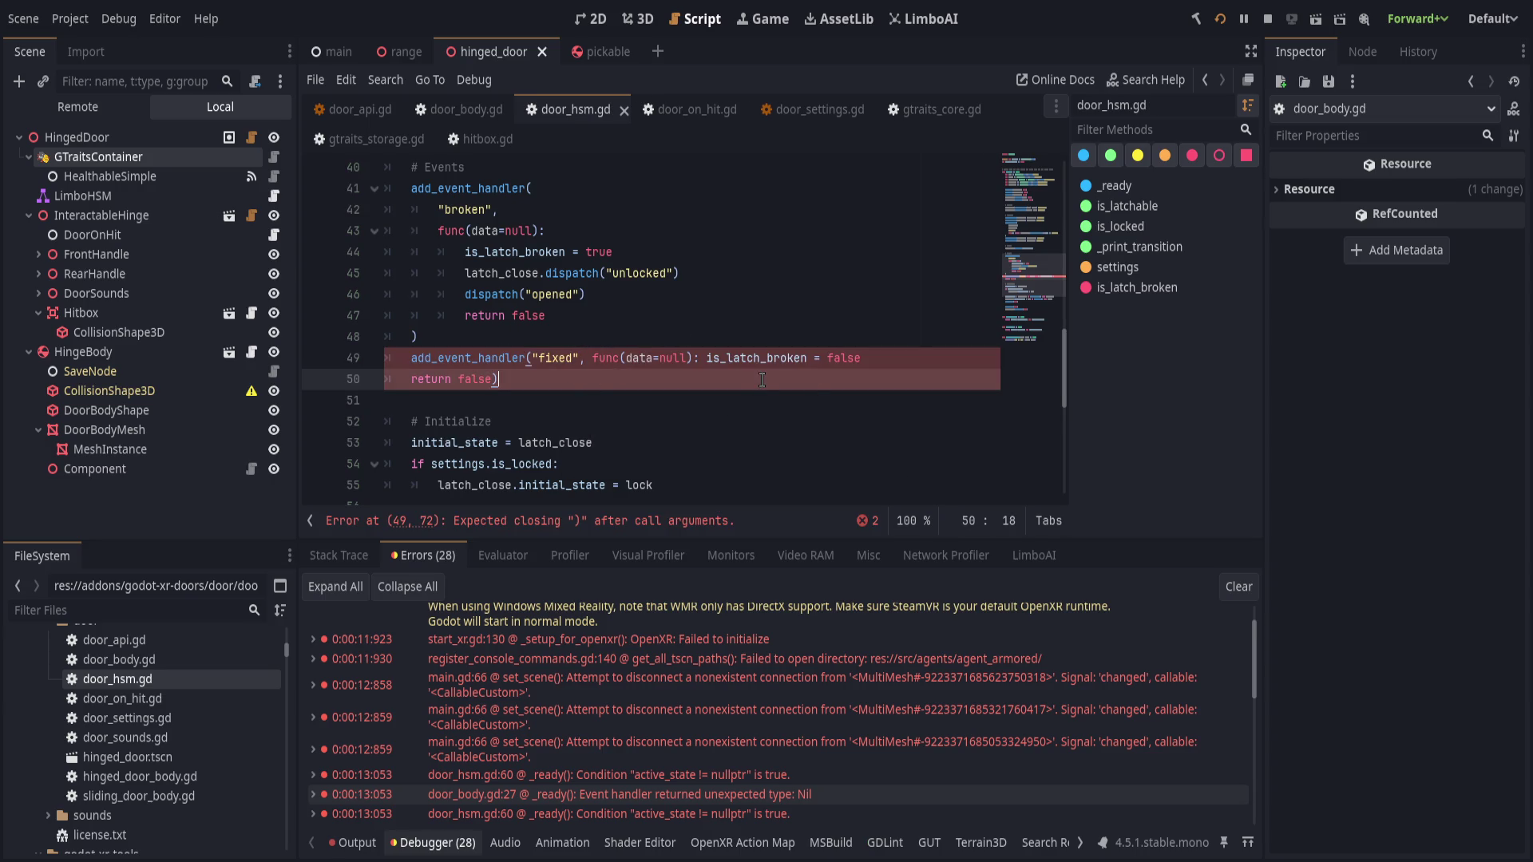
{"action": "left_click", "coordinate": [592, 357]}
{"action": "key", "text": "Return"}
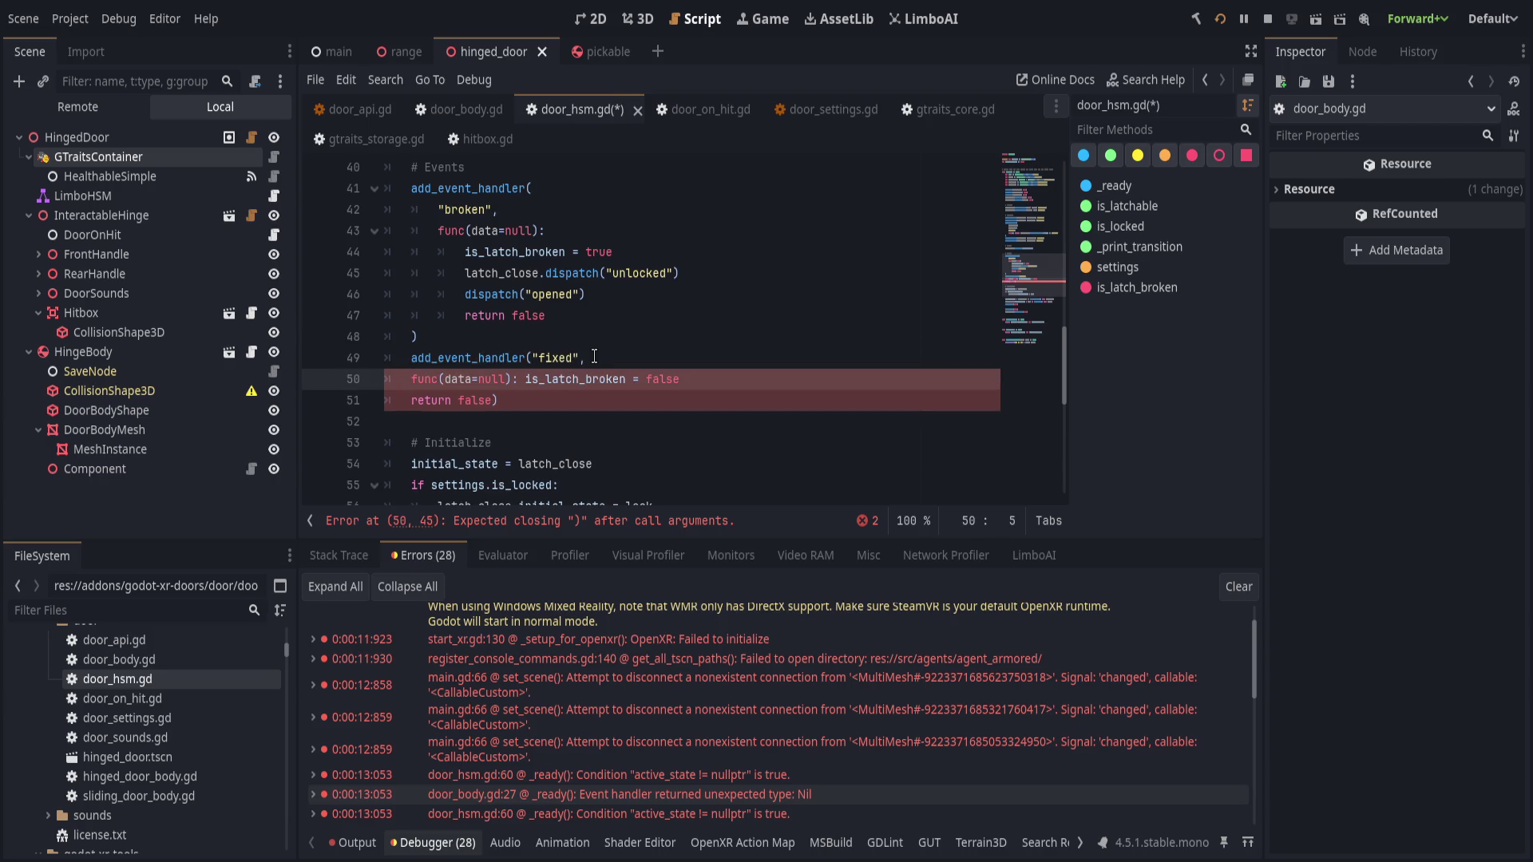
{"action": "key", "text": "ctrl+Right"}
{"action": "key", "text": "ctrl+Right"}
{"action": "key", "text": "ctrl+Right"}
{"action": "key", "text": "shift+Down"}
{"action": "key", "text": "Tab"}
{"action": "key", "text": "ctrl+s"}
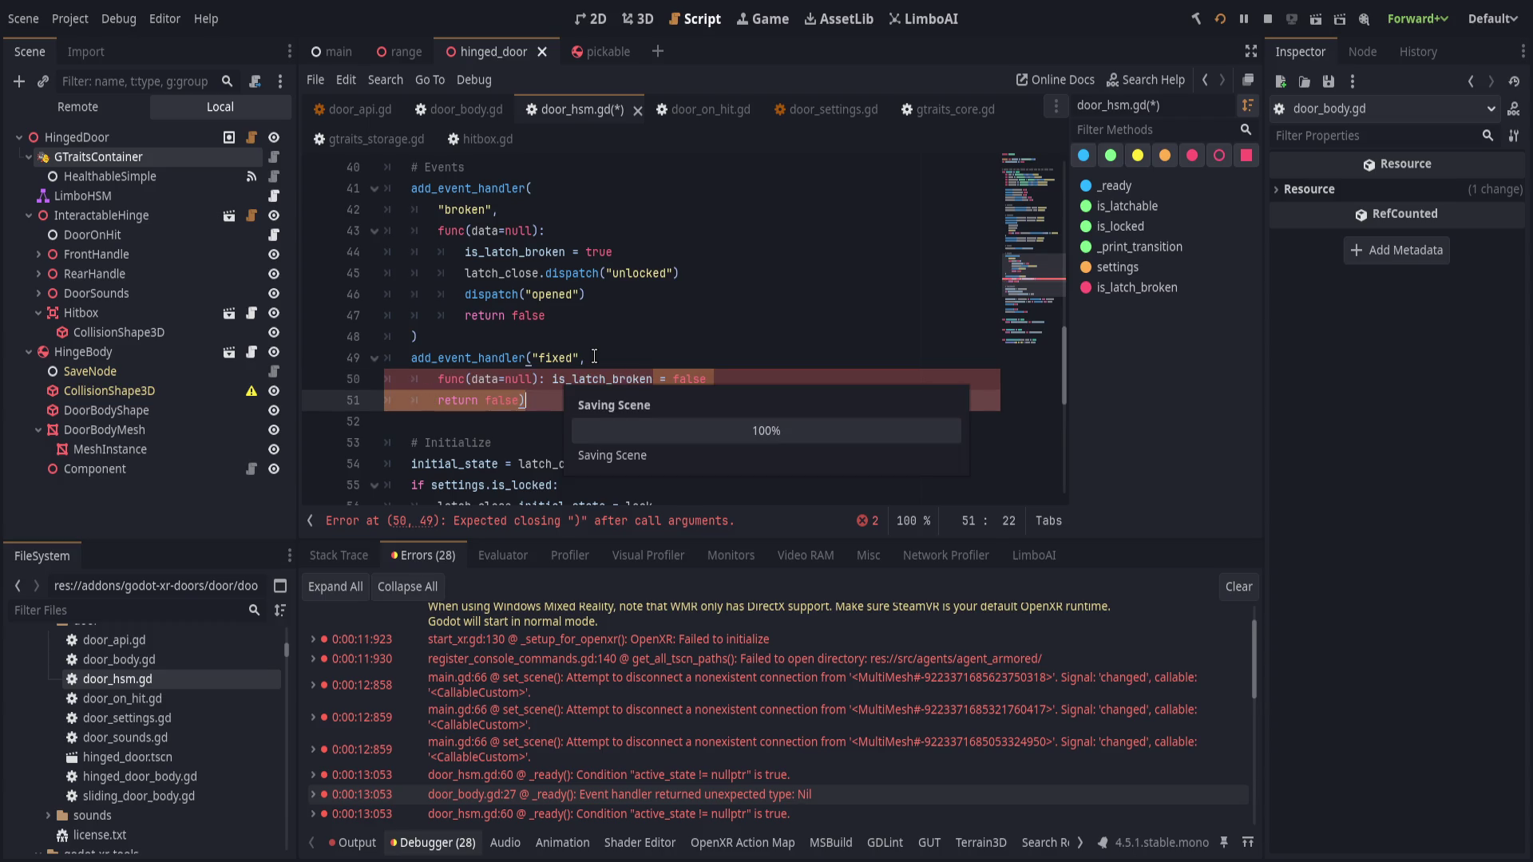
- Put is_latch_broken = false on its own line, indent return false into the lambda, and save
{"action": "left_click", "coordinate": [554, 378]}
{"action": "key", "text": "Return"}
{"action": "key", "text": "Down"}
{"action": "key", "text": "Home"}
{"action": "key", "text": "Tab"}
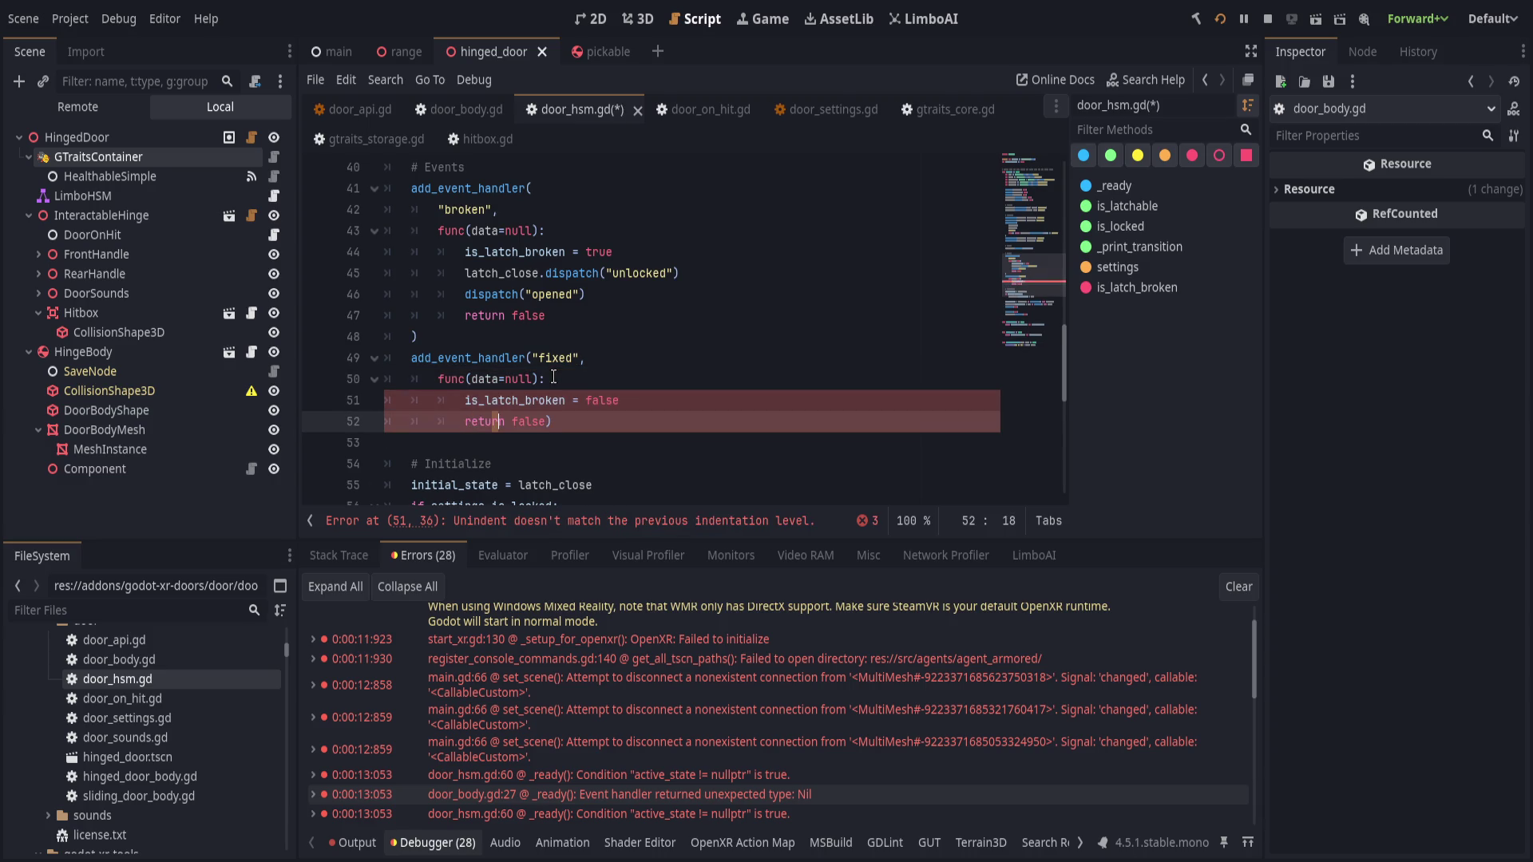
{"action": "key", "text": "End"}
{"action": "key", "text": "Left"}
{"action": "key", "text": "ctrl+s"}
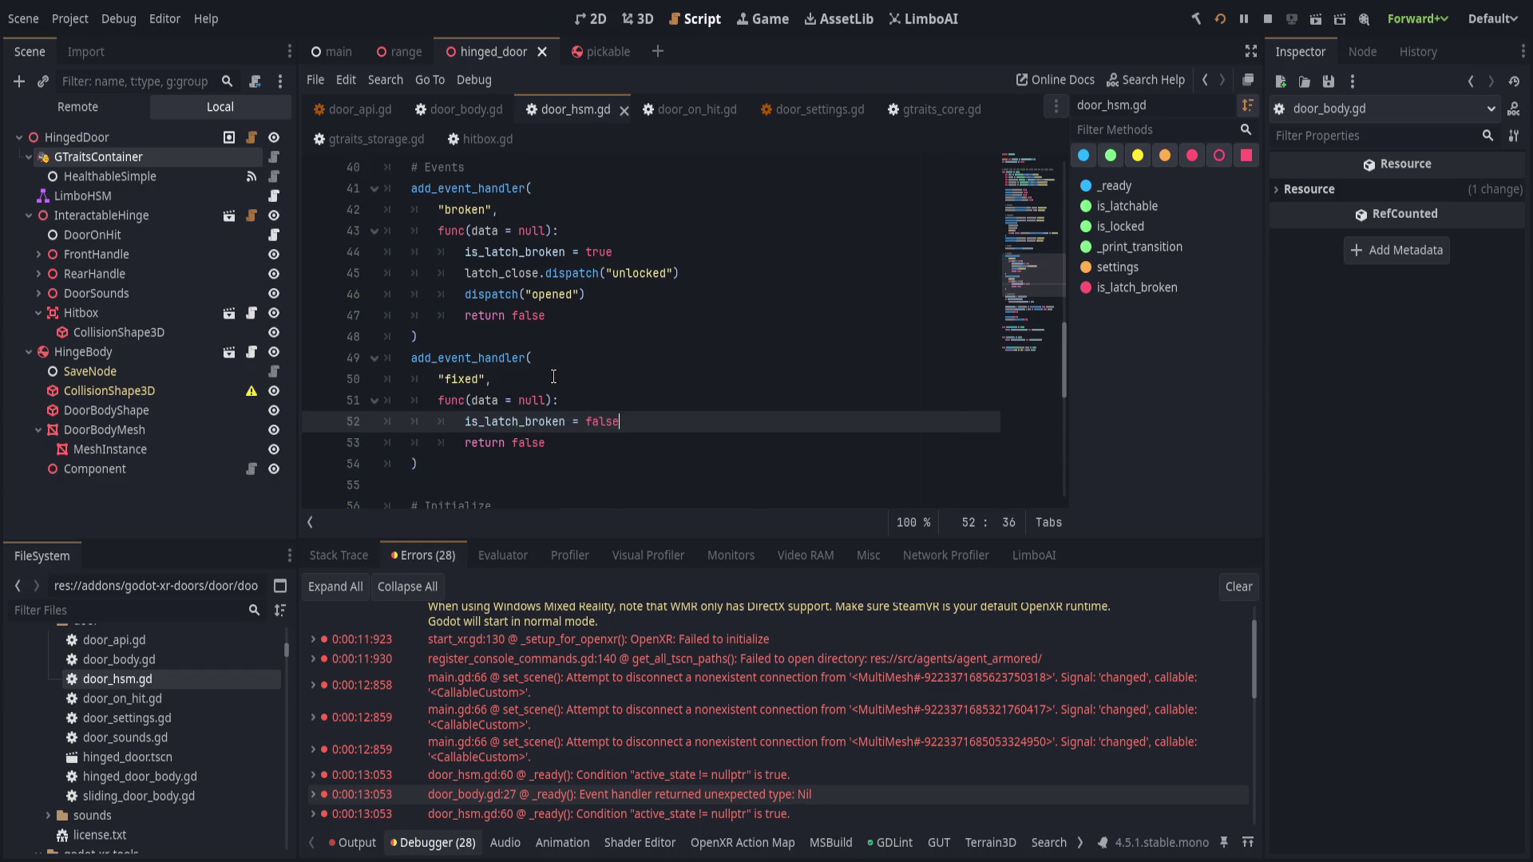
{"action": "scroll", "coordinate": [674, 428], "scroll_direction": "down", "scroll_amount": 4}
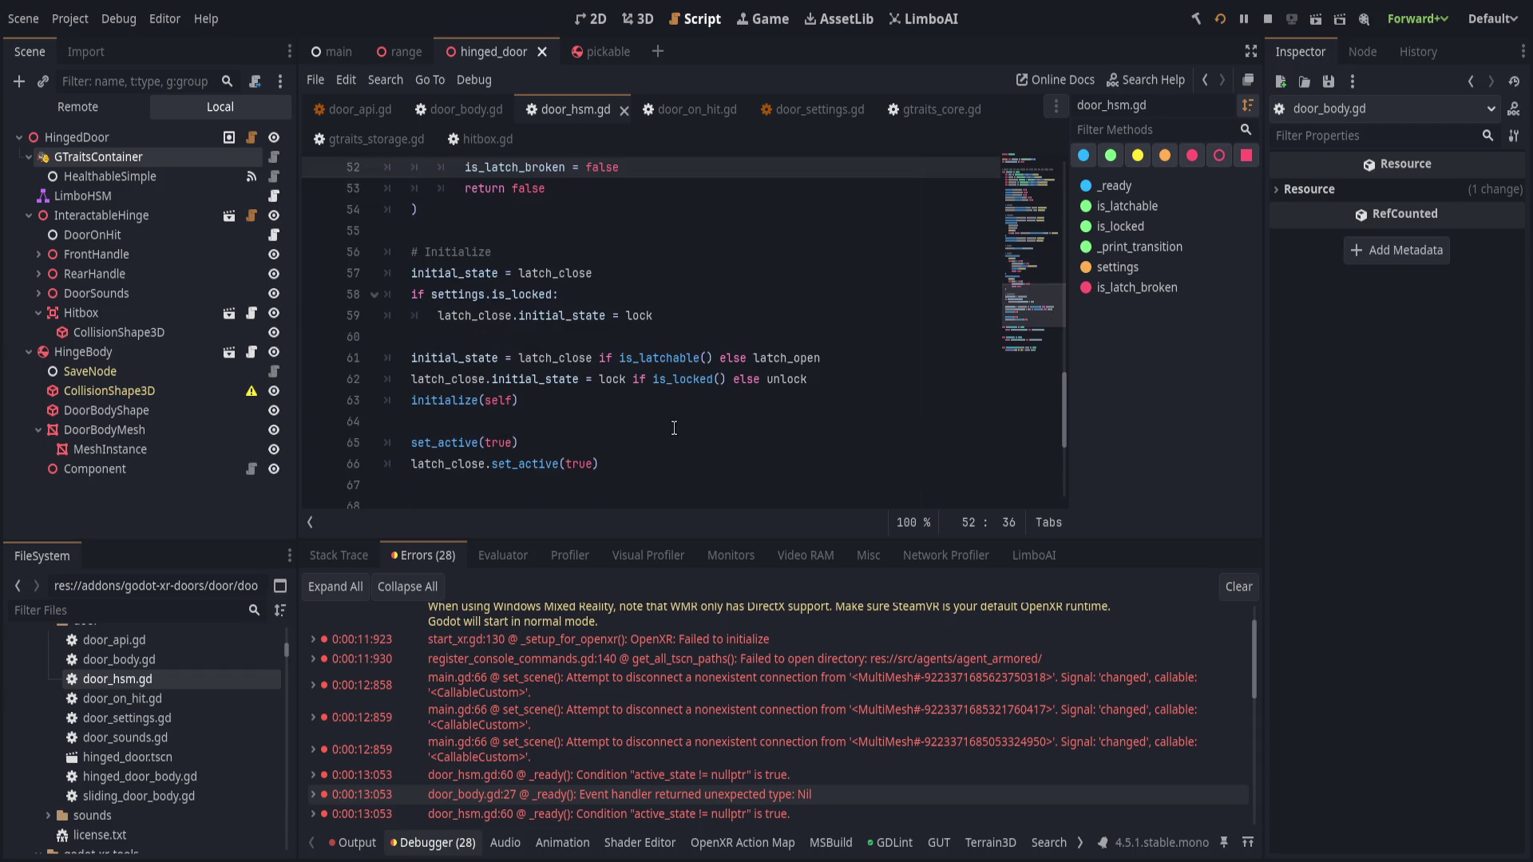
- Select add_event_handler in door_hsm.gd, then browse door_on_hit.gd and door_settings.gd
{"action": "scroll", "coordinate": [674, 428], "scroll_direction": "down", "scroll_amount": 2}
{"action": "scroll", "coordinate": [675, 428], "scroll_direction": "up", "scroll_amount": 8}
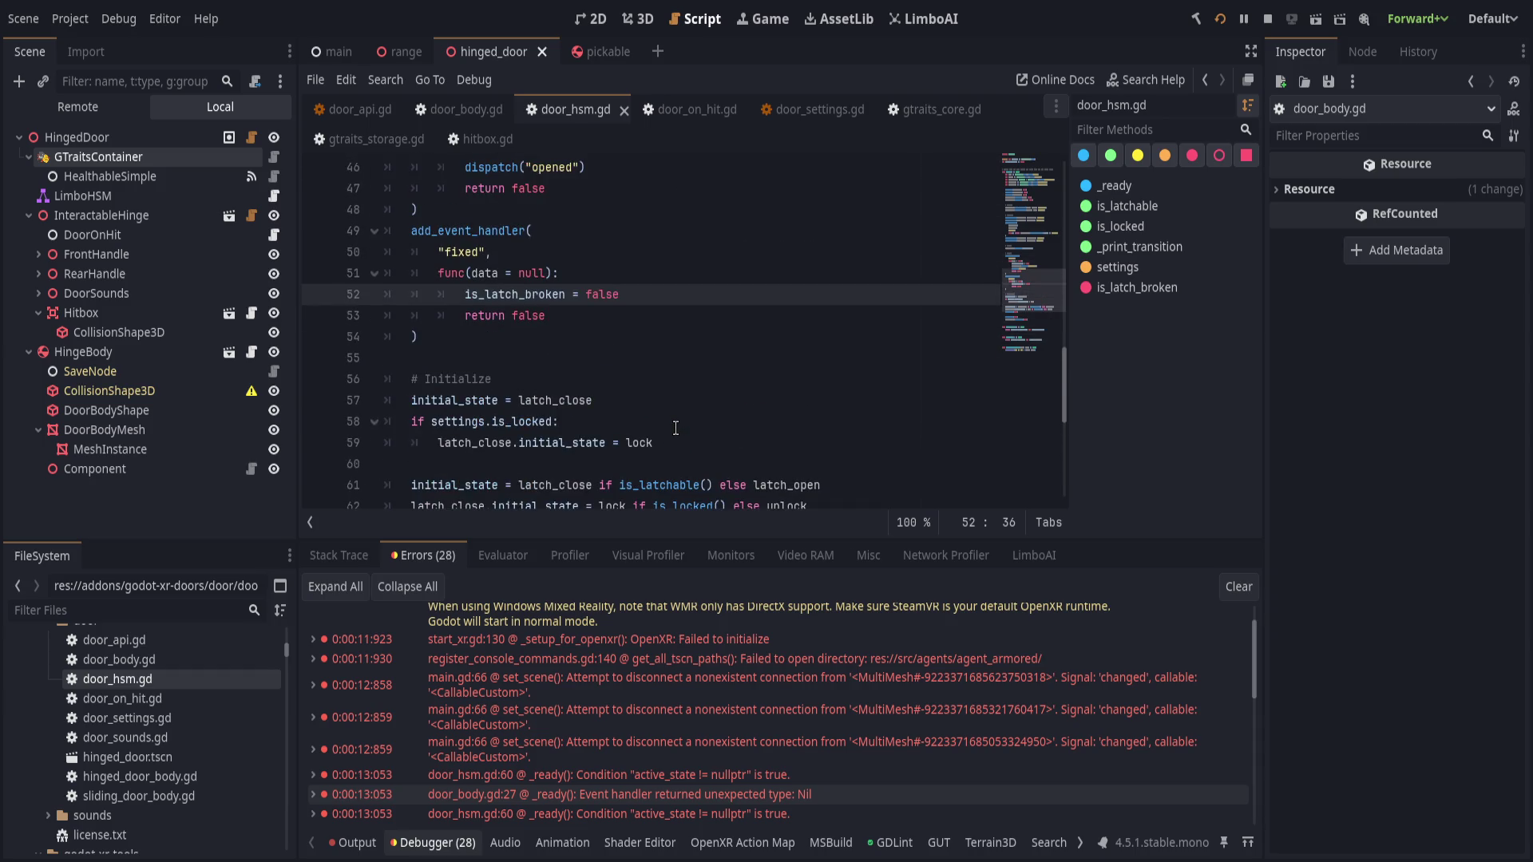
{"action": "left_click", "coordinate": [493, 486]}
{"action": "double_click", "coordinate": [493, 486]}
{"action": "scroll", "coordinate": [667, 434], "scroll_direction": "up", "scroll_amount": 10}
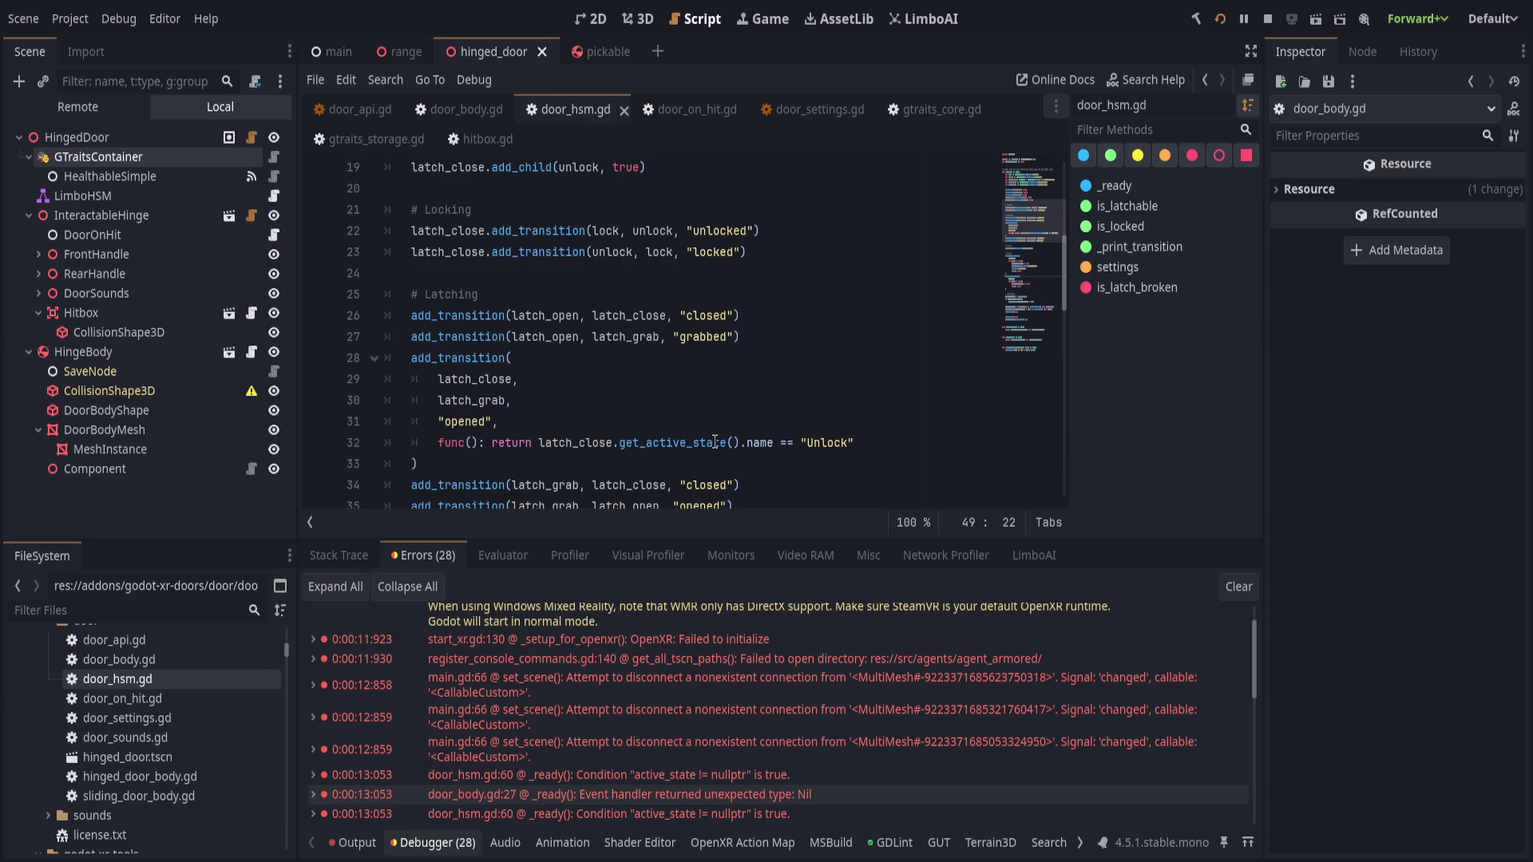
{"action": "left_click", "coordinate": [697, 100]}
{"action": "scroll", "coordinate": [653, 367], "scroll_direction": "down", "scroll_amount": 3}
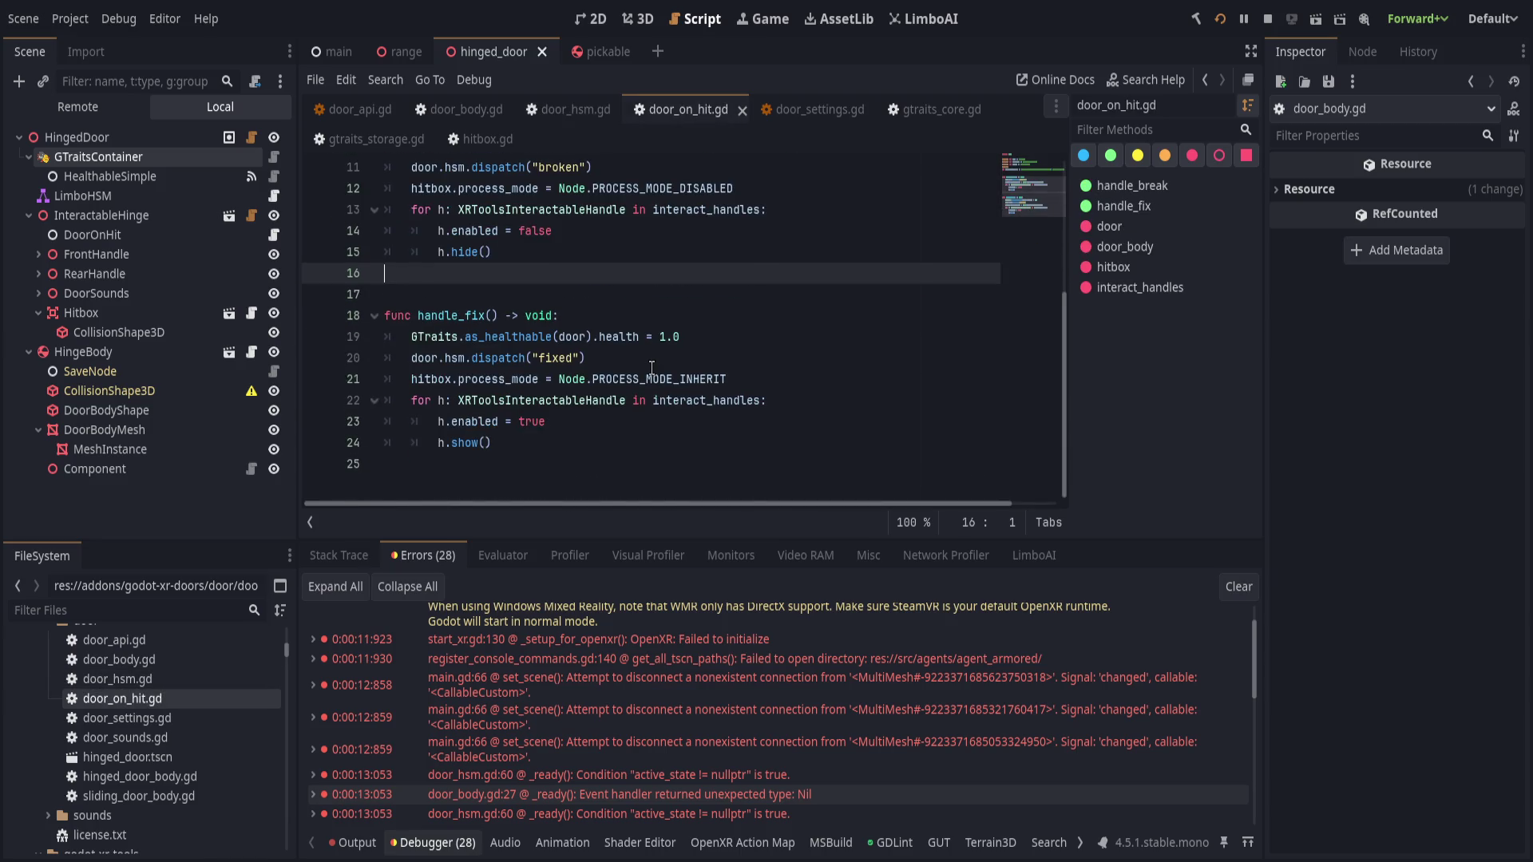
{"action": "left_click", "coordinate": [805, 108]}
{"action": "scroll", "coordinate": [878, 175], "scroll_direction": "down", "scroll_amount": 3}
- Close the gtraits_core.gd and gtraits_storage.gd scripts and look through door_api.gd
{"action": "middle_click", "coordinate": [946, 118]}
{"action": "middle_click", "coordinate": [947, 110]}
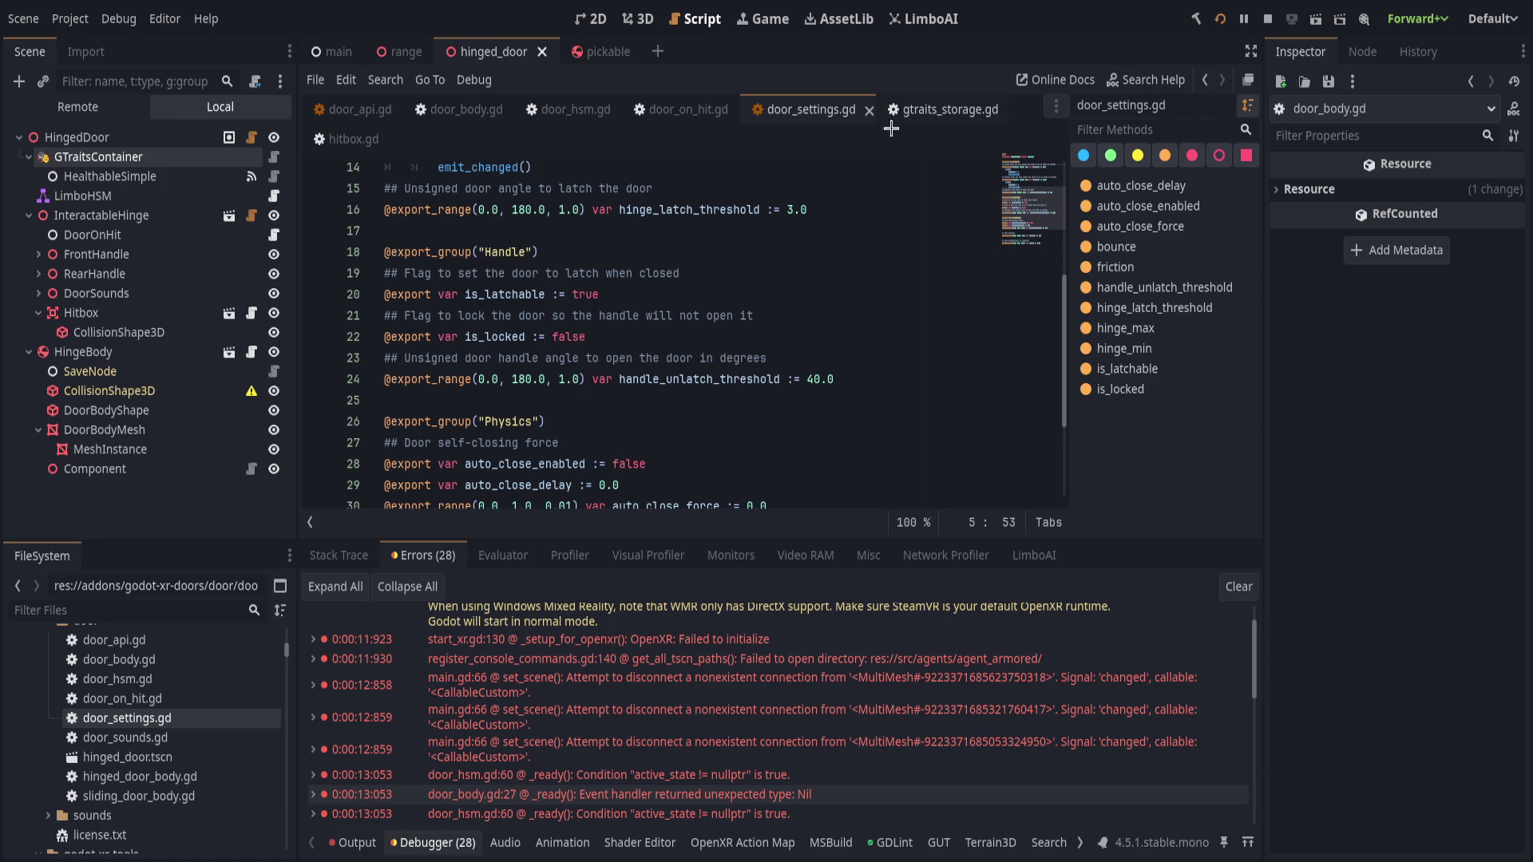
{"action": "left_click", "coordinate": [355, 109]}
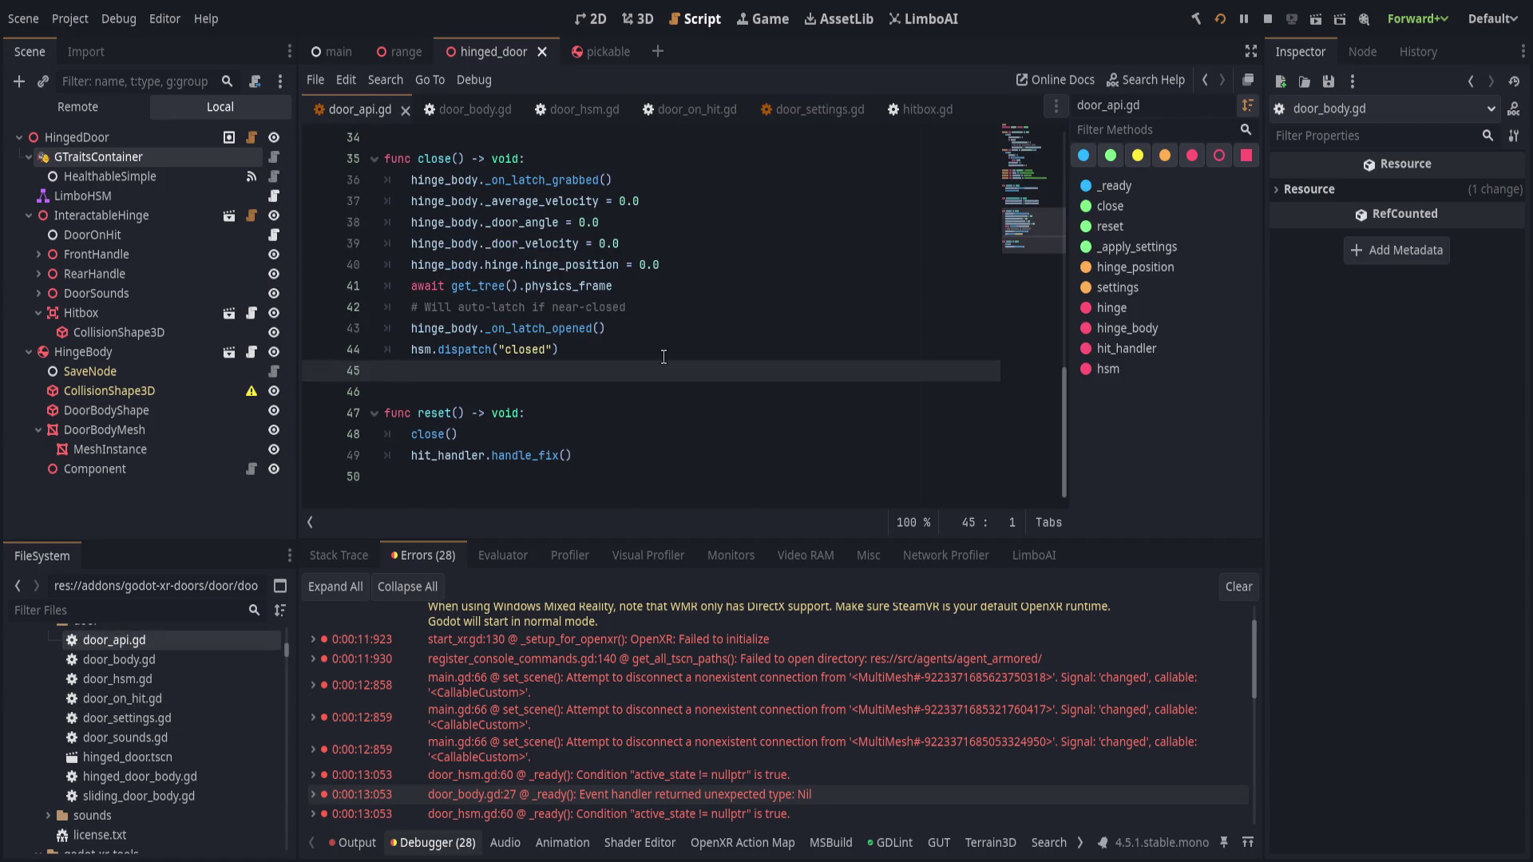
{"action": "scroll", "coordinate": [663, 357], "scroll_direction": "up", "scroll_amount": 5}
{"action": "scroll", "coordinate": [664, 357], "scroll_direction": "down", "scroll_amount": 5}
{"action": "scroll", "coordinate": [664, 357], "scroll_direction": "up", "scroll_amount": 8}
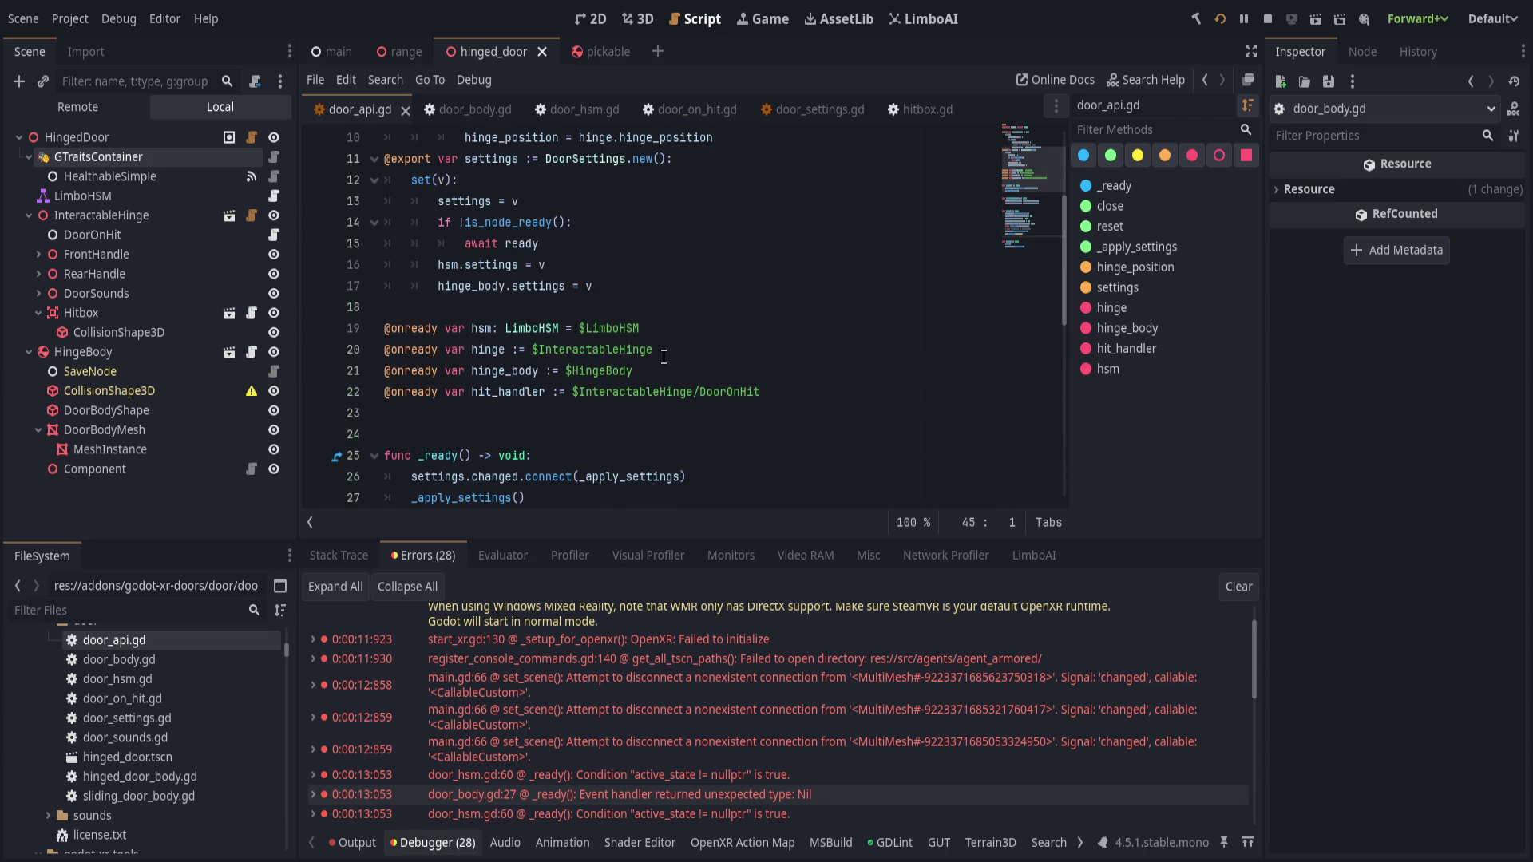
{"action": "scroll", "coordinate": [663, 357], "scroll_direction": "up", "scroll_amount": 3}
- In door_body.gd, select _on_latch_closed, hide the Debugger output, and review _on_latch_opened
{"action": "left_click", "coordinate": [466, 109]}
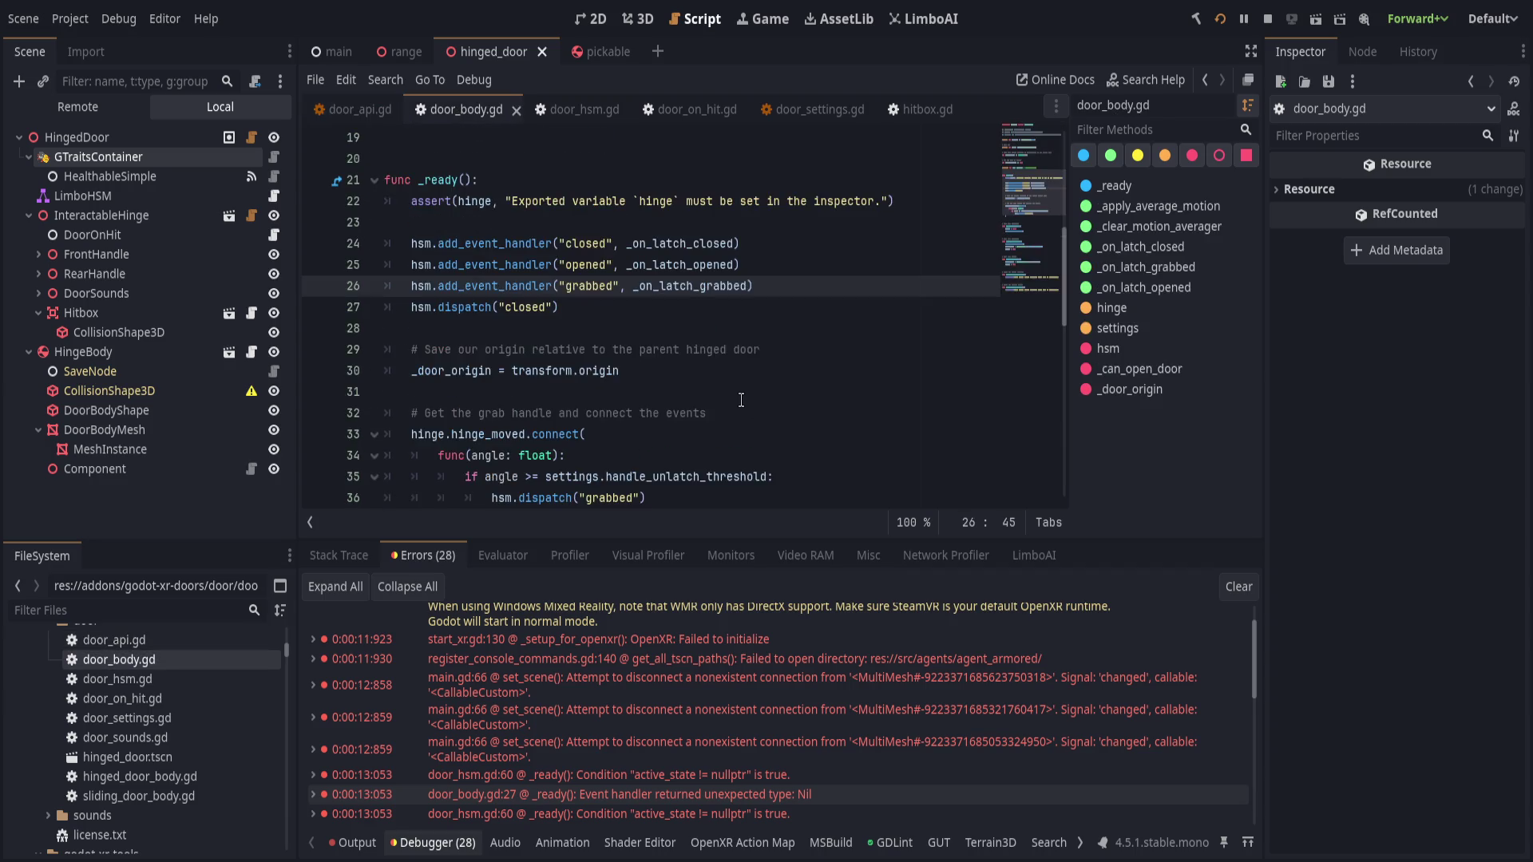
{"action": "double_click", "coordinate": [706, 243]}
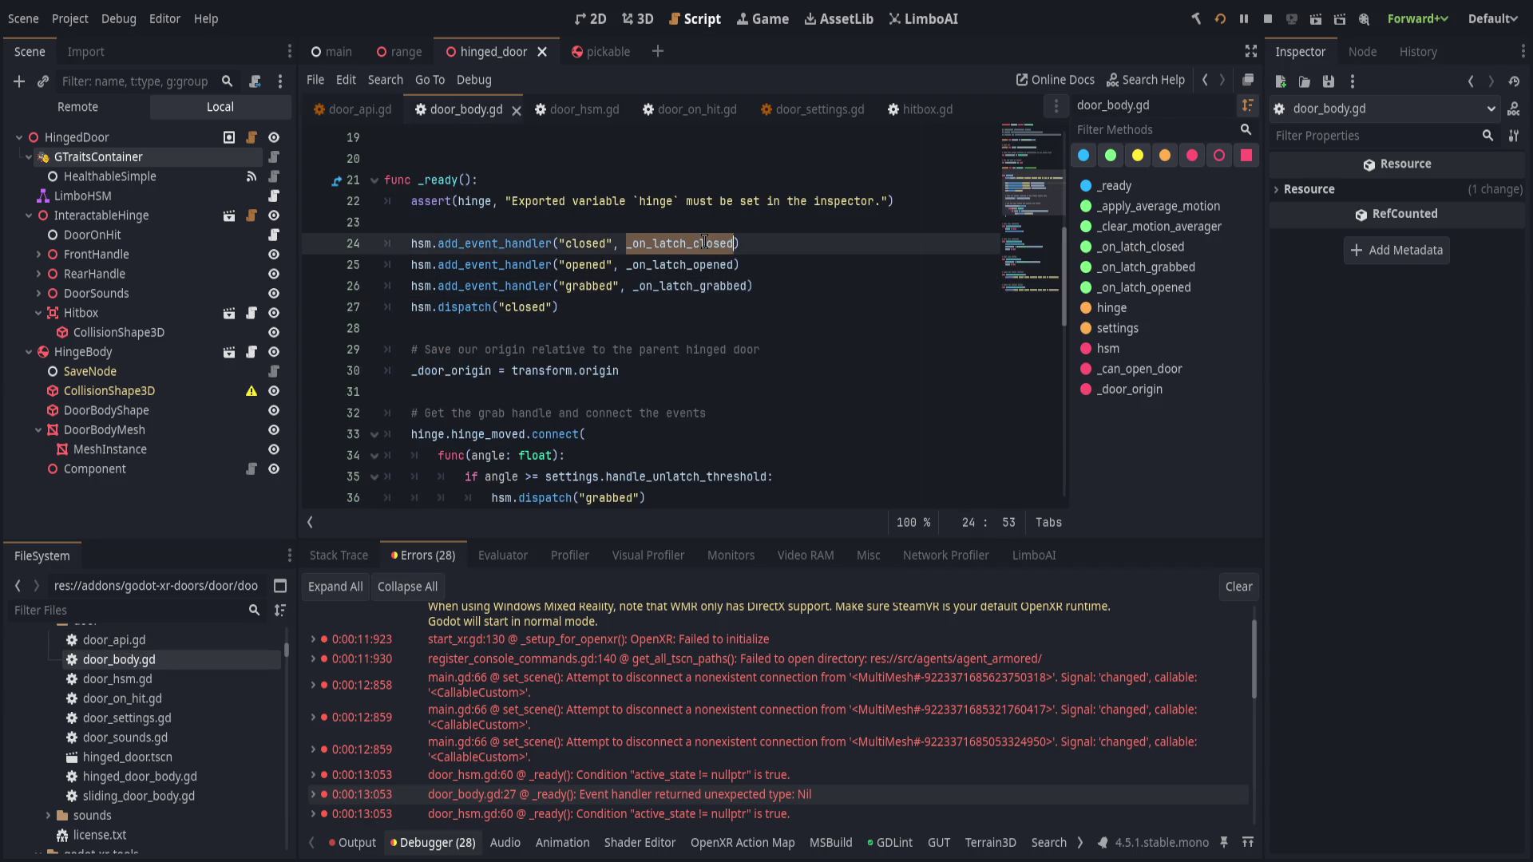
{"action": "scroll", "coordinate": [772, 313], "scroll_direction": "down", "scroll_amount": 3}
{"action": "scroll", "coordinate": [773, 314], "scroll_direction": "up", "scroll_amount": 3}
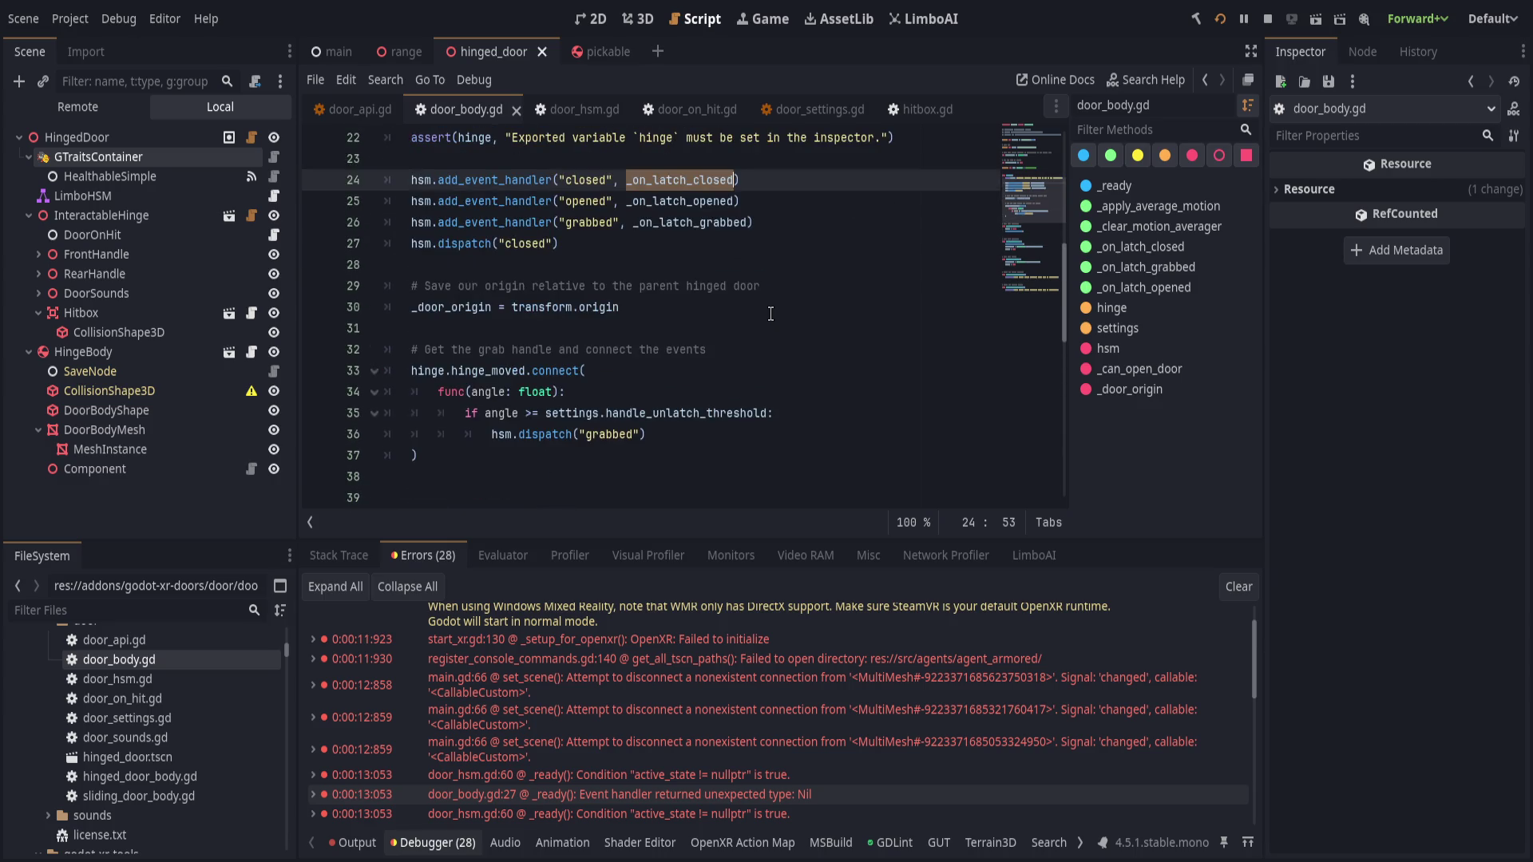
{"action": "left_click", "coordinate": [435, 842]}
{"action": "scroll", "coordinate": [636, 591], "scroll_direction": "up", "scroll_amount": 3}
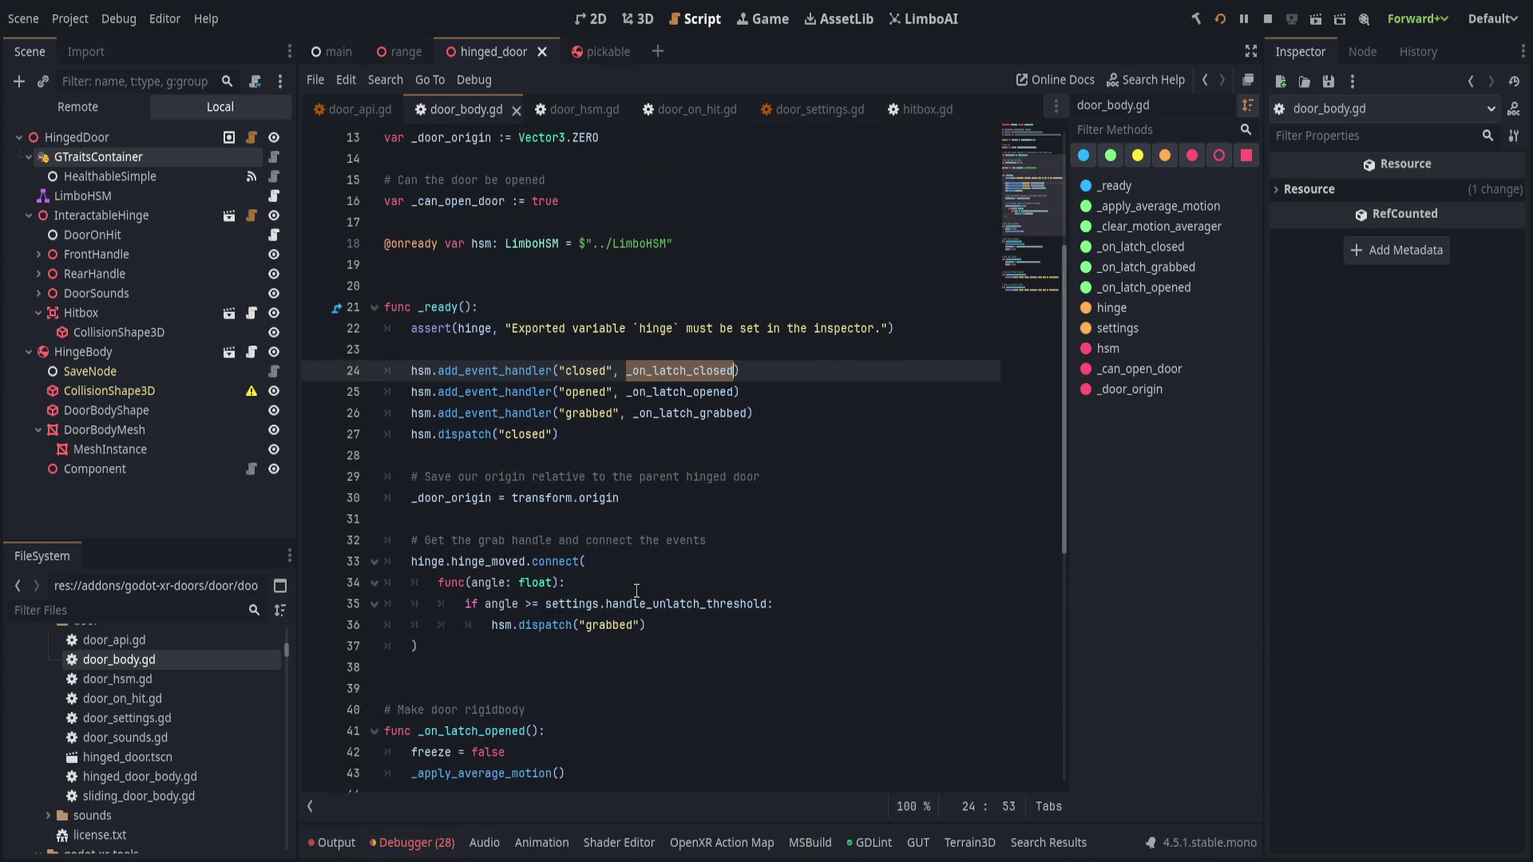
{"action": "scroll", "coordinate": [636, 591], "scroll_direction": "down", "scroll_amount": 1}
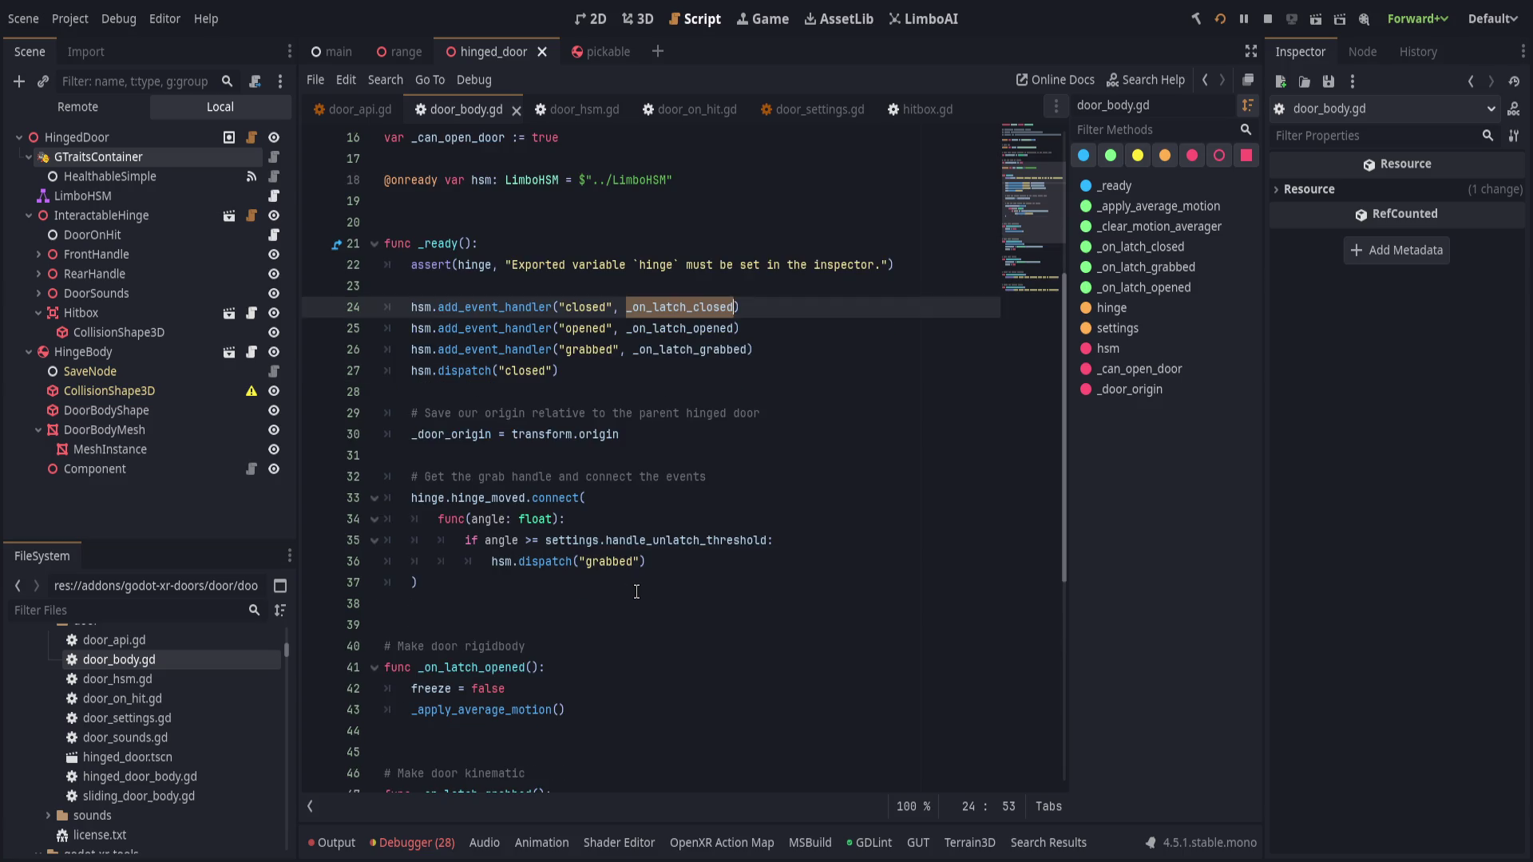
{"action": "scroll", "coordinate": [636, 591], "scroll_direction": "down", "scroll_amount": 3}
{"action": "left_click", "coordinate": [532, 476]}
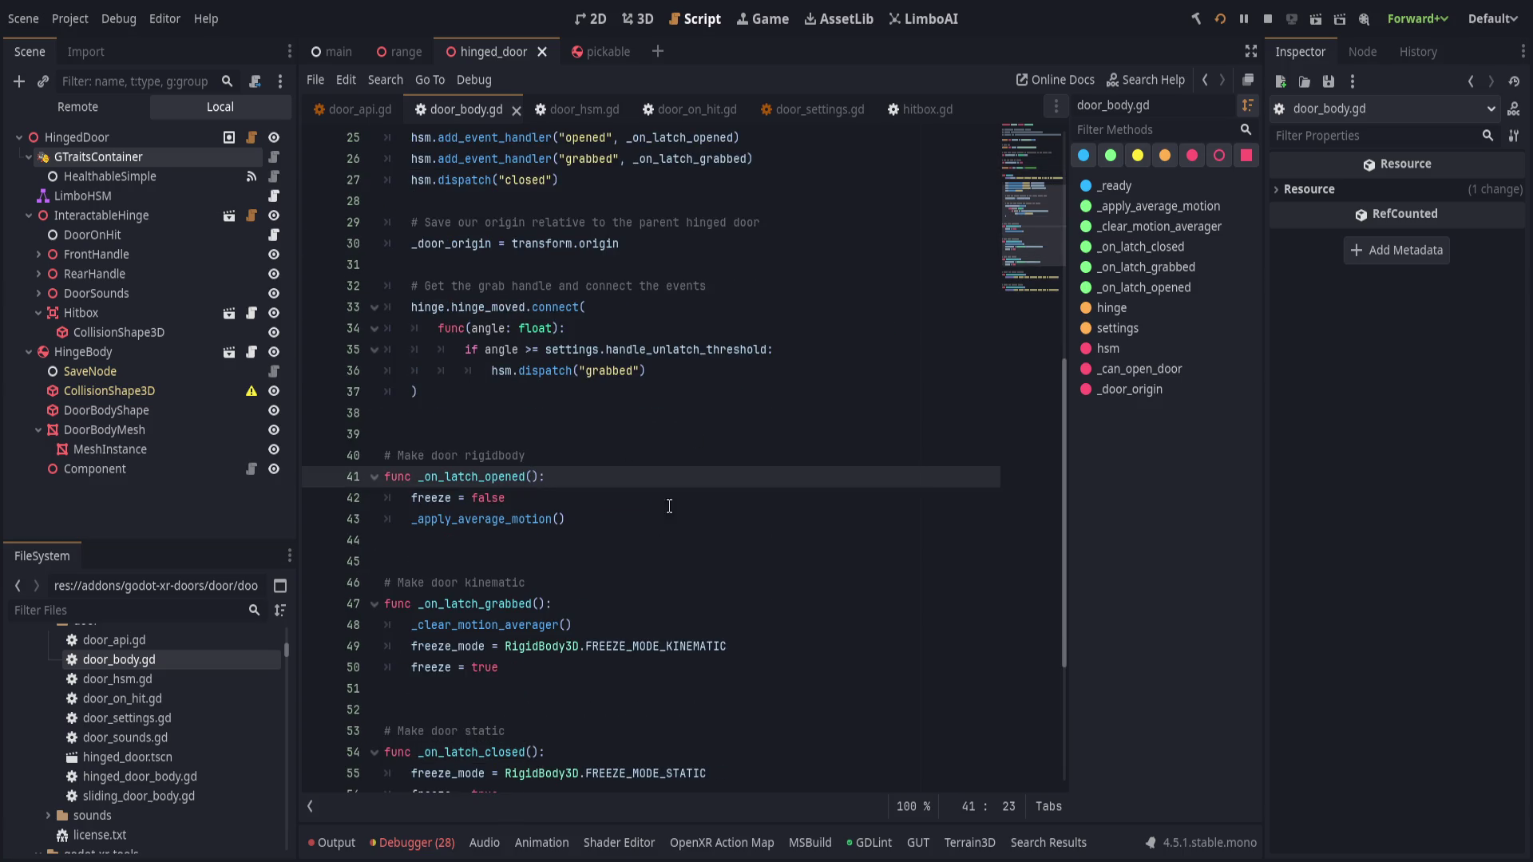
- Give _on_latch_opened a data=null parameter and a 'return true' line
{"action": "scroll", "coordinate": [669, 505], "scroll_direction": "up", "scroll_amount": 1}
{"action": "type", "text": "data=null"}
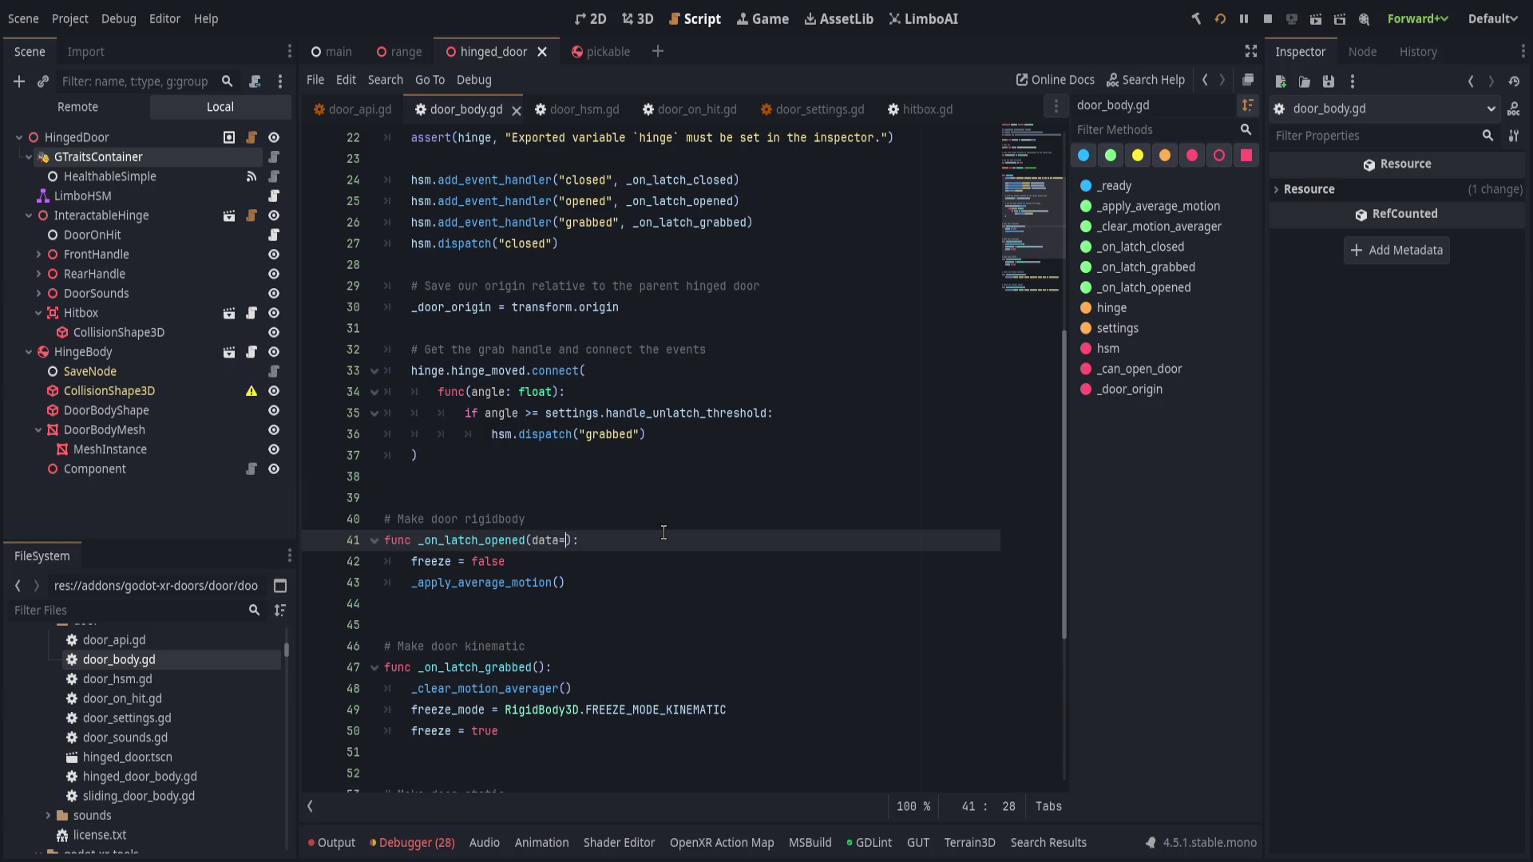
{"action": "key", "text": "Down"}
{"action": "key", "text": "Down"}
{"action": "key", "text": "Return"}
{"action": "type", "text": "return true"}
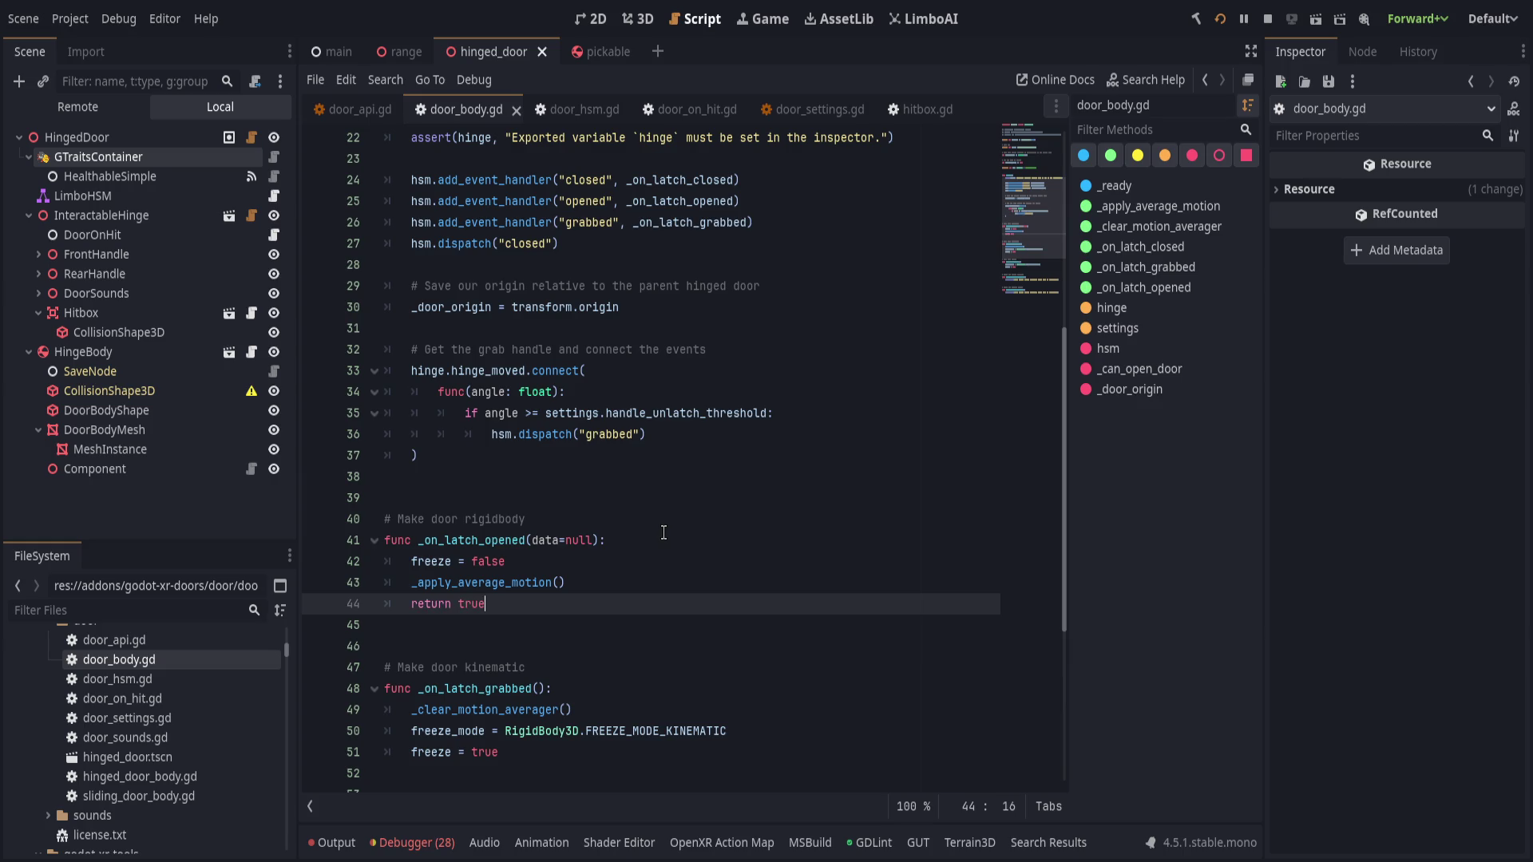
- Copy the data=null parameter into _on_latch_grabbed and _on_latch_closed
{"action": "left_click_drag", "start_coordinate": [532, 539], "coordinate": [592, 540]}
{"action": "key", "text": "ctrl+c"}
{"action": "key", "text": "Down"}
{"action": "key", "text": "Down"}
{"action": "key", "text": "Down"}
{"action": "key", "text": "Left"}
{"action": "key", "text": "Left"}
{"action": "scroll", "coordinate": [583, 519], "scroll_direction": "down", "scroll_amount": 3}
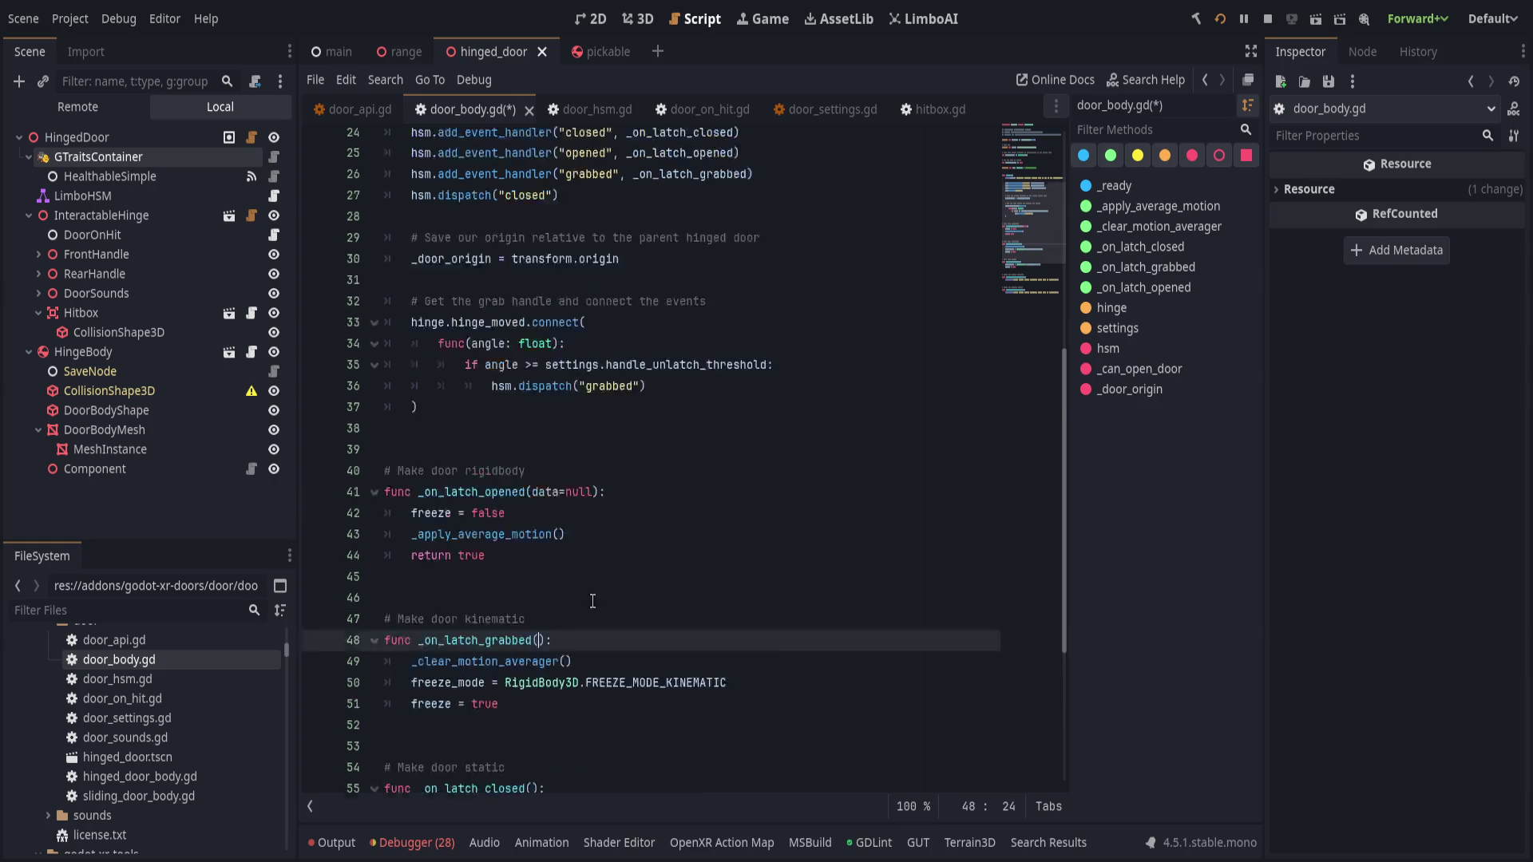
{"action": "key", "text": "ctrl+v"}
{"action": "key", "text": "Down"}
{"action": "key", "text": "Down"}
{"action": "key", "text": "Down"}
{"action": "key", "text": "Left"}
{"action": "key", "text": "Left"}
{"action": "key", "text": "ctrl+v"}
- Add 'return true' to the _on_latch_grabbed and _on_latch_closed handlers
{"action": "left_click", "coordinate": [527, 412]}
{"action": "key", "text": "ctrl+c"}
{"action": "left_click", "coordinate": [528, 582]}
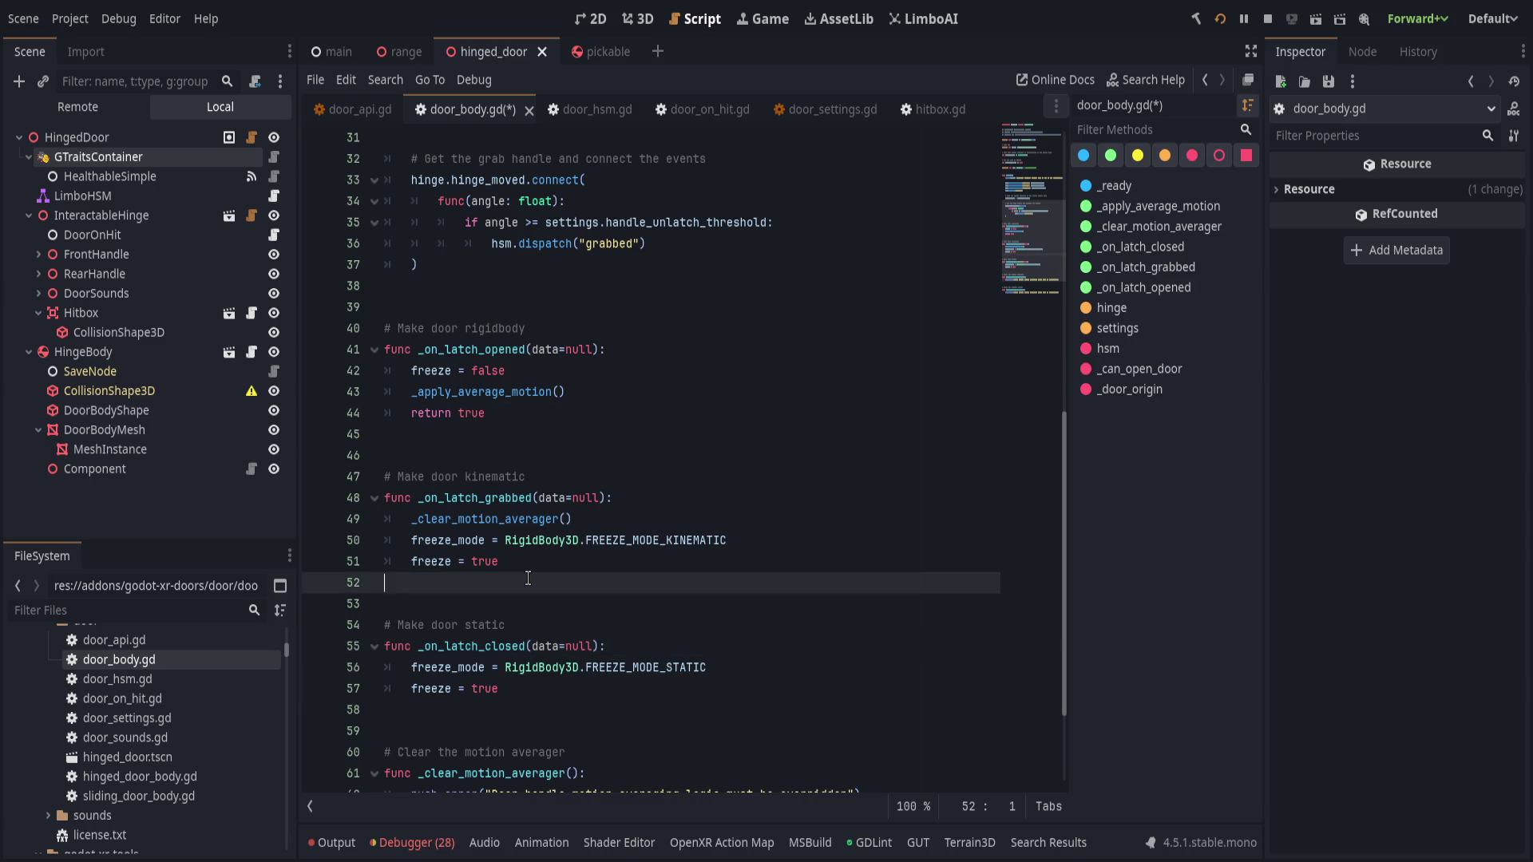
{"action": "key", "text": "ctrl+v"}
{"action": "left_click", "coordinate": [529, 731]}
{"action": "key", "text": "ctrl+v"}
- Append '-> bool' to all three latch handlers and save door_body.gd
{"action": "left_click", "coordinate": [596, 349]}
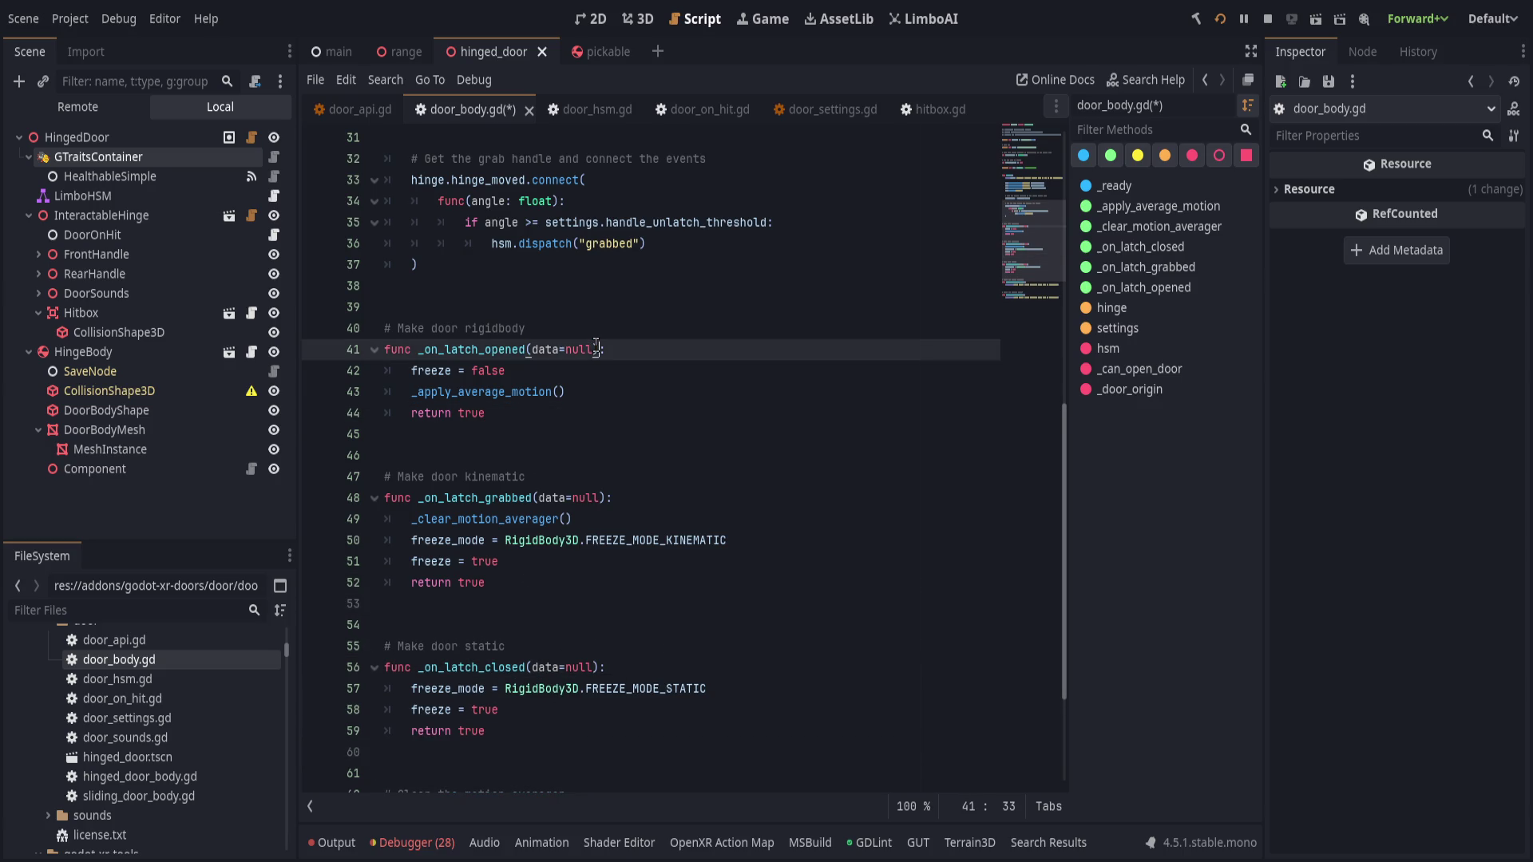
{"action": "type", "text": "-> bool"}
{"action": "key", "text": "Escape"}
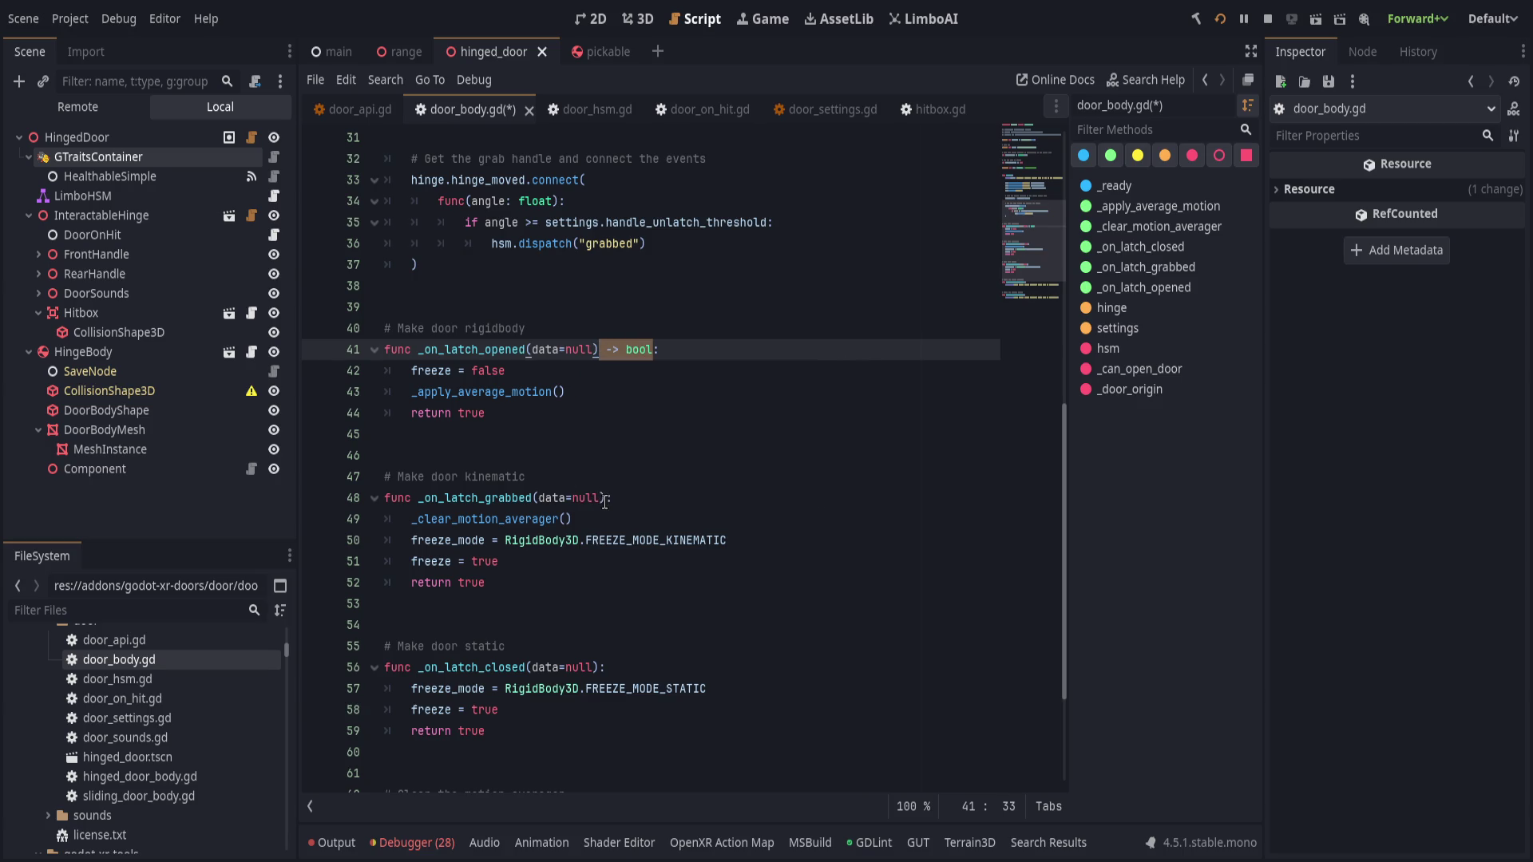
{"action": "left_click", "coordinate": [598, 497]}
{"action": "type", "text": "-> bool"}
{"action": "left_click", "coordinate": [607, 667]}
{"action": "type", "text": "-> bool"}
{"action": "left_click", "coordinate": [729, 581]}
{"action": "key", "text": "ctrl+s"}
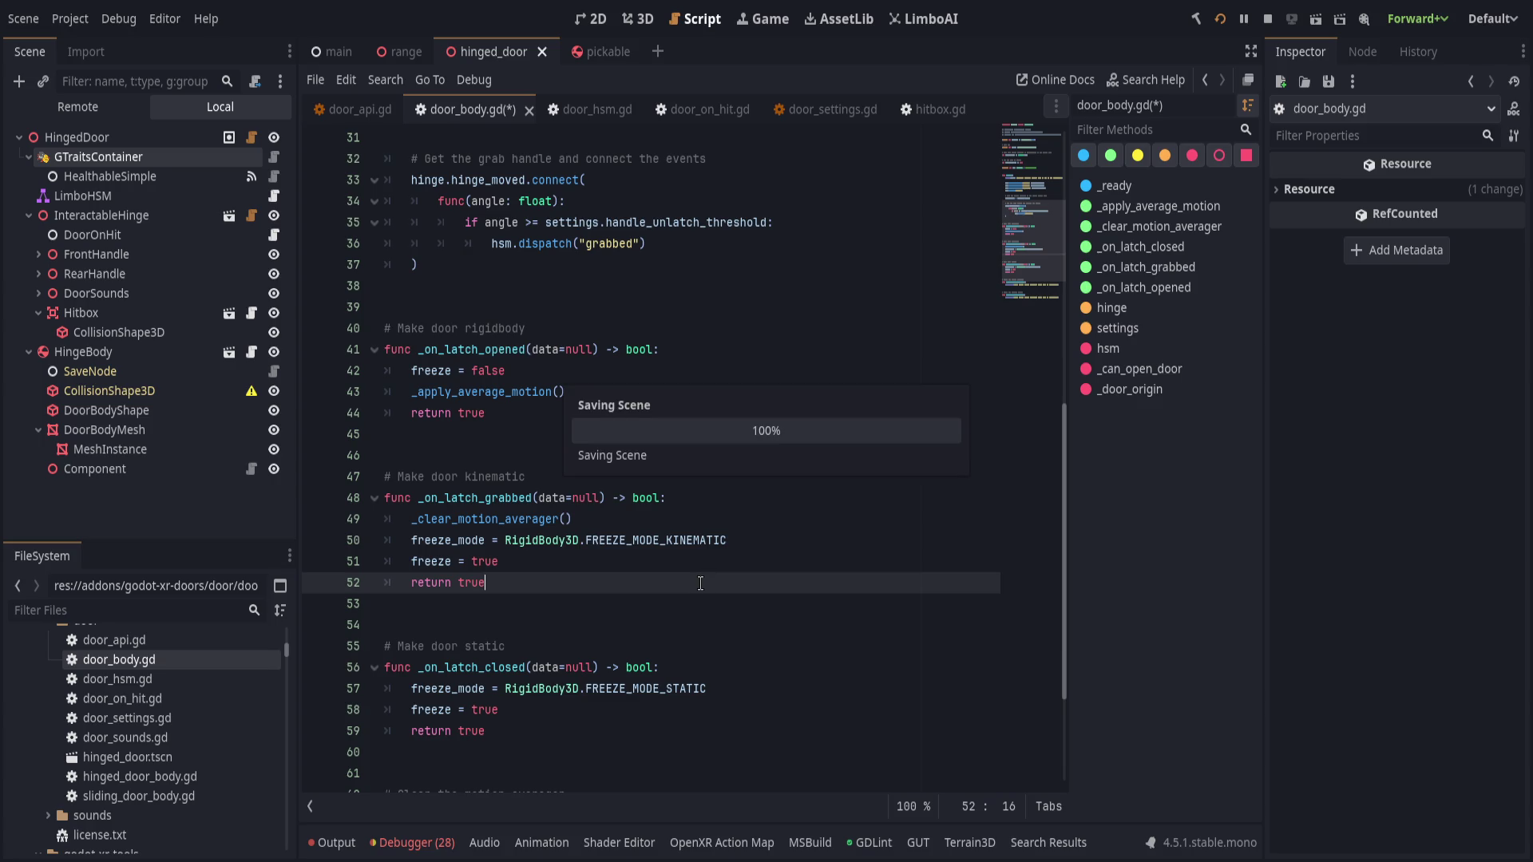
{"action": "scroll", "coordinate": [742, 586], "scroll_direction": "up", "scroll_amount": 7}
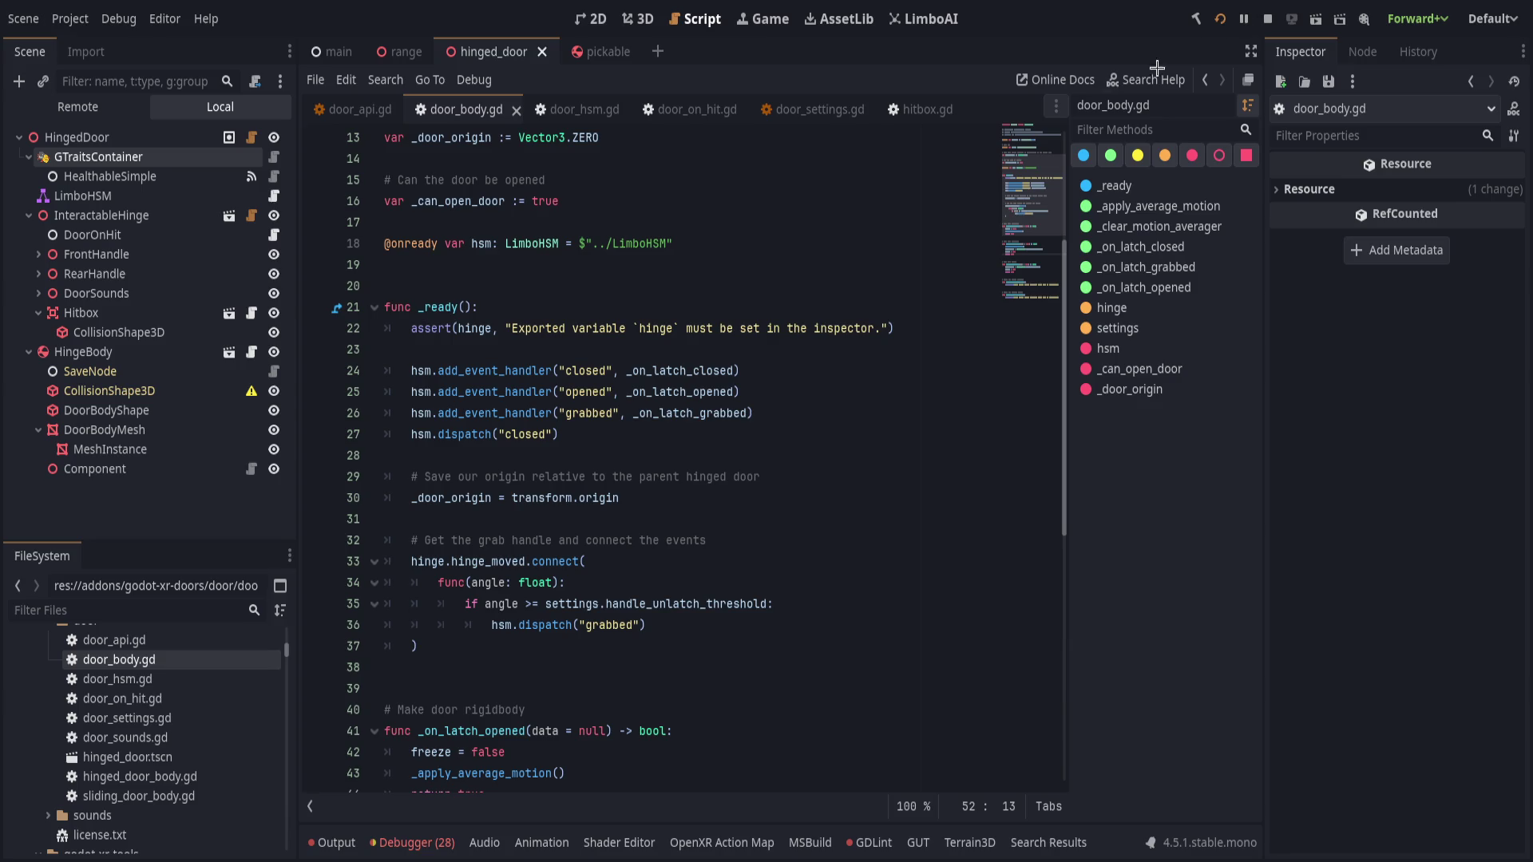
- Restart the running VR scene with the 'restart' command in the in-game console
{"action": "key", "text": "F5"}
{"action": "key", "text": "grave"}
{"action": "type", "text": "res"}
{"action": "key", "text": "Tab"}
{"action": "key", "text": "Return"}
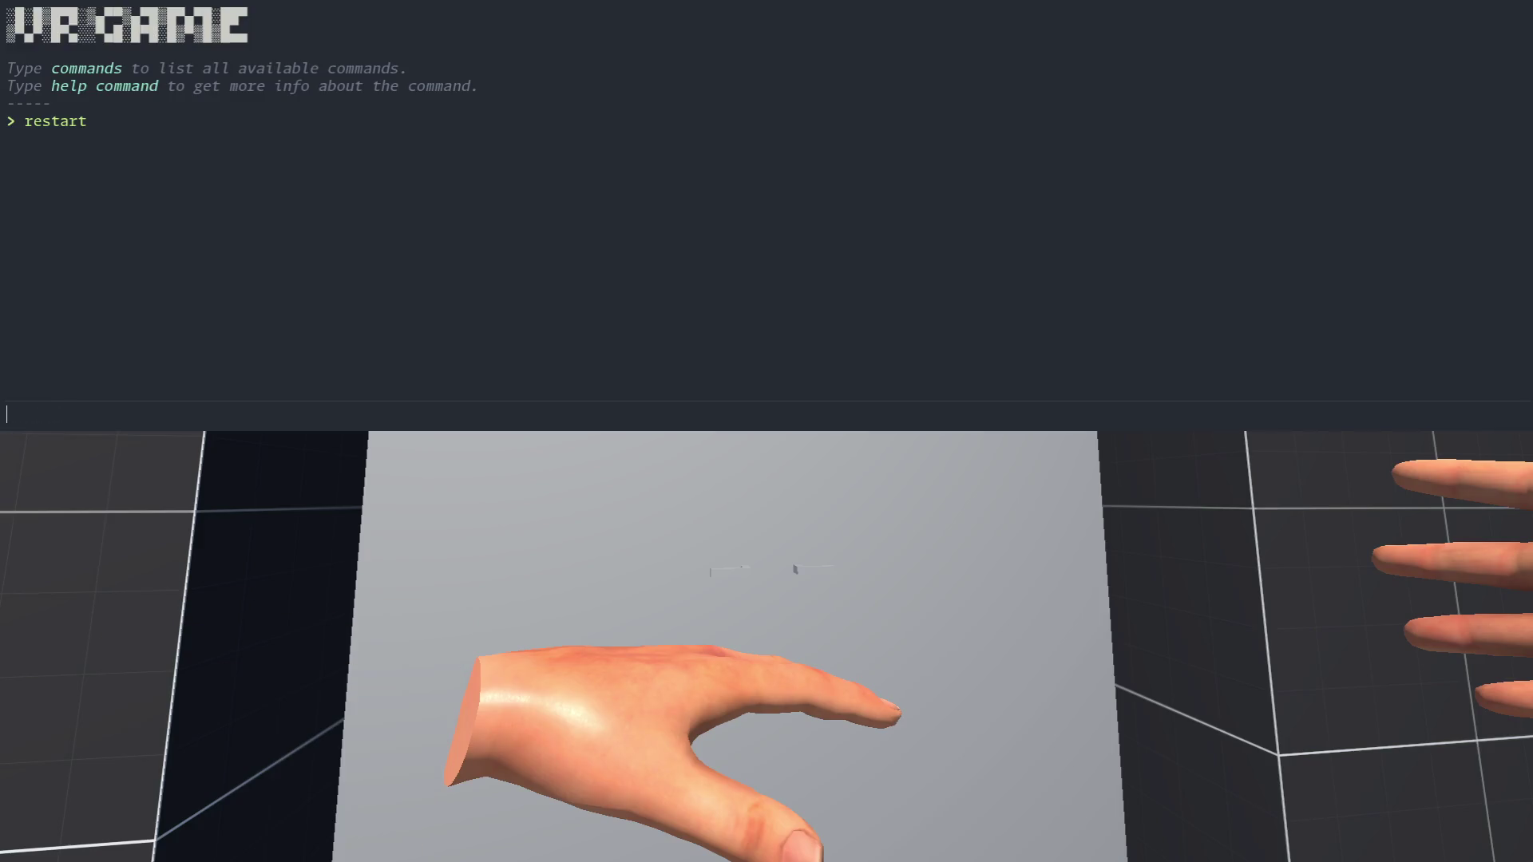
{"action": "key", "text": "grave"}
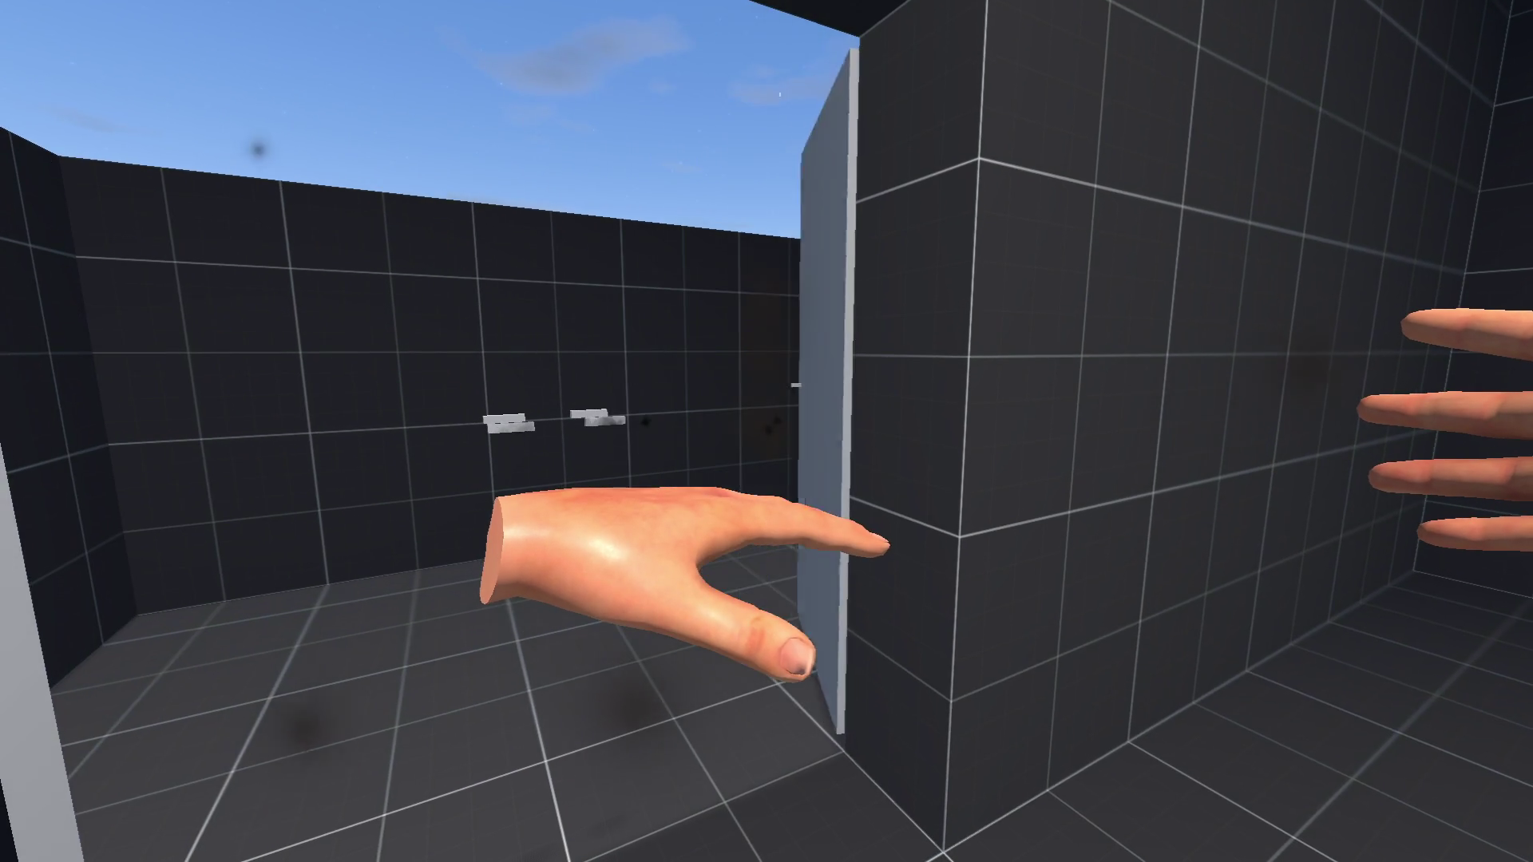
- After testing the doors, go back to door_body.gd in the editor
{"action": "key", "text": "F8"}
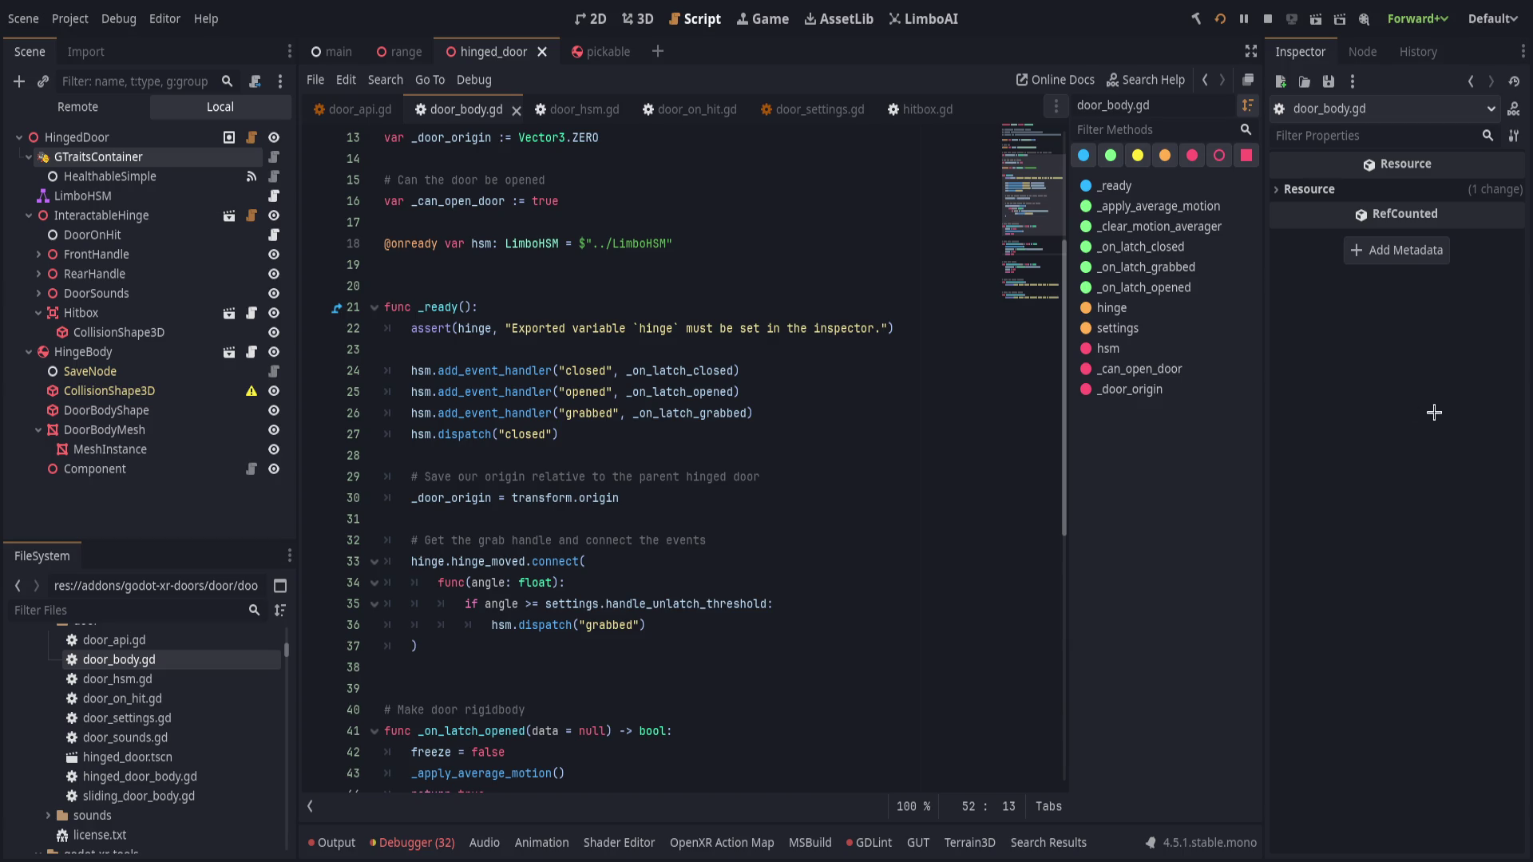
{"action": "left_click", "coordinate": [765, 431]}
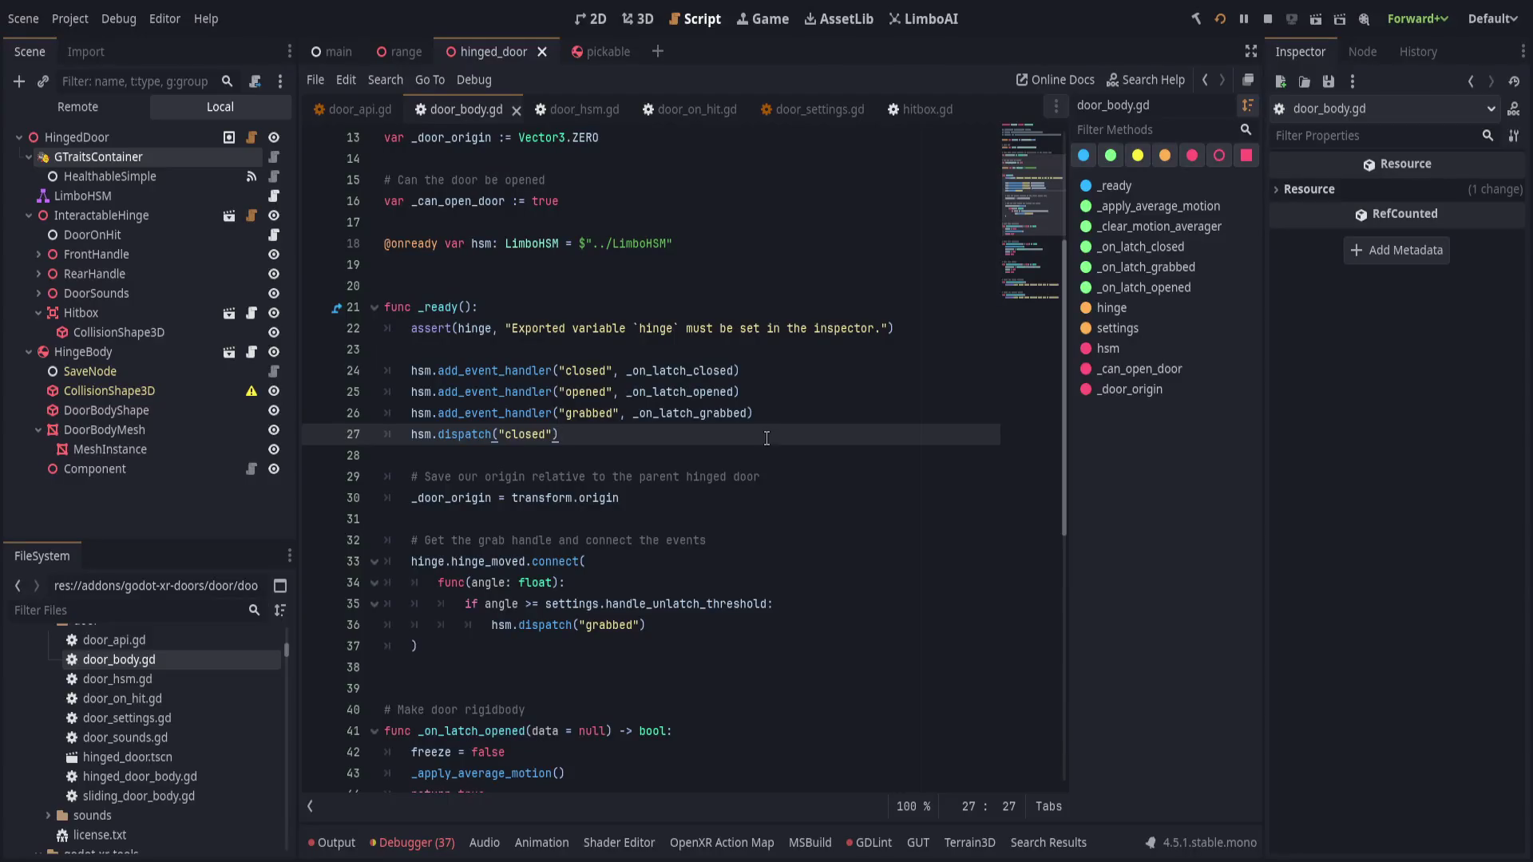
{"action": "left_click", "coordinate": [525, 497]}
{"action": "scroll", "coordinate": [604, 633], "scroll_direction": "down", "scroll_amount": 5}
{"action": "scroll", "coordinate": [604, 633], "scroll_direction": "down", "scroll_amount": 3}
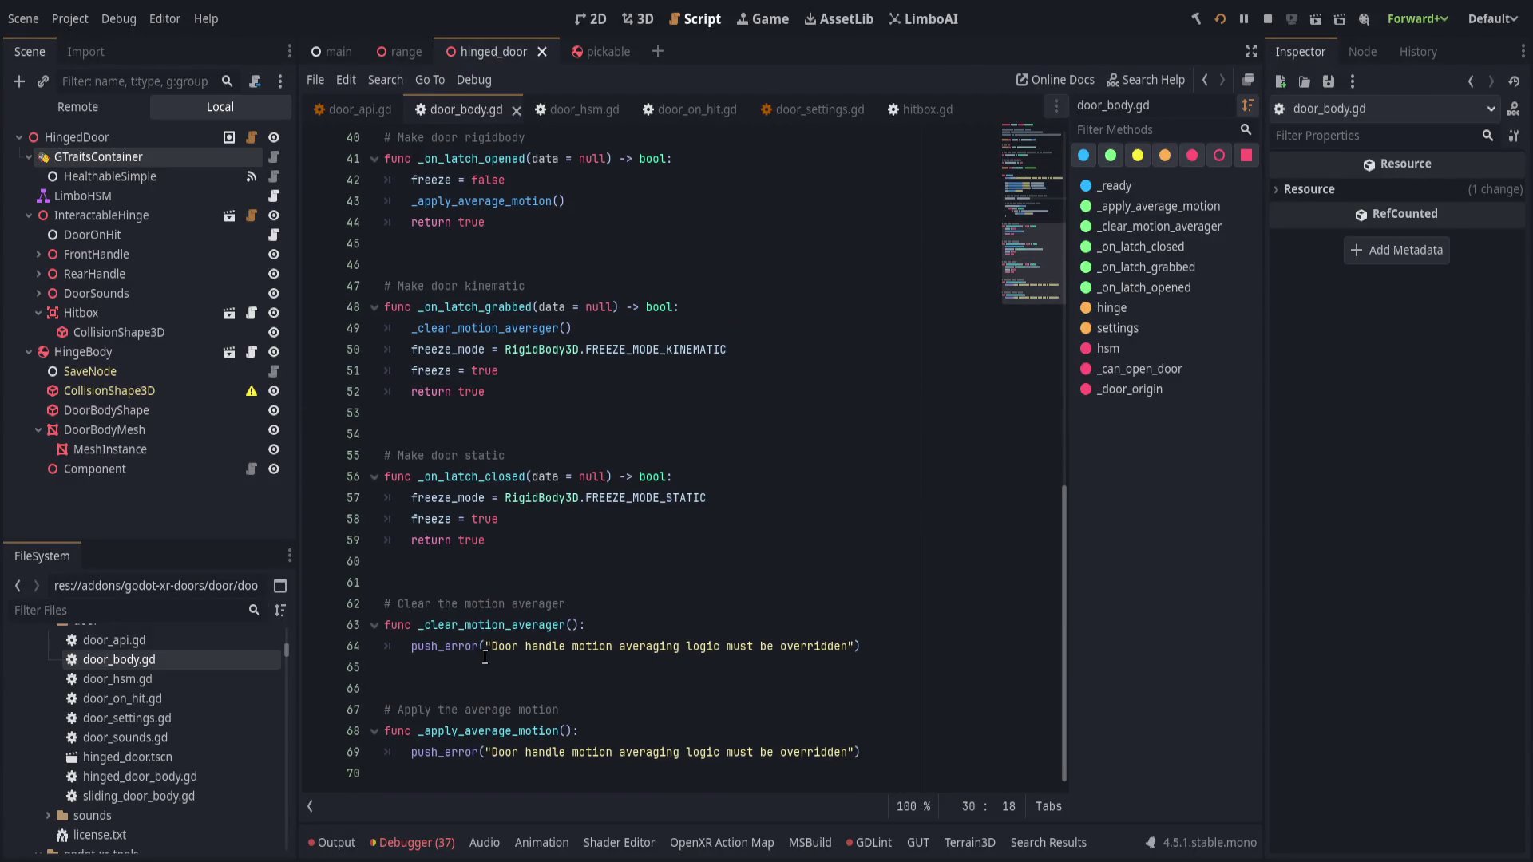
- Follow the door_hsm.gd:60 and door_body.gd:27 errors from the Debugger's Errors list
{"action": "left_click", "coordinate": [411, 842]}
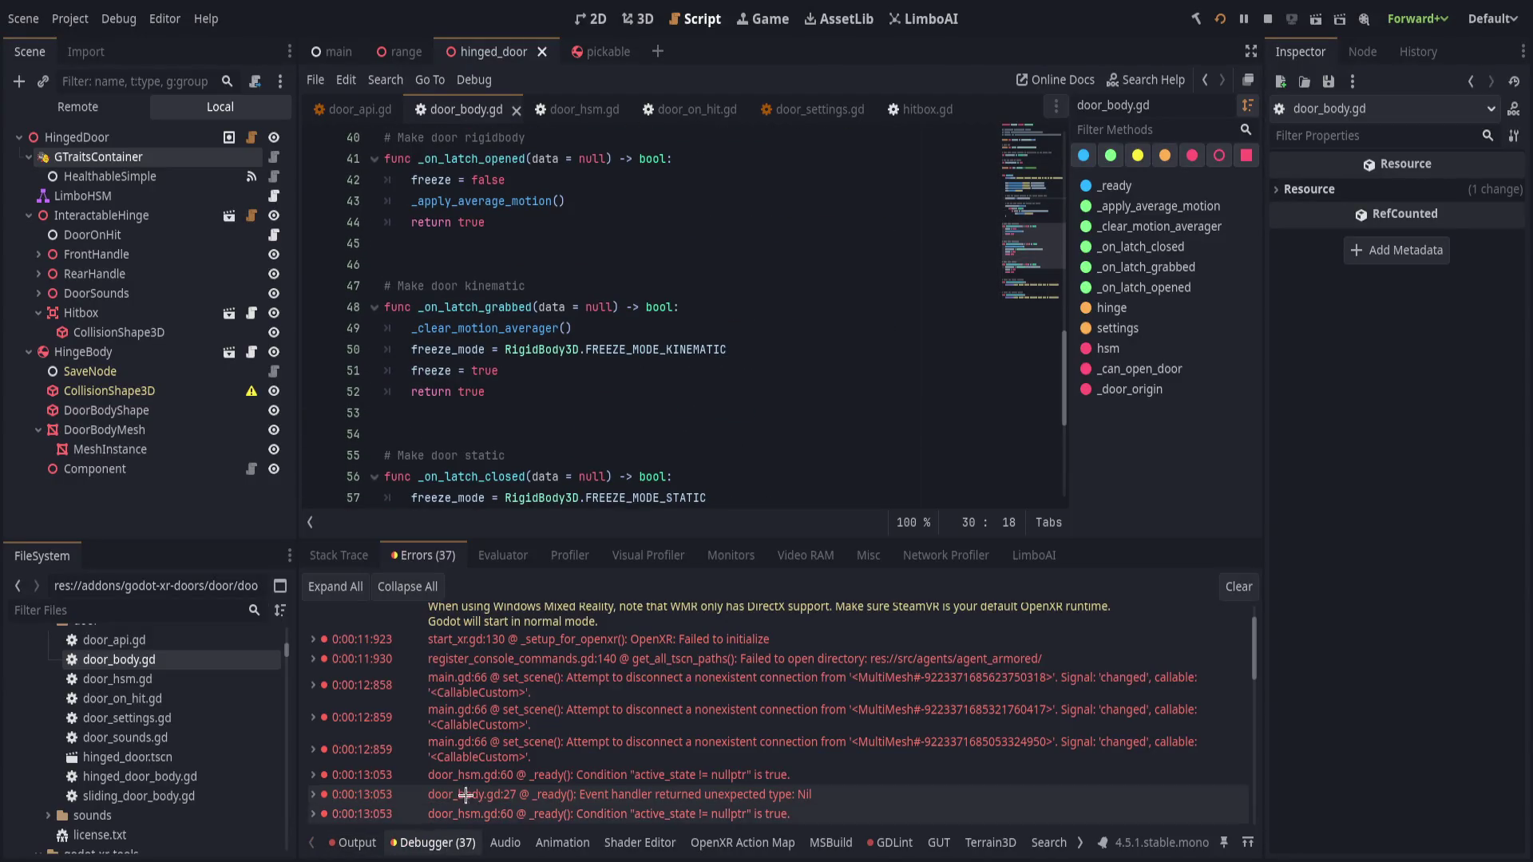
{"action": "left_click", "coordinate": [716, 776]}
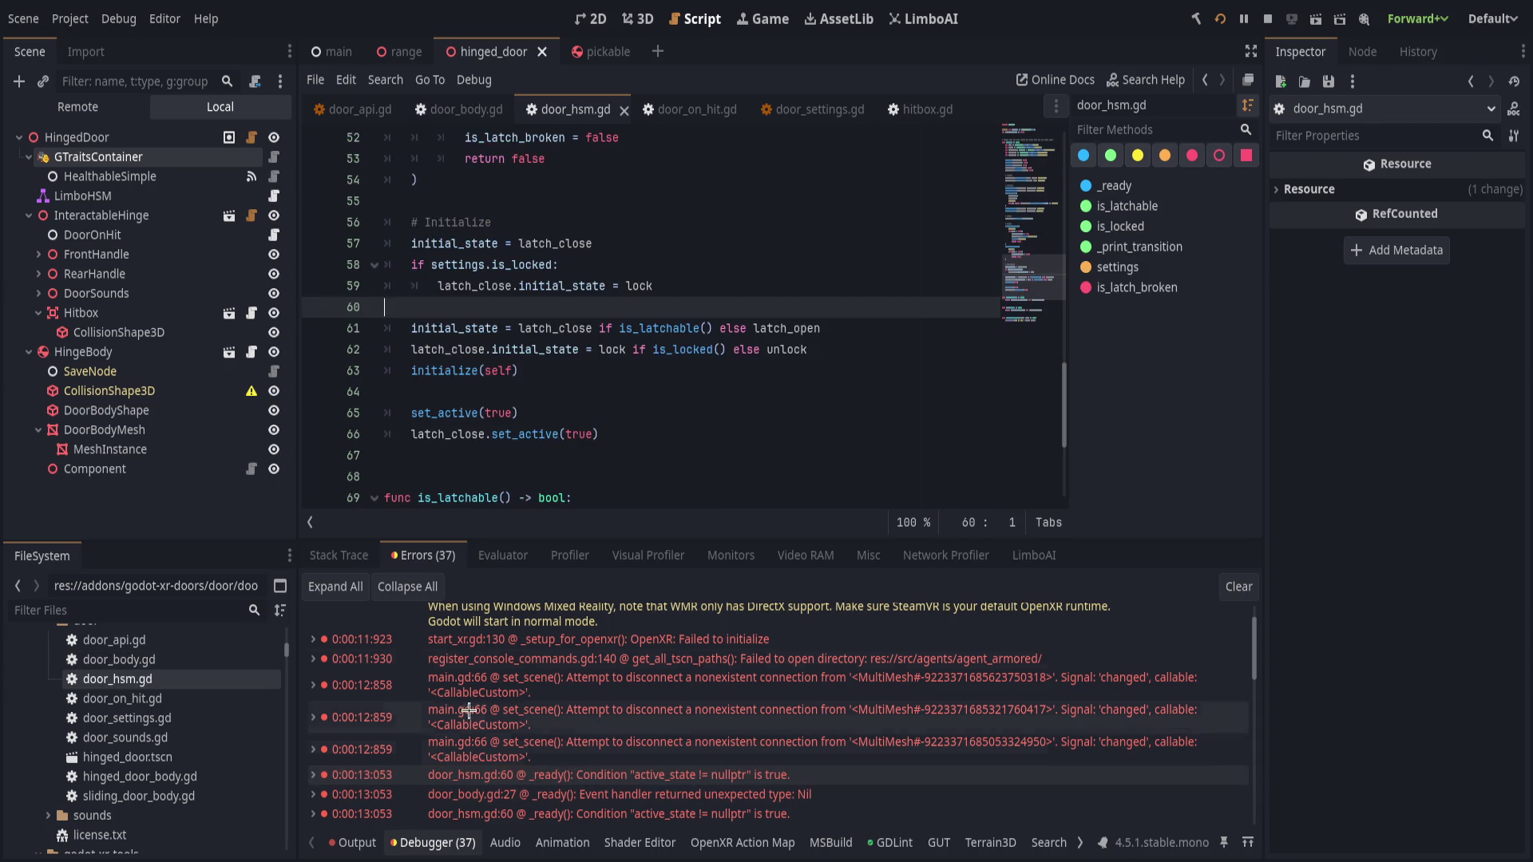
{"action": "left_click", "coordinate": [688, 429]}
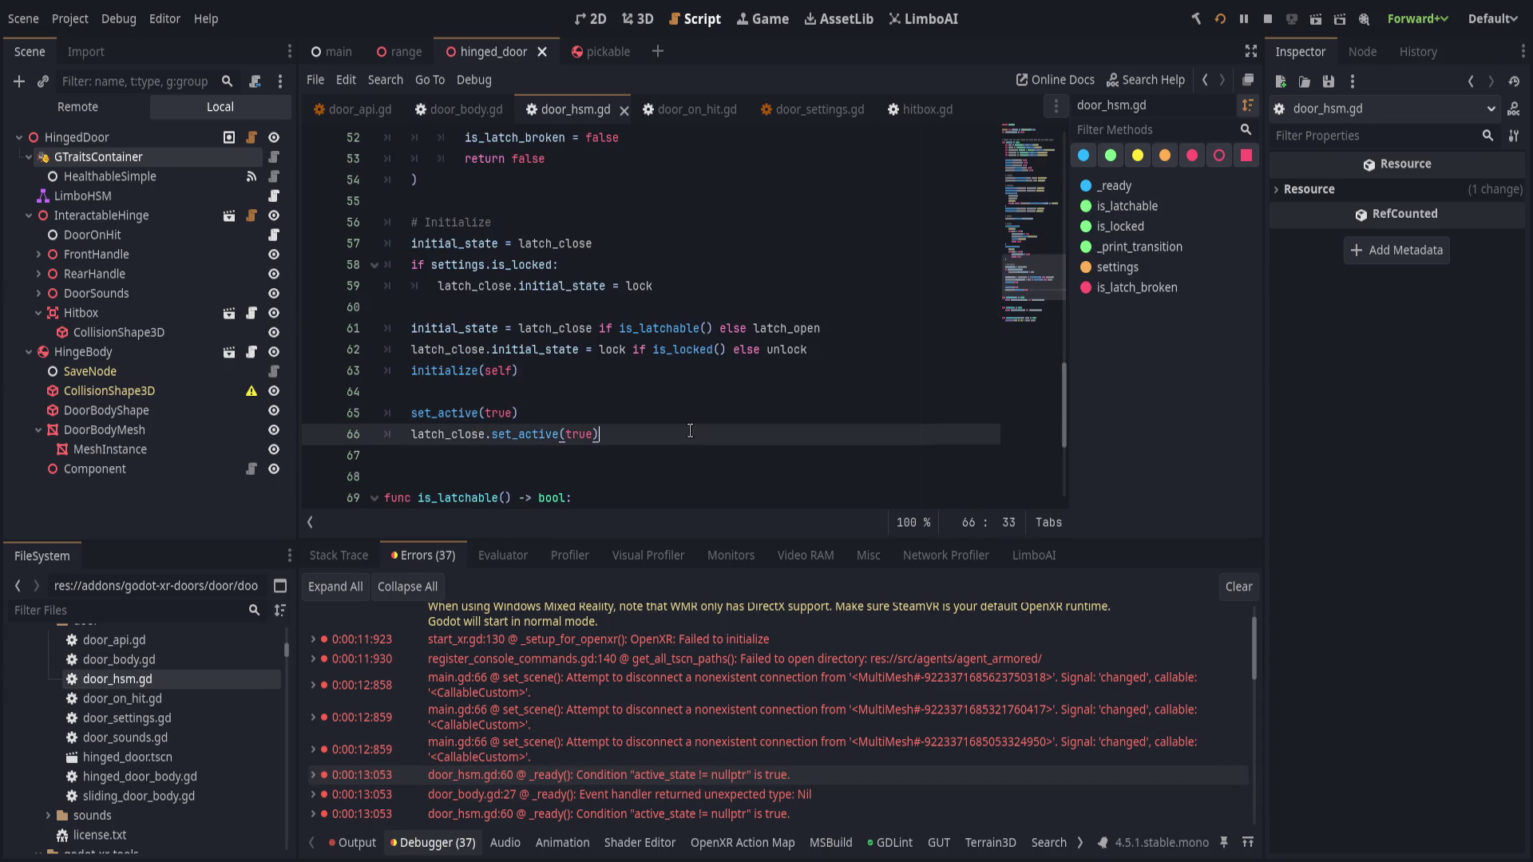
{"action": "left_click", "coordinate": [588, 769]}
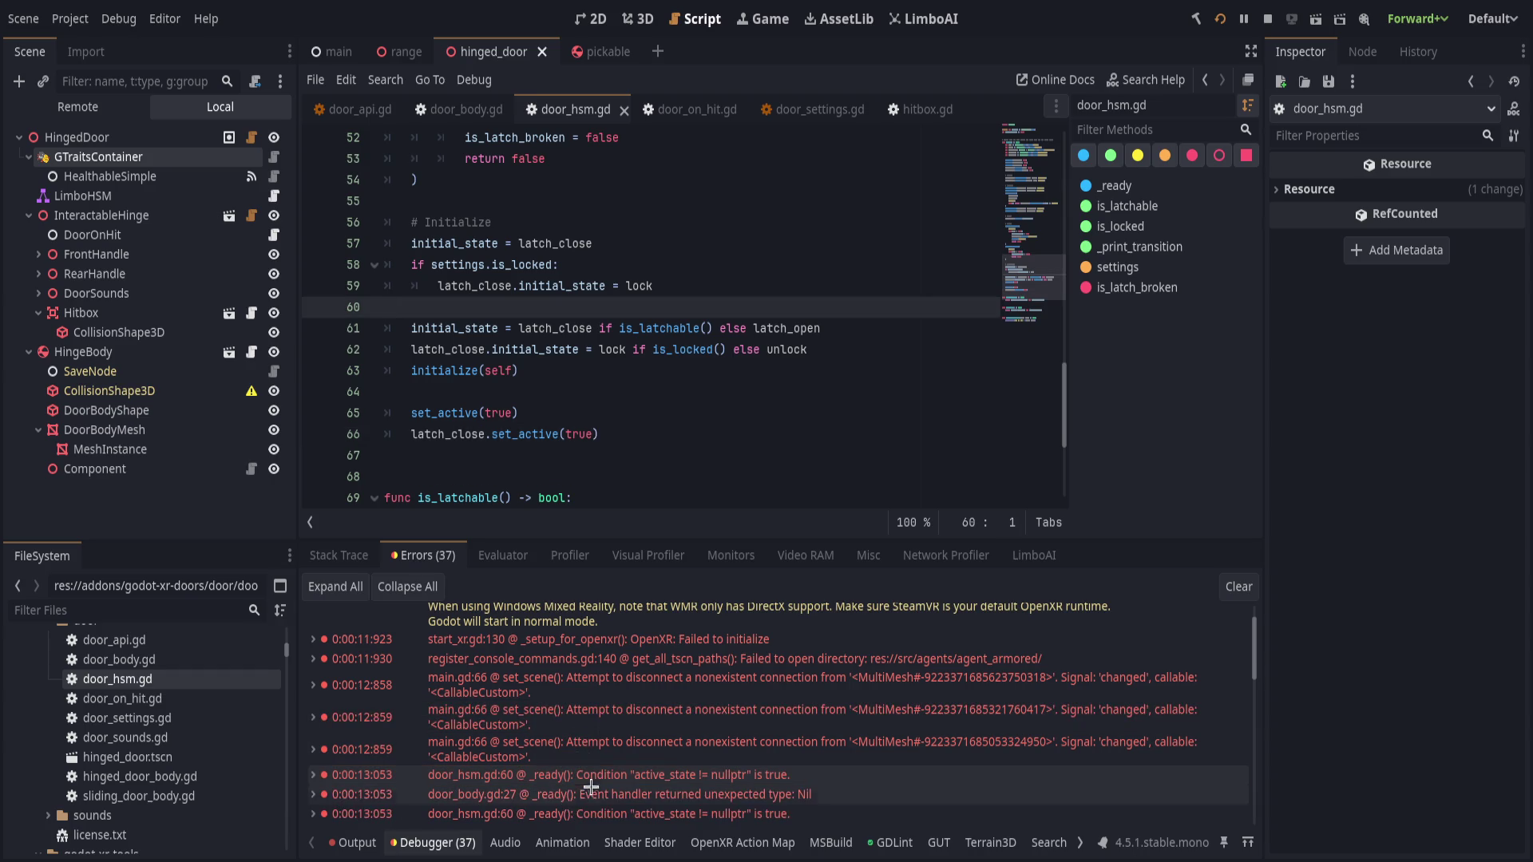
{"action": "left_click", "coordinate": [584, 792]}
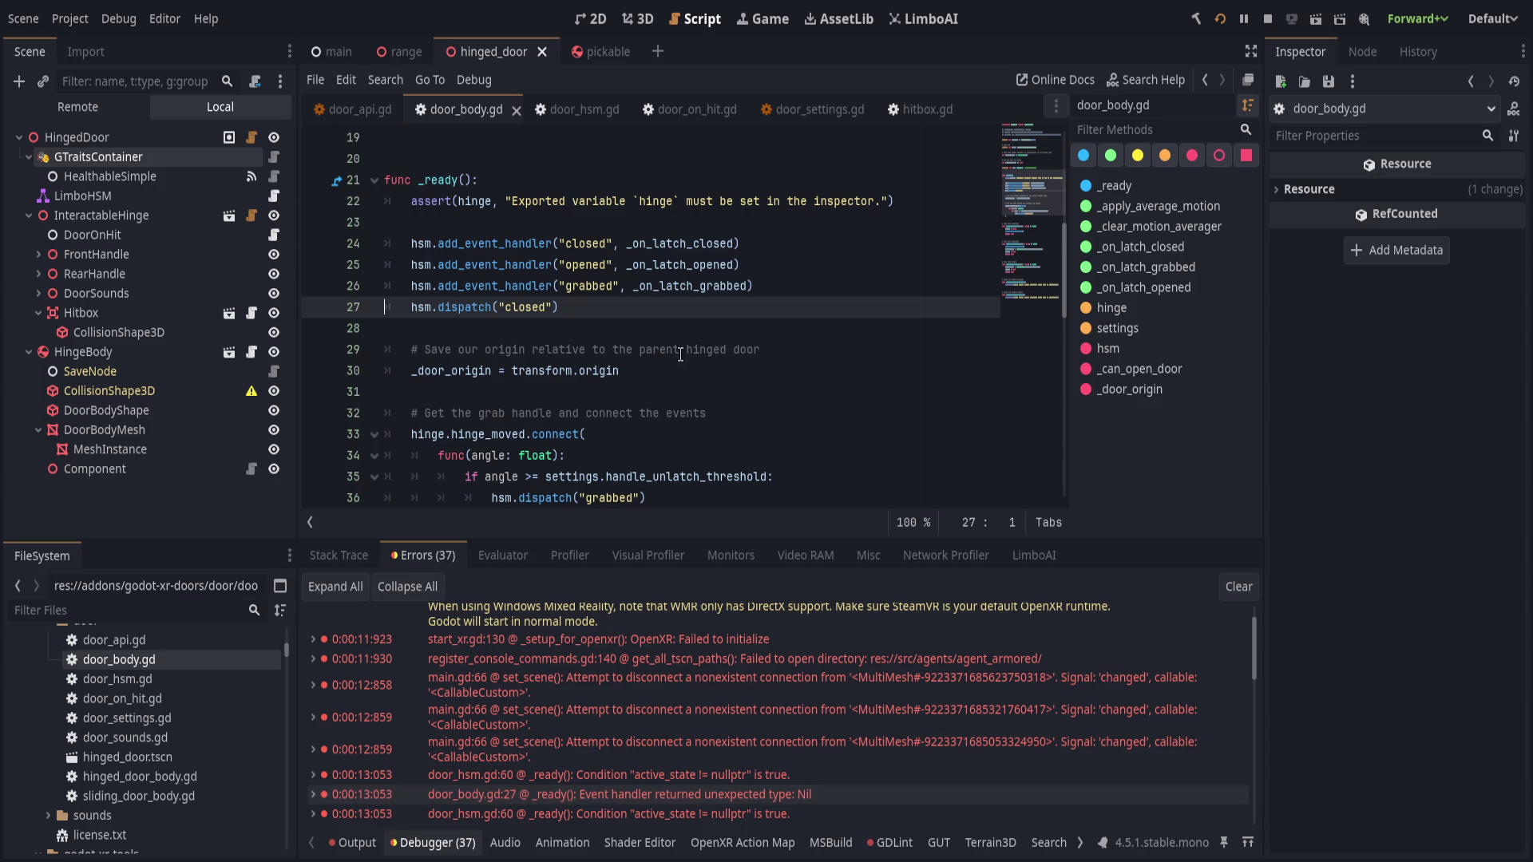
{"action": "left_click", "coordinate": [682, 321]}
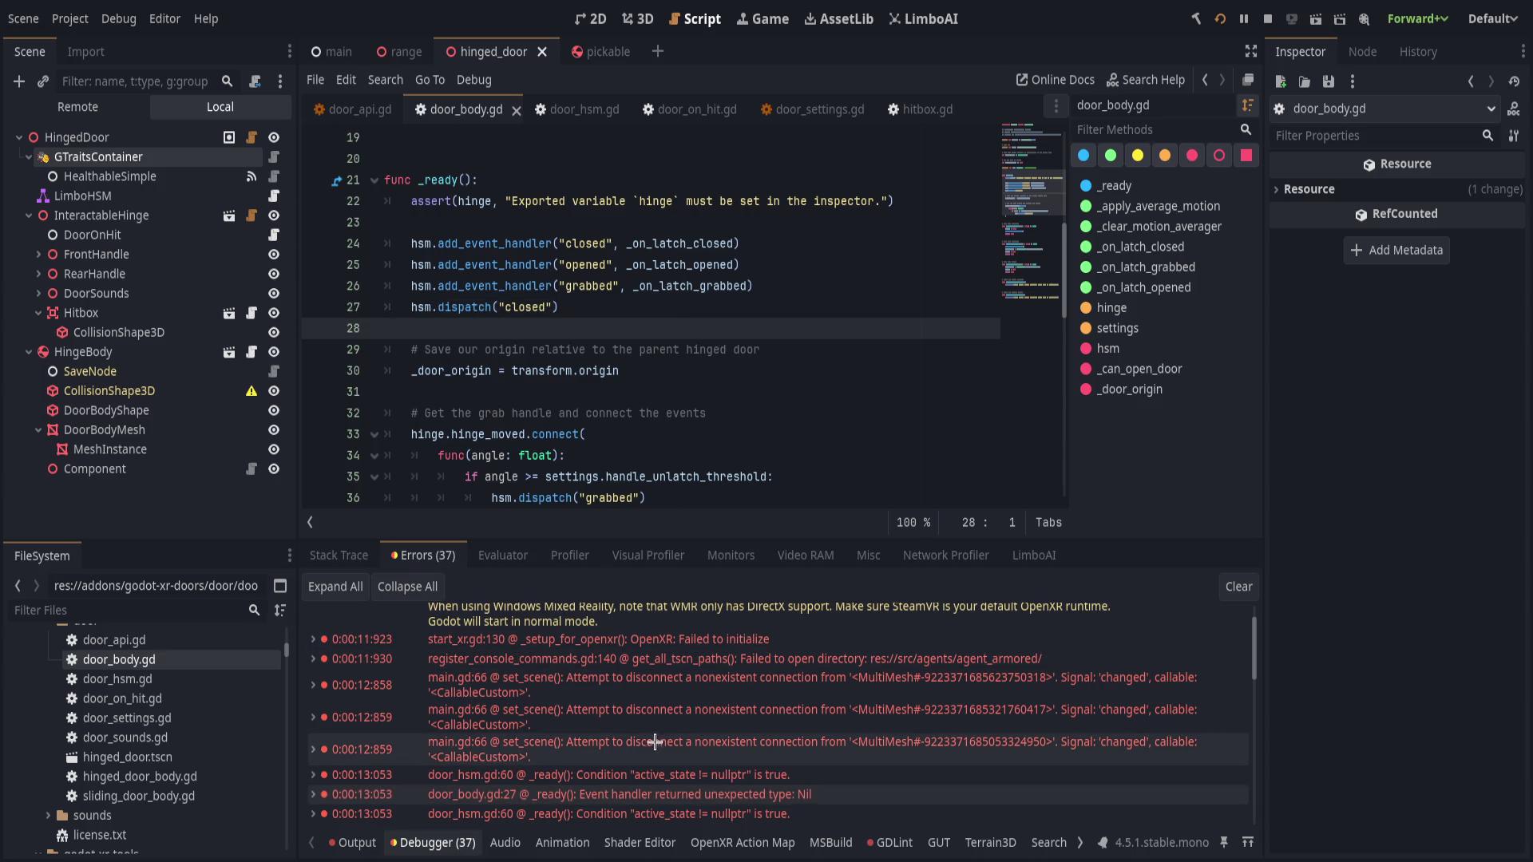
{"action": "scroll", "coordinate": [611, 759], "scroll_direction": "down", "scroll_amount": 1}
{"action": "left_click", "coordinate": [611, 760]}
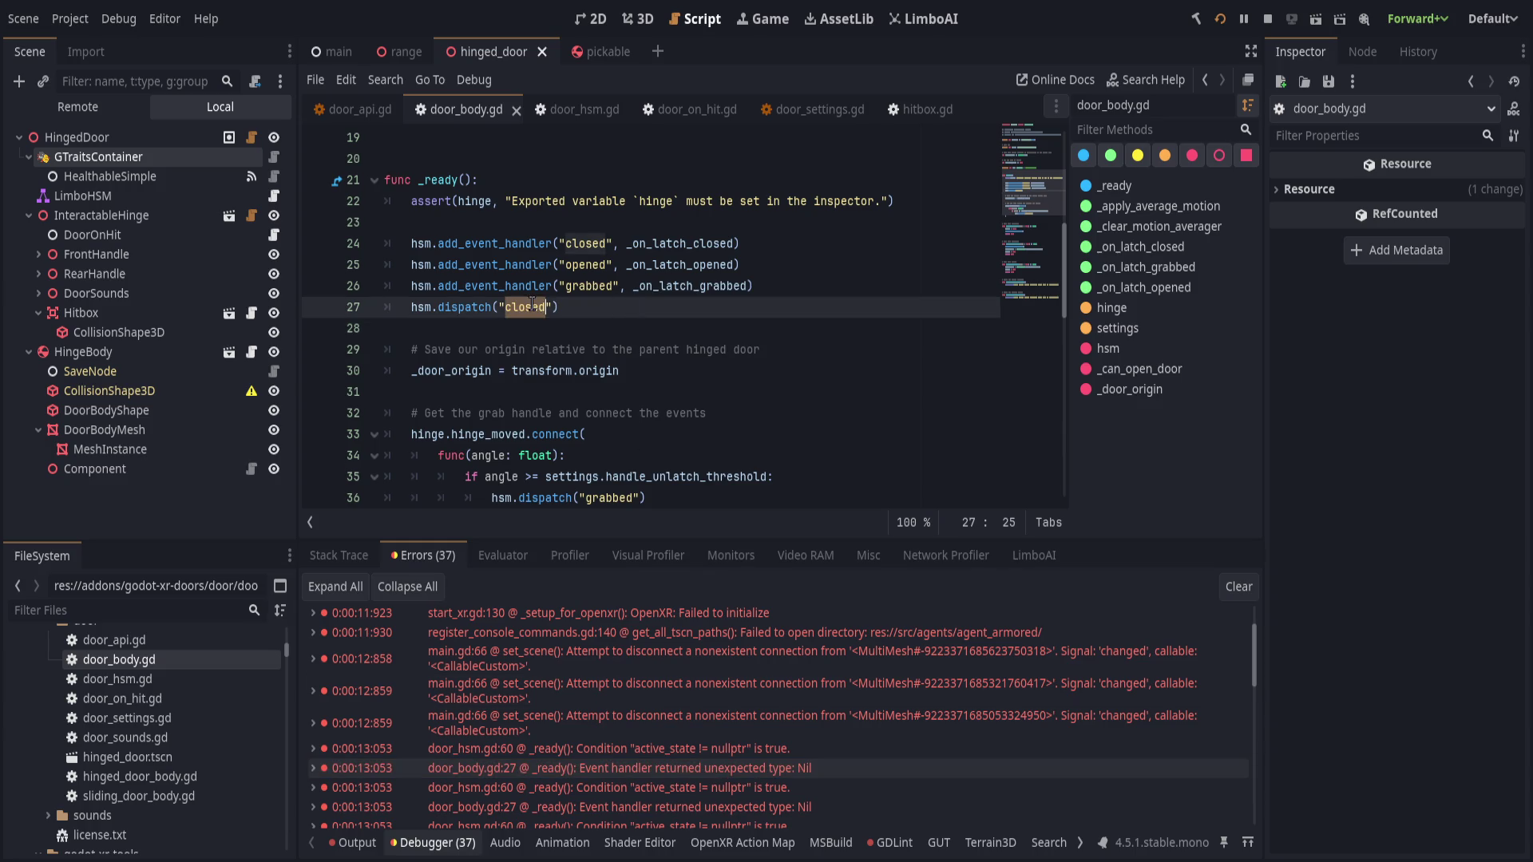
- Search door_hsm.gd for 'closed' and inspect the opened transition's condition
{"action": "left_click", "coordinate": [571, 109]}
{"action": "key", "text": "ctrl+f"}
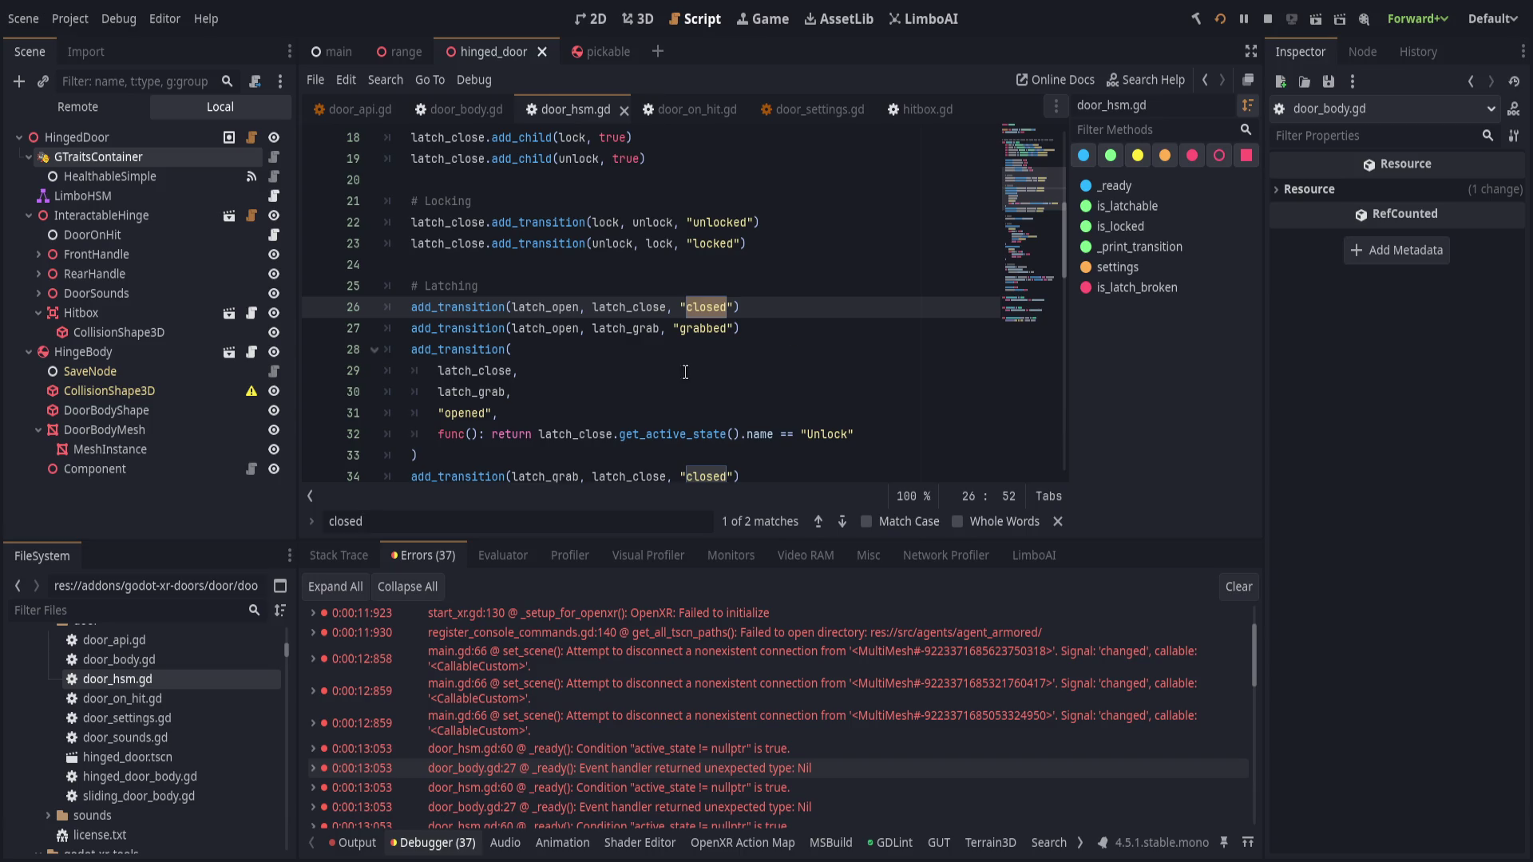
{"action": "left_click", "coordinate": [469, 435]}
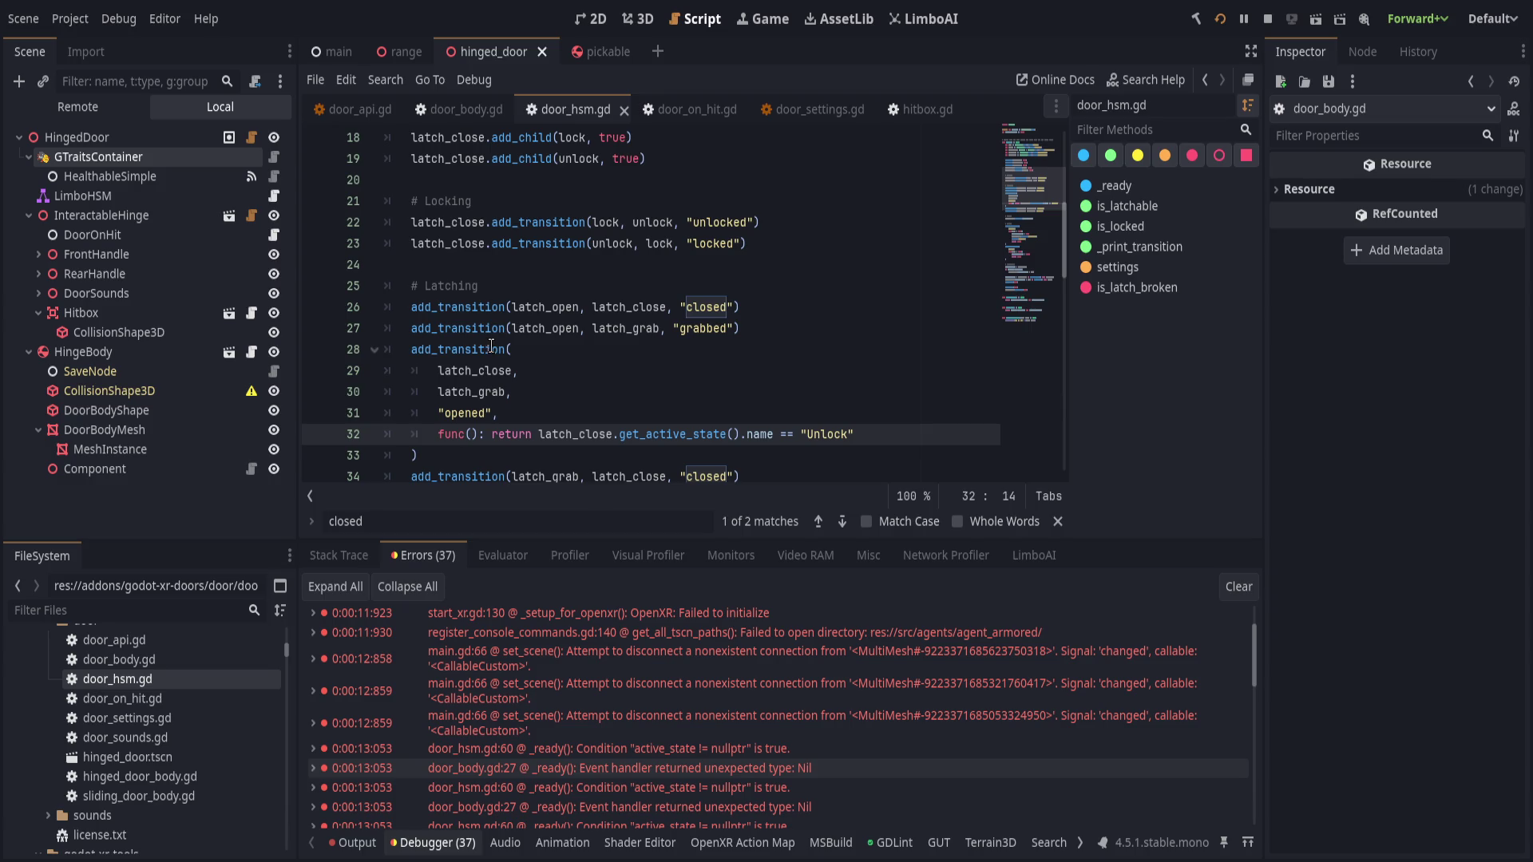
- Search door_hsm.gd for every add_event_handler call
{"action": "scroll", "coordinate": [491, 345], "scroll_direction": "down", "scroll_amount": 2}
{"action": "scroll", "coordinate": [652, 386], "scroll_direction": "down", "scroll_amount": 4}
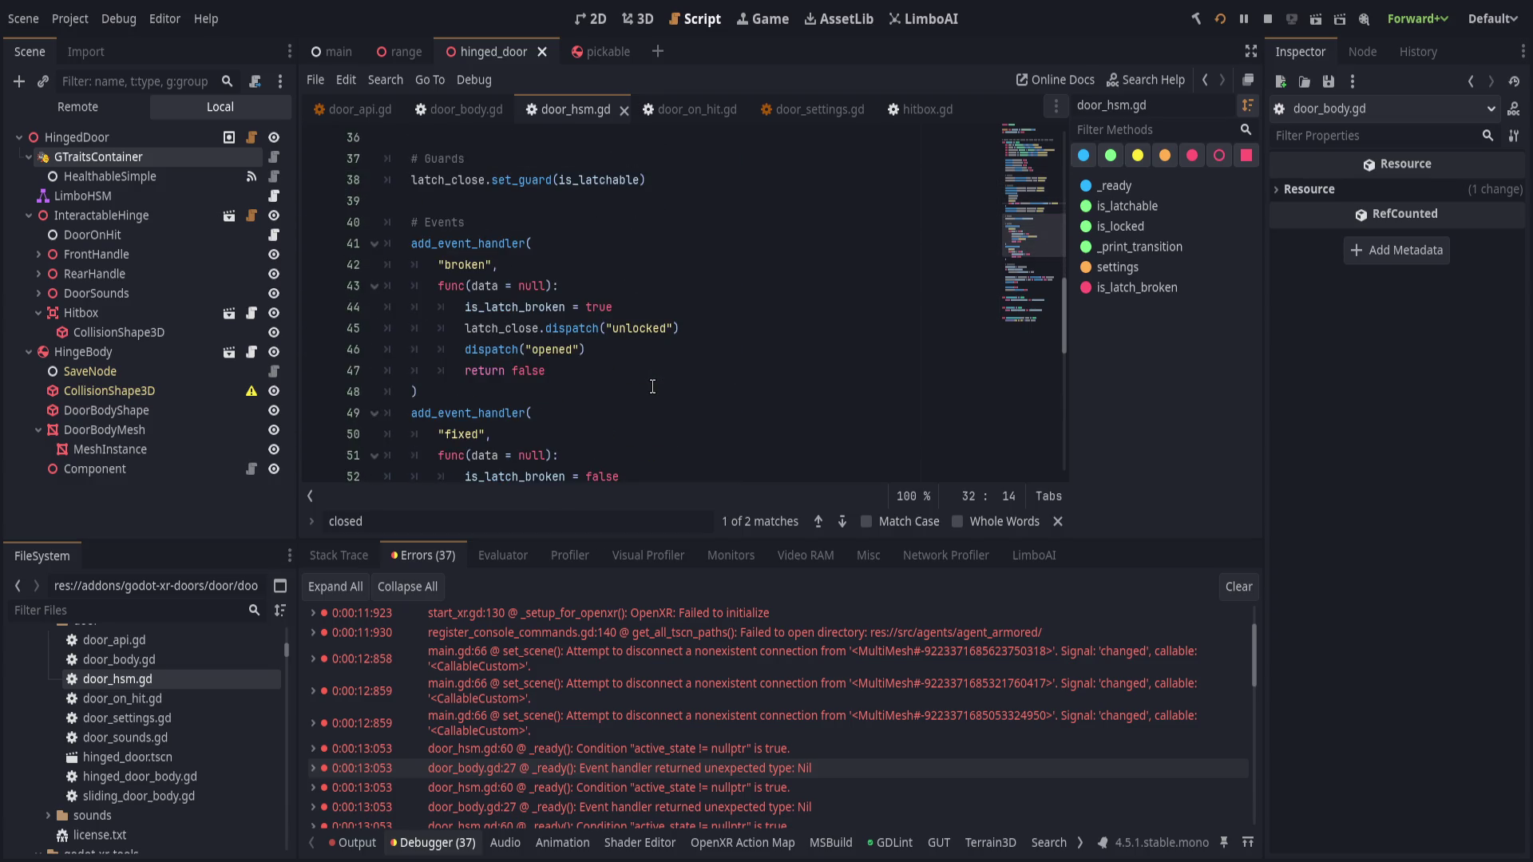
{"action": "left_click", "coordinate": [504, 256]}
{"action": "double_click", "coordinate": [509, 244]}
{"action": "key", "text": "ctrl+f"}
{"action": "scroll", "coordinate": [752, 432], "scroll_direction": "down", "scroll_amount": 3}
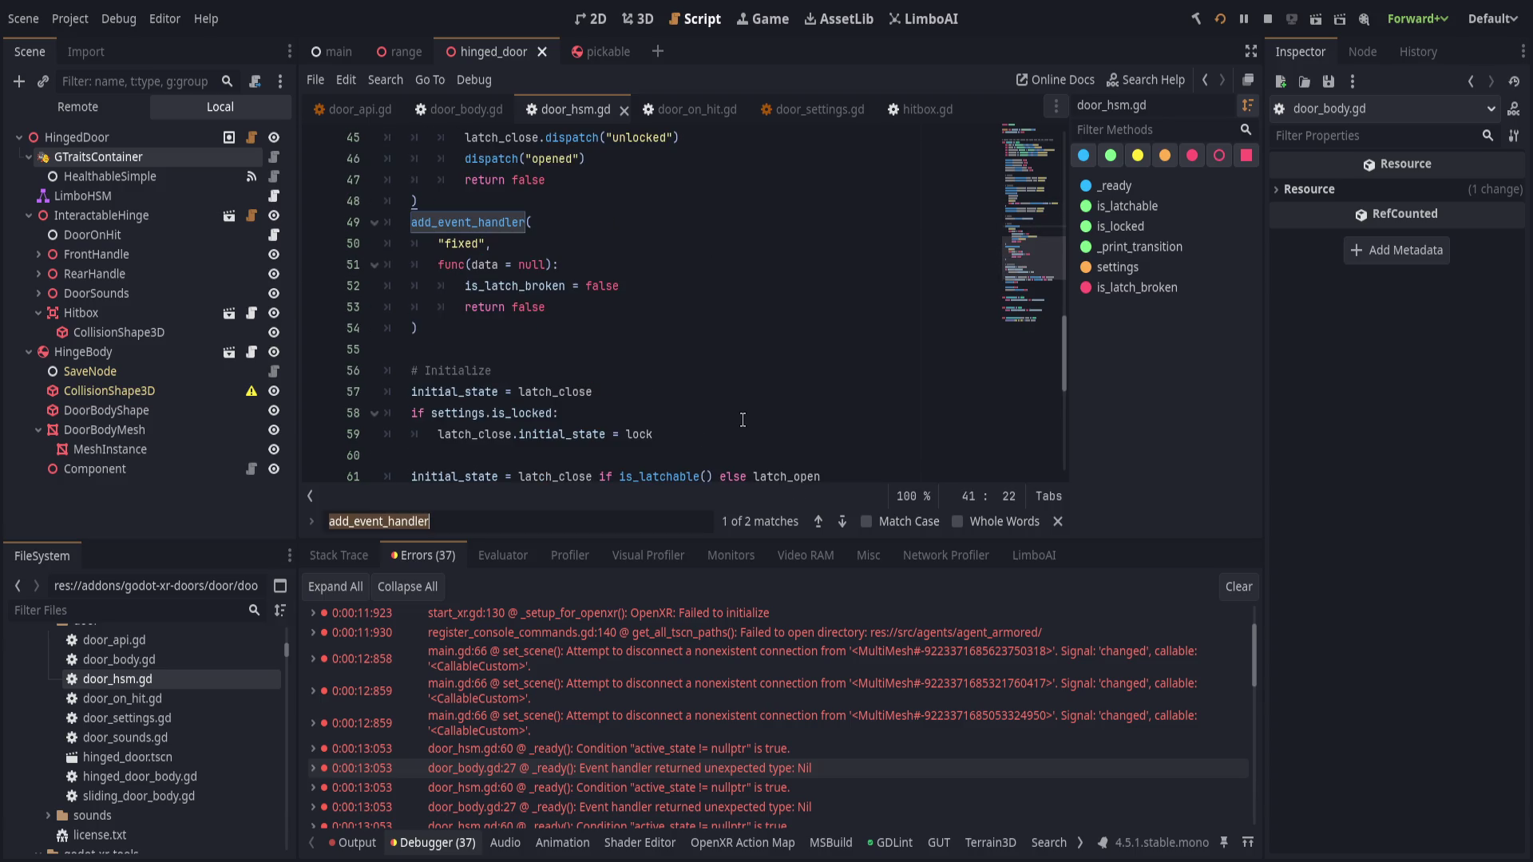
- Look through the door_on_hit.gd and door_settings.gd scripts
{"action": "left_click", "coordinate": [688, 109]}
{"action": "scroll", "coordinate": [638, 308], "scroll_direction": "up", "scroll_amount": 3}
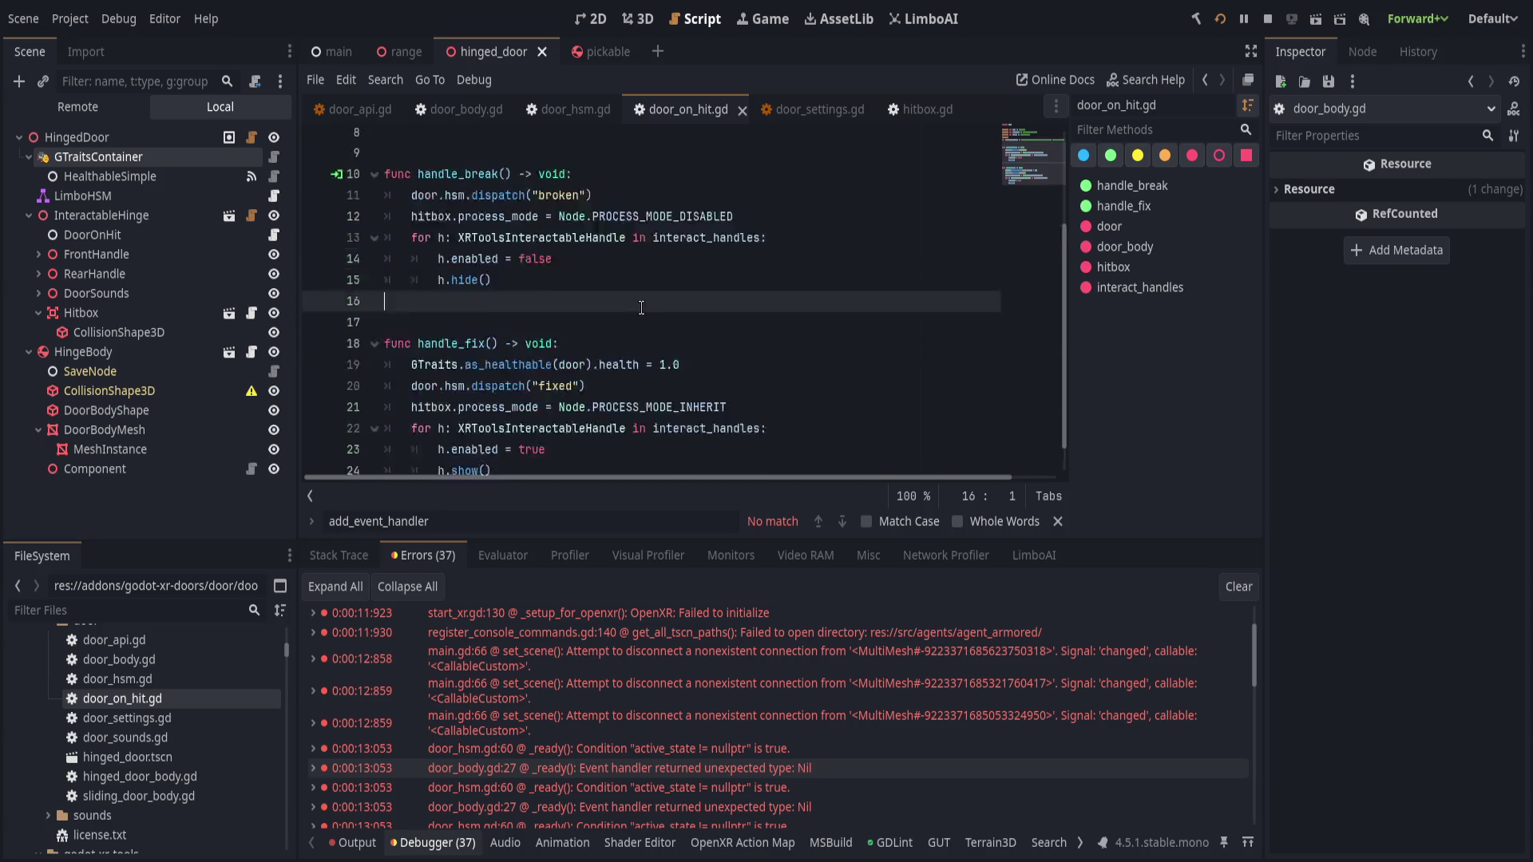
{"action": "left_click", "coordinate": [787, 112]}
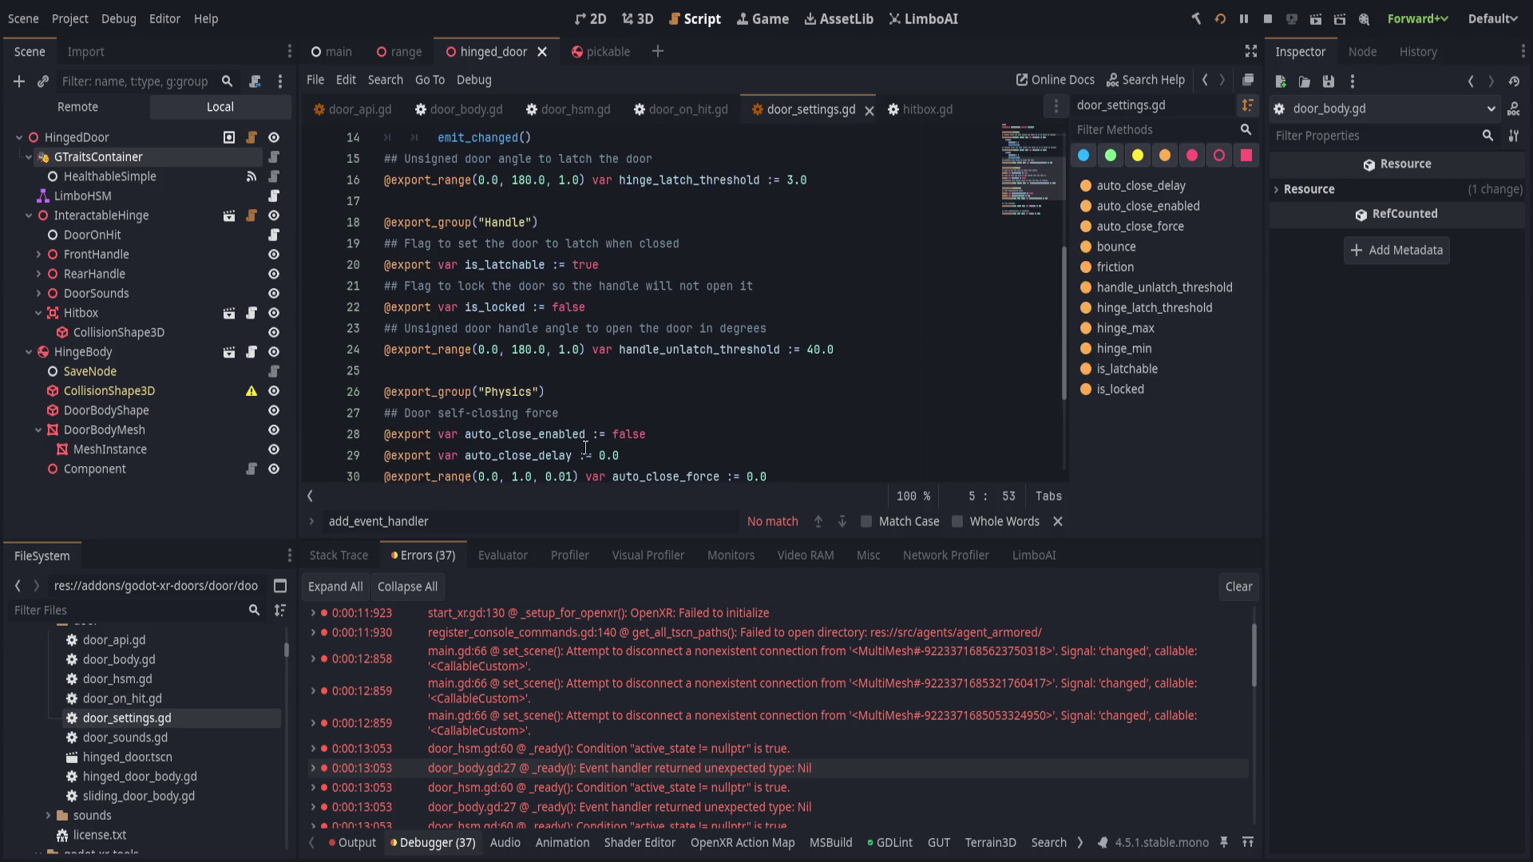
{"action": "scroll", "coordinate": [686, 319], "scroll_direction": "down", "scroll_amount": 3}
{"action": "scroll", "coordinate": [593, 757], "scroll_direction": "down", "scroll_amount": 1}
- Stop the running game and clear the debugger's error list
{"action": "left_click", "coordinate": [593, 757]}
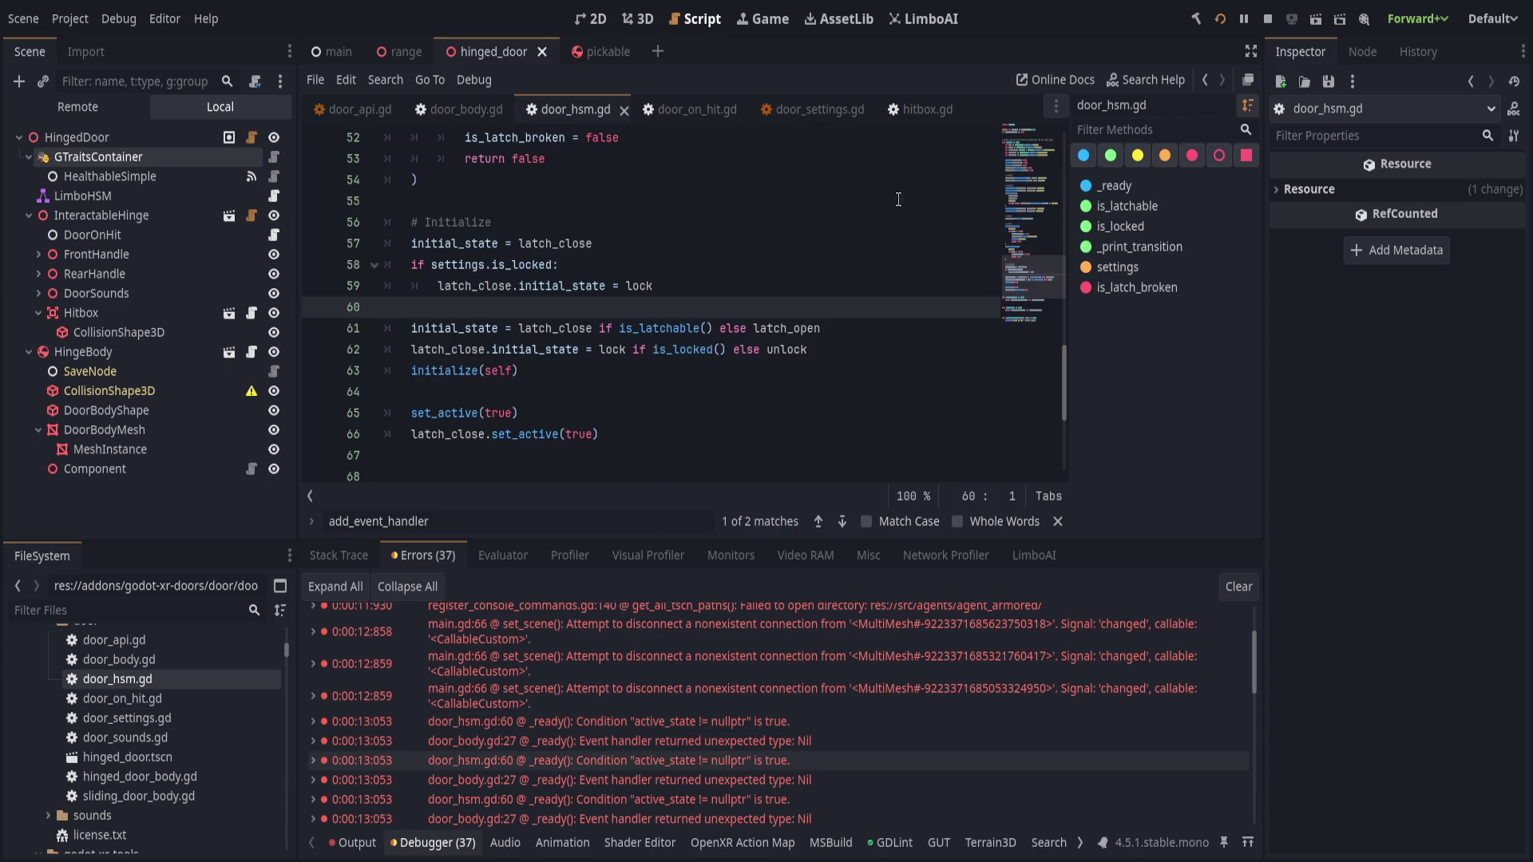
{"action": "left_click", "coordinate": [1267, 18]}
{"action": "left_click", "coordinate": [1238, 586]}
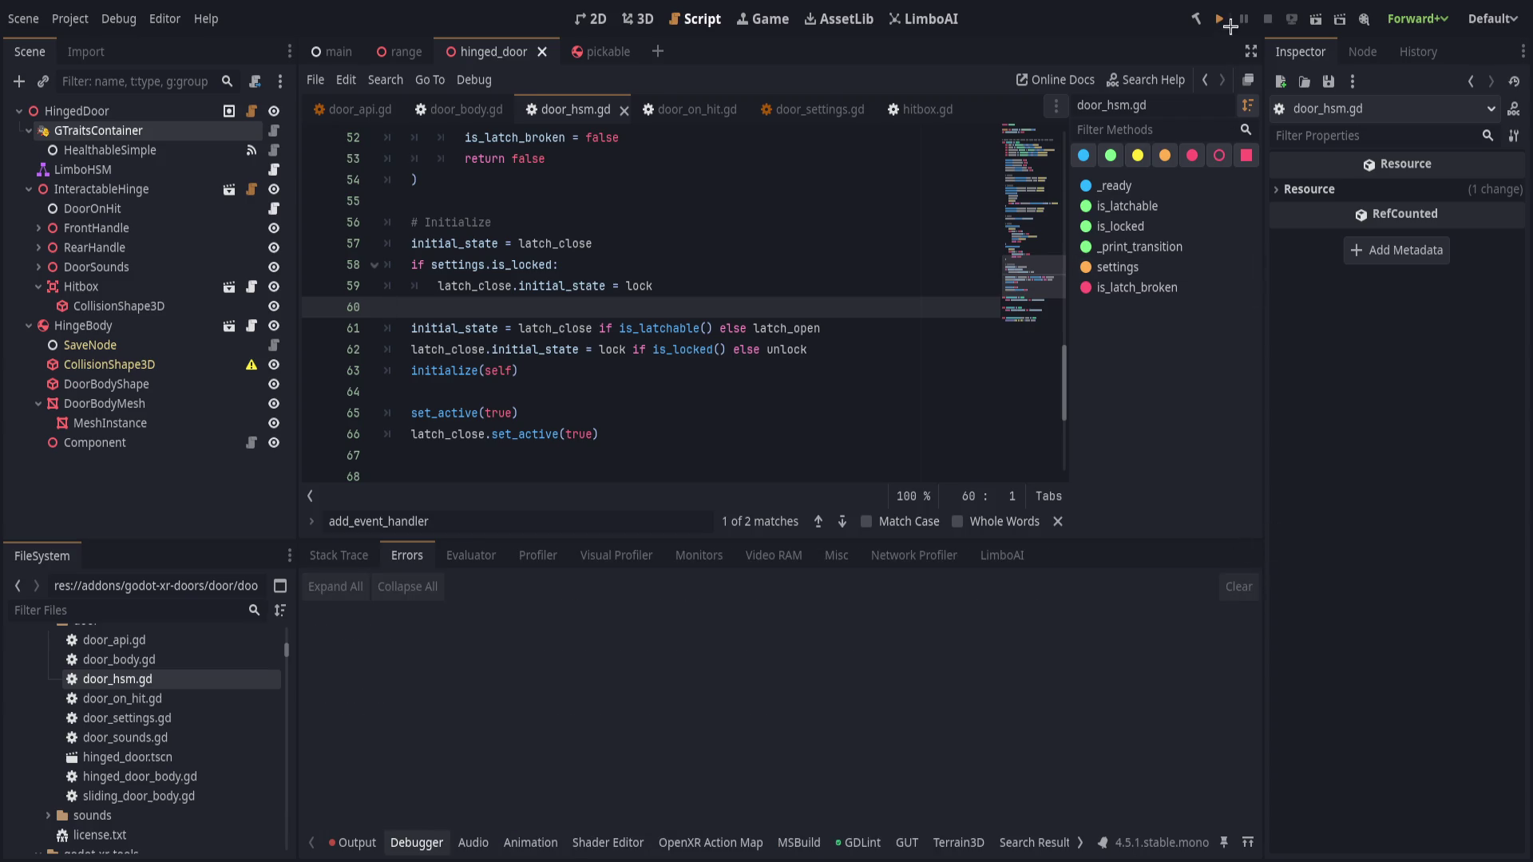
- Run the project again and close the door_settings.gd and hitbox.gd scripts
{"action": "left_click", "coordinate": [1220, 19]}
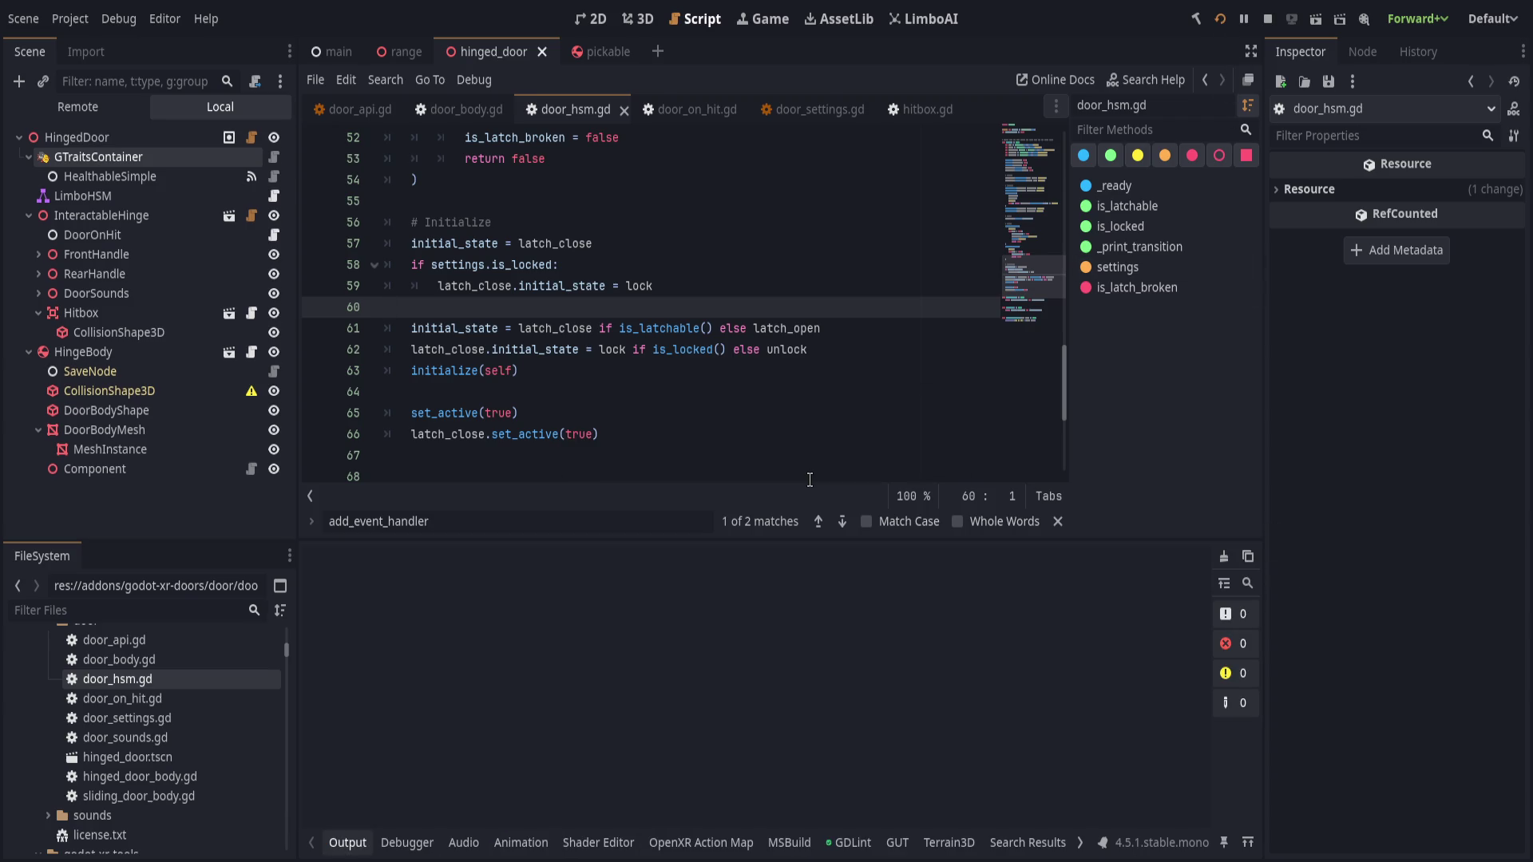
{"action": "left_click", "coordinate": [355, 113]}
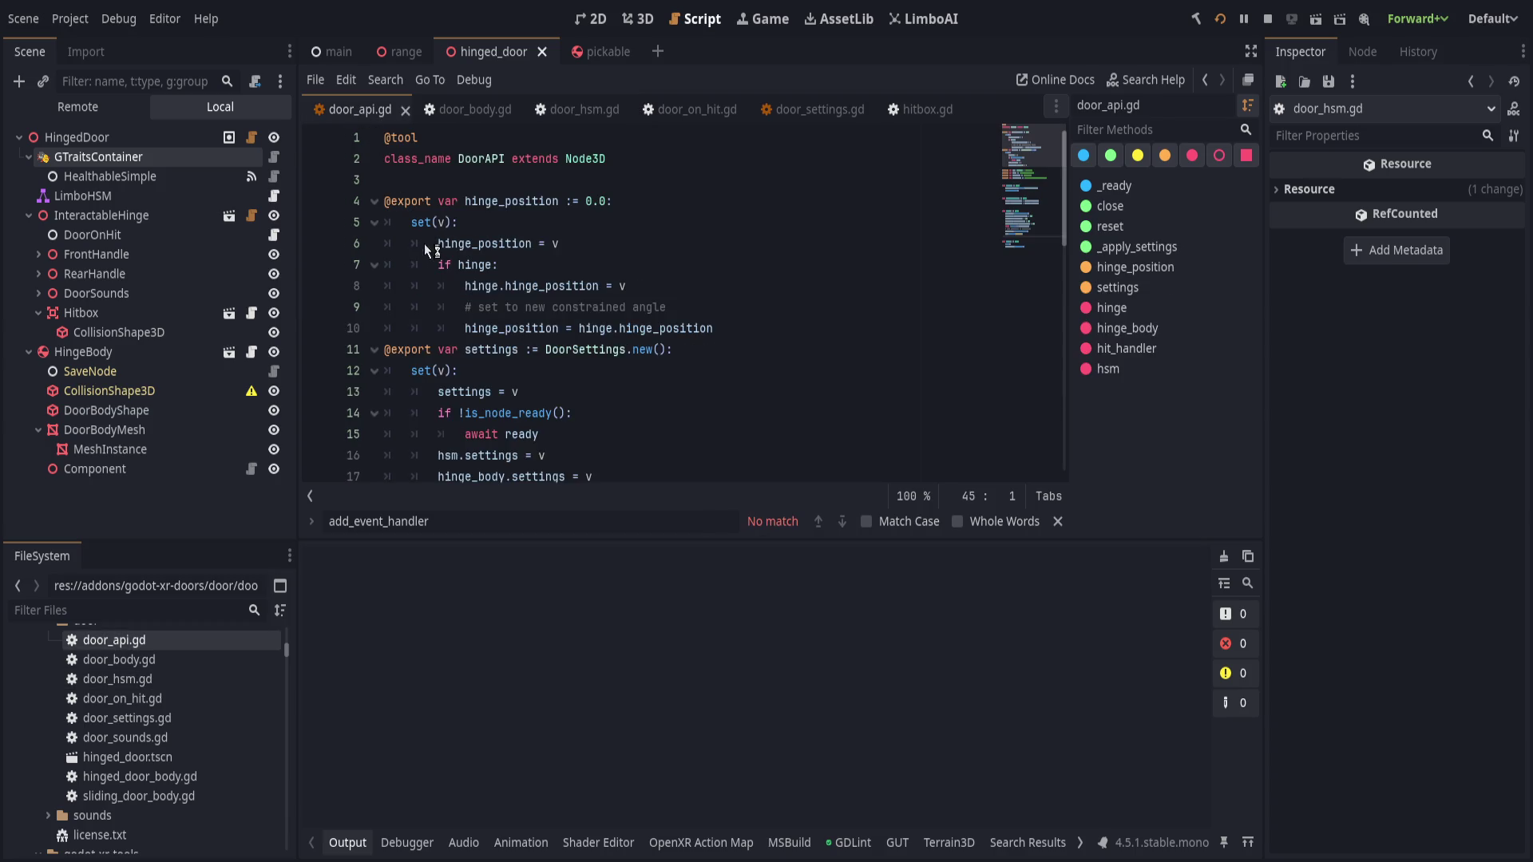
{"action": "left_click", "coordinate": [838, 109]}
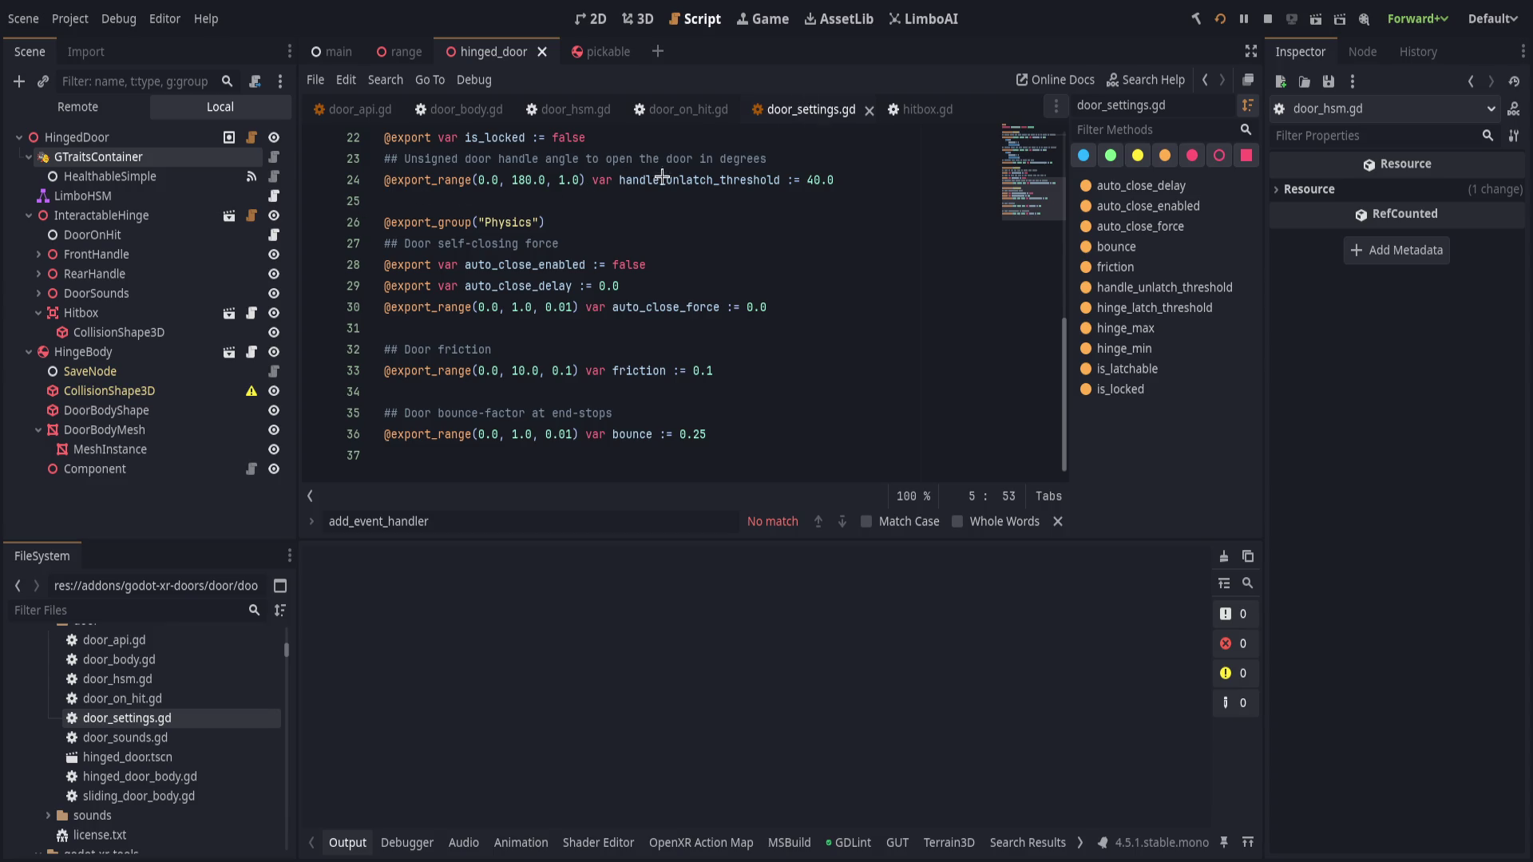
{"action": "middle_click", "coordinate": [808, 104]}
{"action": "middle_click", "coordinate": [786, 100]}
{"action": "key", "text": "alt+Left"}
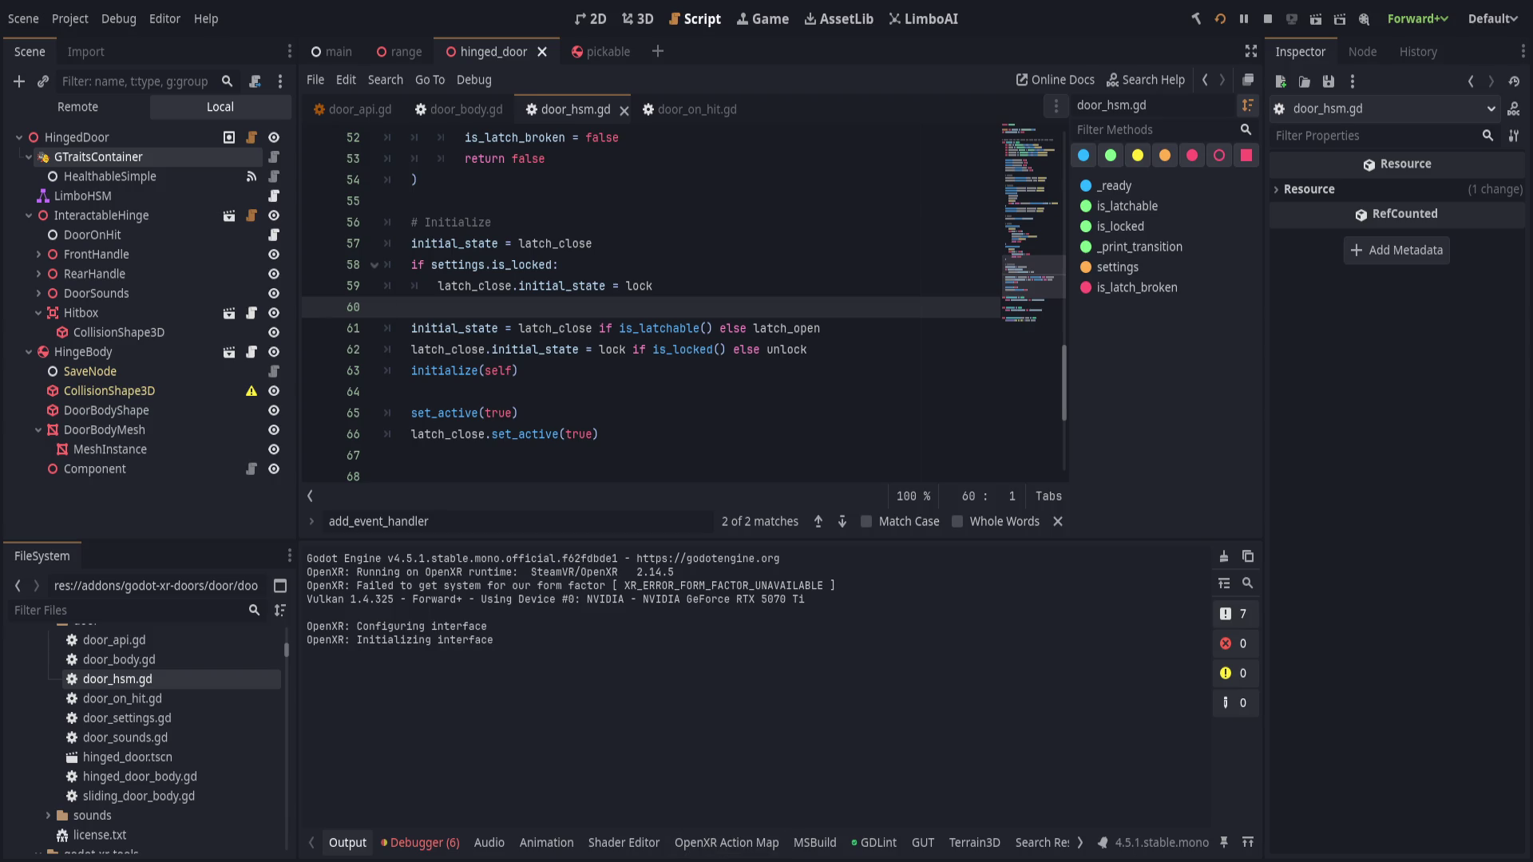
- Review the six new debugger errors, their stack trace and the output log
{"action": "left_click", "coordinate": [420, 843]}
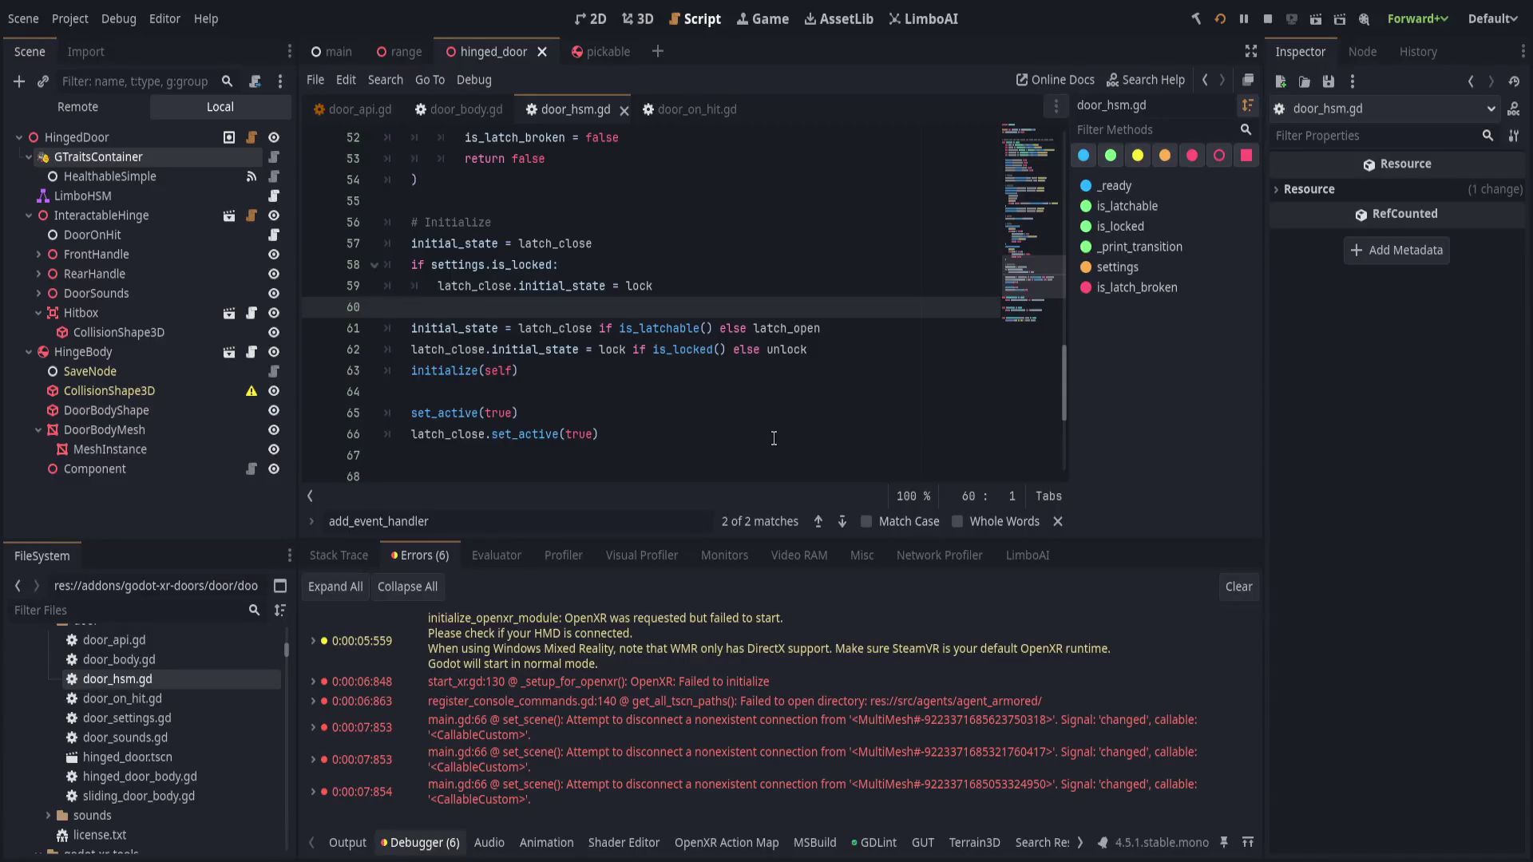
{"action": "left_click", "coordinate": [358, 558]}
{"action": "left_click", "coordinate": [346, 843]}
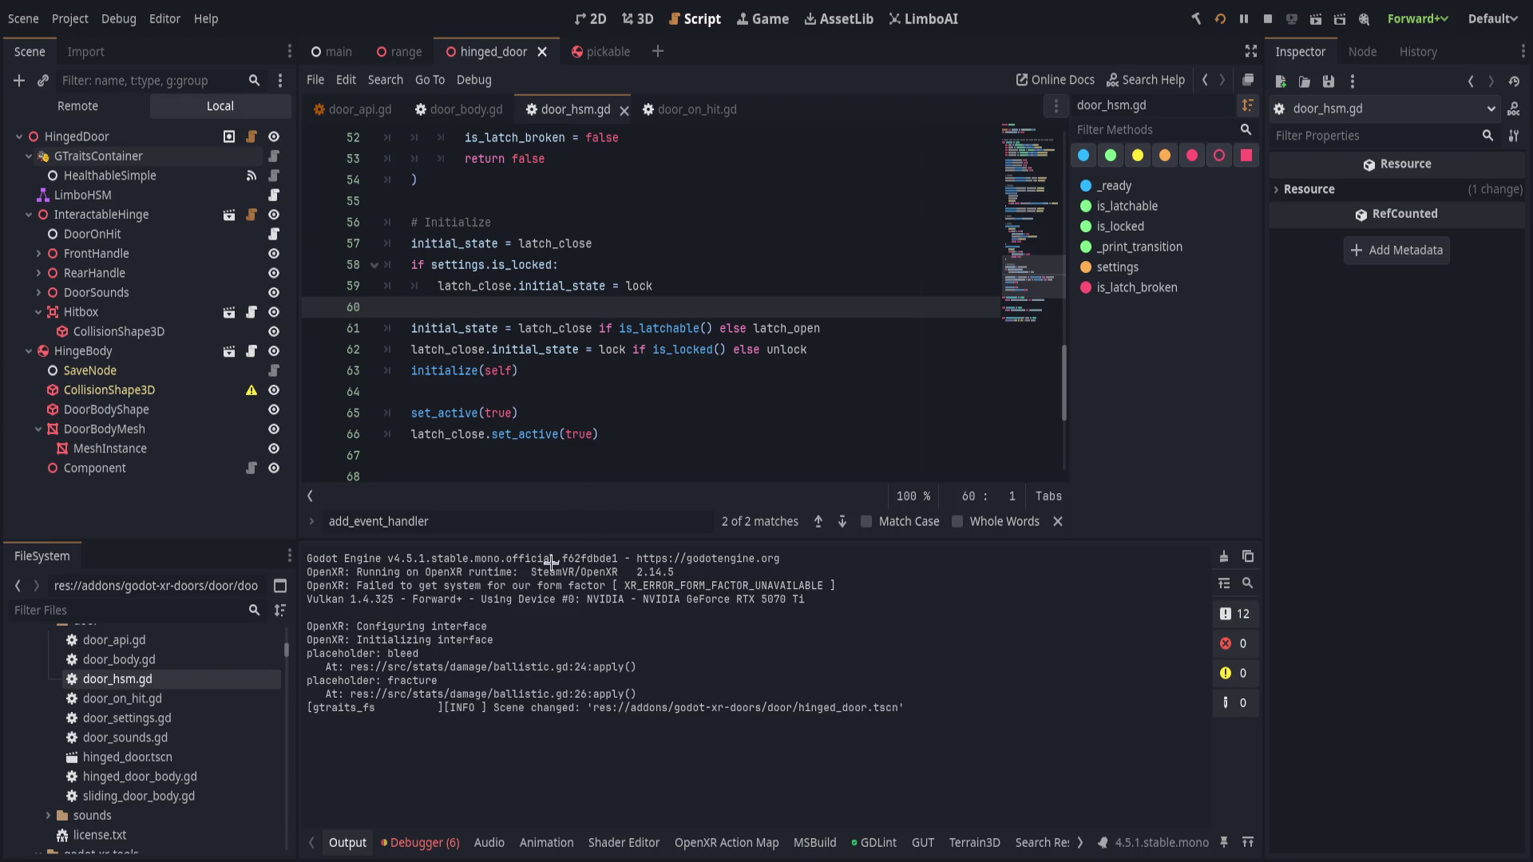
{"action": "left_click", "coordinate": [348, 843]}
{"action": "left_click", "coordinate": [734, 434]}
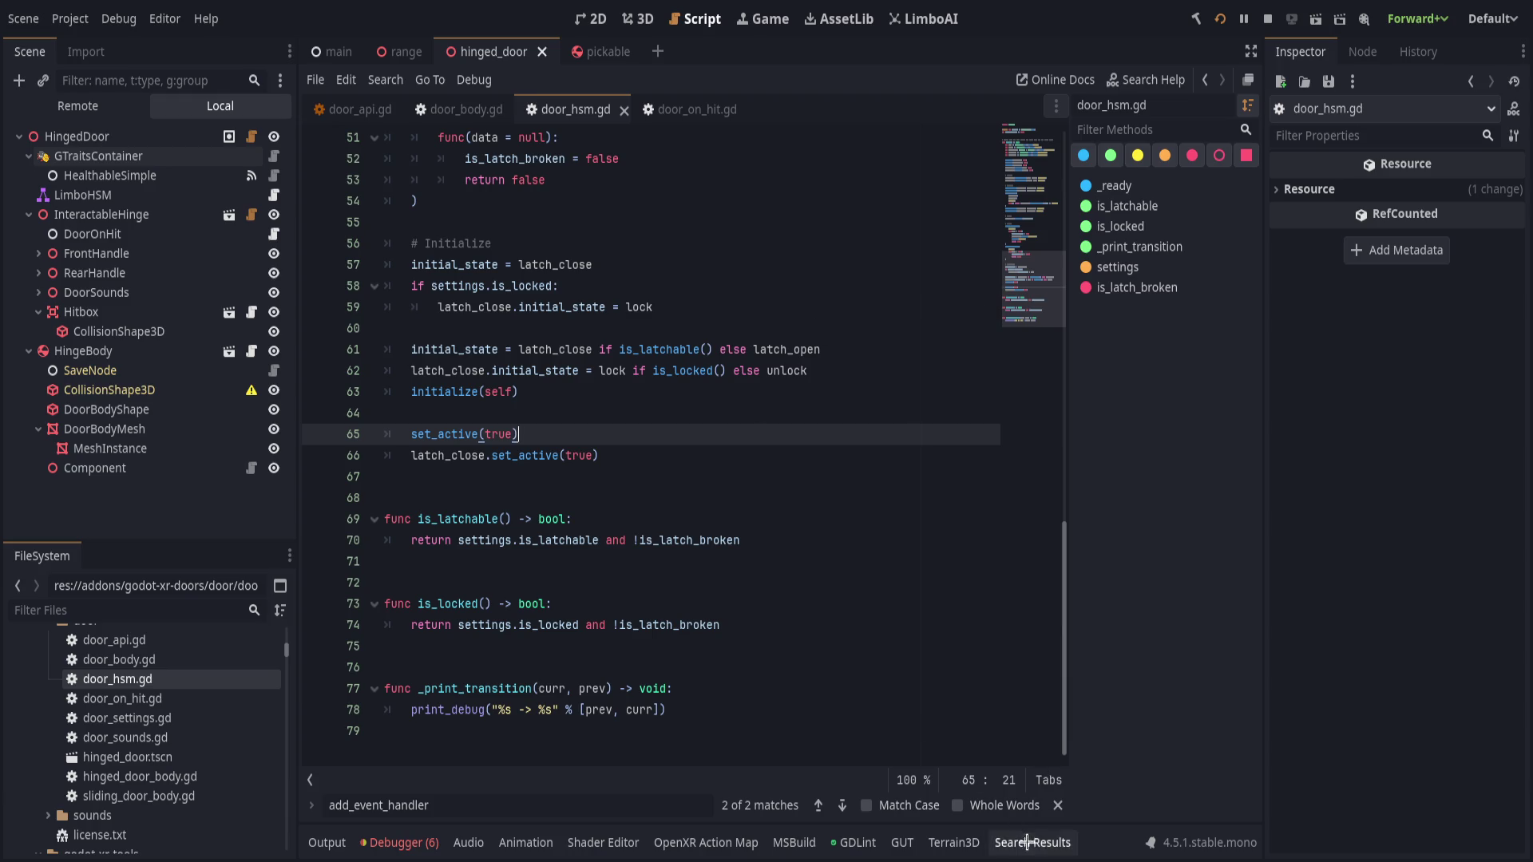
- Clear the search text and close the Find bar in door_hsm.gd
{"action": "scroll", "coordinate": [998, 742], "scroll_direction": "up", "scroll_amount": 1}
{"action": "left_click", "coordinate": [423, 806]}
{"action": "key", "text": "BackSpace"}
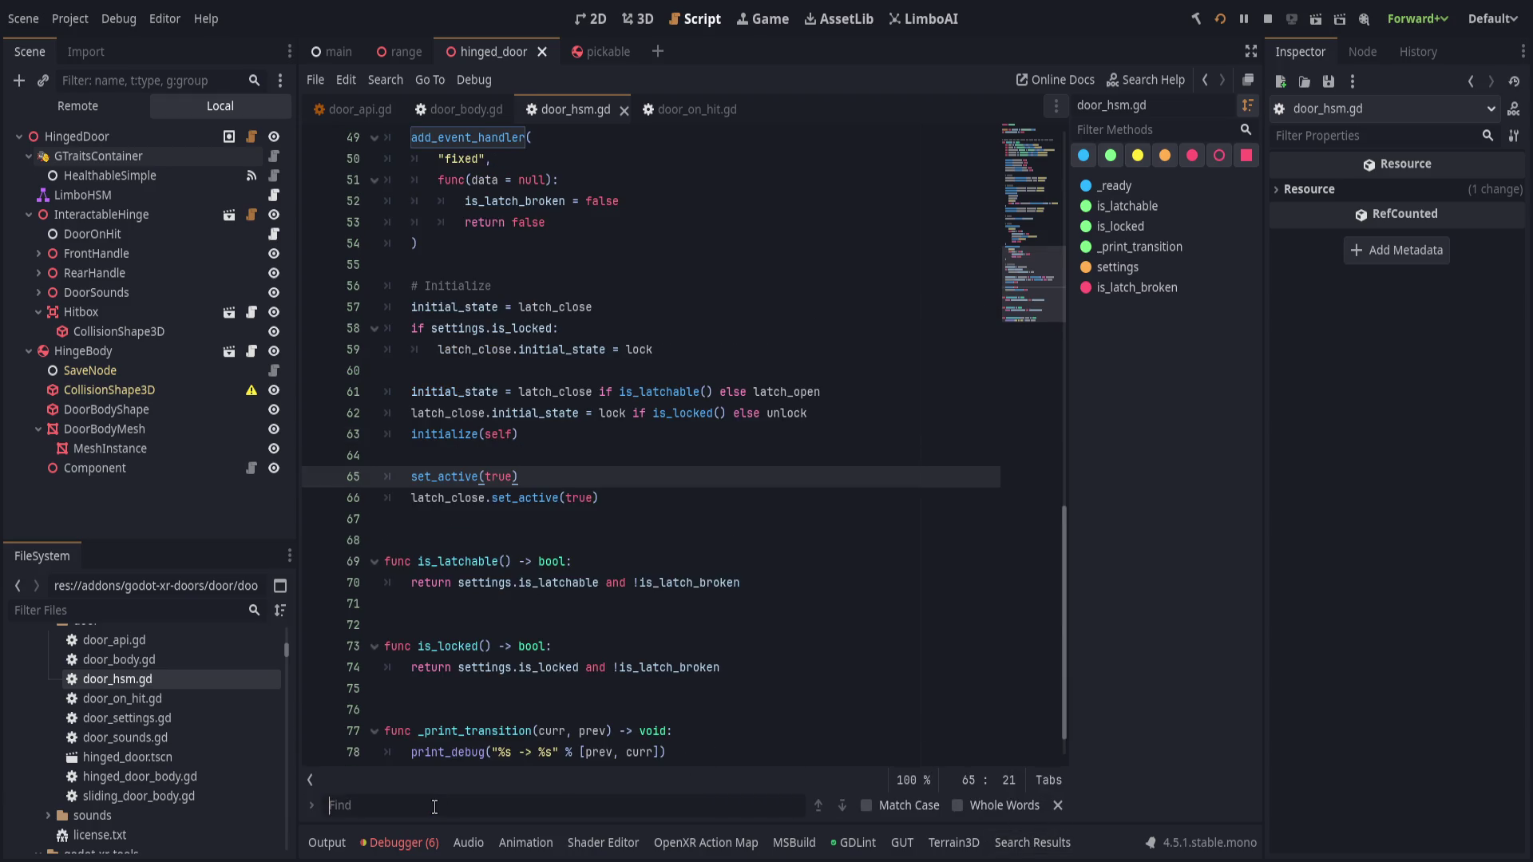
{"action": "key", "text": "ctrl+r"}
{"action": "left_click", "coordinate": [1054, 788]}
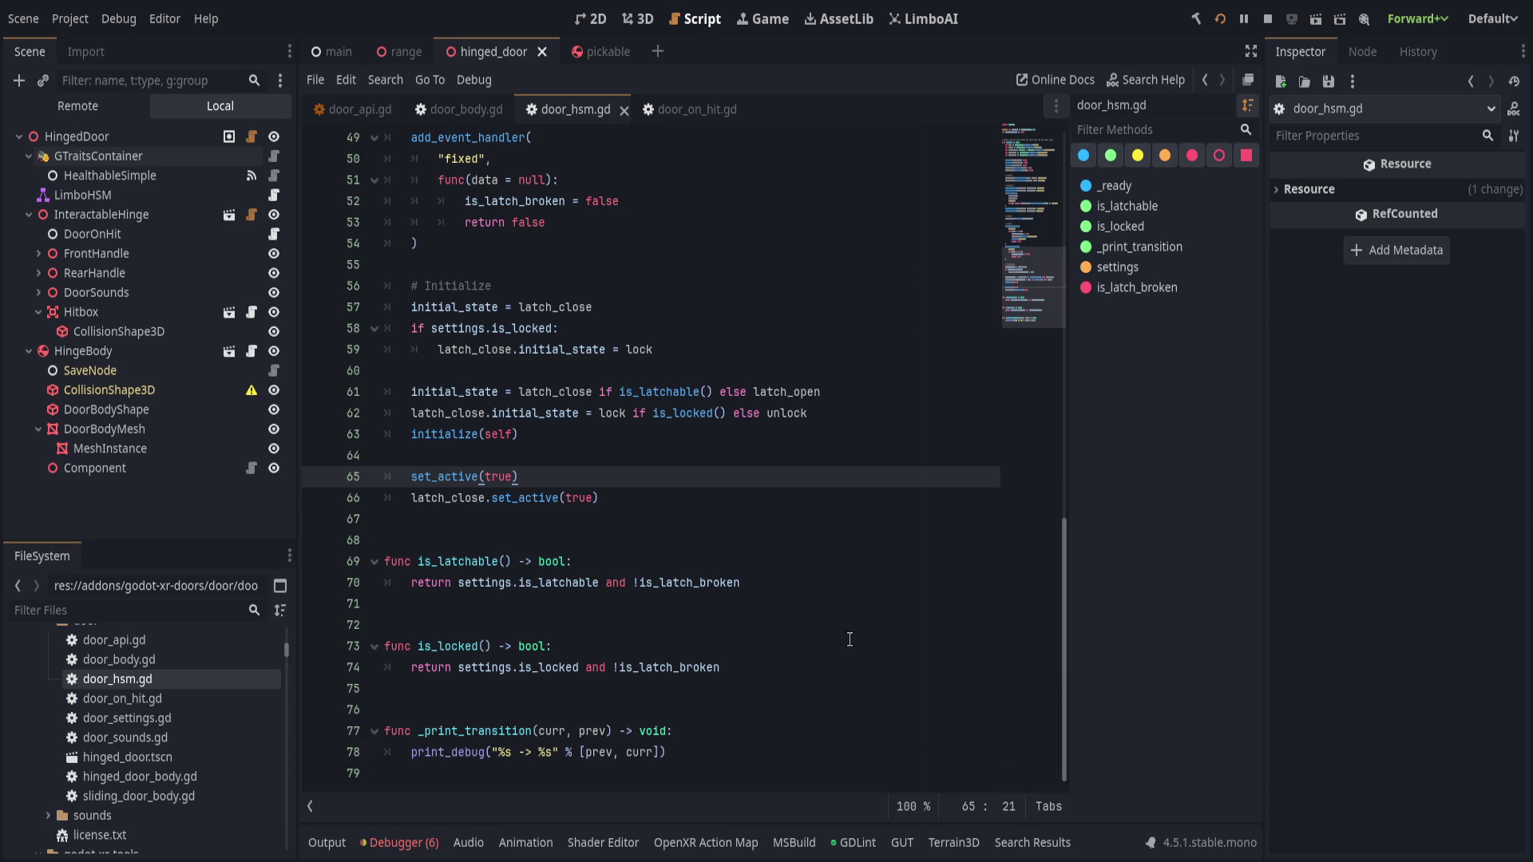
- Glance at the door in the 3D view, then return to the script
{"action": "scroll", "coordinate": [528, 515], "scroll_direction": "up", "scroll_amount": 15}
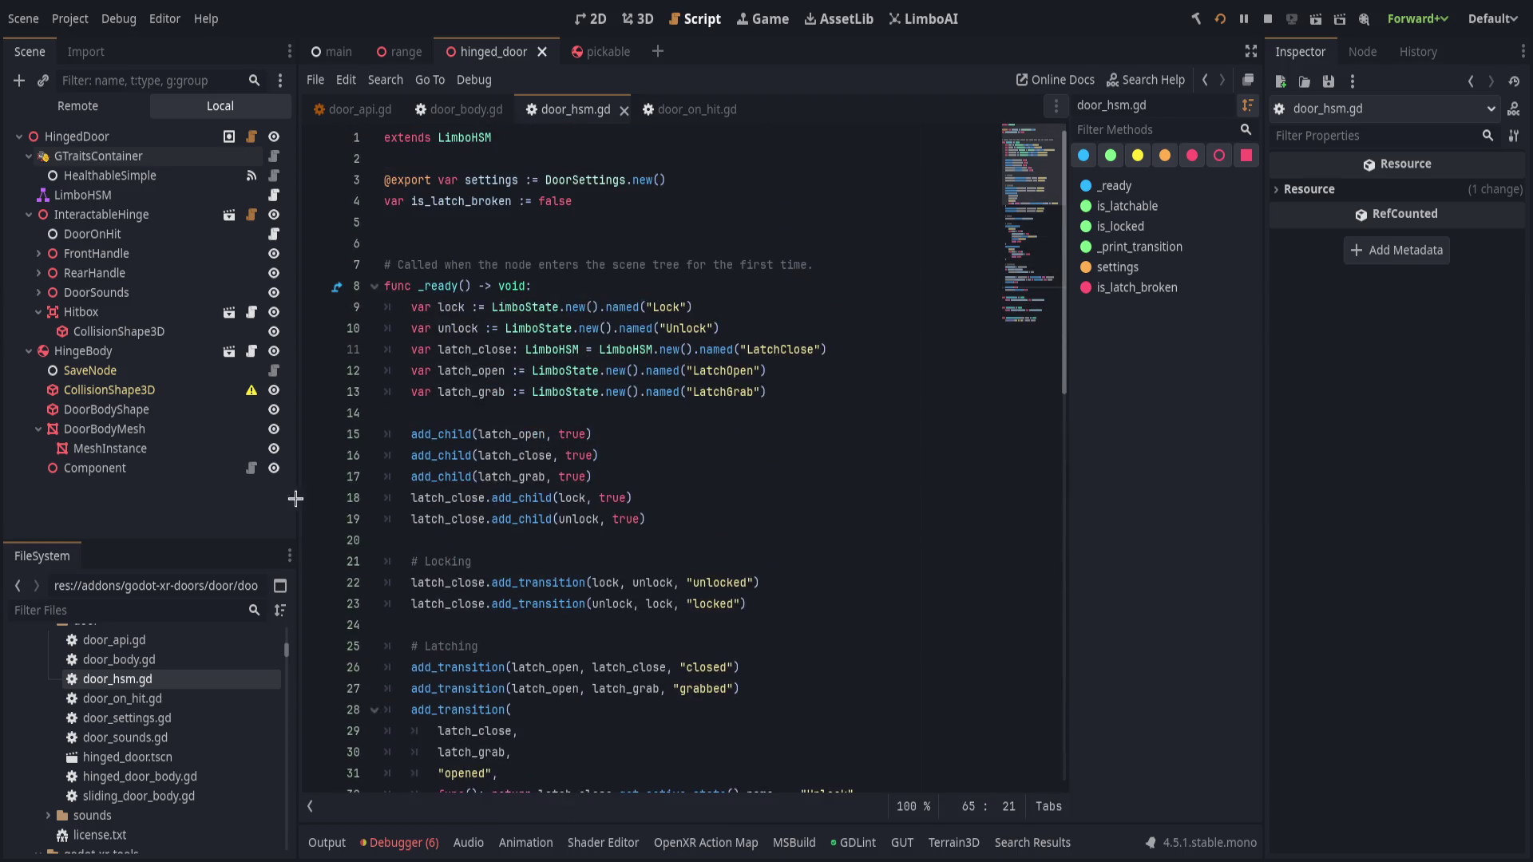
{"action": "left_click", "coordinate": [637, 19]}
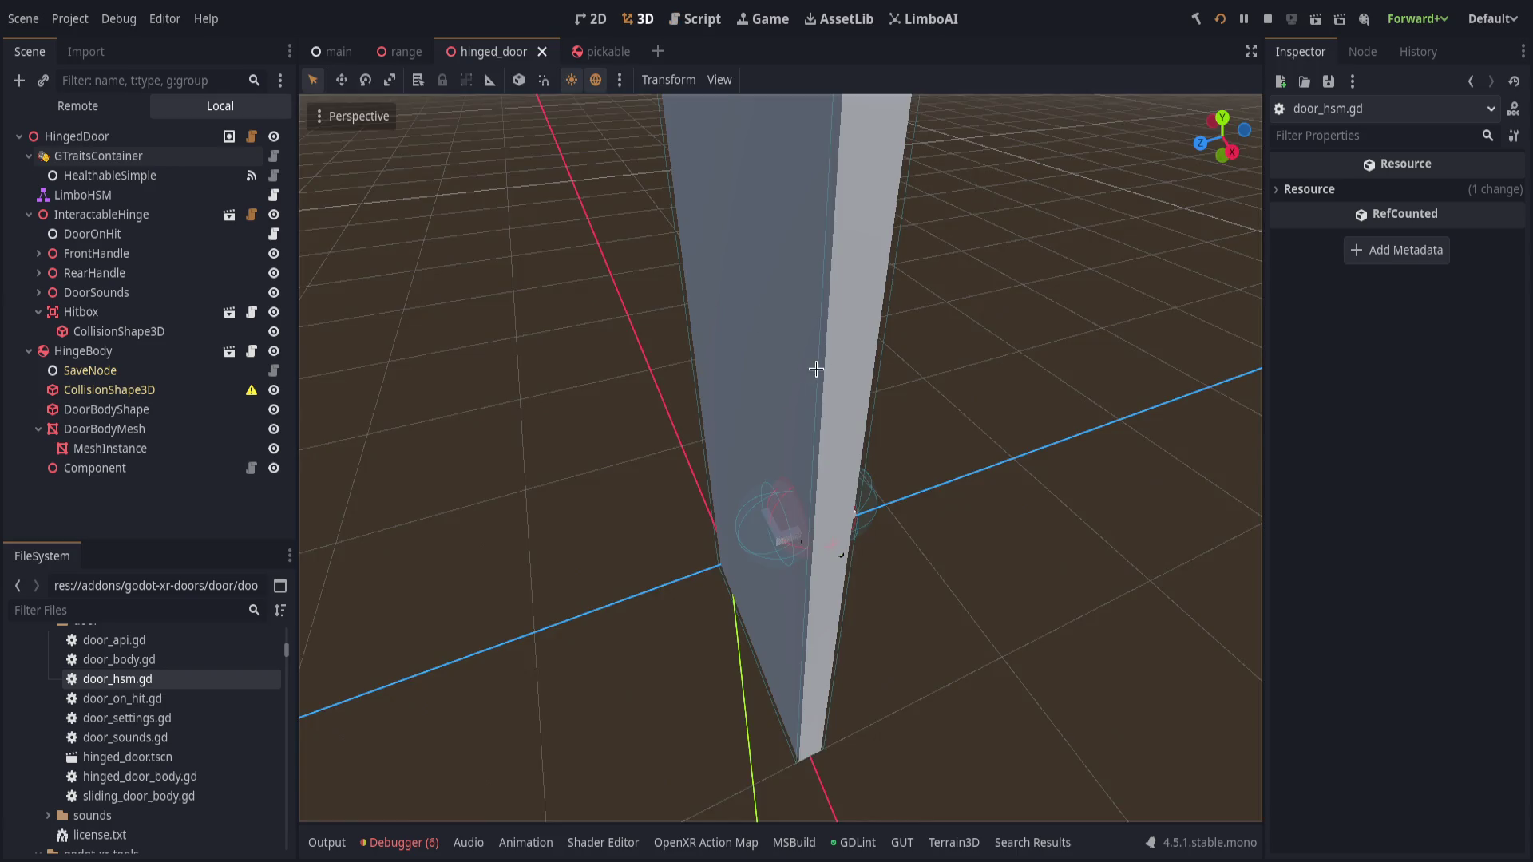
{"action": "scroll", "coordinate": [814, 369], "scroll_direction": "down", "scroll_amount": 5}
{"action": "left_click", "coordinate": [699, 27]}
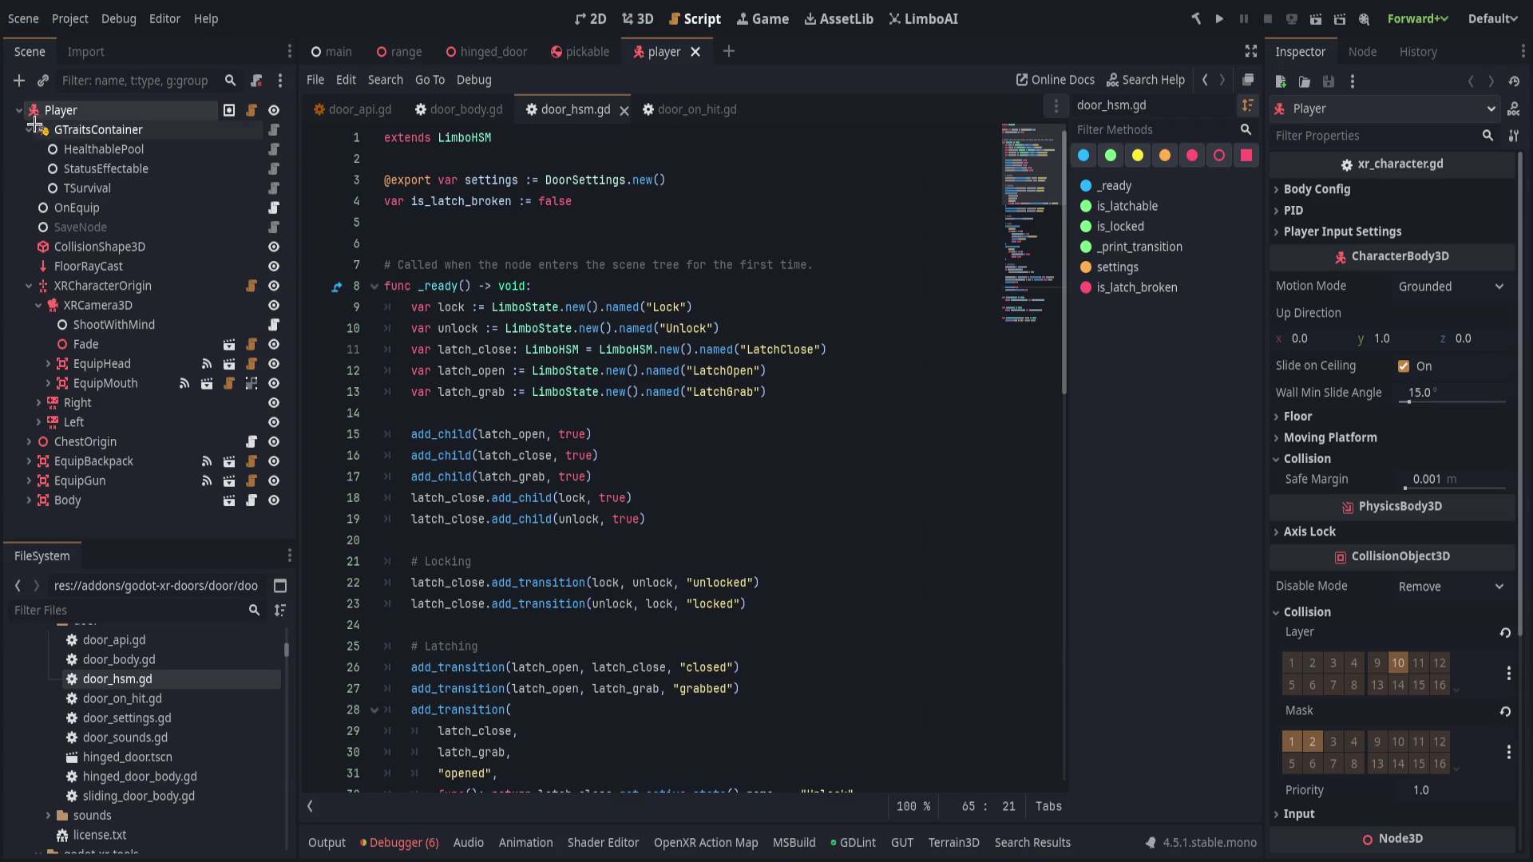
- Rename TSurvival to Survivable and collapse the GTraitsContainer and XRCamera3D groups
{"action": "left_click", "coordinate": [107, 187]}
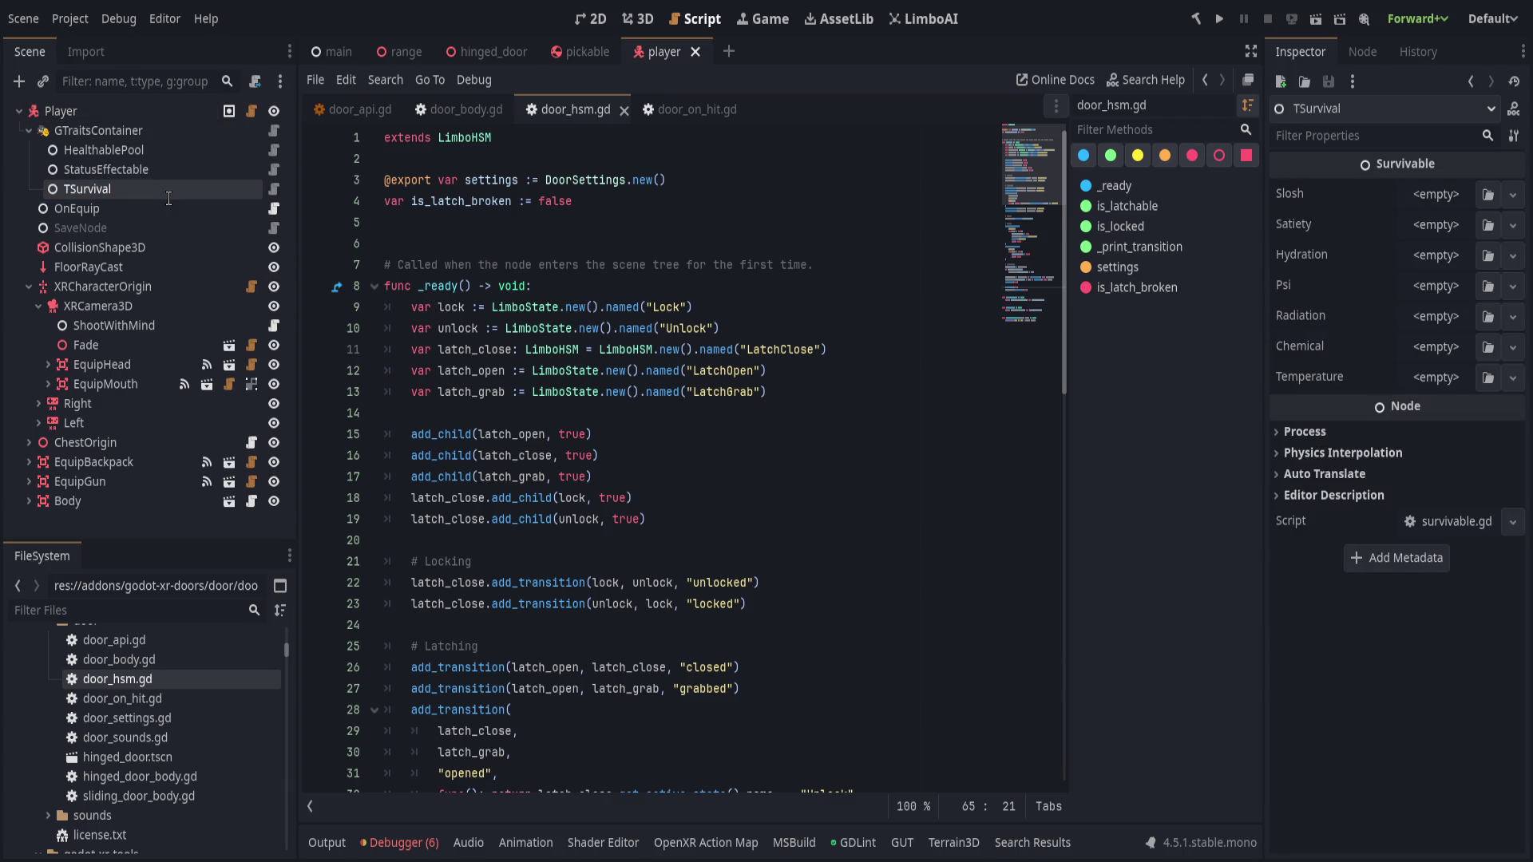
{"action": "type", "text": "Survivable"}
{"action": "key", "text": "Return"}
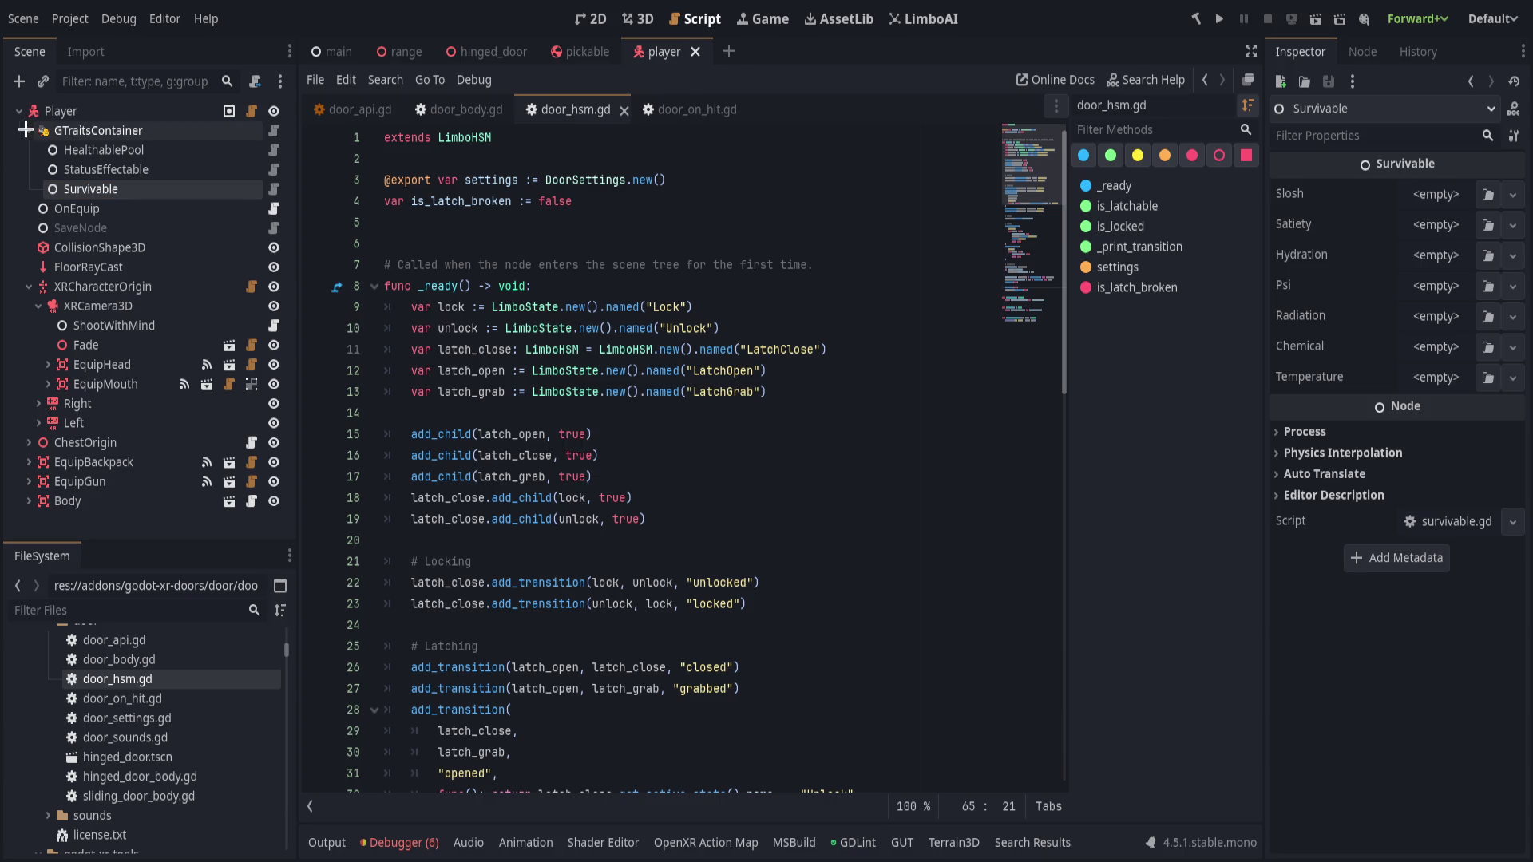
{"action": "left_click", "coordinate": [27, 130]}
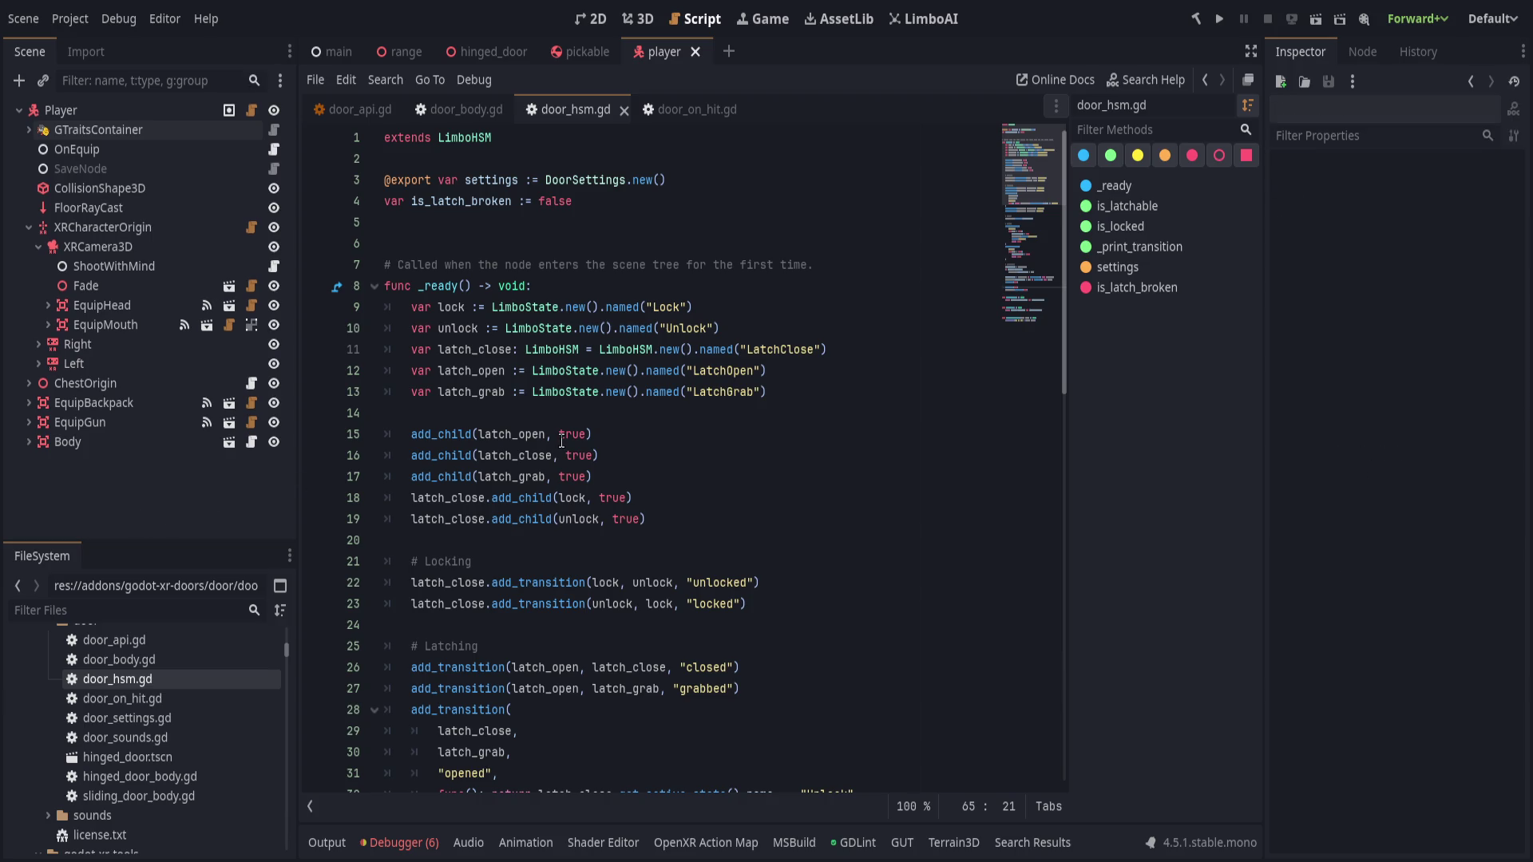
{"action": "left_click", "coordinate": [37, 246]}
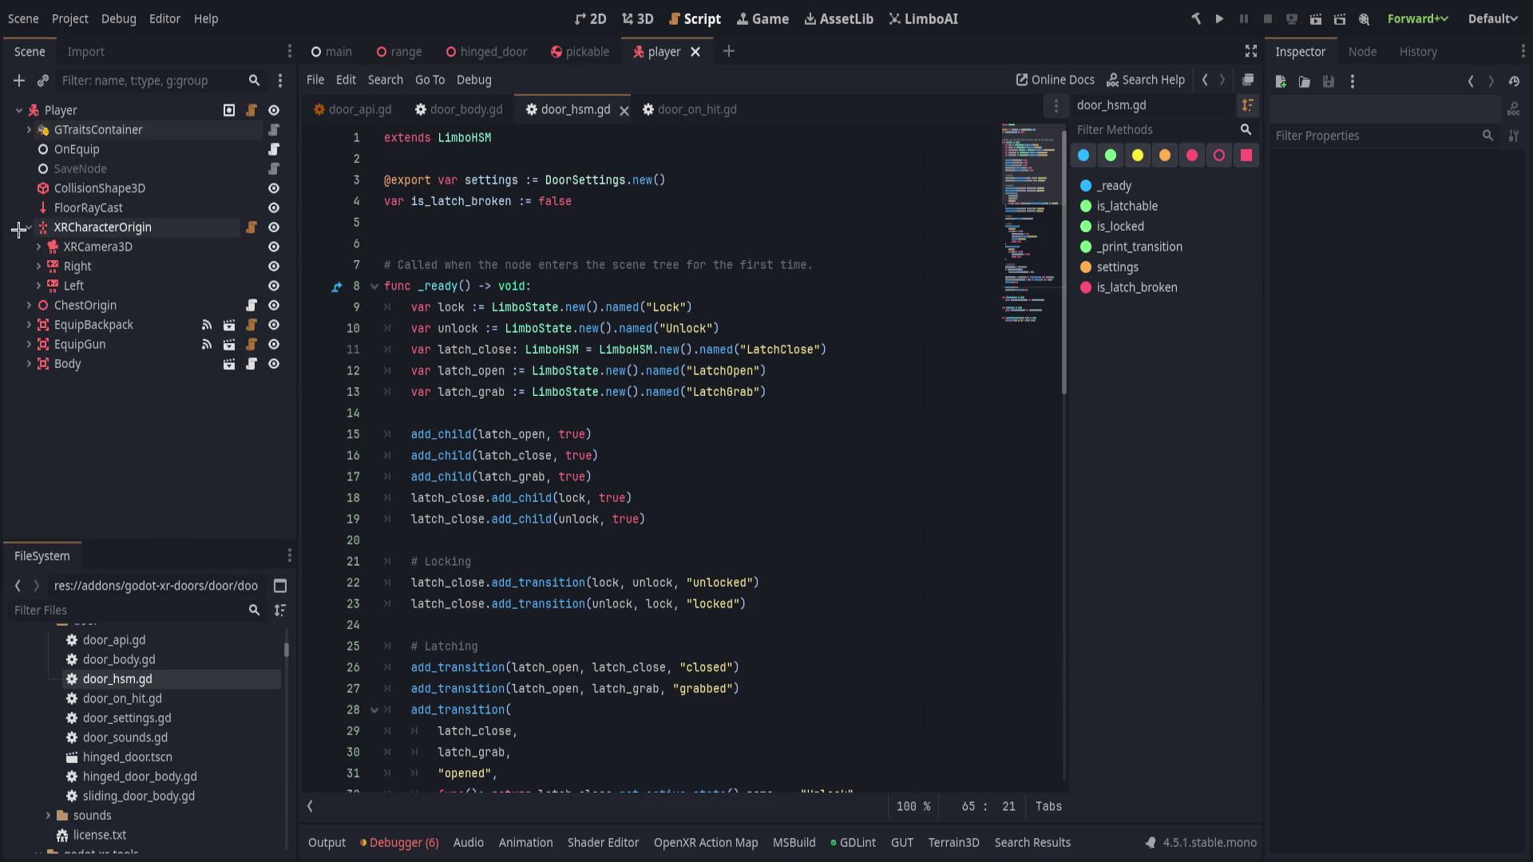
{"action": "left_click", "coordinate": [249, 109]}
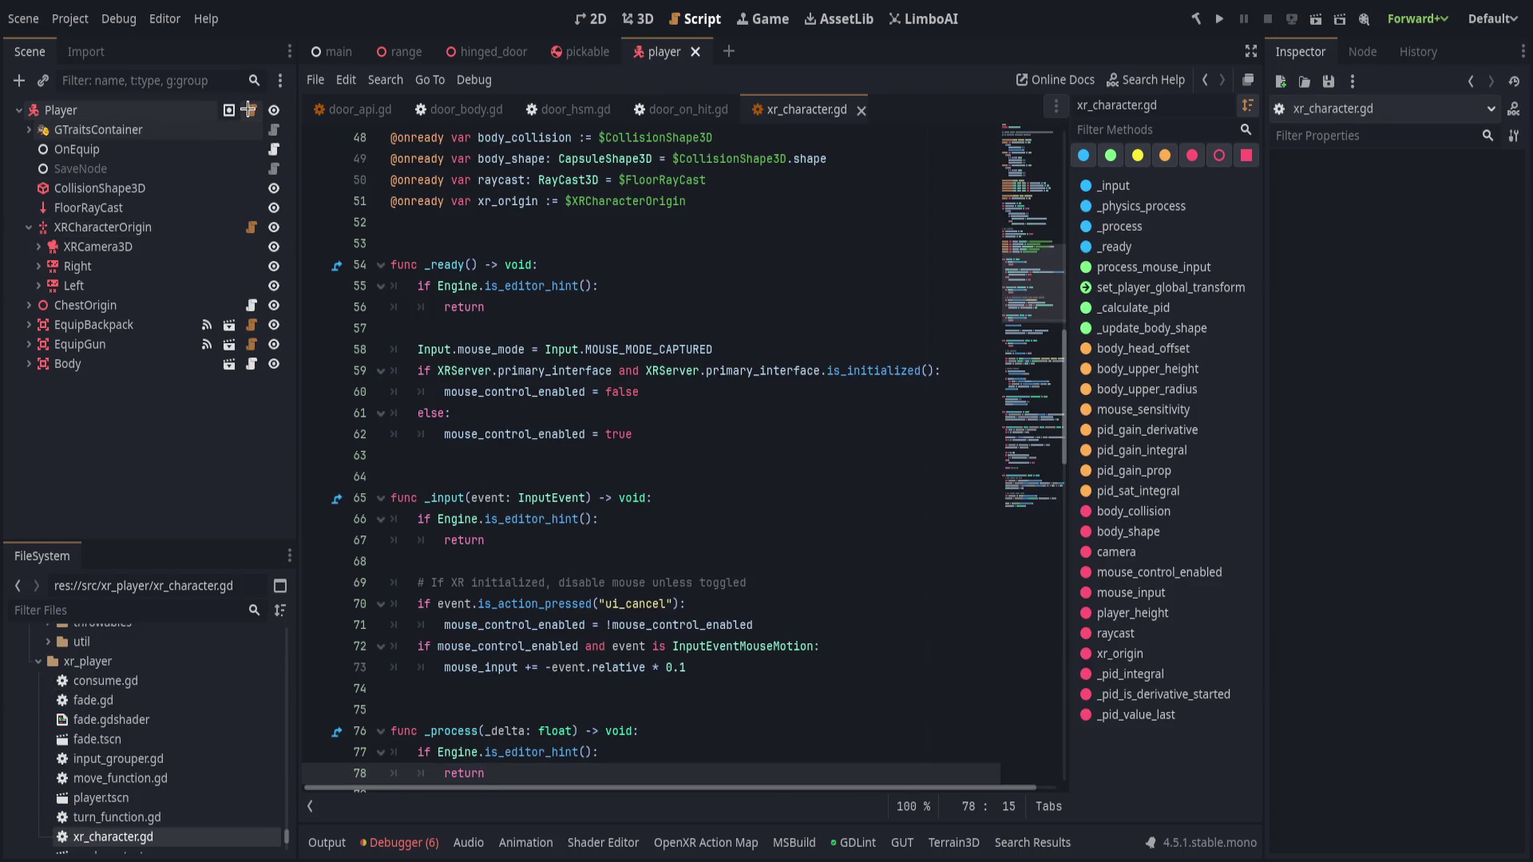
- Read through xr_character.gd's _physics_process around the pid_factor velocity line
{"action": "scroll", "coordinate": [535, 758], "scroll_direction": "down", "scroll_amount": 20}
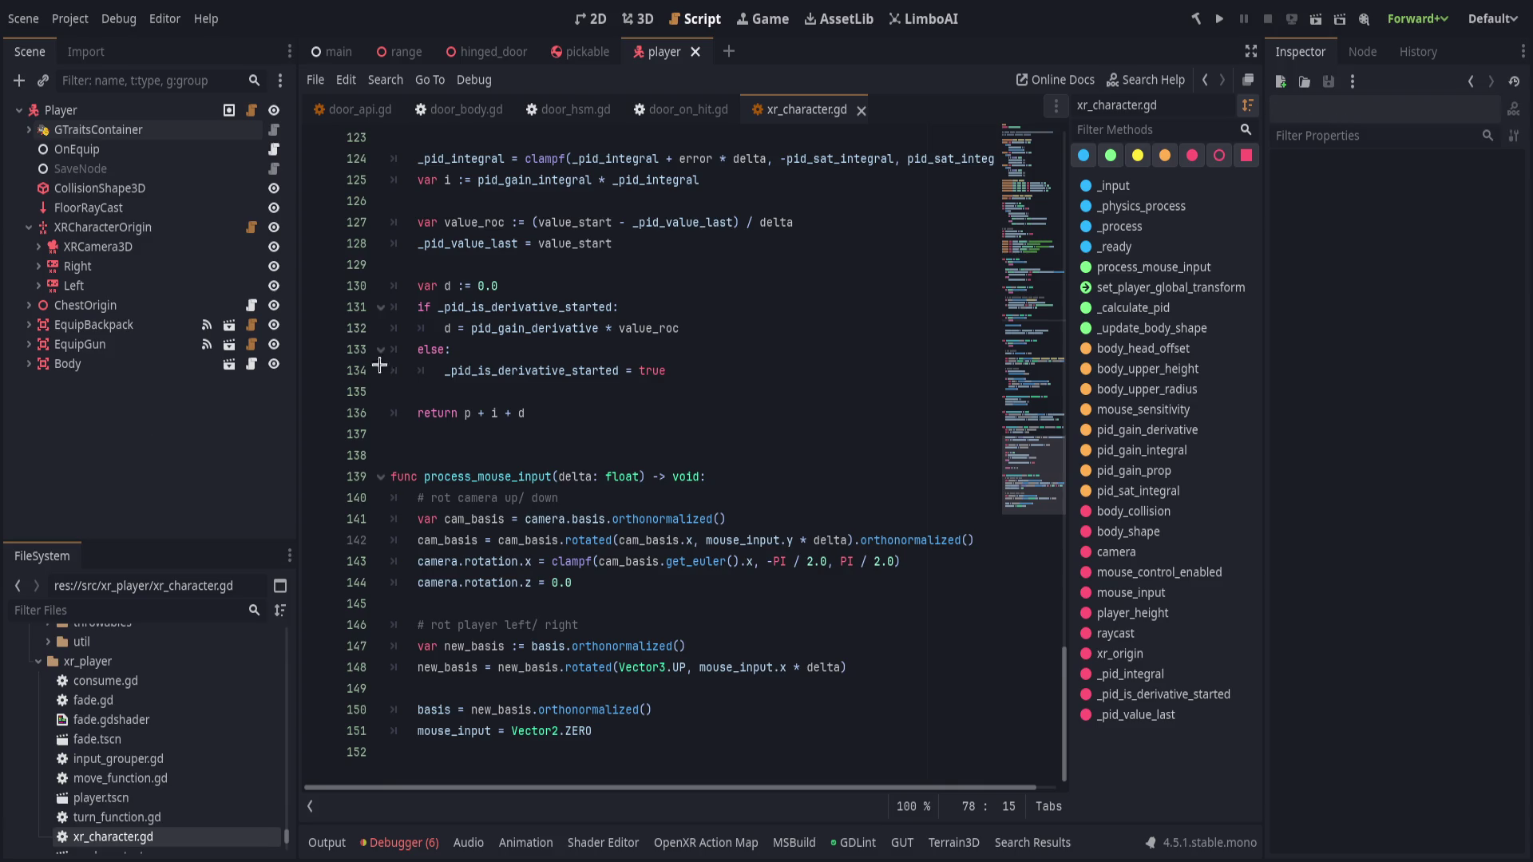
{"action": "scroll", "coordinate": [680, 481], "scroll_direction": "up", "scroll_amount": 4}
{"action": "left_click_drag", "start_coordinate": [551, 371], "coordinate": [391, 456]}
{"action": "scroll", "coordinate": [576, 533], "scroll_direction": "up", "scroll_amount": 4}
{"action": "left_click_drag", "start_coordinate": [575, 533], "coordinate": [391, 412]}
{"action": "scroll", "coordinate": [563, 599], "scroll_direction": "up", "scroll_amount": 3}
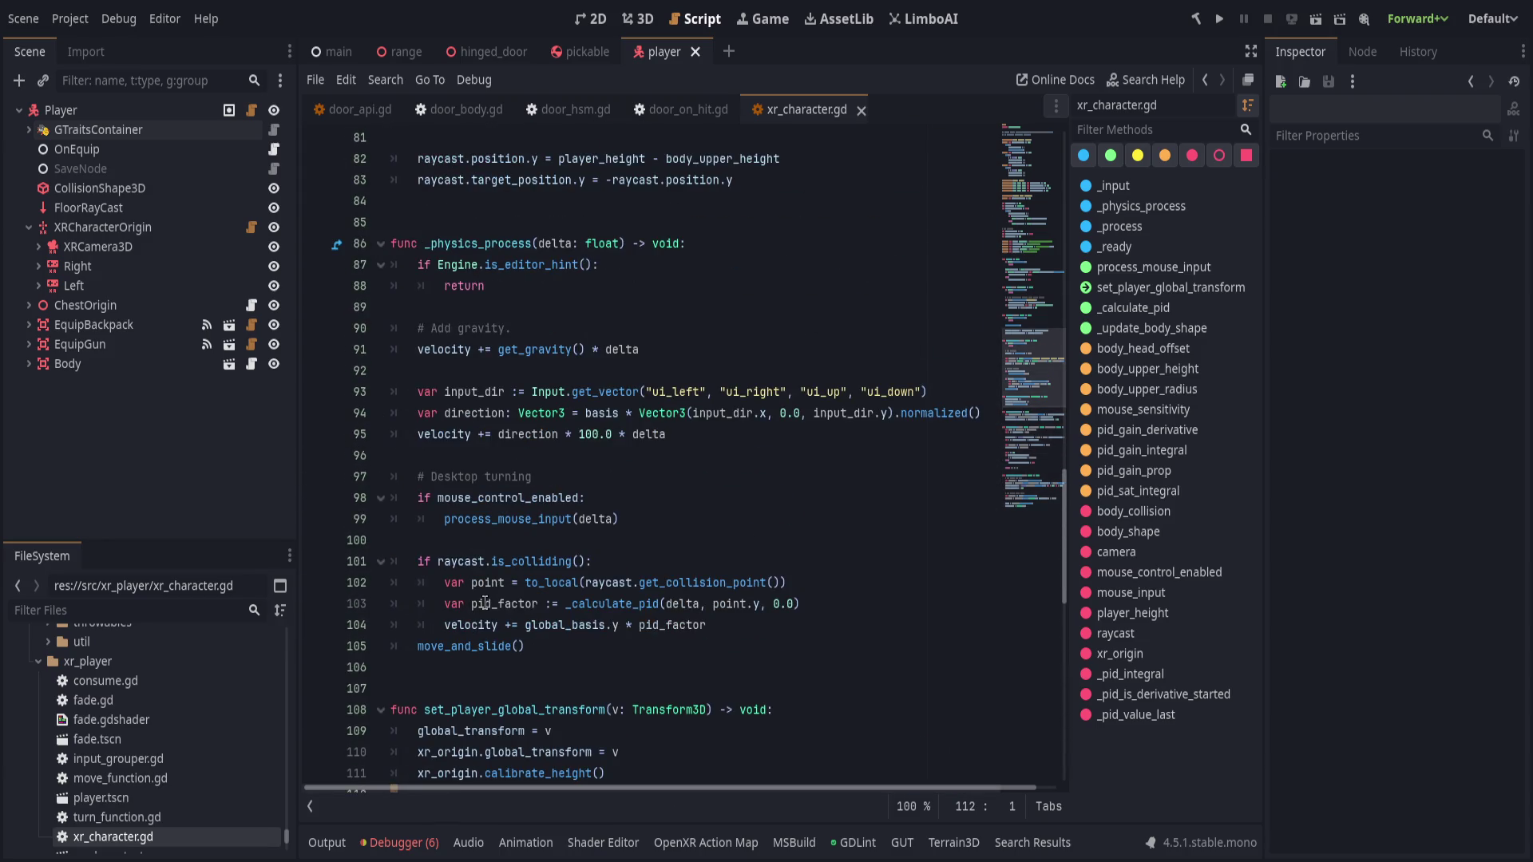
{"action": "left_click", "coordinate": [562, 629]}
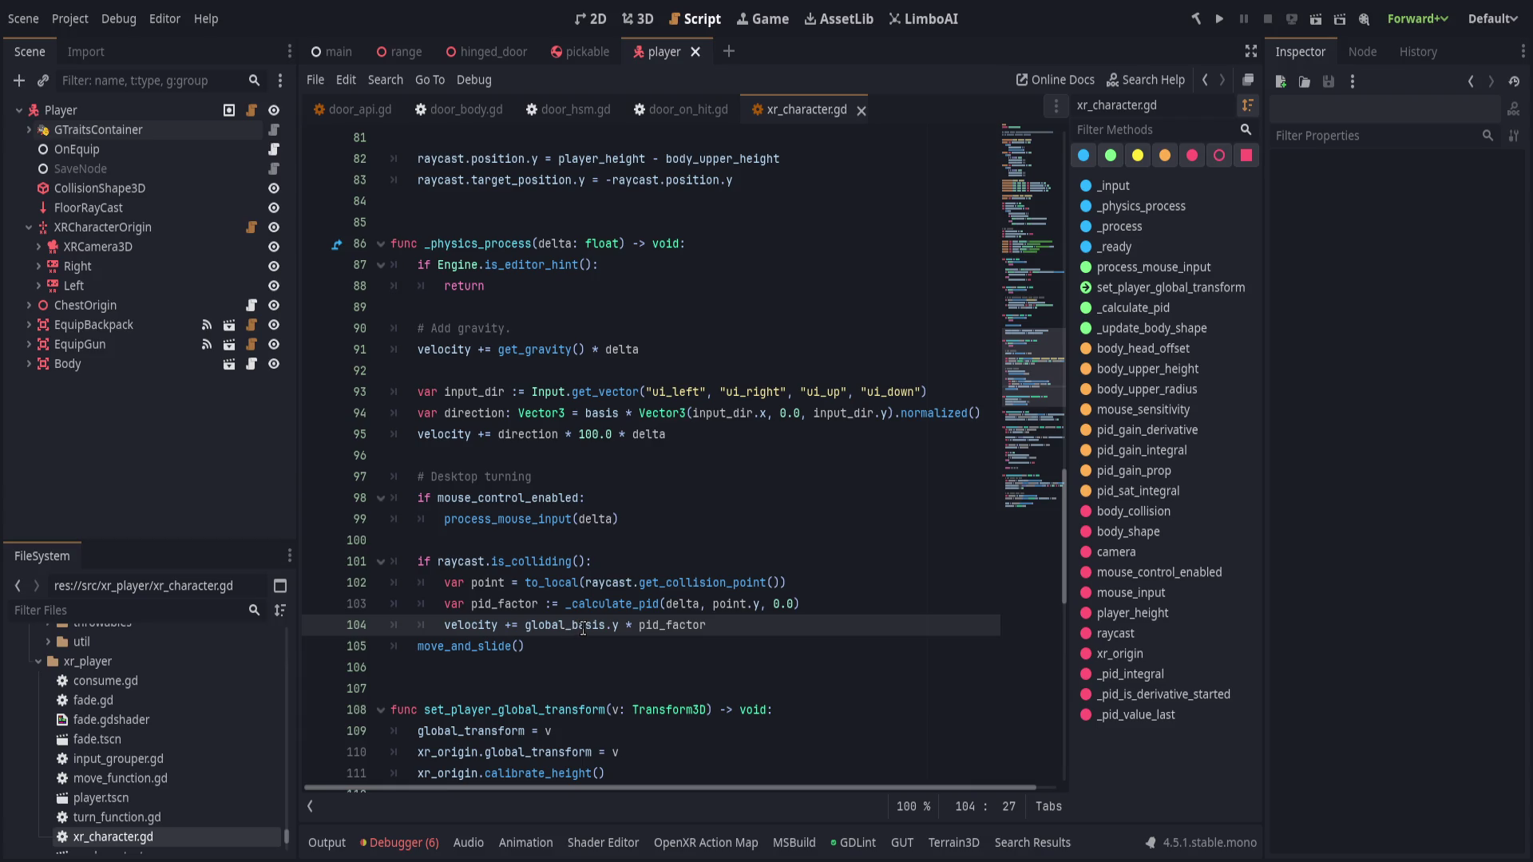
{"action": "scroll", "coordinate": [584, 628], "scroll_direction": "up", "scroll_amount": 2}
{"action": "scroll", "coordinate": [589, 622], "scroll_direction": "up", "scroll_amount": 10}
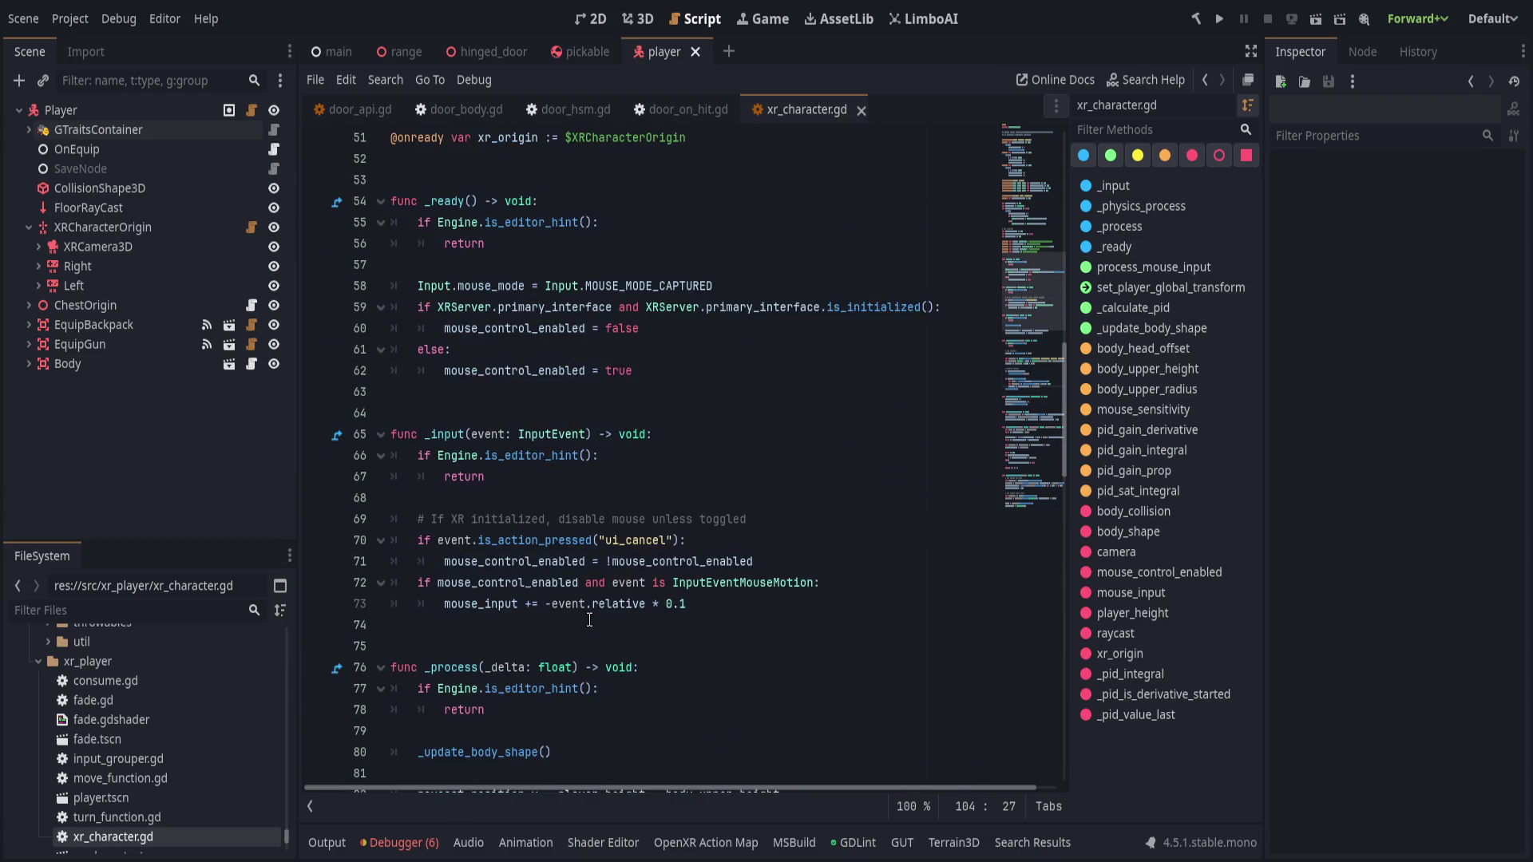
{"action": "scroll", "coordinate": [590, 617], "scroll_direction": "up", "scroll_amount": 3}
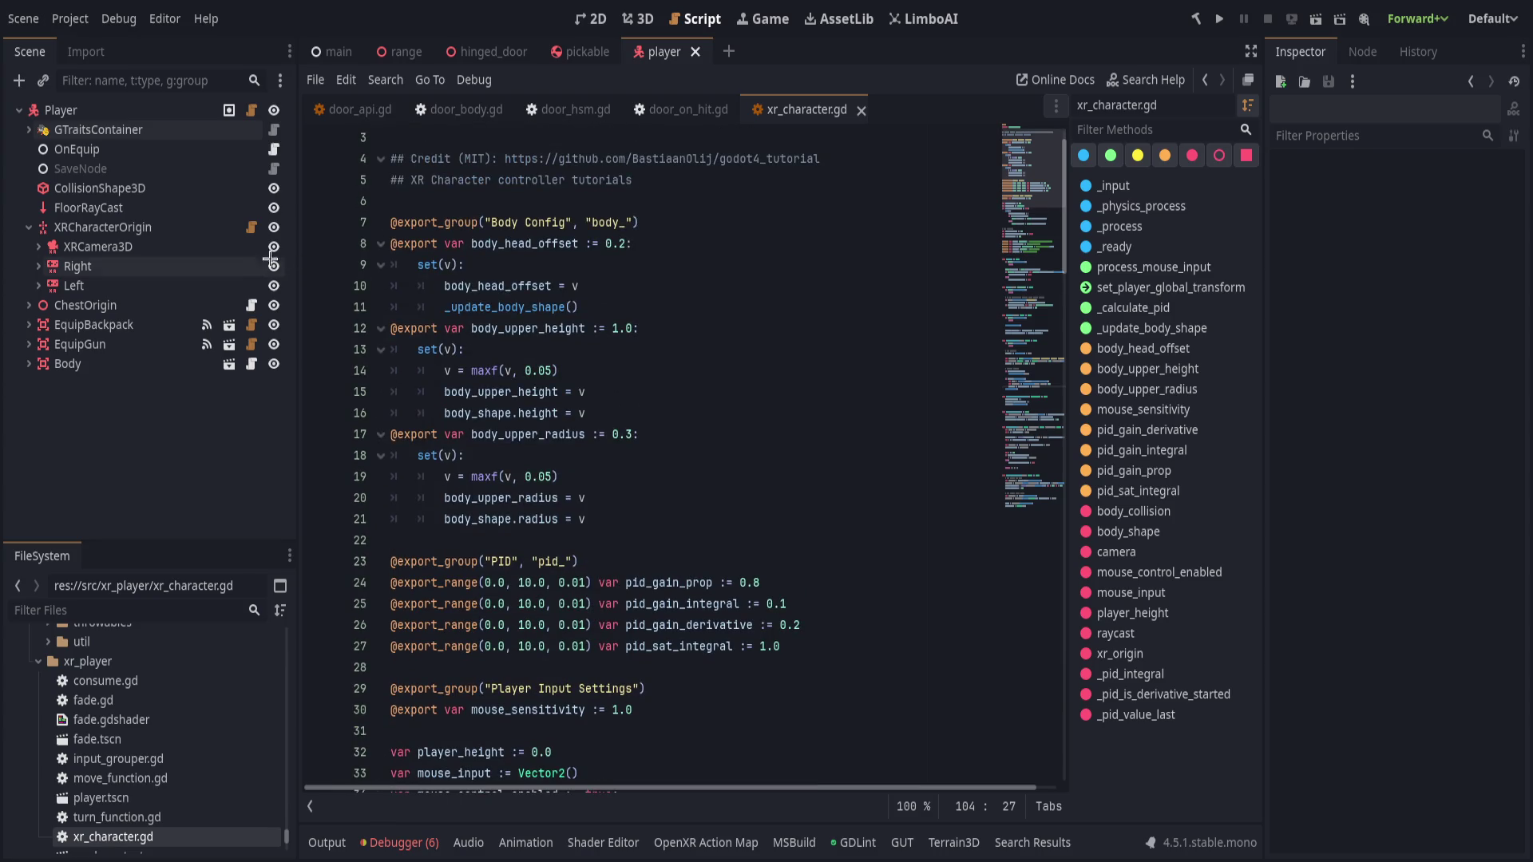
{"action": "scroll", "coordinate": [582, 580], "scroll_direction": "down", "scroll_amount": 10}
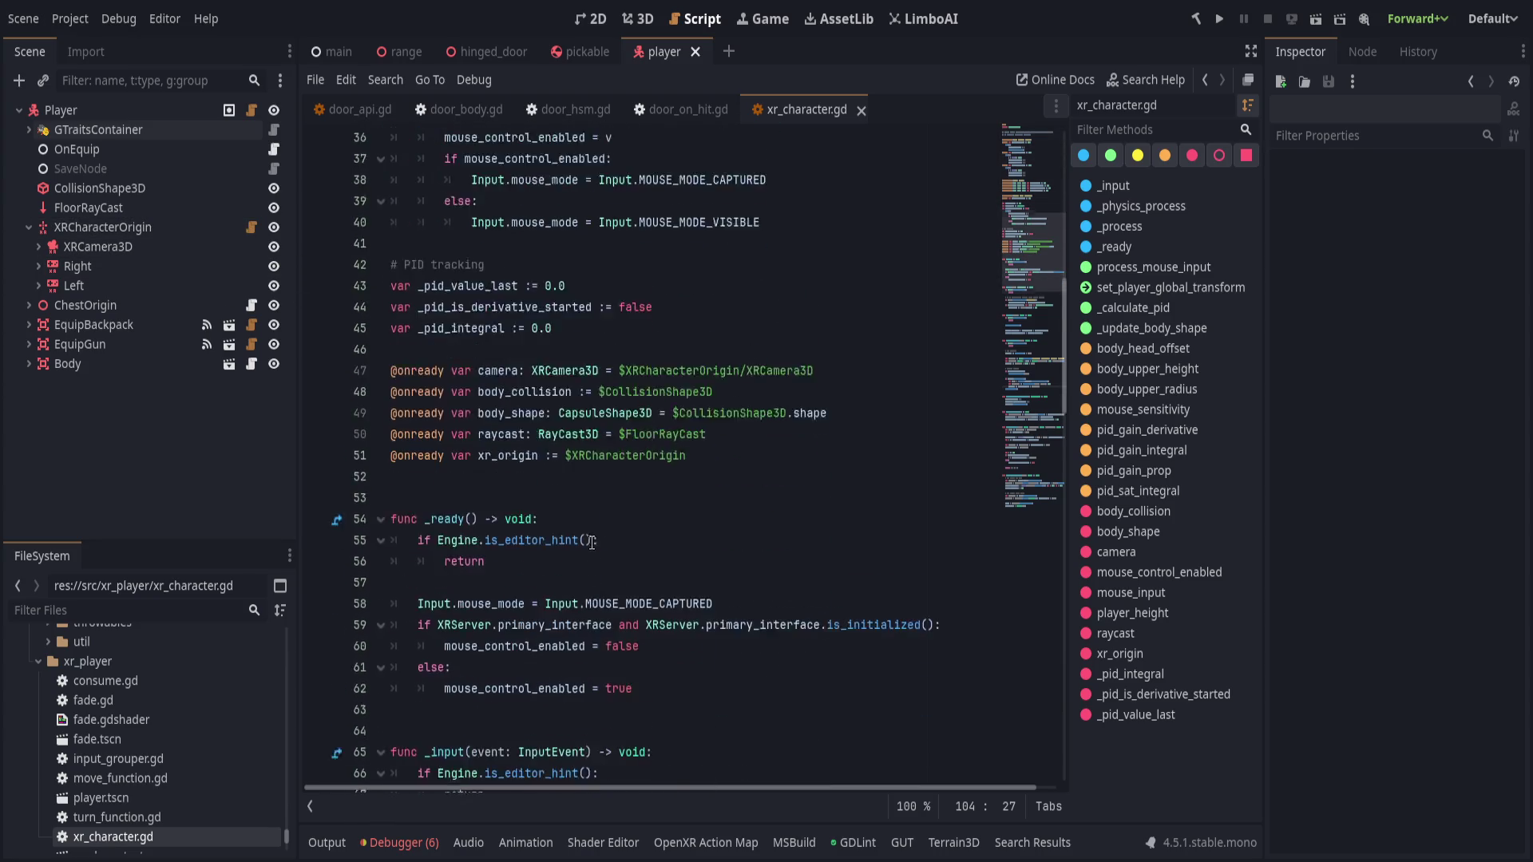
{"action": "scroll", "coordinate": [652, 394], "scroll_direction": "down", "scroll_amount": 4}
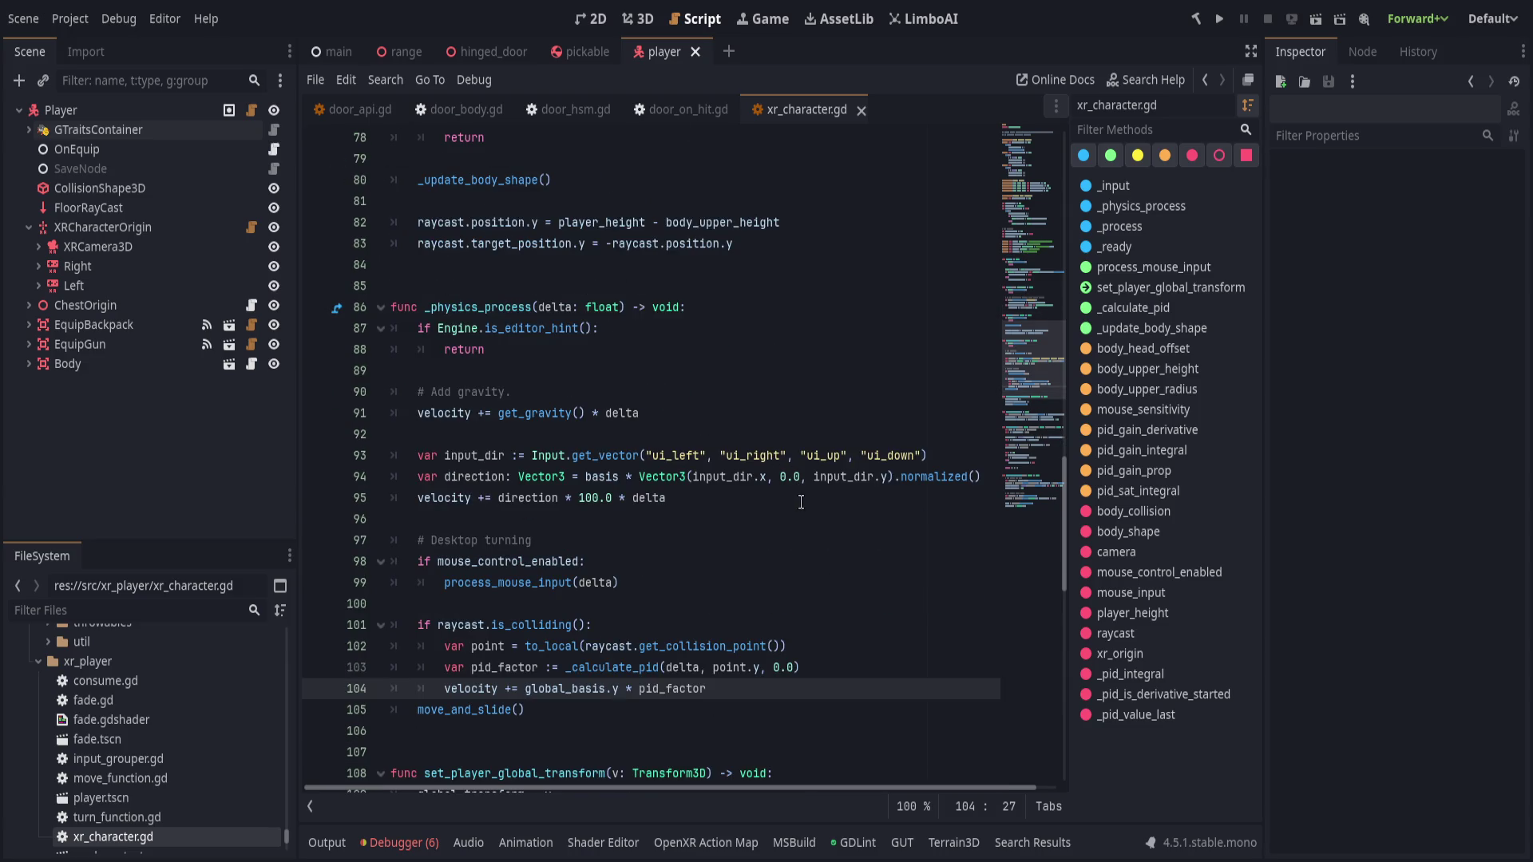
{"action": "scroll", "coordinate": [810, 509], "scroll_direction": "down", "scroll_amount": 1}
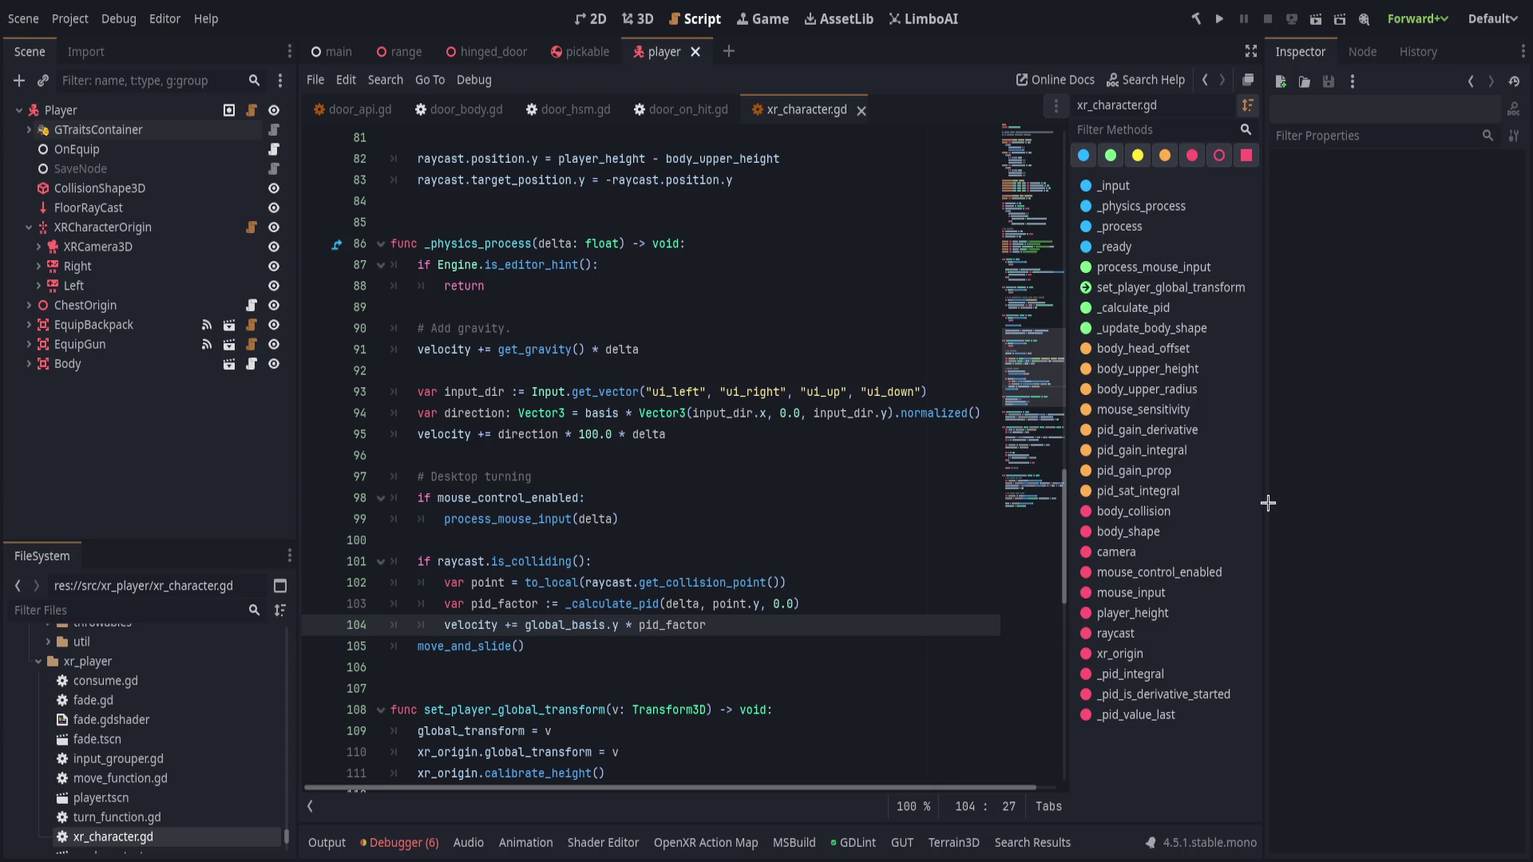
- Widen the script editor with the dock splitters and hide the methods list
{"action": "left_click_drag", "start_coordinate": [1267, 508], "coordinate": [1291, 509]}
{"action": "left_click_drag", "start_coordinate": [1091, 495], "coordinate": [1161, 494]}
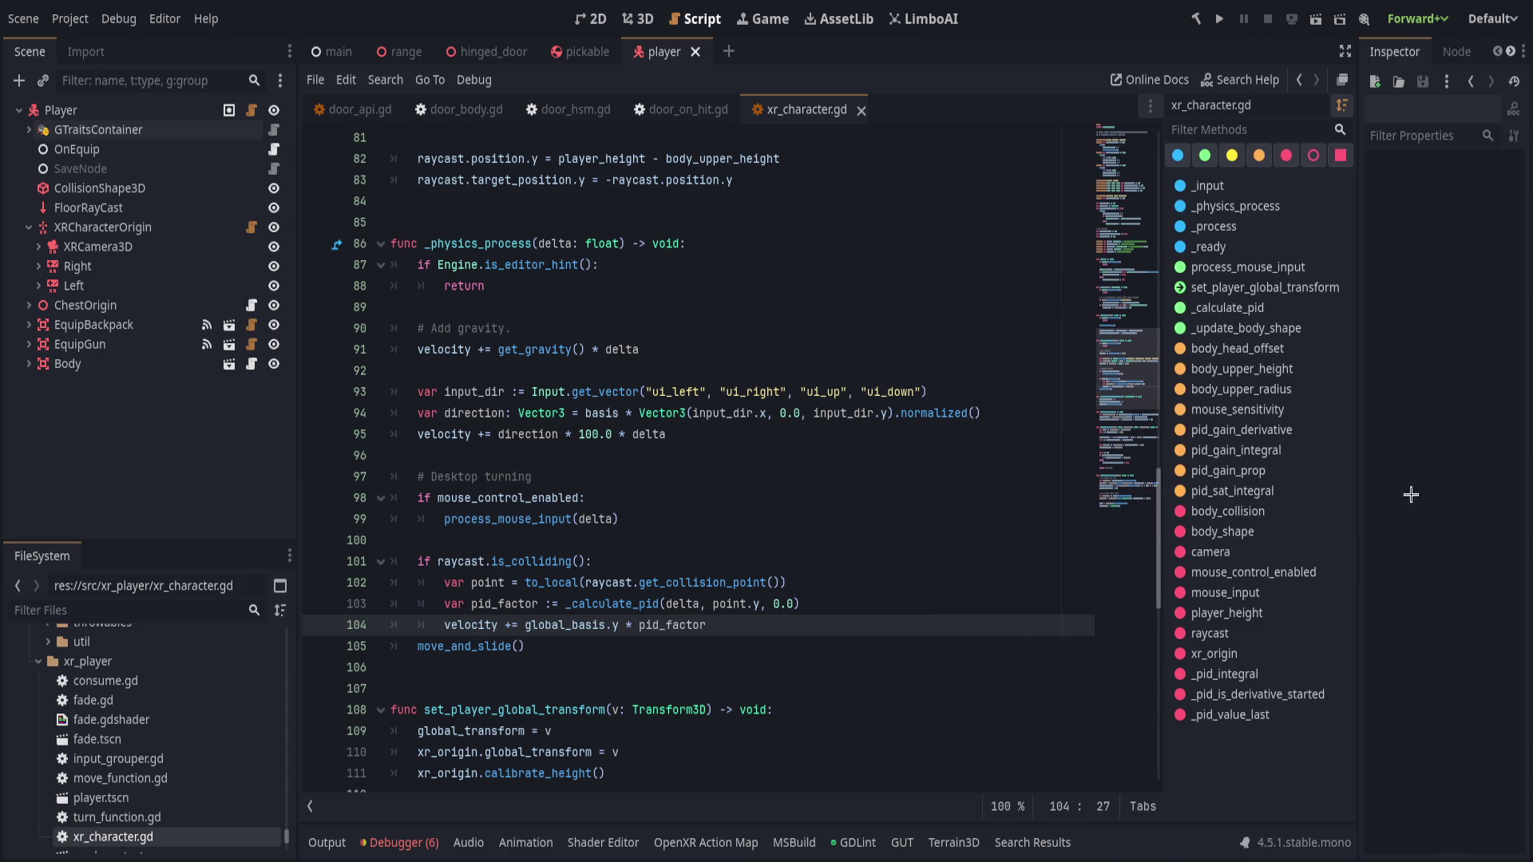
{"action": "left_click", "coordinate": [310, 806]}
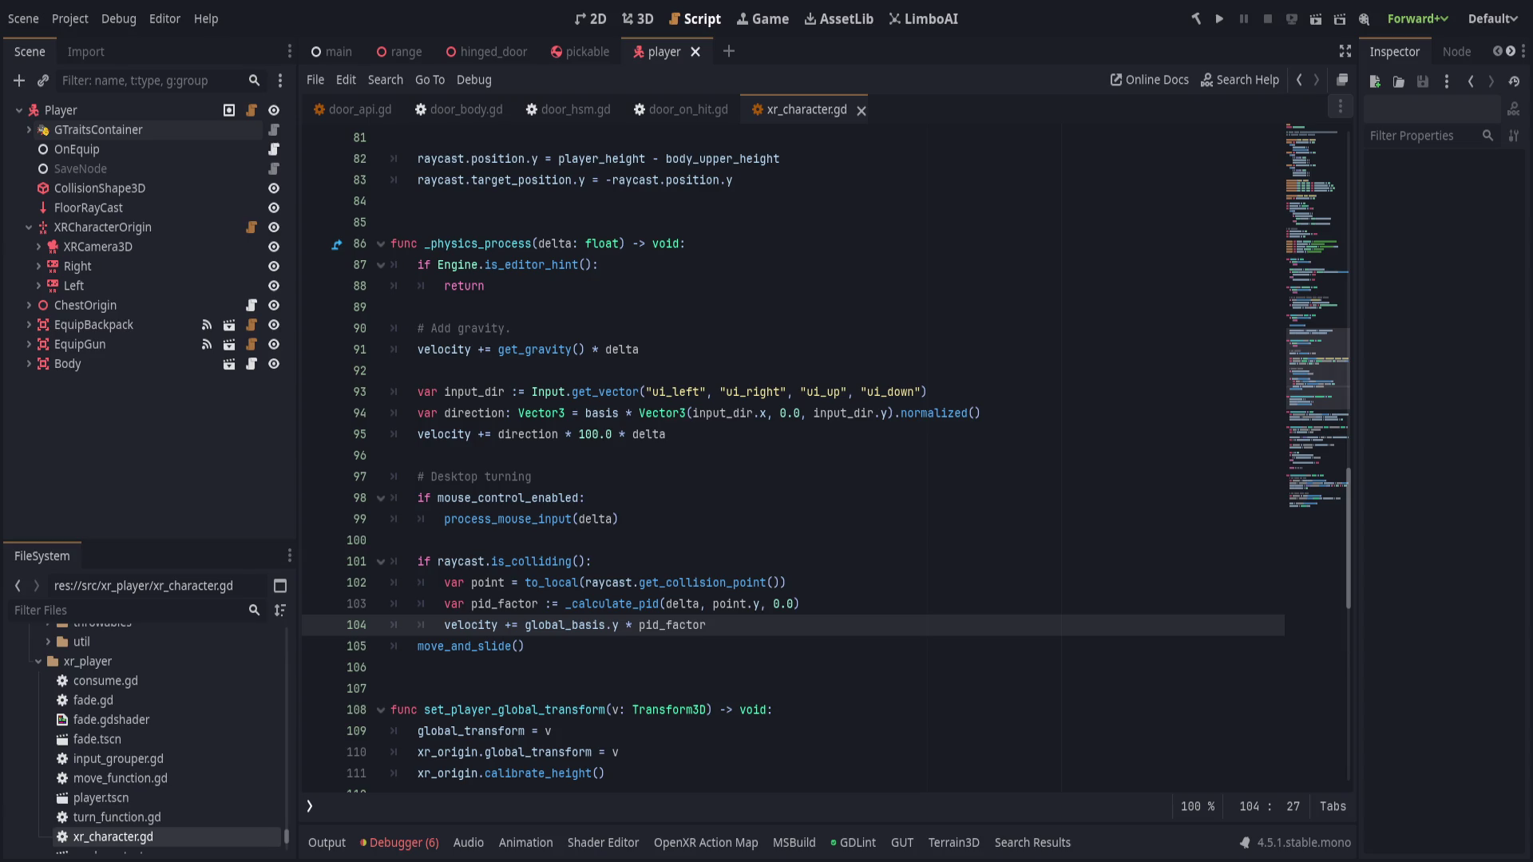
- Step through lines 92–104 of _physics_process, ending right after move_and_slide()
{"action": "left_click", "coordinate": [718, 370]}
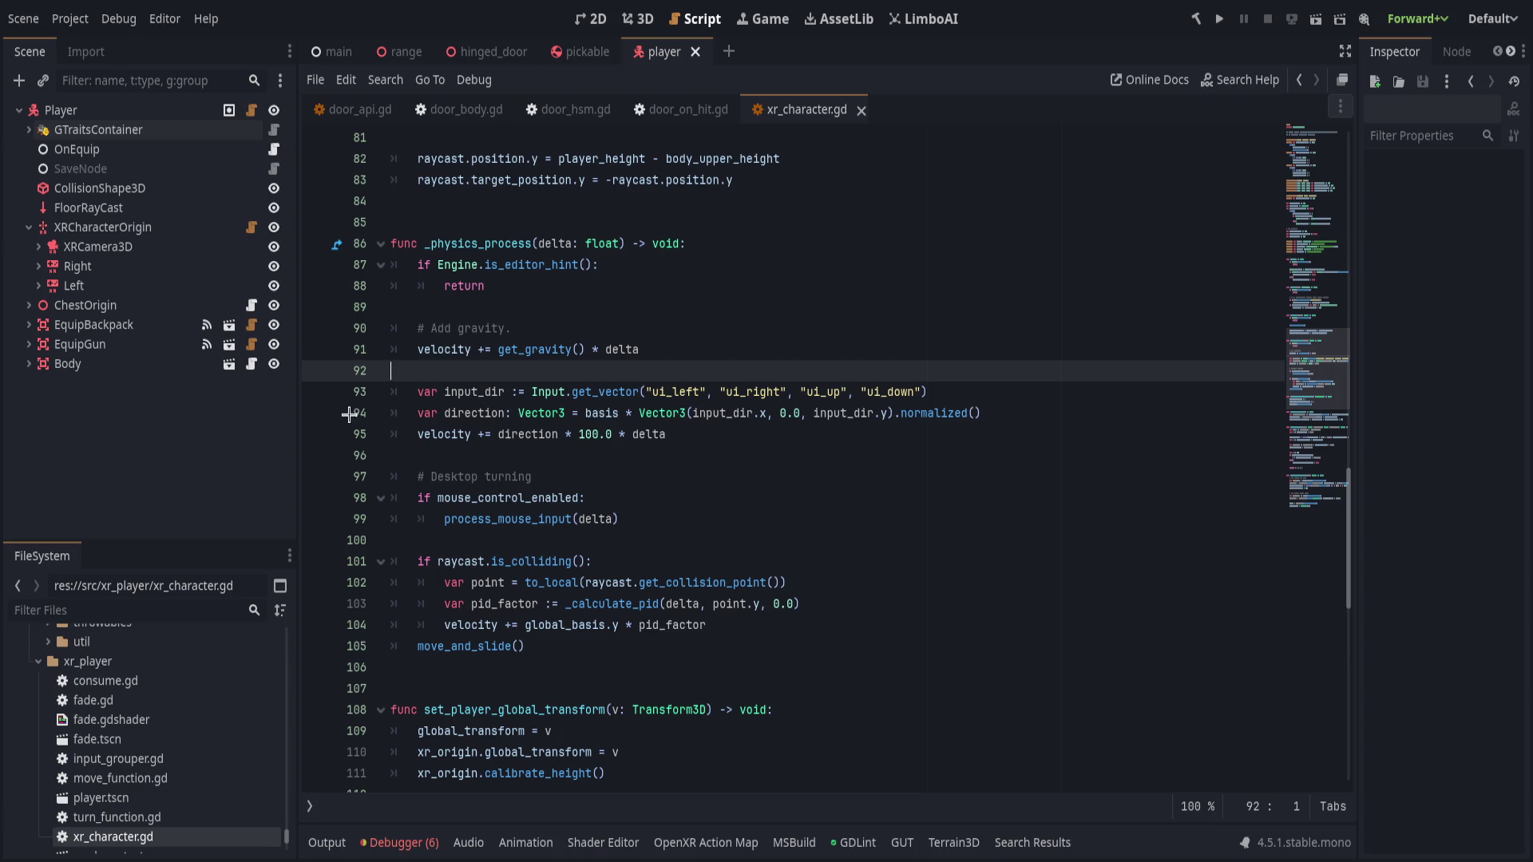
{"action": "left_click", "coordinate": [774, 519]}
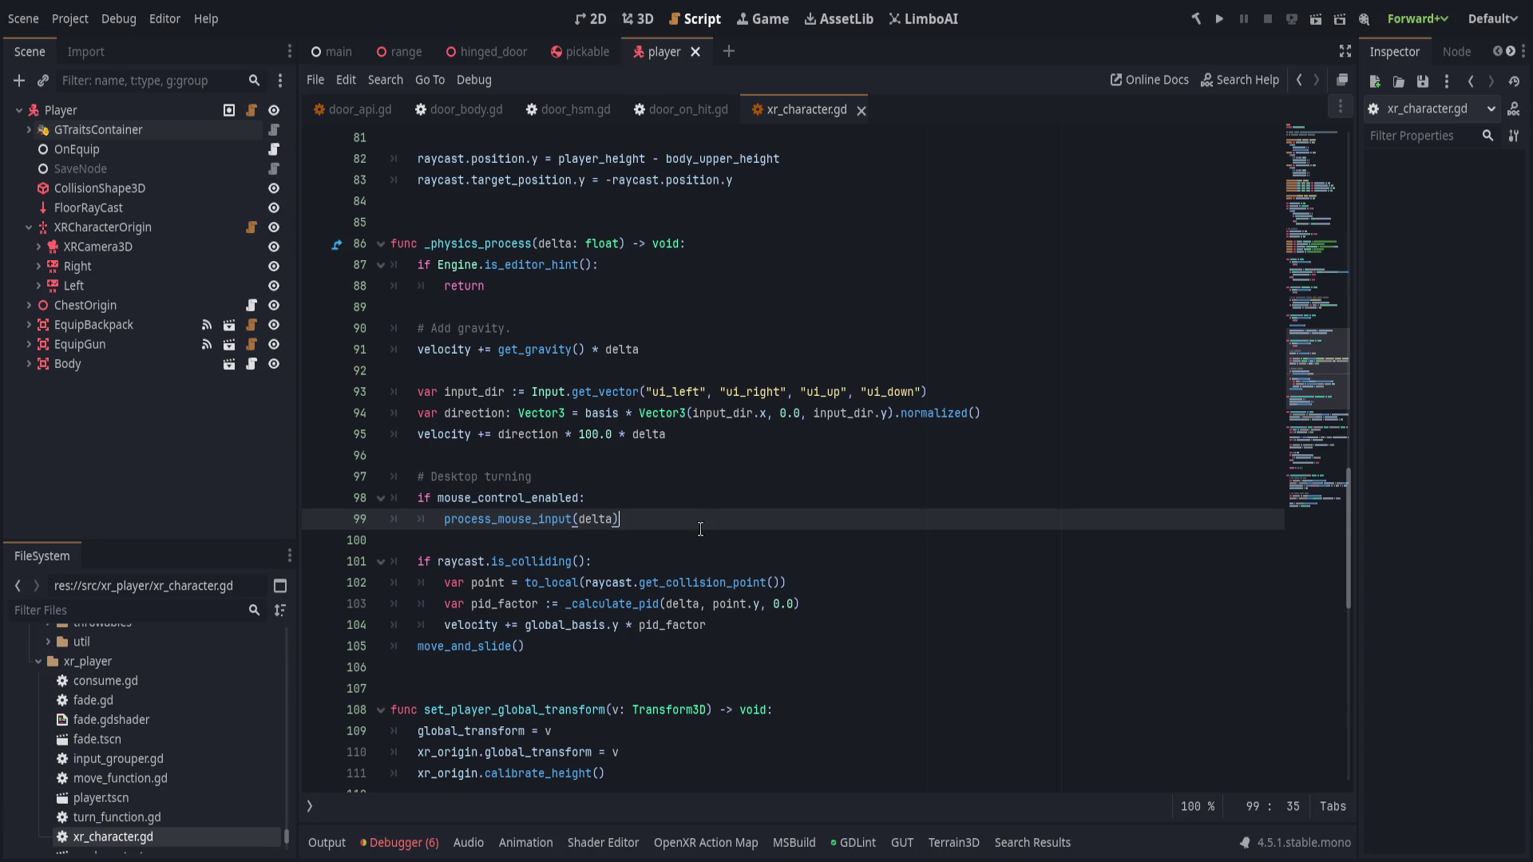
{"action": "left_click", "coordinate": [873, 587]}
{"action": "left_click", "coordinate": [877, 625]}
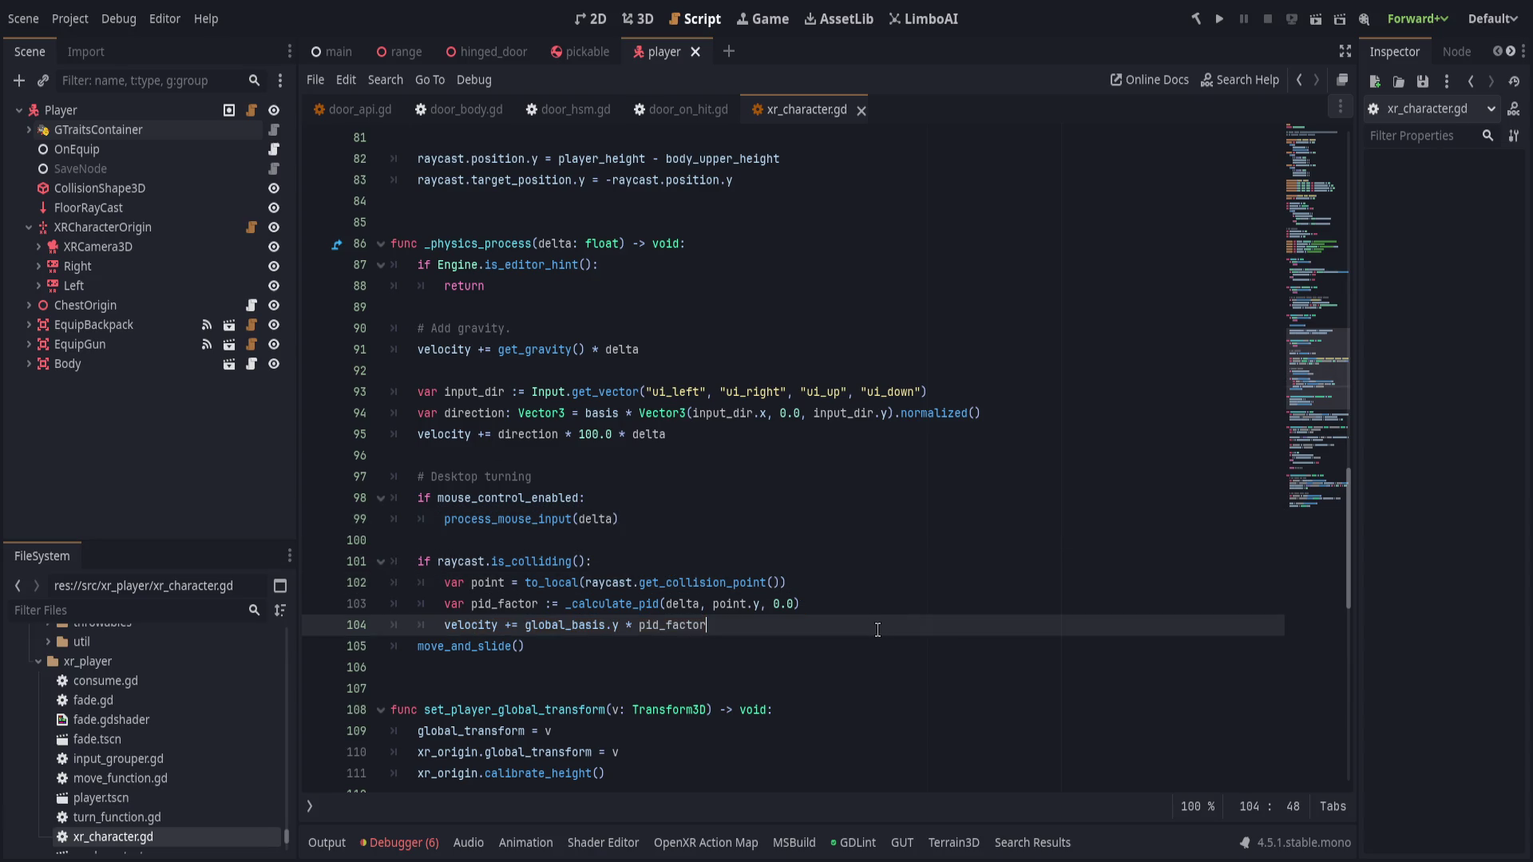
{"action": "left_click", "coordinate": [873, 642]}
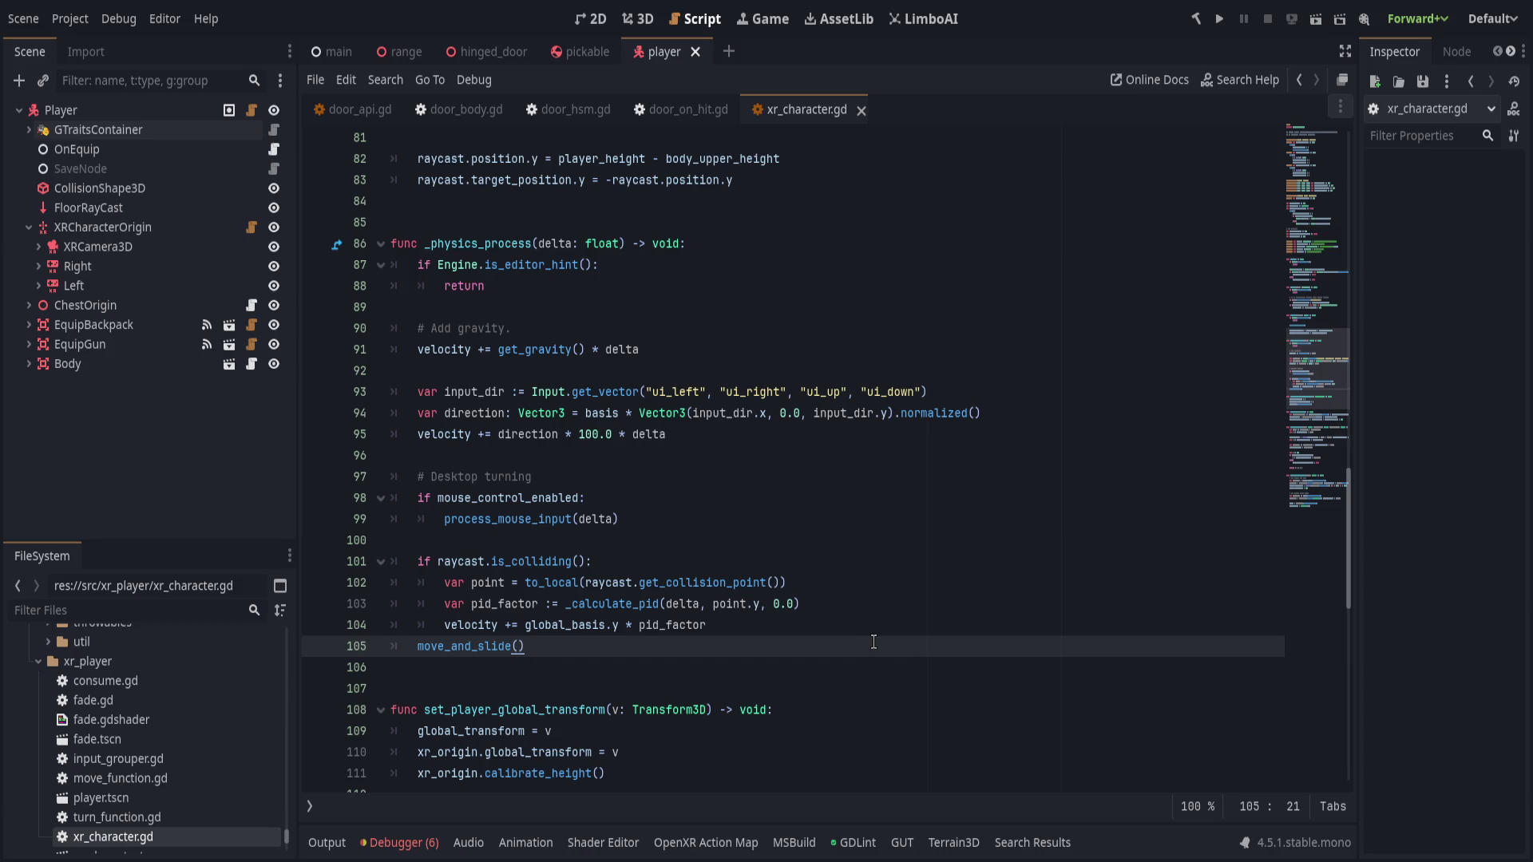
- Add a slide-collision loop applying c.get_normal() * impulse after move_and_slide()
{"action": "key", "text": "Return"}
{"action": "key", "text": "Return"}
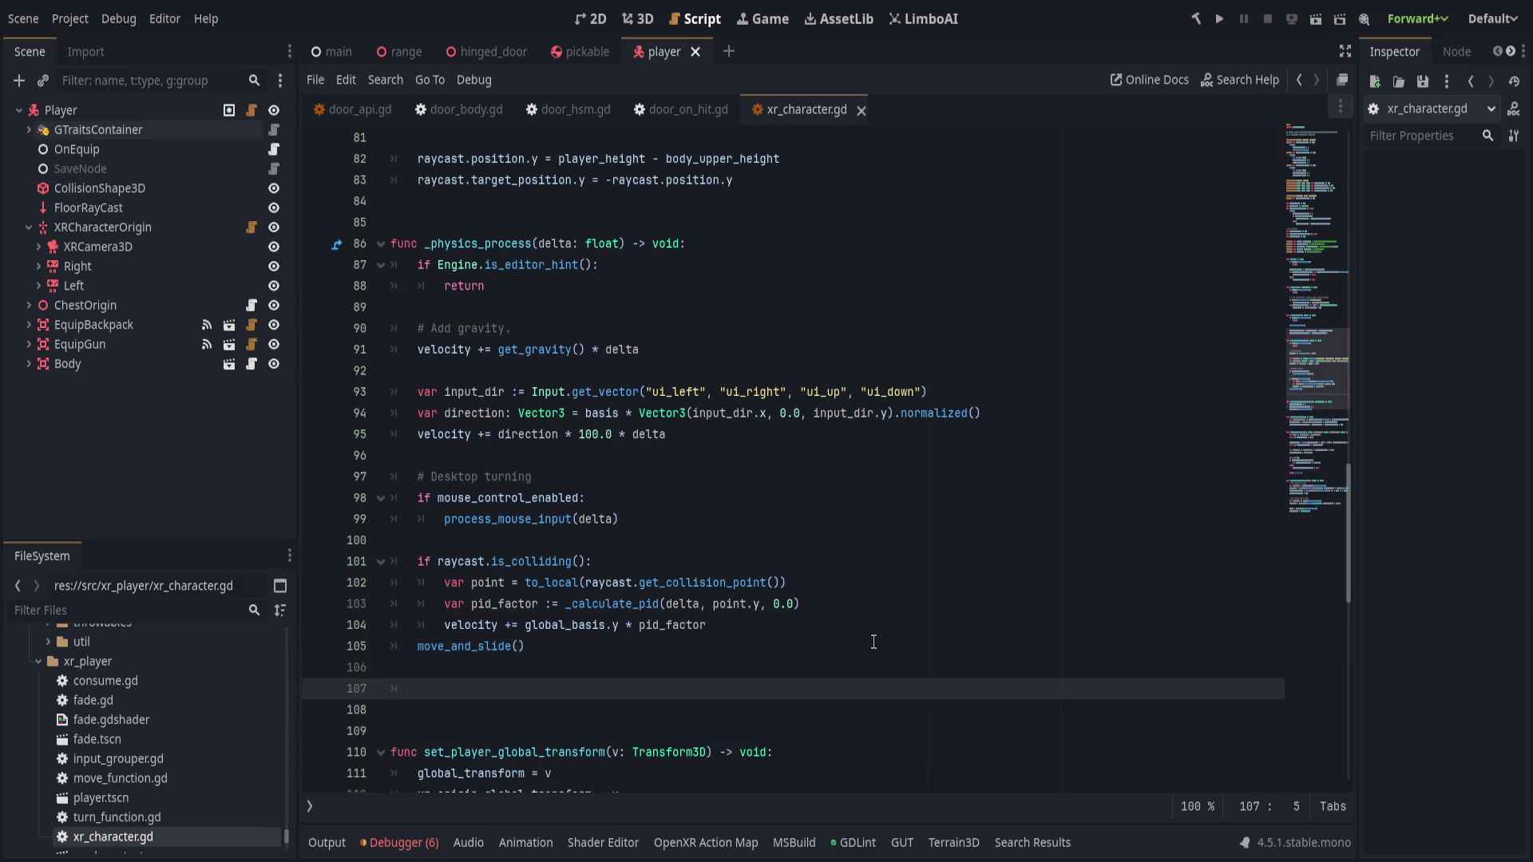
{"action": "type", "text": "for i in get_slide_collision_count(): \t\tvar c = get_slide_collision(i) \t\tif c.get_collider() is RigidBody3D: \t\t\tc.get_collider().apply_central_impulse()"}
{"action": "type", "text": "c.get_norma"}
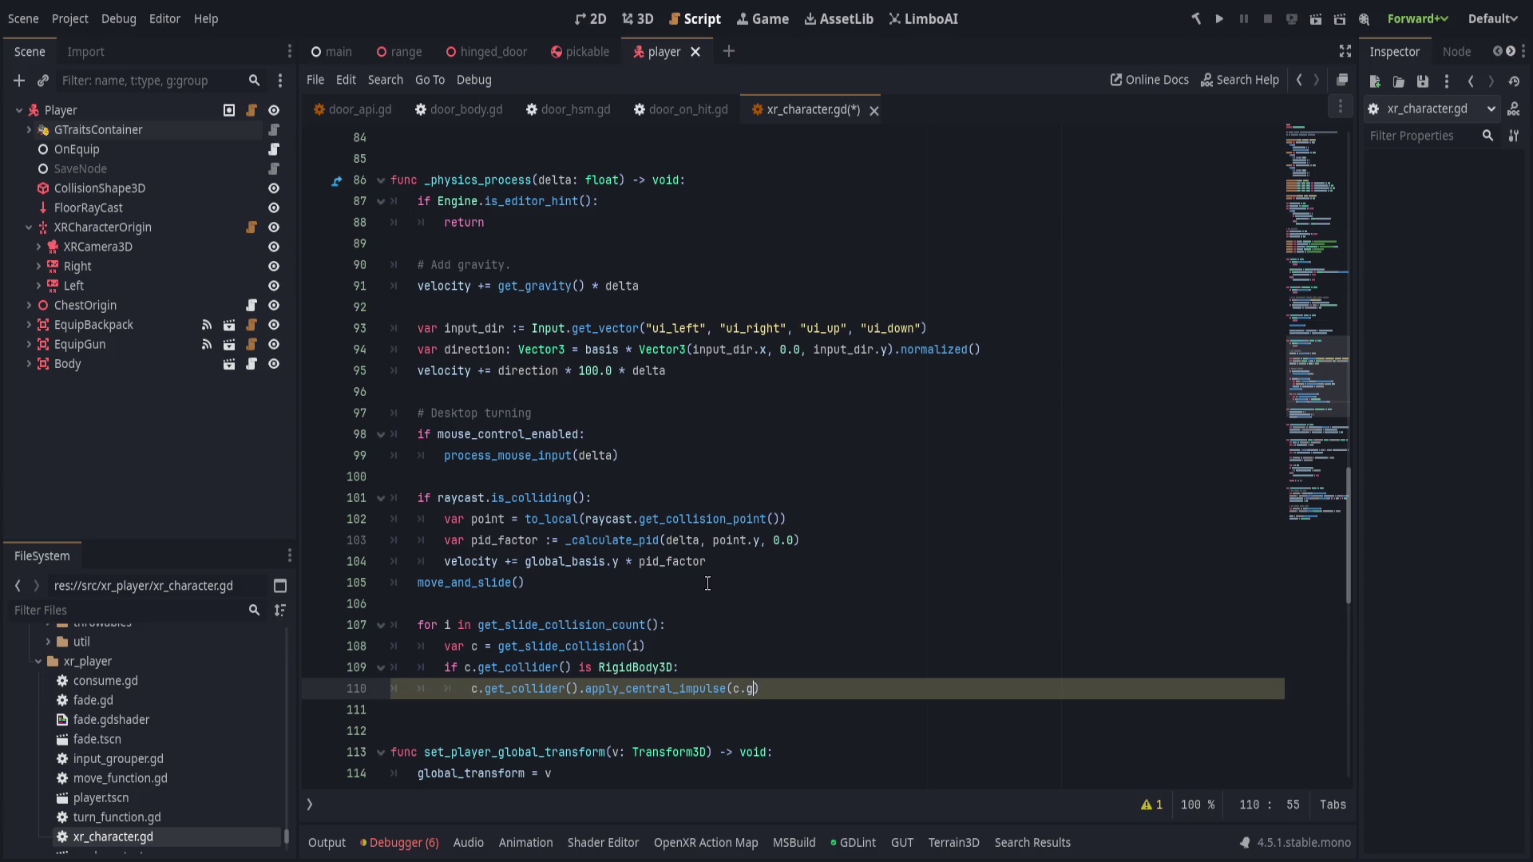
{"action": "type", "text": "l"}
{"action": "key", "text": "Return"}
{"action": "type", "text": "* "}
{"action": "type", "text": "impul"}
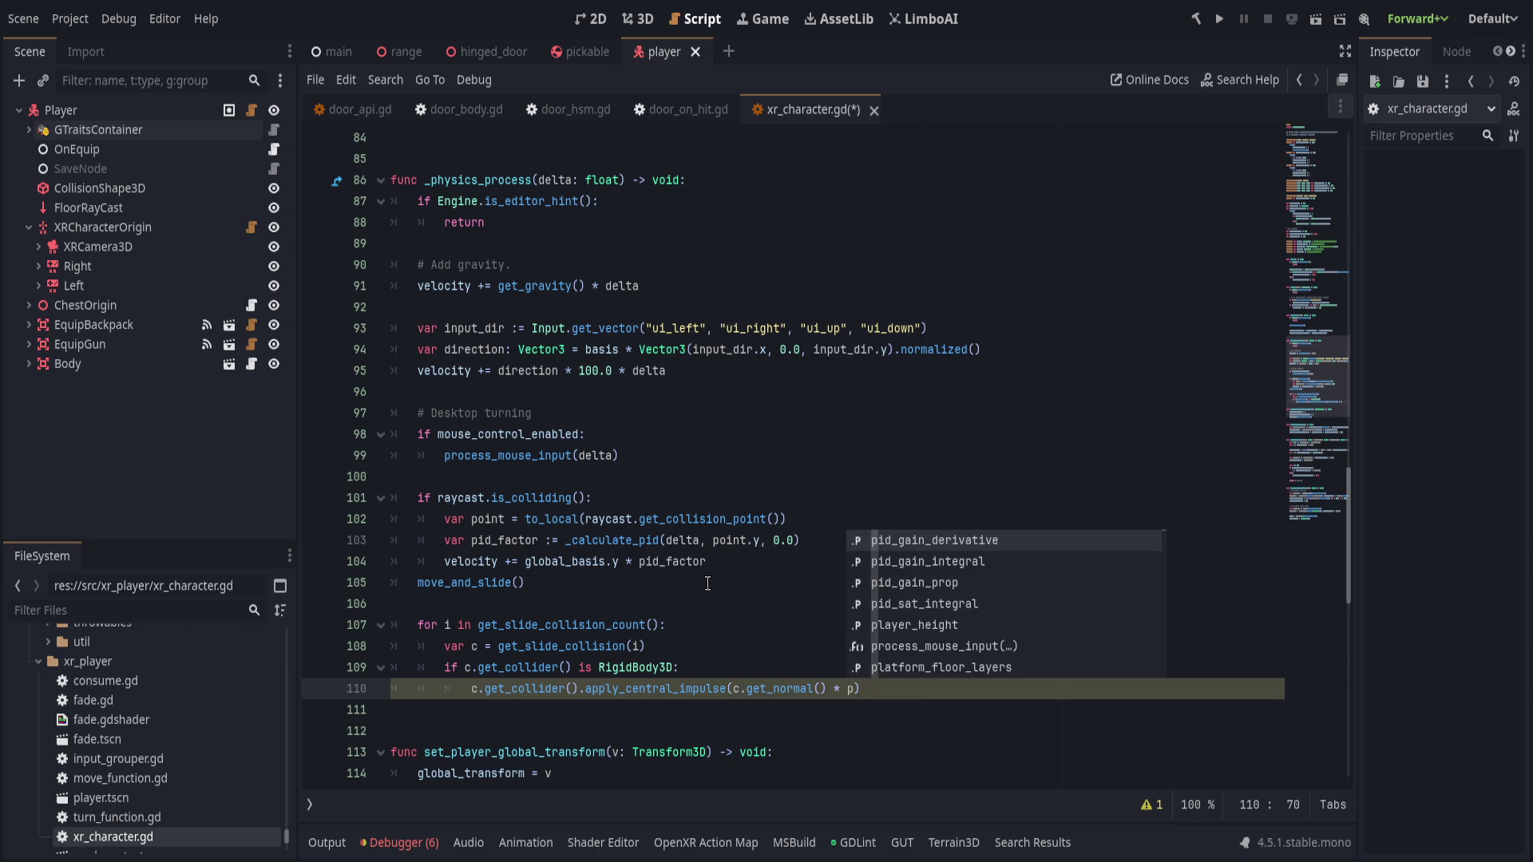
{"action": "type", "text": "se"}
{"action": "key", "text": "Up"}
{"action": "key", "text": "Up"}
{"action": "key", "text": "Up"}
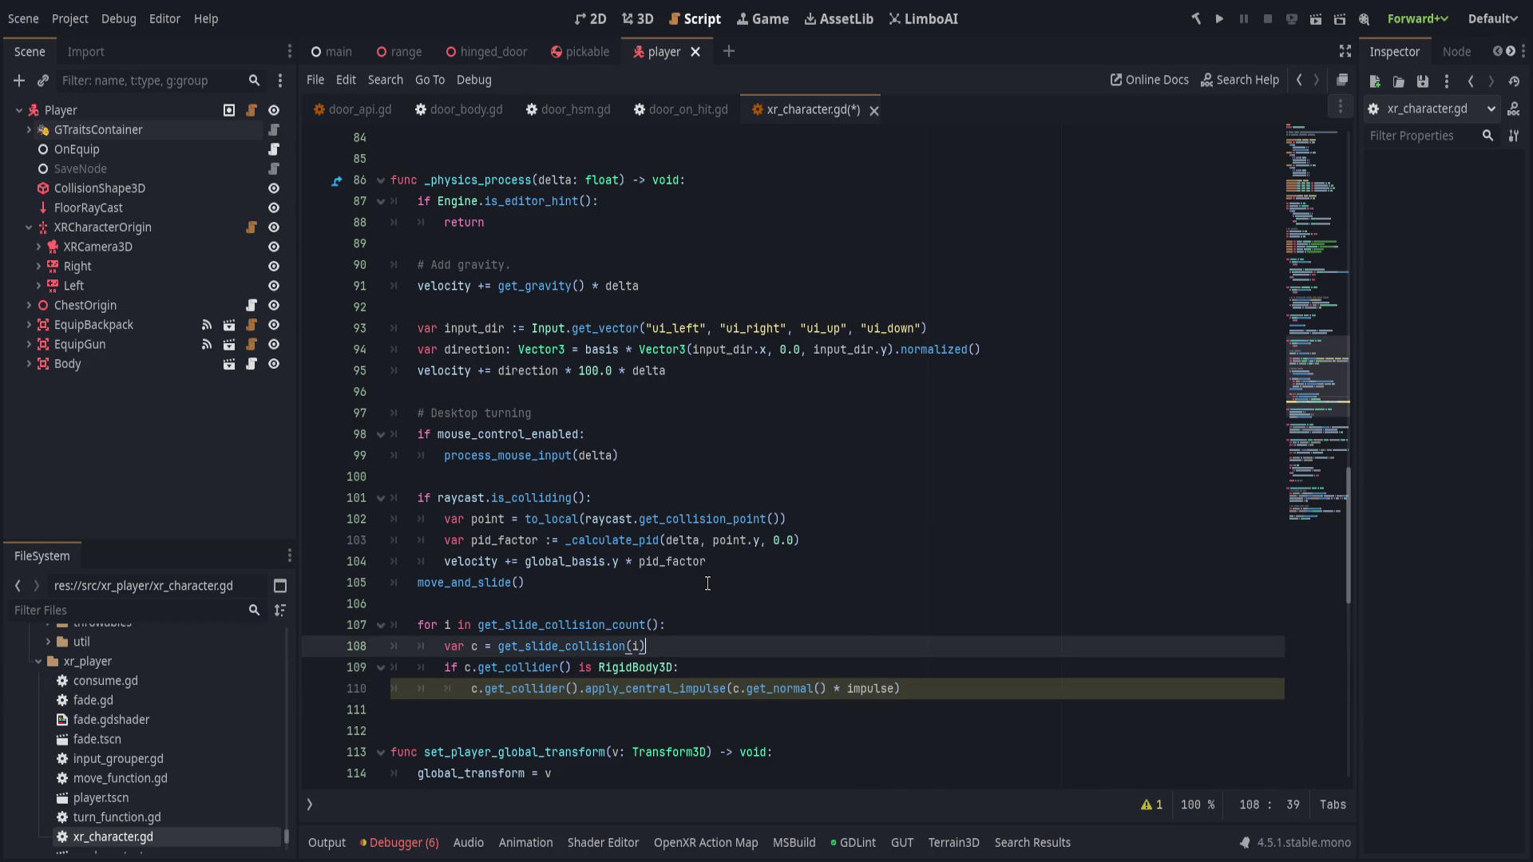
{"action": "key", "text": "Return"}
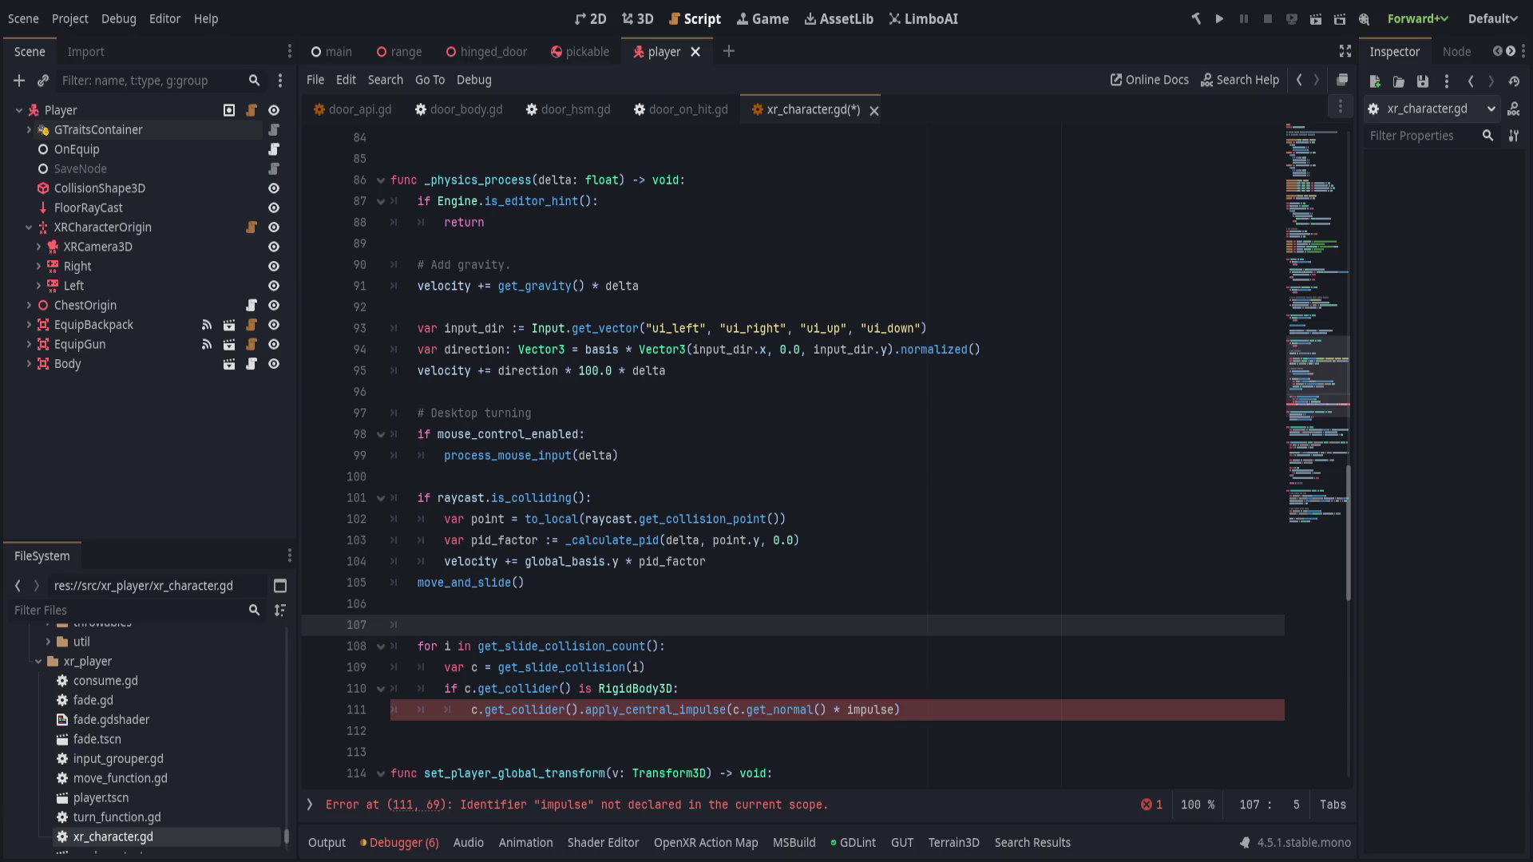
- Declare var push_force := 10.0, apply -c.get_normal() * push_force, and save
{"action": "left_click", "coordinate": [728, 709]}
{"action": "type", "text": "-"}
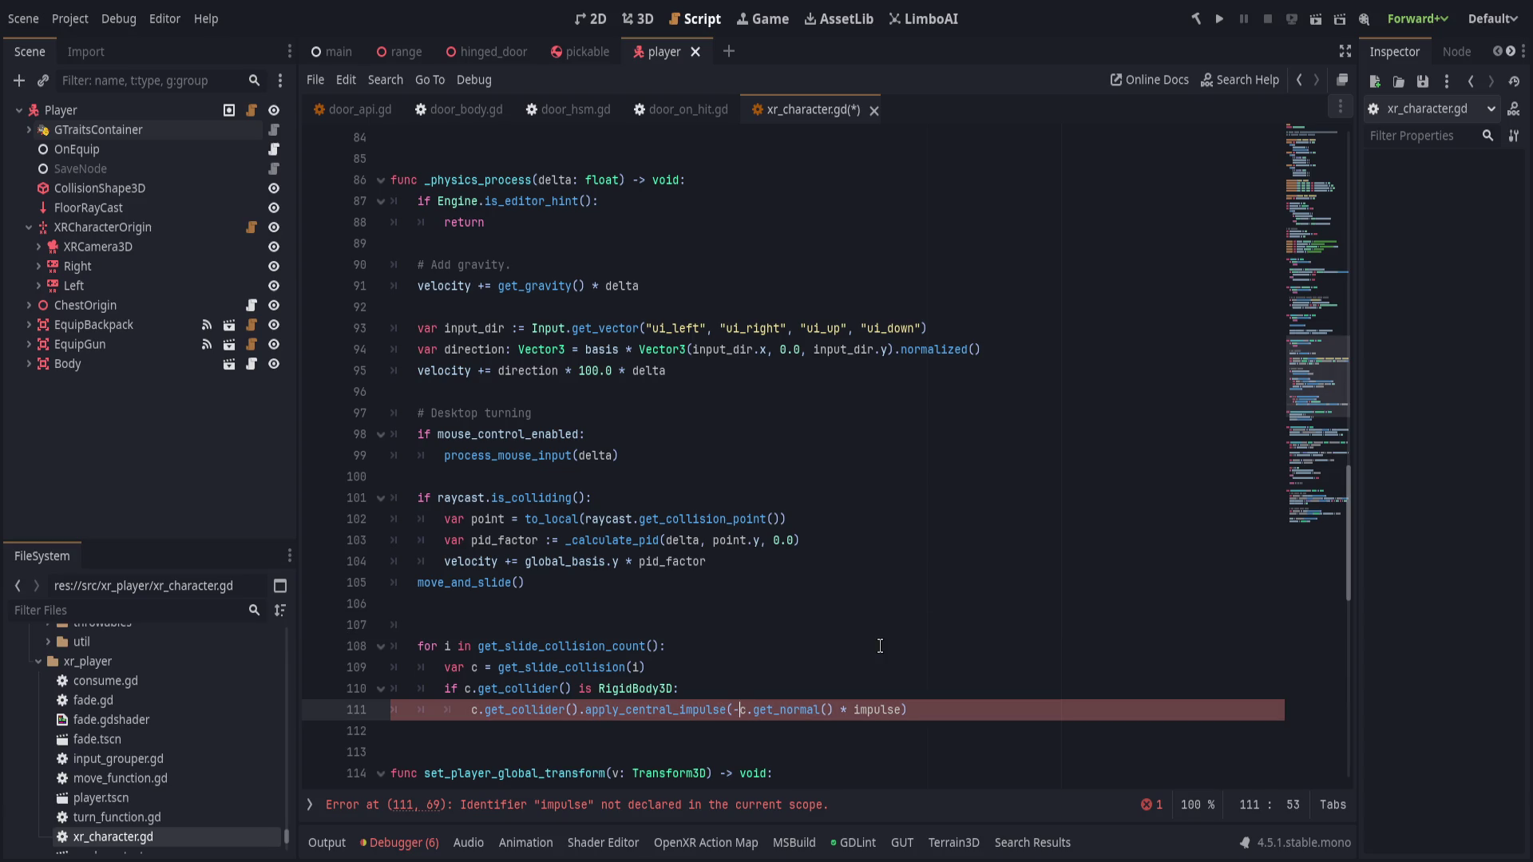
{"action": "key", "text": "ctrl+BackSpace"}
{"action": "key", "text": "Up"}
{"action": "key", "text": "Up"}
{"action": "key", "text": "Up"}
{"action": "type", "text": "var push_force"}
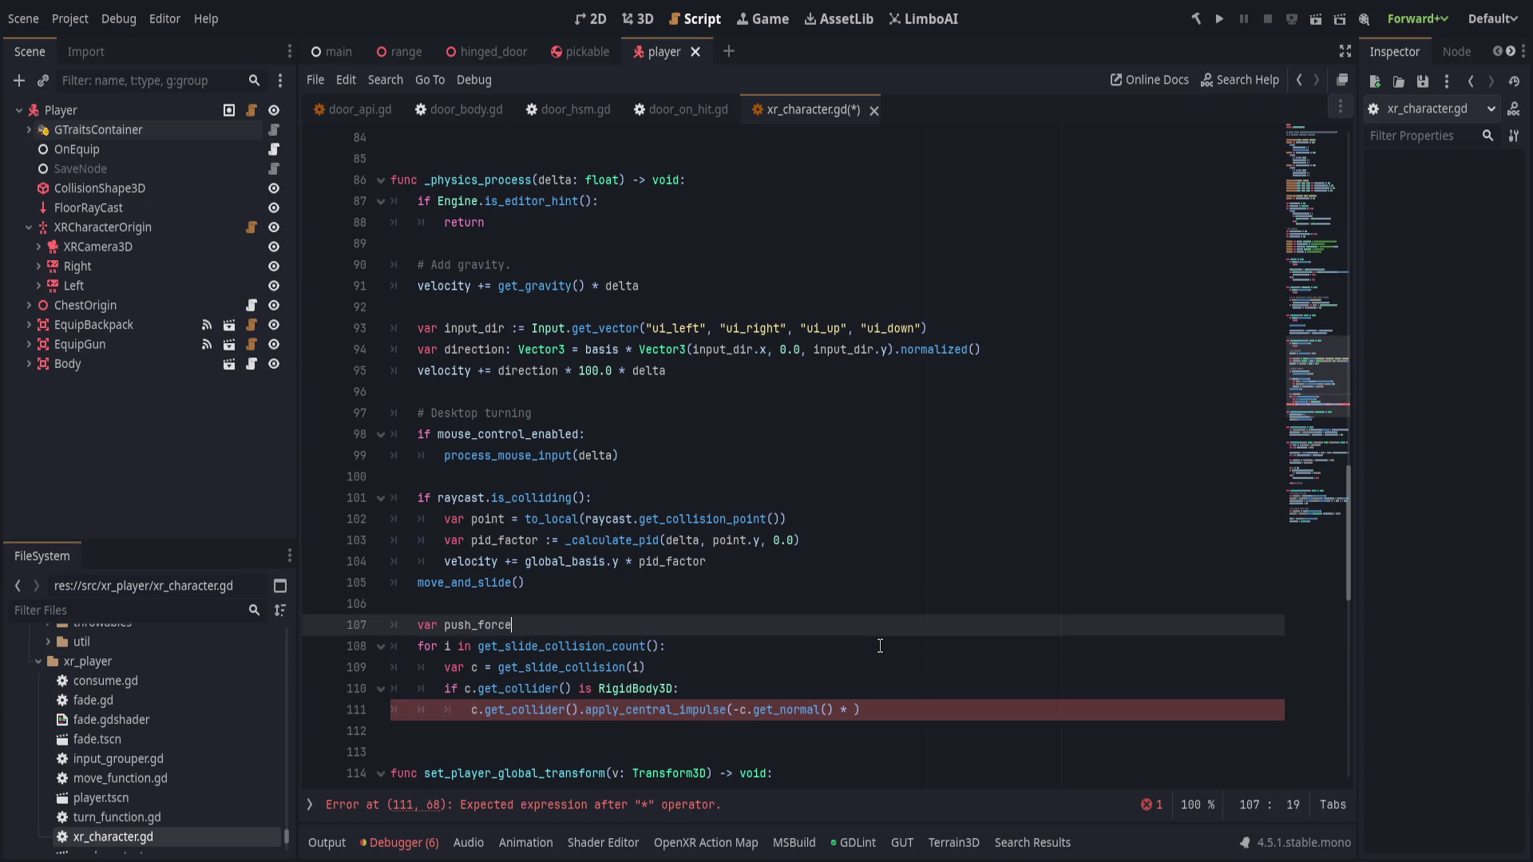
{"action": "type", "text": " := 10.0"}
{"action": "left_click", "coordinate": [858, 710]}
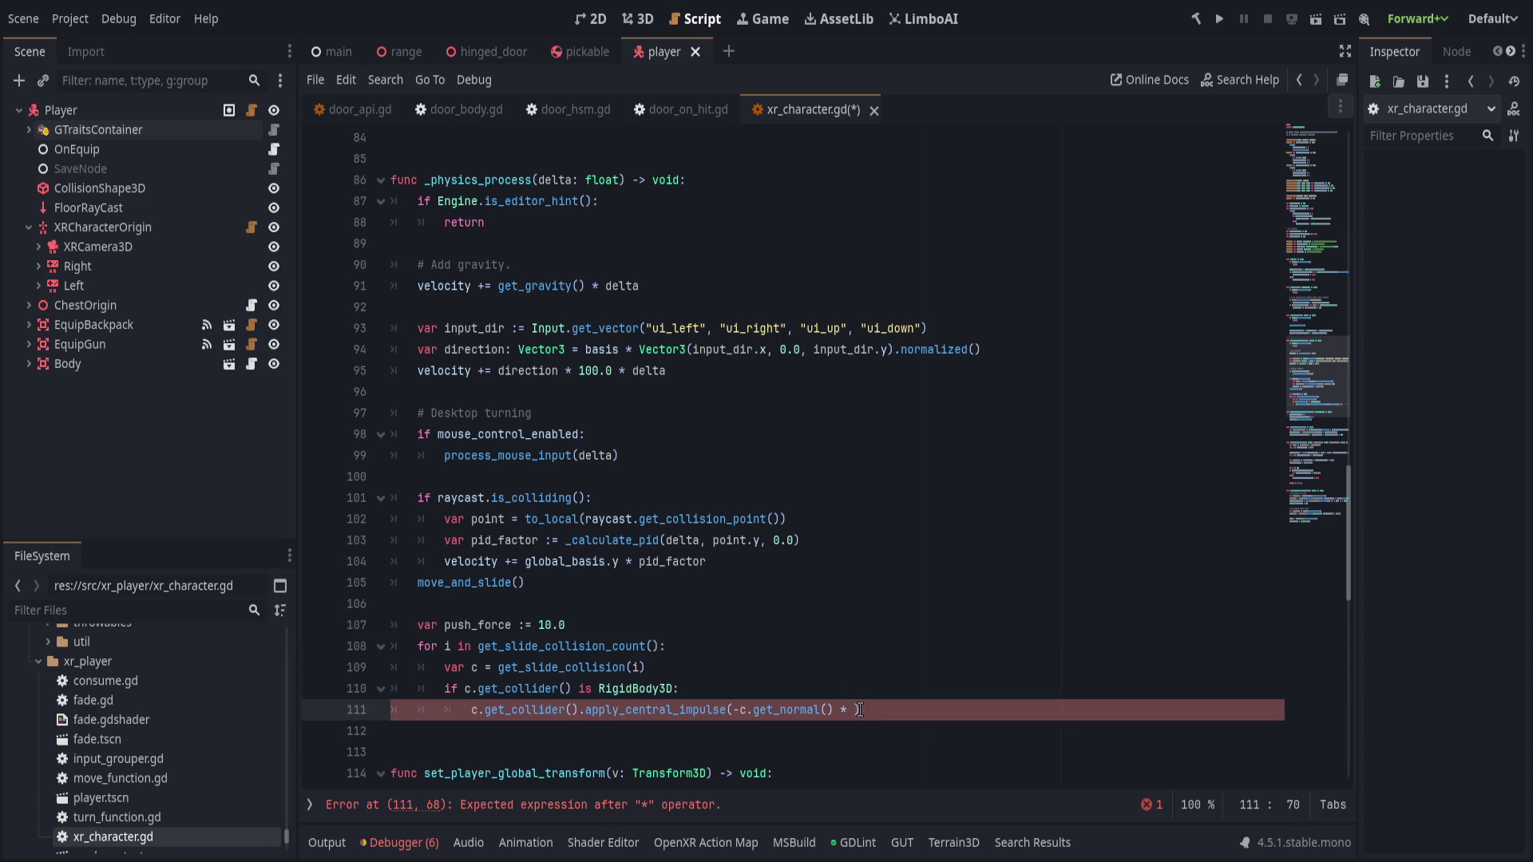
{"action": "type", "text": "push_force"}
{"action": "key", "text": "Home"}
{"action": "key", "text": "Home"}
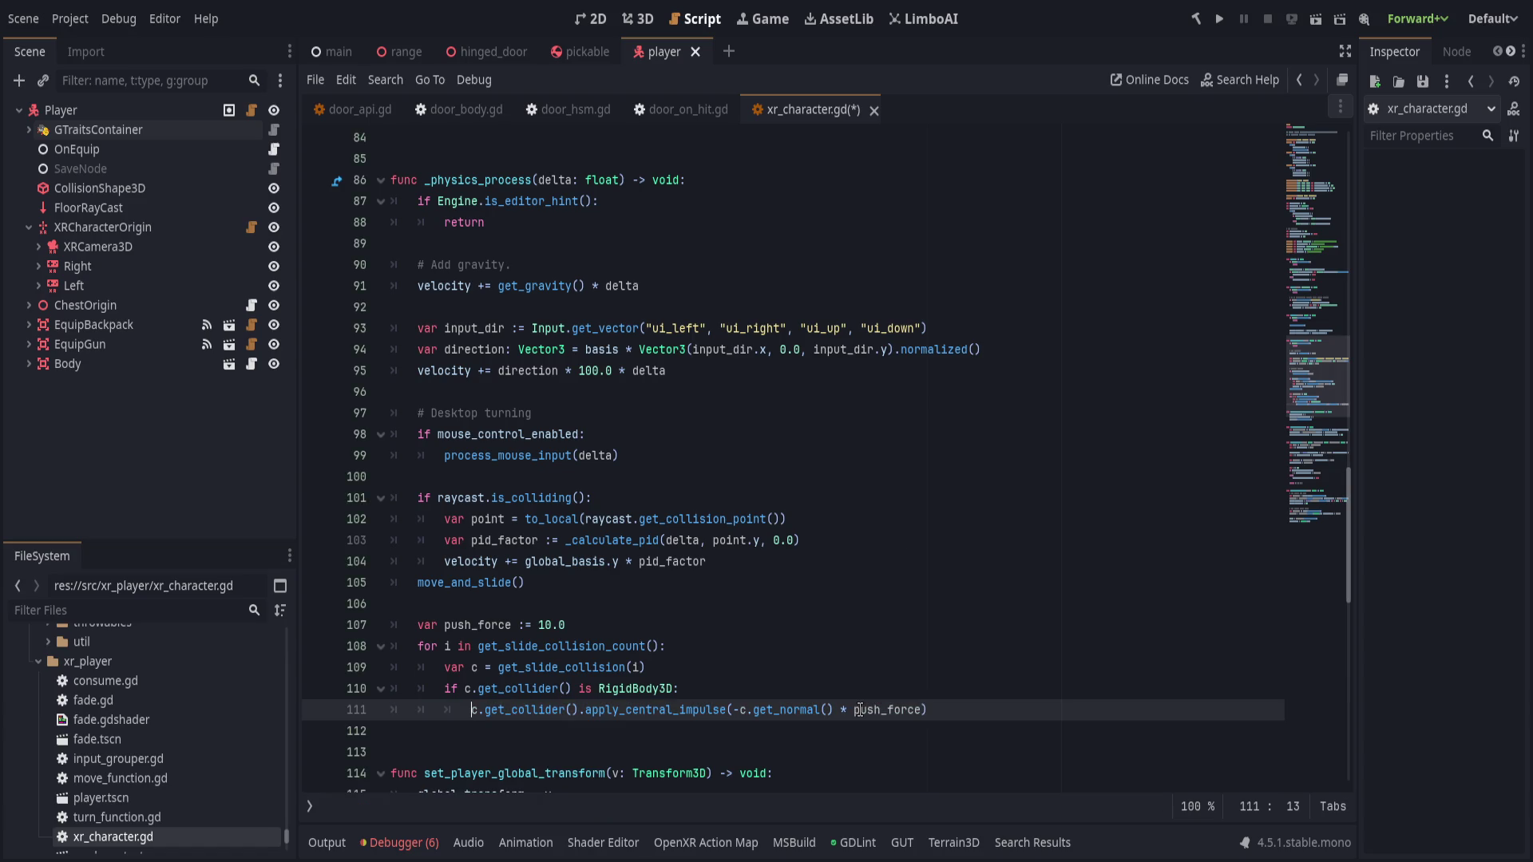
{"action": "key", "text": "ctrl+s"}
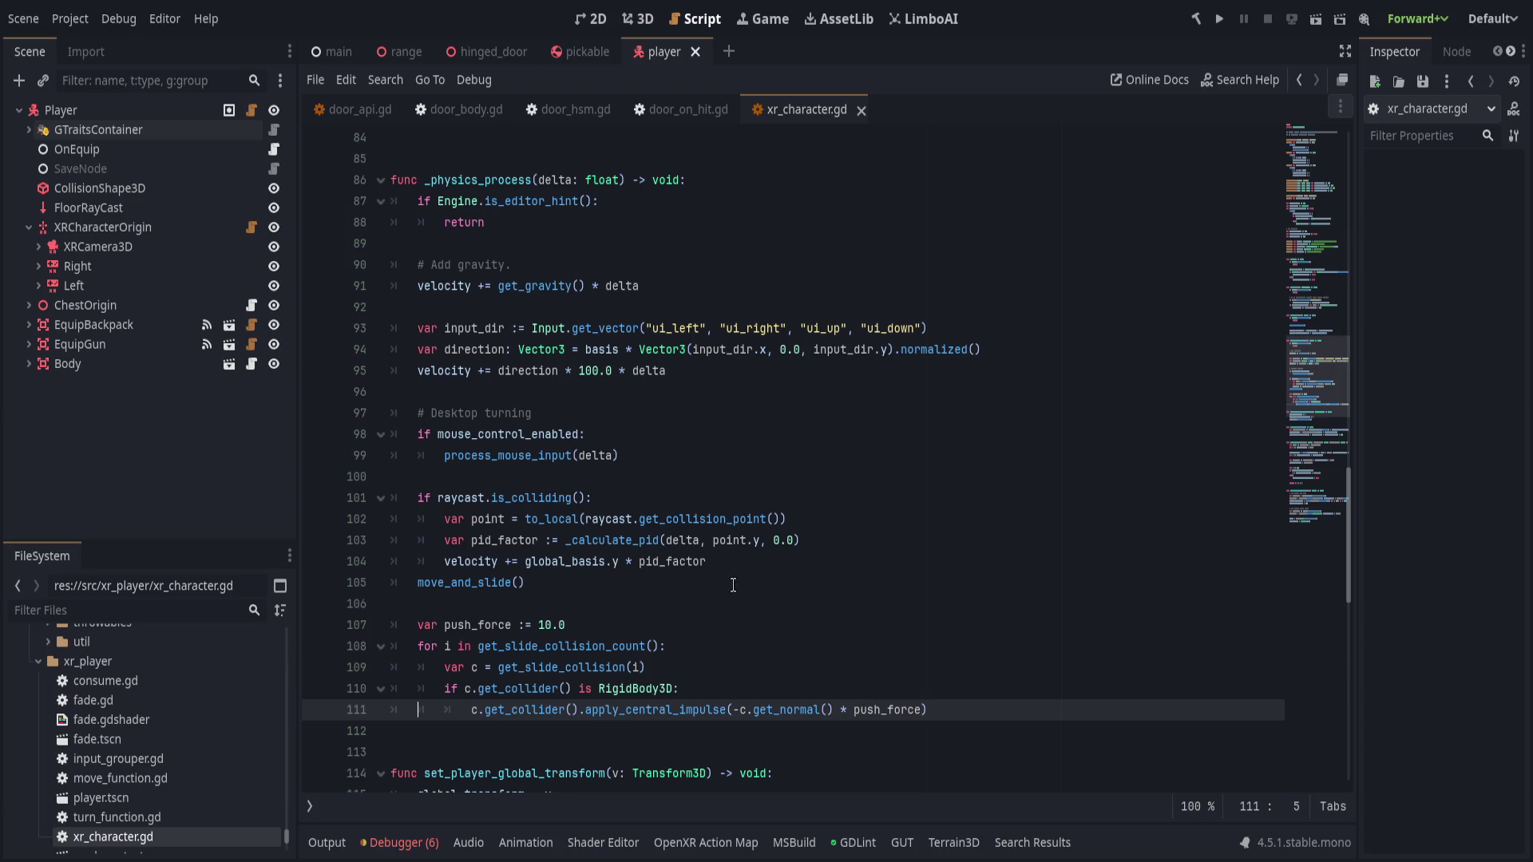
- Insert a blank line before move_and_slide(), save, and run the project
{"action": "left_click", "coordinate": [811, 557]}
{"action": "key", "text": "Return"}
{"action": "key", "text": "ctrl+s"}
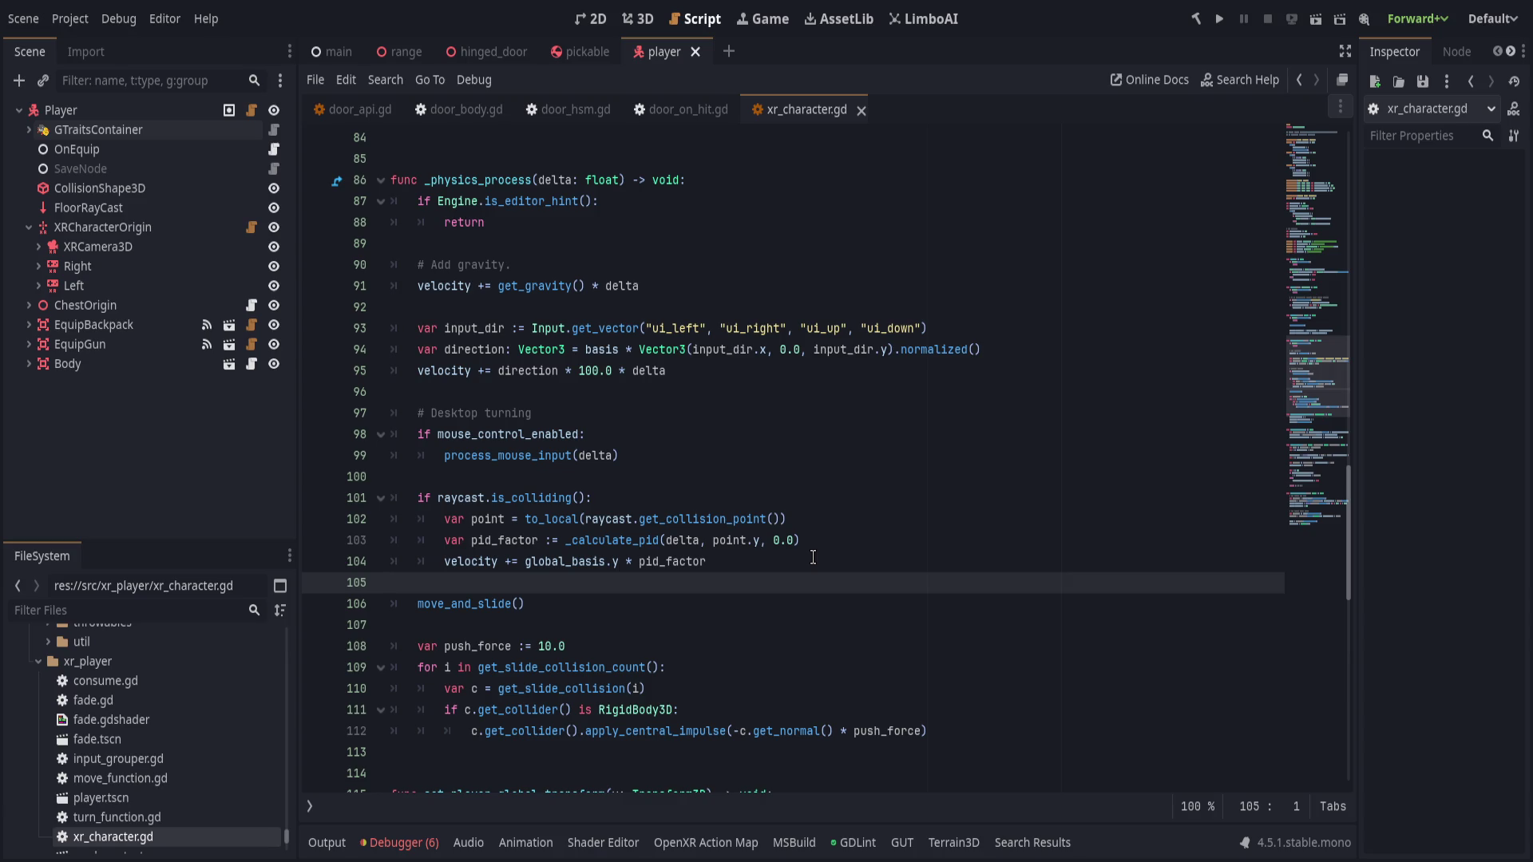
{"action": "scroll", "coordinate": [813, 557], "scroll_direction": "down", "scroll_amount": 1}
{"action": "left_click", "coordinate": [971, 645]}
{"action": "key", "text": "Down"}
{"action": "key", "text": "Down"}
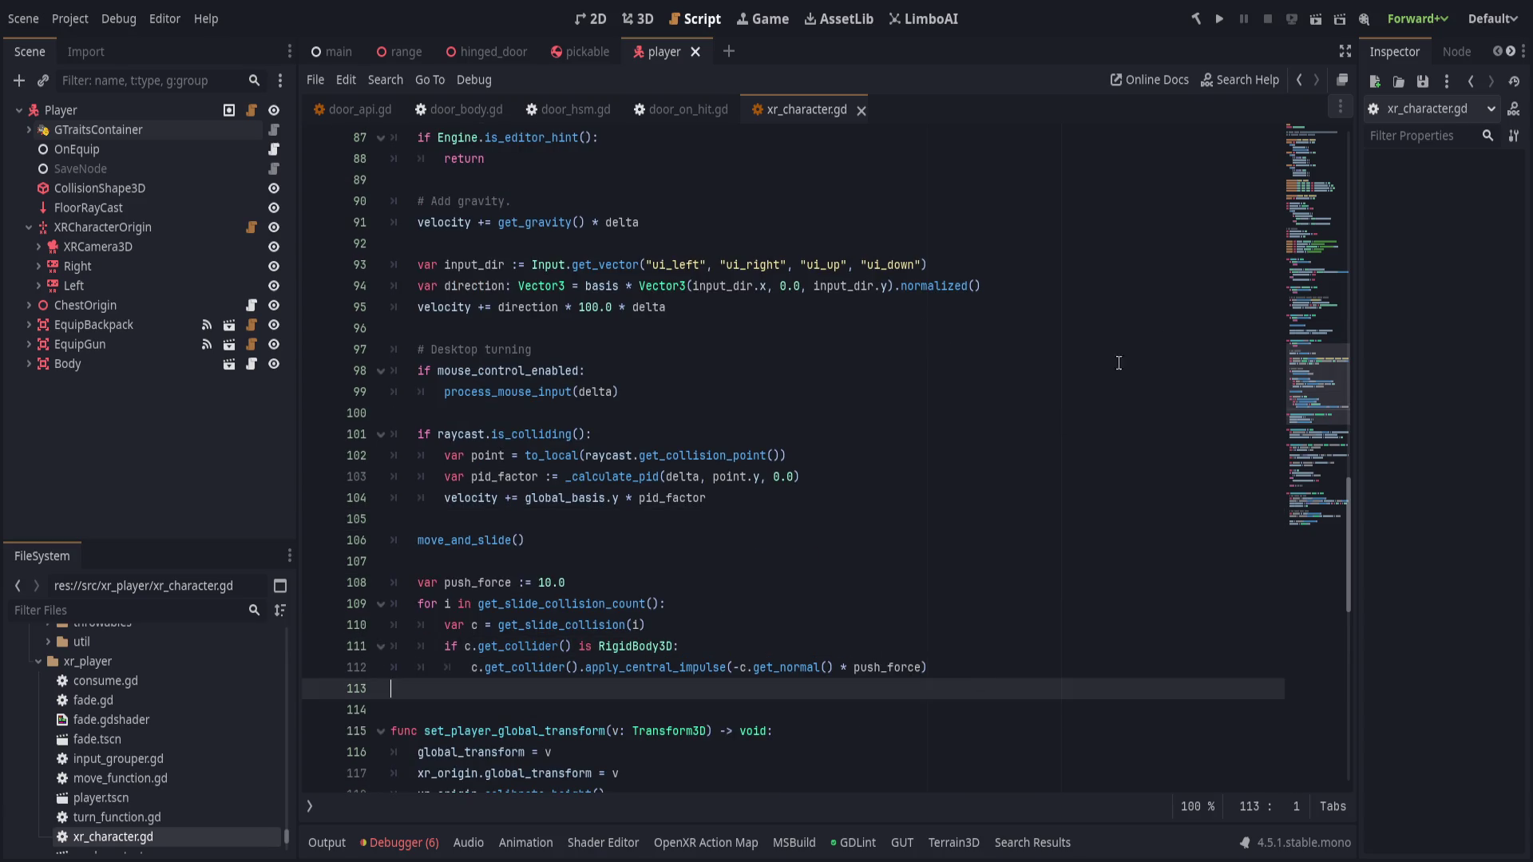
{"action": "left_click", "coordinate": [1220, 20]}
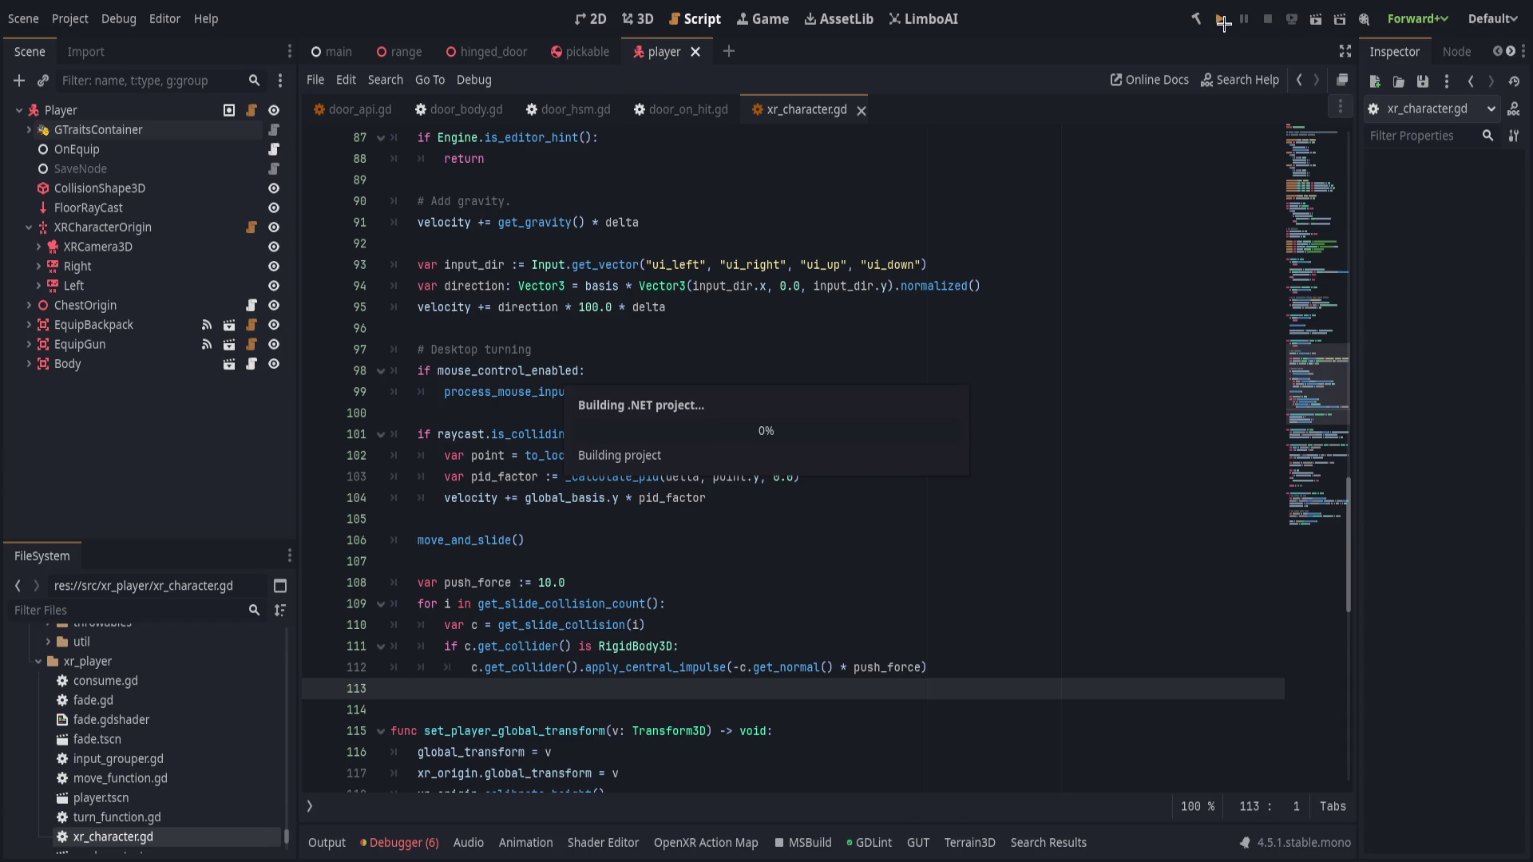
- Collapse the Output panel once the .NET build finishes so xr_character.gd's impulse line has more room
{"action": "scroll", "coordinate": [811, 479], "scroll_direction": "down", "scroll_amount": 2}
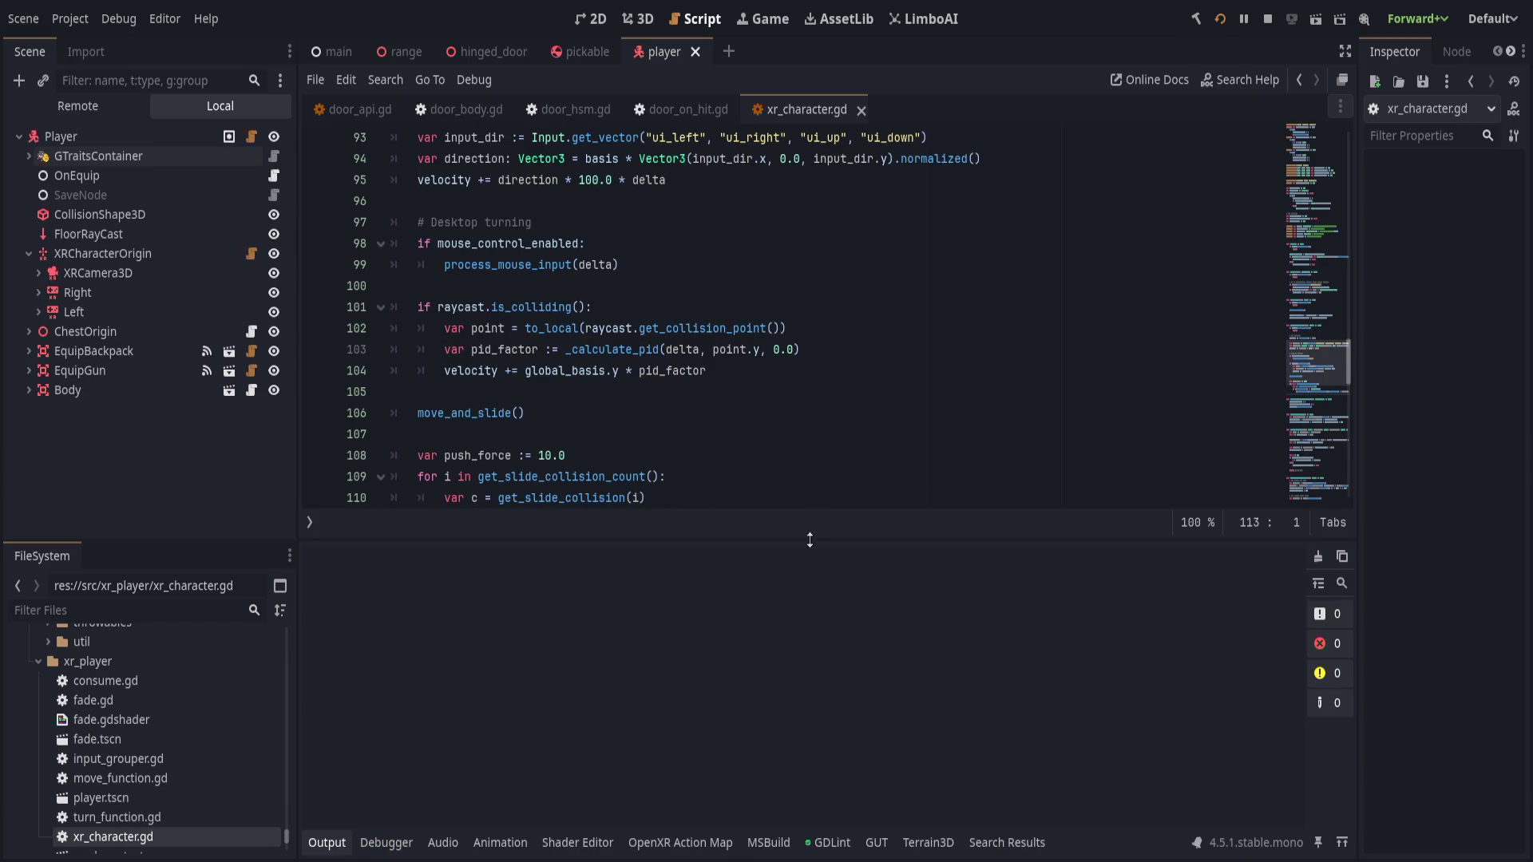
{"action": "left_click_drag", "start_coordinate": [811, 537], "coordinate": [836, 588]}
{"action": "left_click", "coordinate": [327, 842]}
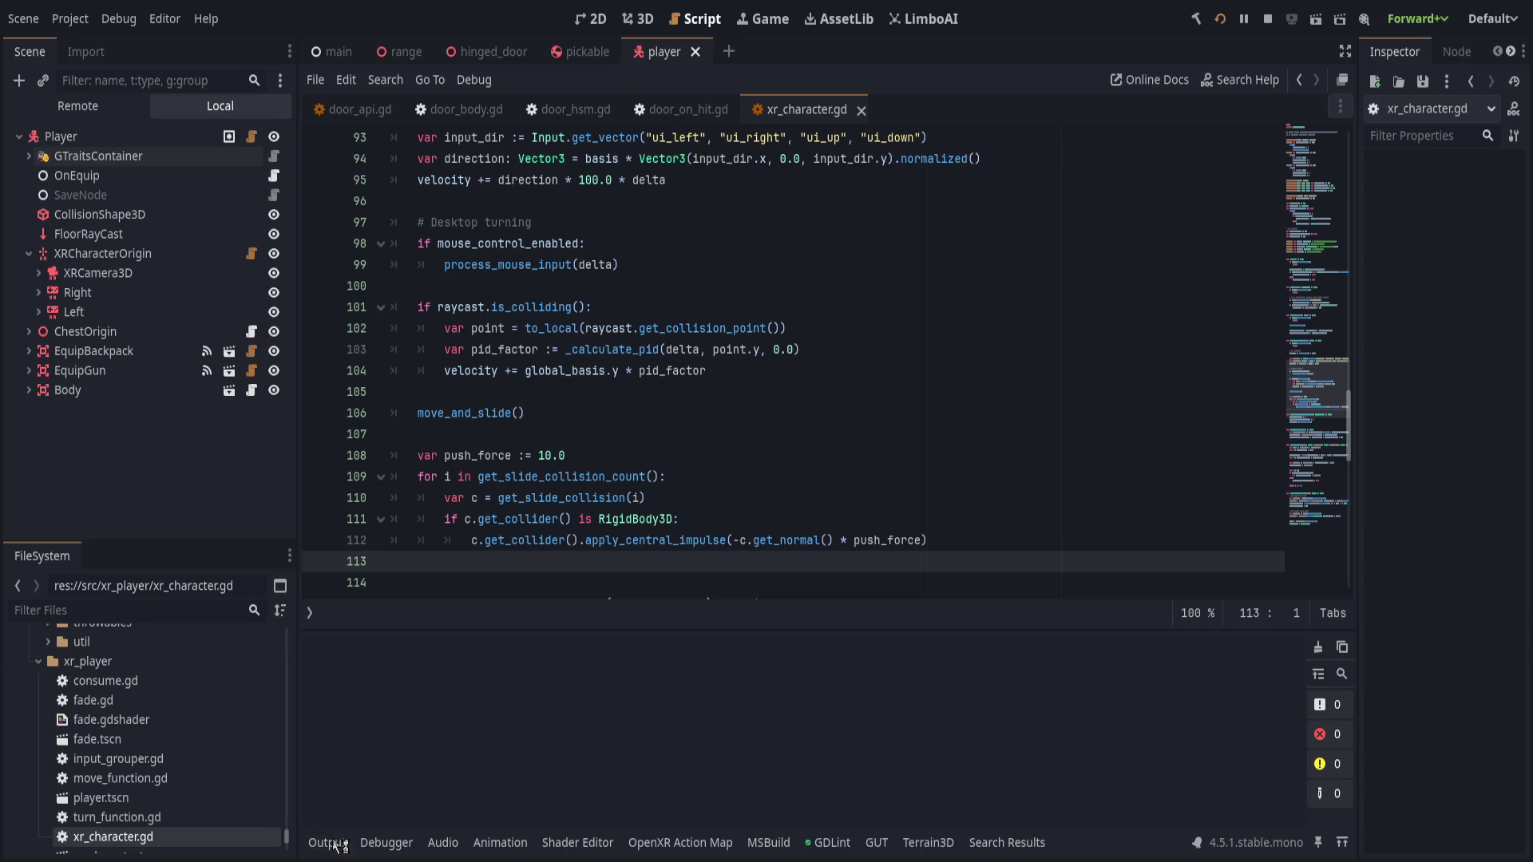
{"action": "left_click", "coordinate": [1068, 549]}
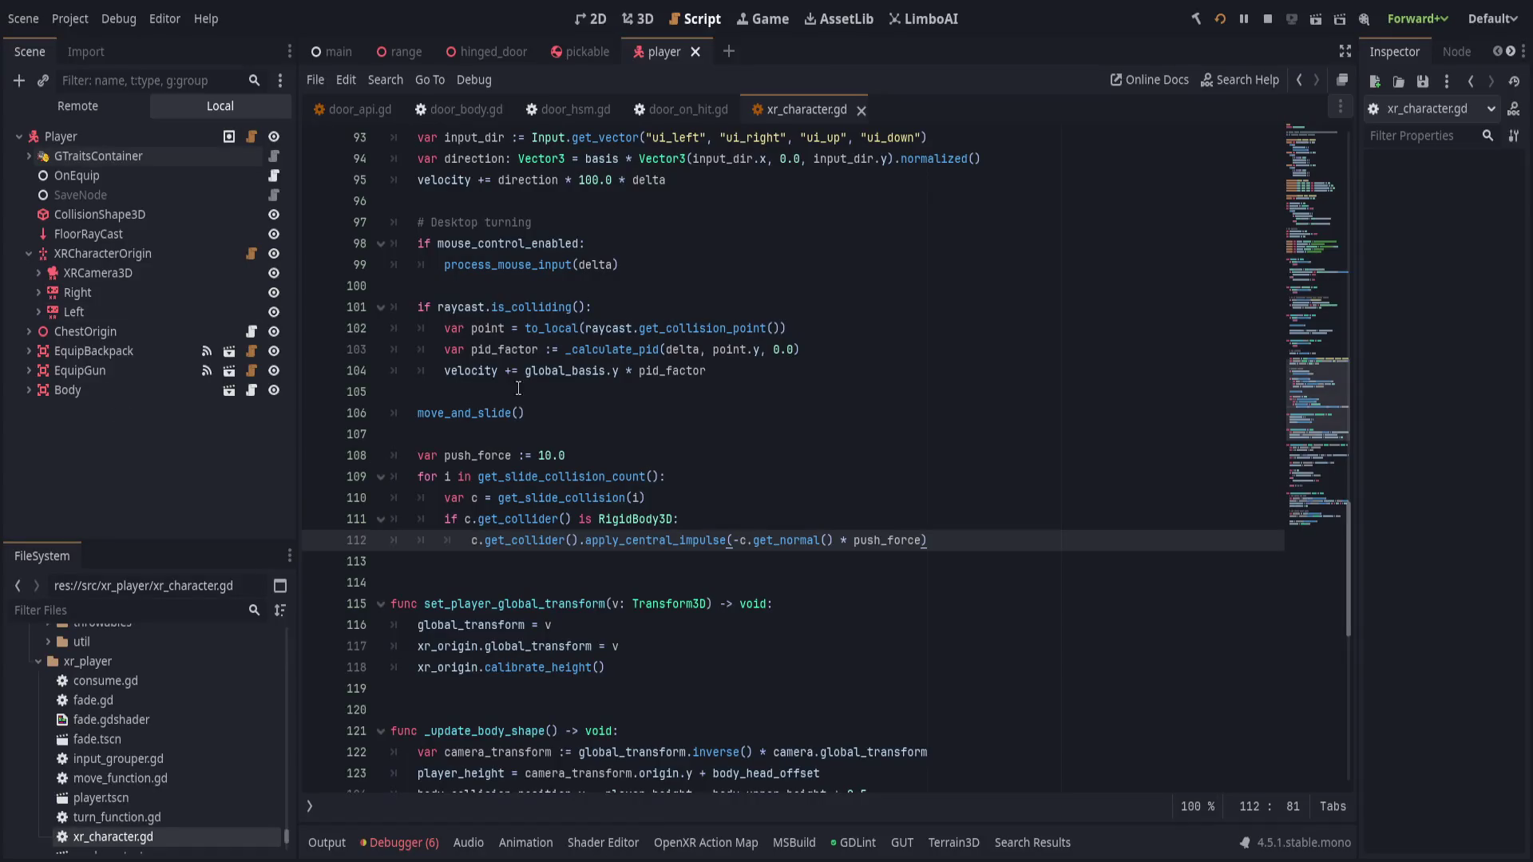
- Check HingeBody's 3.0 kg Mass in the hinged_door scene, widening the inspector to read it
{"action": "left_click", "coordinate": [487, 51]}
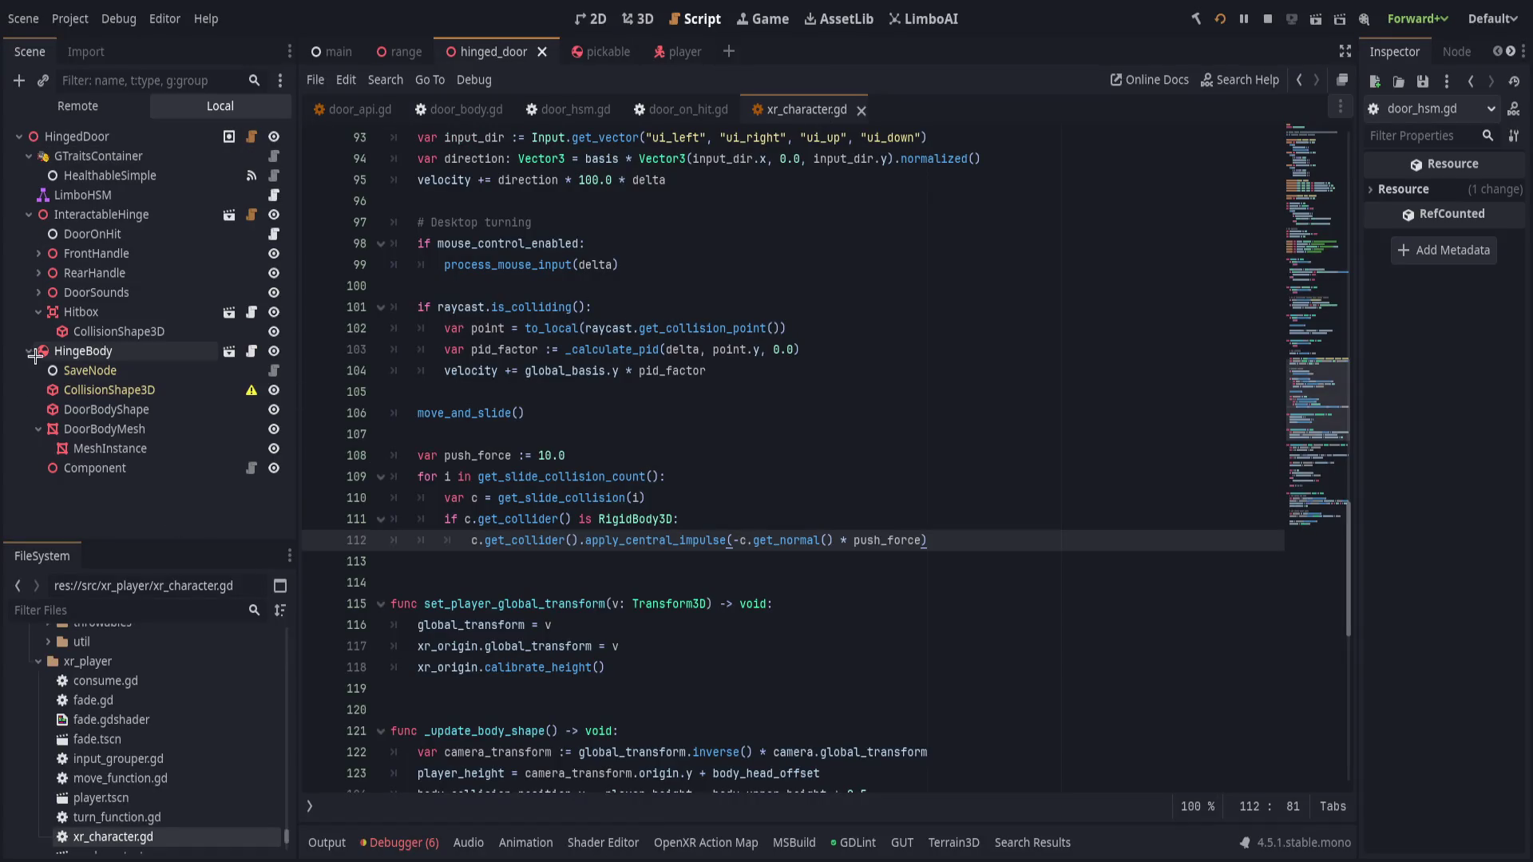
{"action": "left_click_drag", "start_coordinate": [1356, 519], "coordinate": [1244, 554]}
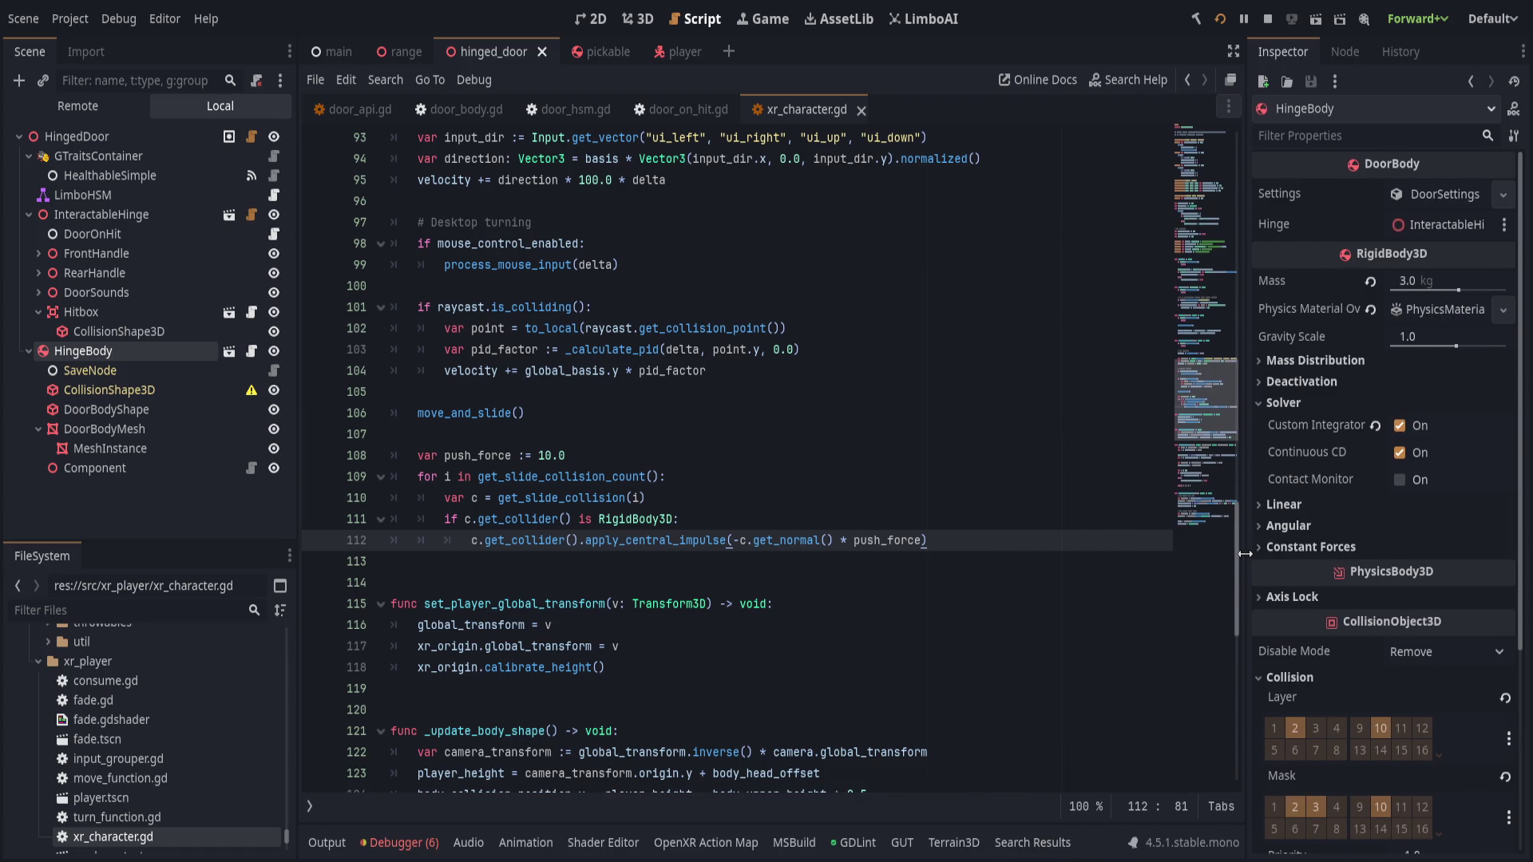
{"action": "scroll", "coordinate": [1233, 554], "scroll_direction": "down", "scroll_amount": 3}
{"action": "scroll", "coordinate": [1389, 622], "scroll_direction": "down", "scroll_amount": 3}
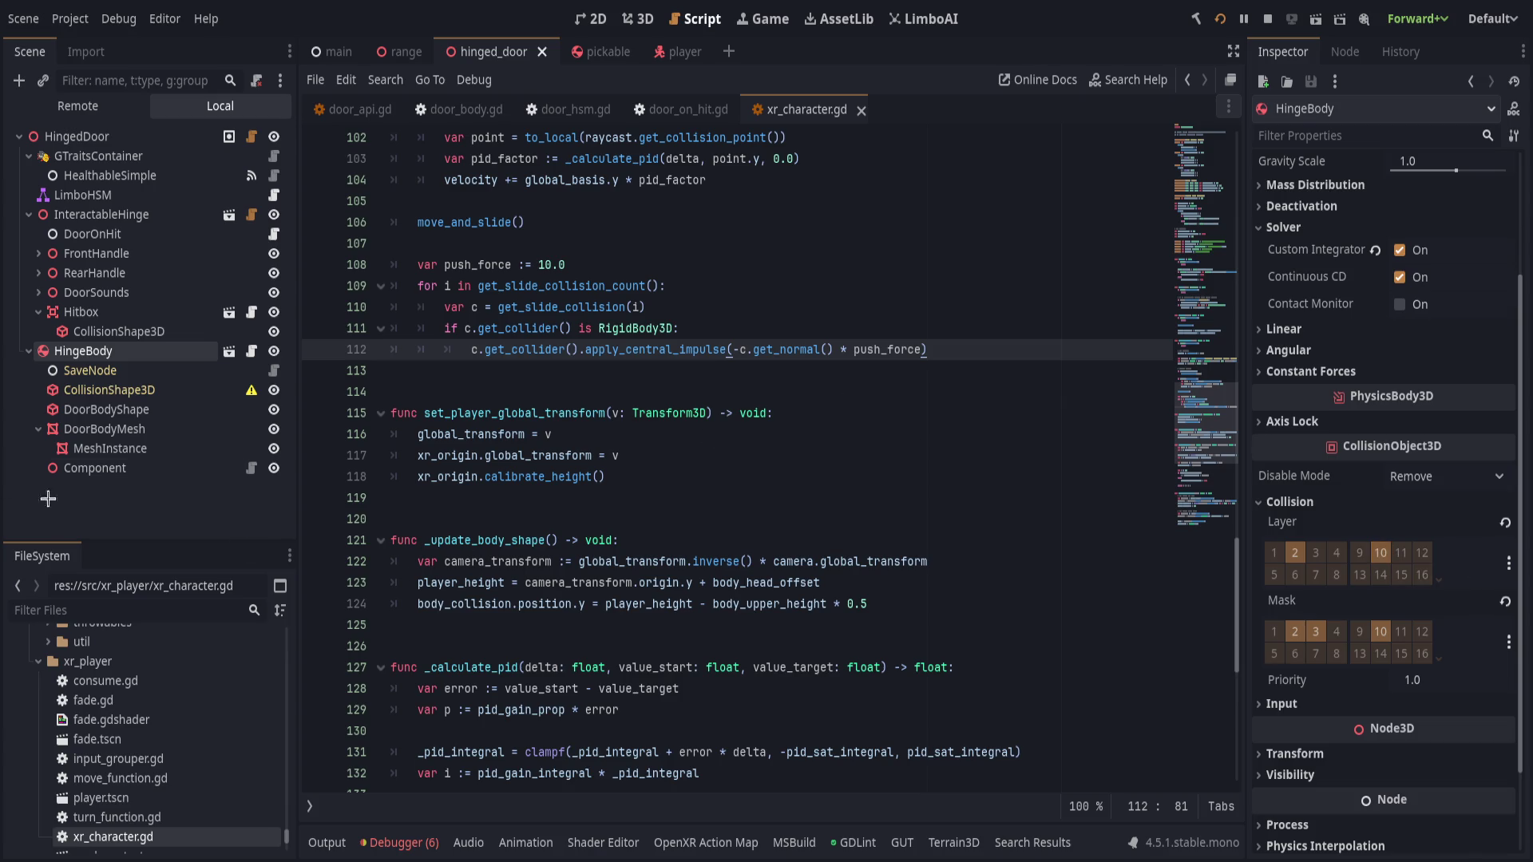
- Select Player in the player scene and keep its Collision Mask bit 2 enabled
{"action": "left_click", "coordinate": [669, 52]}
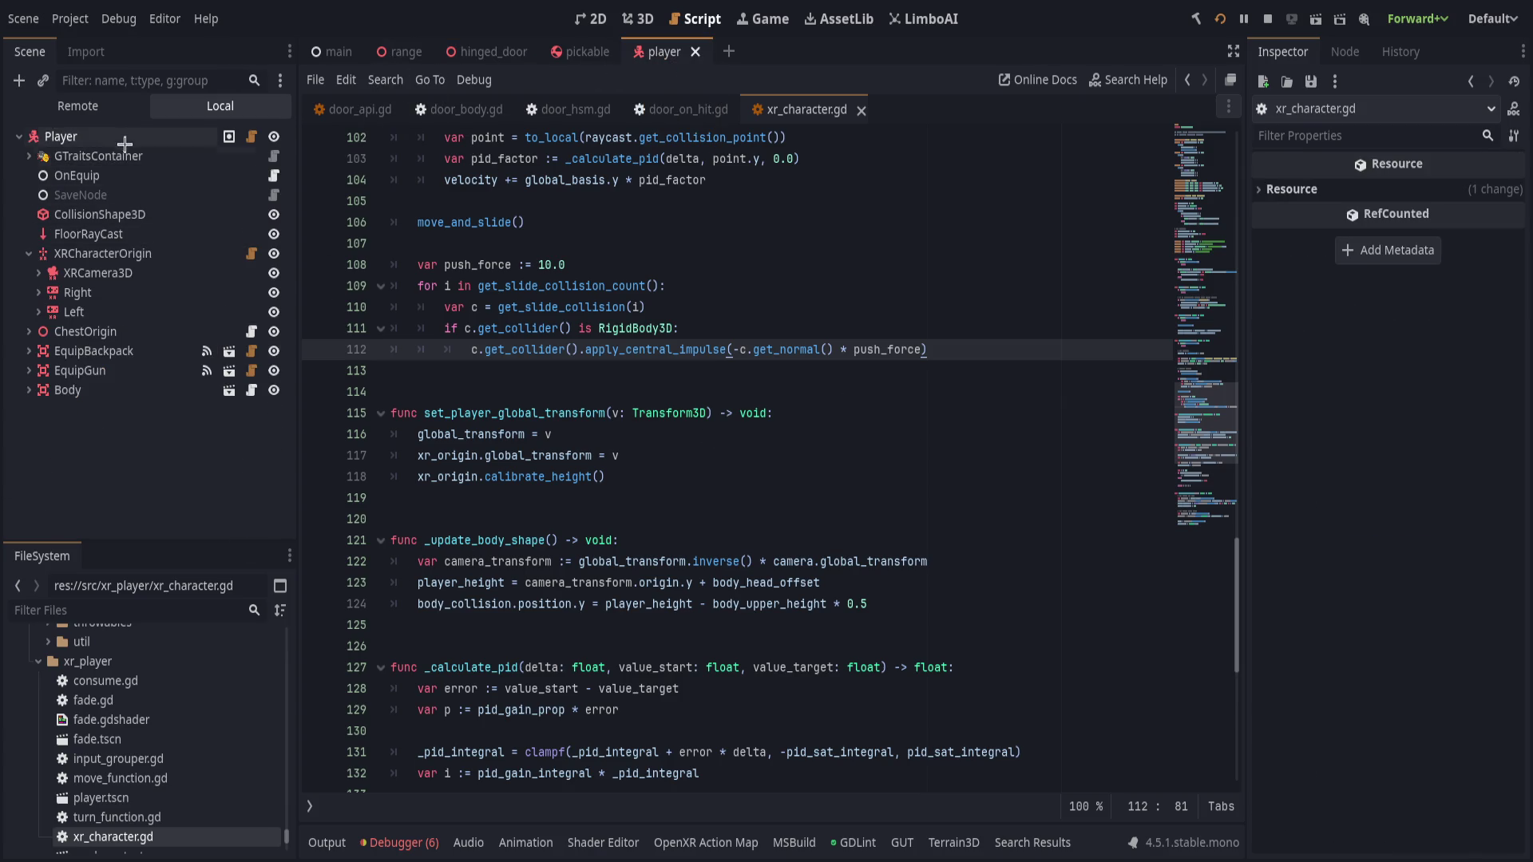
{"action": "left_click", "coordinate": [96, 137]}
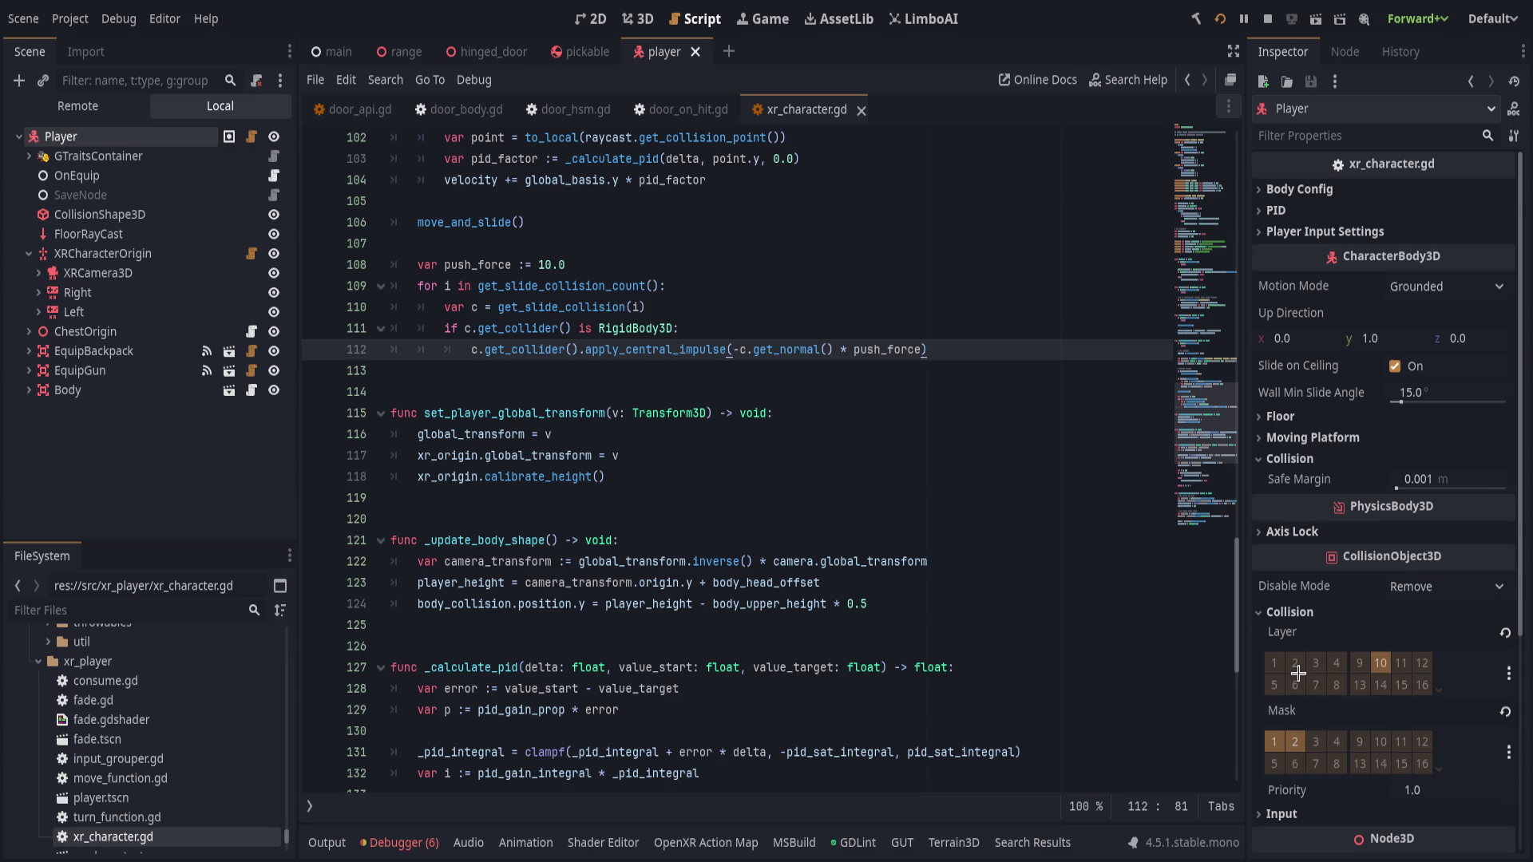
{"action": "left_click", "coordinate": [1294, 740]}
{"action": "left_click", "coordinate": [1293, 739]}
{"action": "left_click", "coordinate": [1273, 743]}
{"action": "key", "text": "F5"}
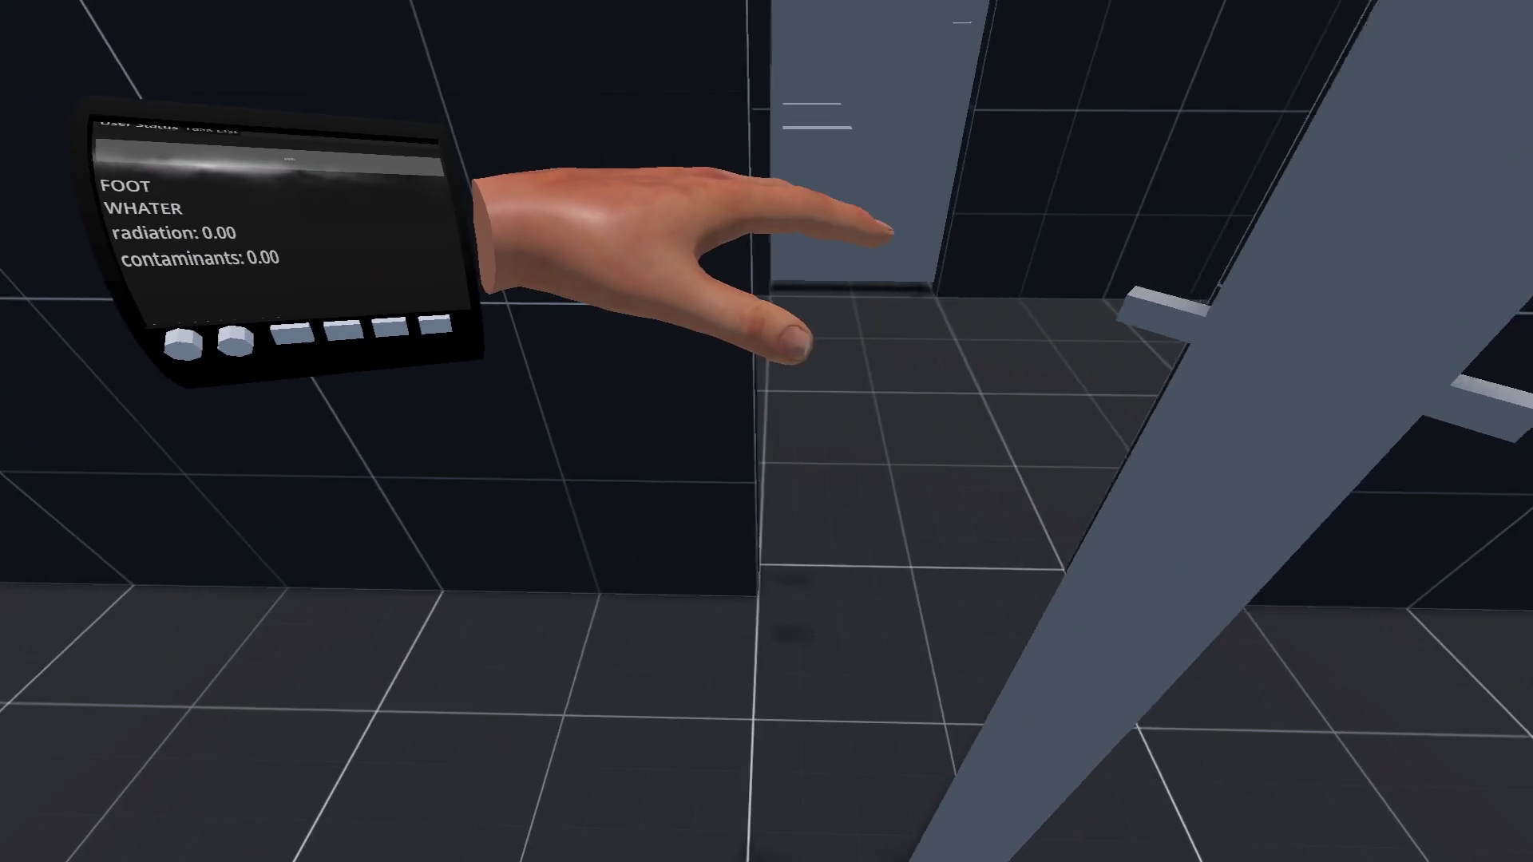
{"action": "key", "text": "grave"}
{"action": "type", "text": "r"}
{"action": "key", "text": "Return"}
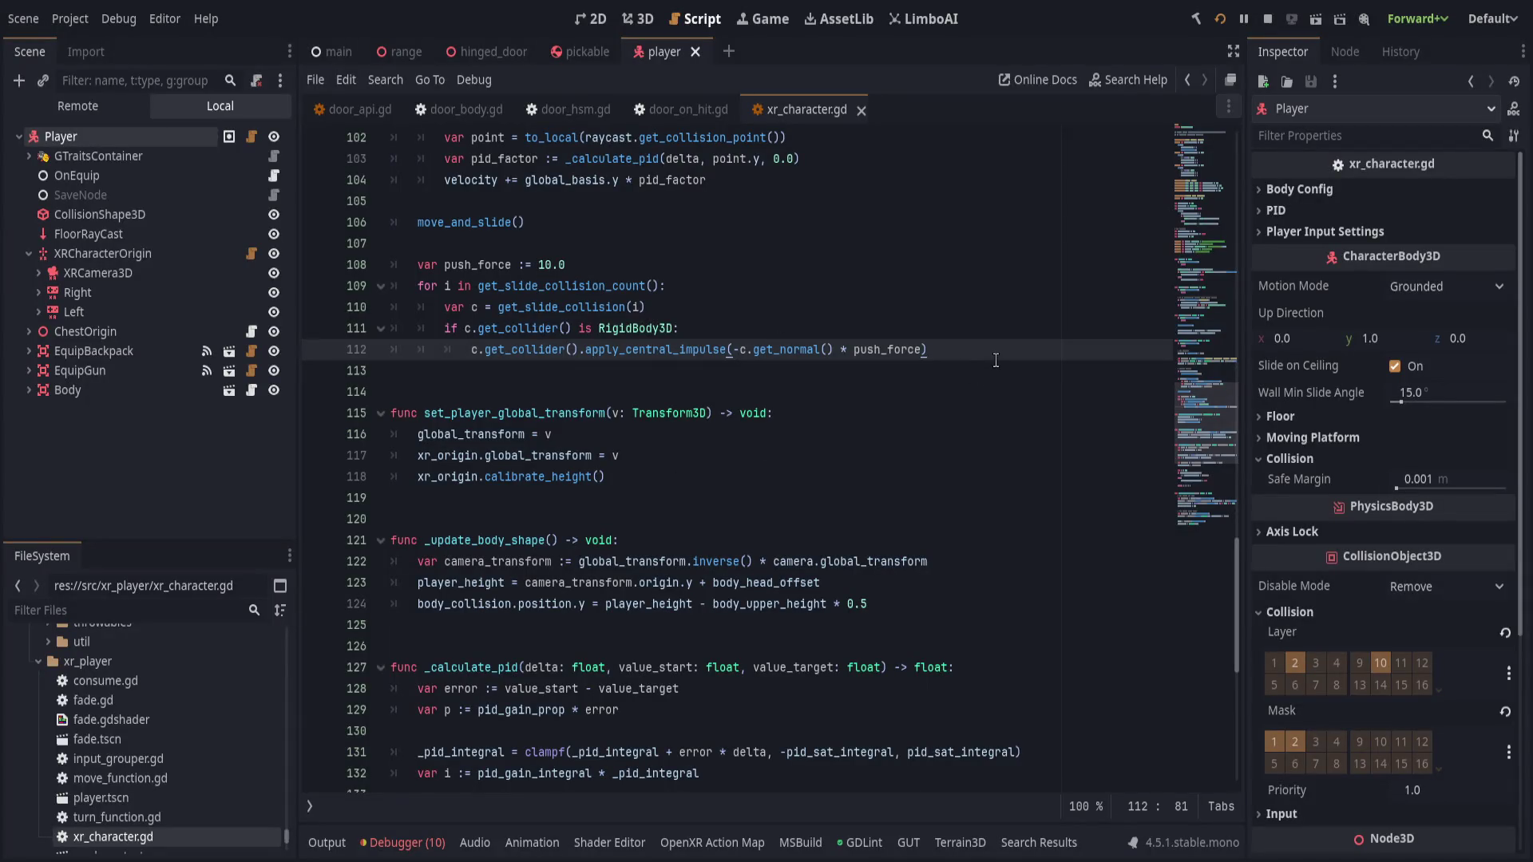
- Comment out the old impulse line and start a new apply_impulse line above it
{"action": "key", "text": "Up"}
{"action": "key", "text": "Return"}
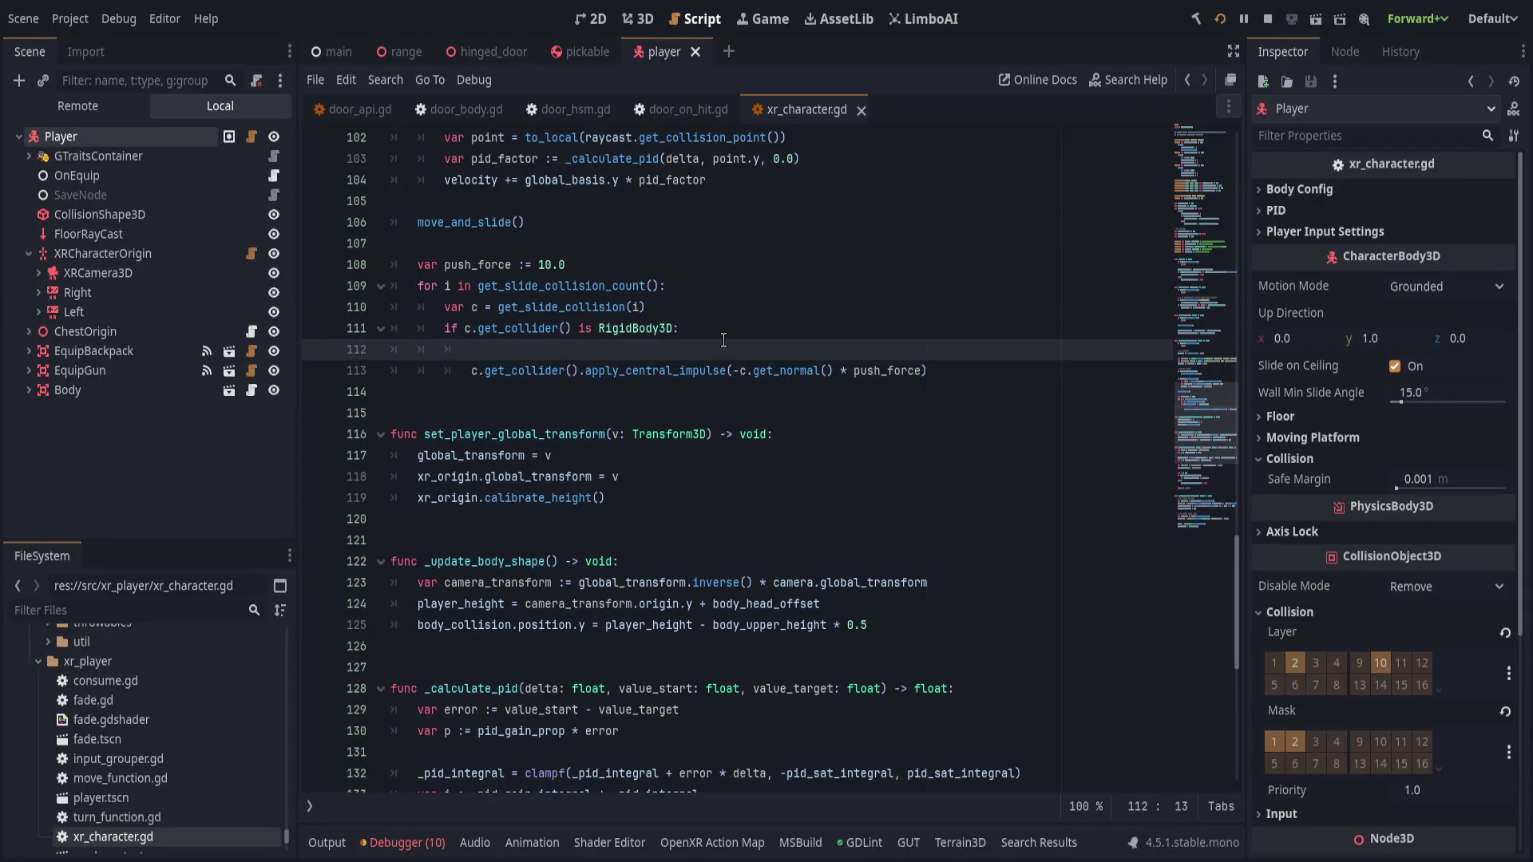
{"action": "type", "text": "c.get_"}
{"action": "key", "text": "Escape"}
{"action": "key", "text": "Down"}
{"action": "key", "text": "ctrl+k"}
{"action": "key", "text": "Up"}
{"action": "type", "text": "co"}
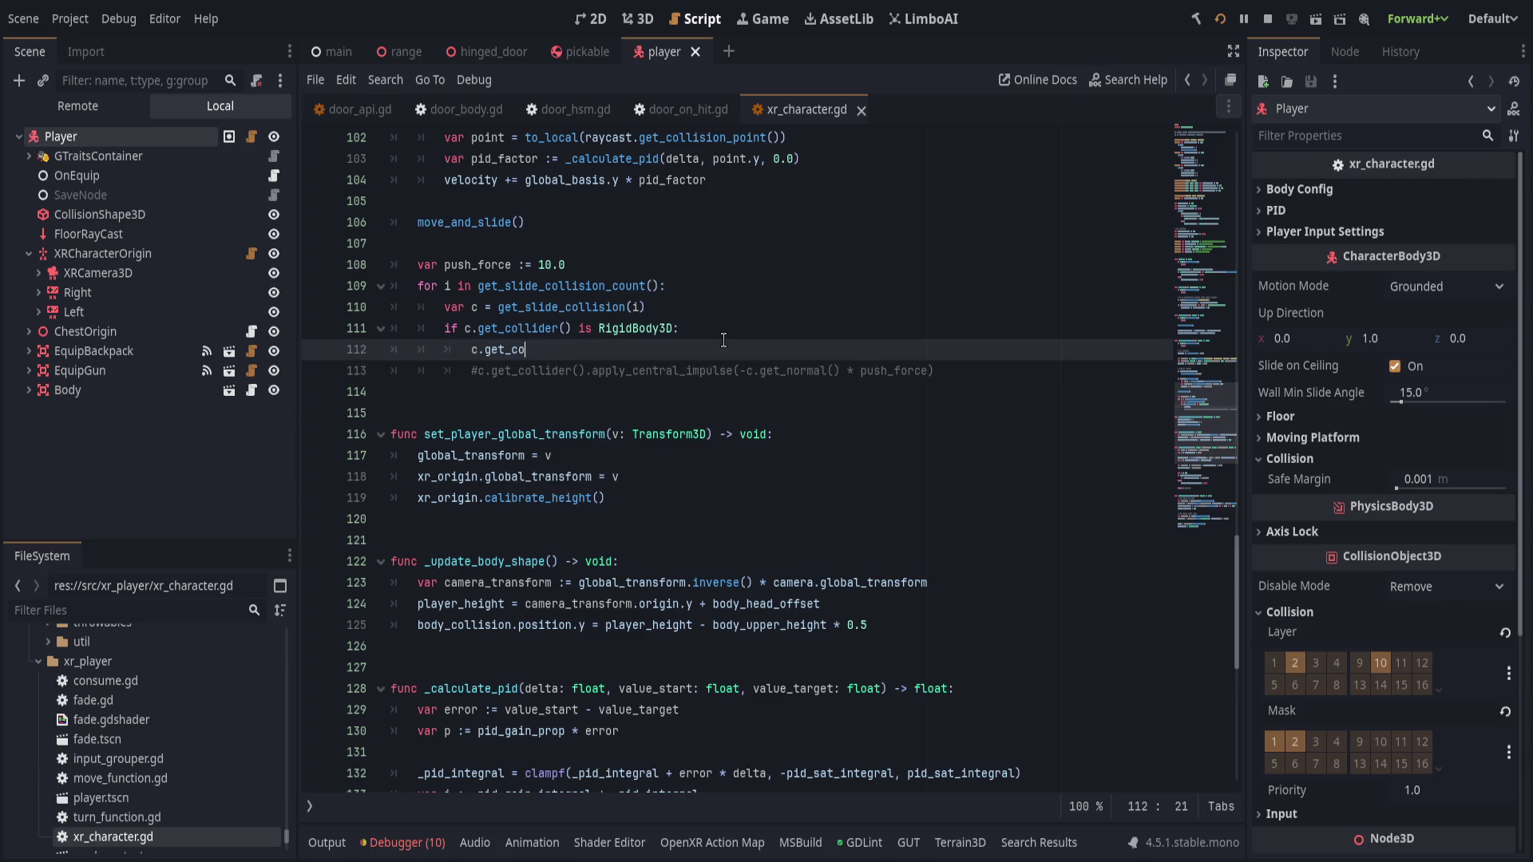
{"action": "type", "text": "llider().appl"}
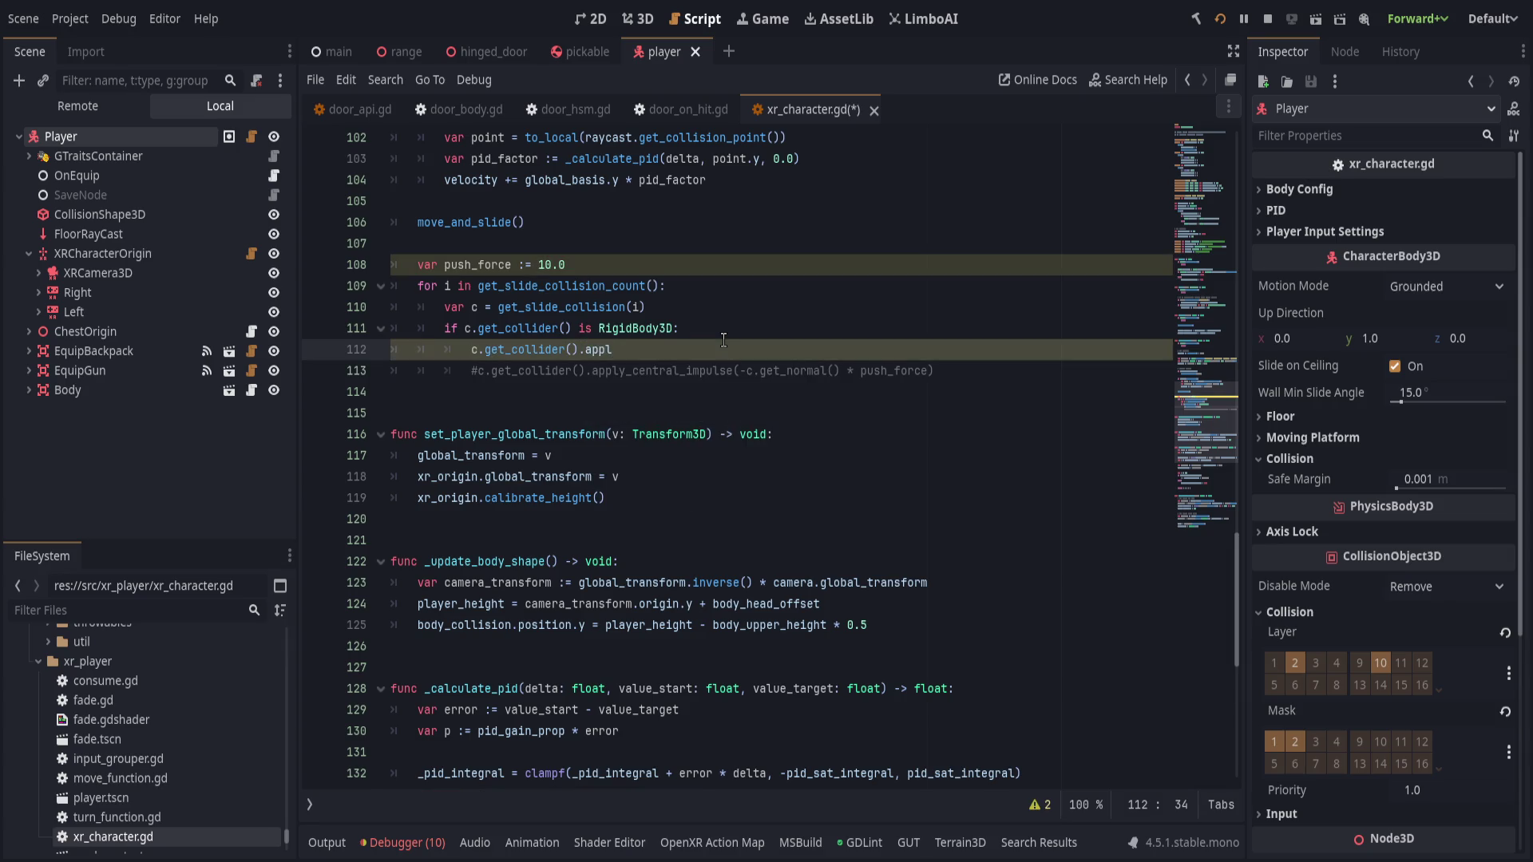
{"action": "type", "text": "y_impulse"}
- Declare collider as the slide collision's get_collider() cast as RigidBody3D
{"action": "key", "text": "Up"}
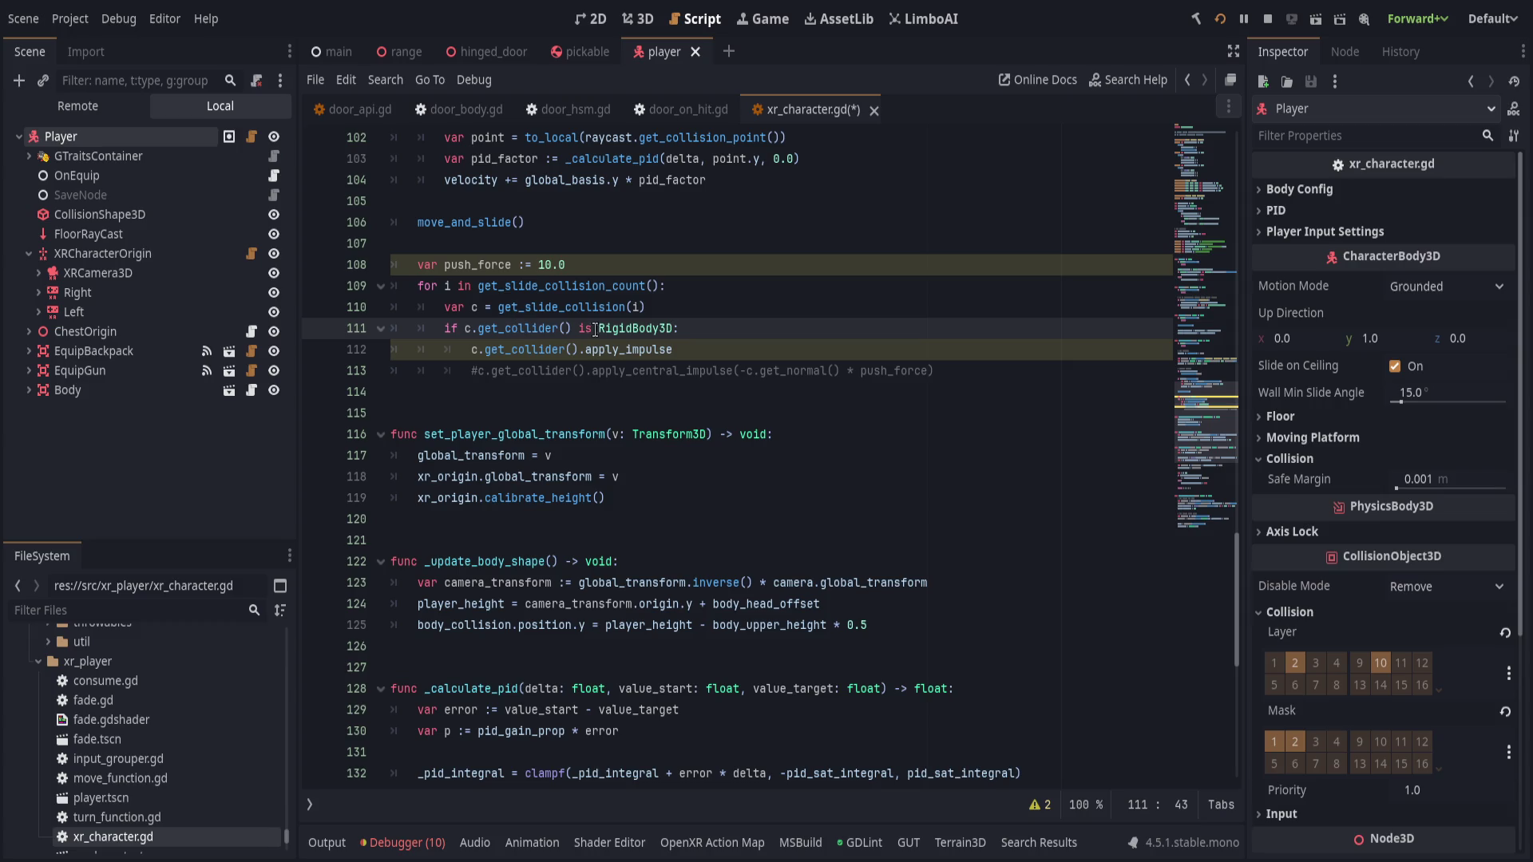
{"action": "left_click", "coordinate": [746, 315]}
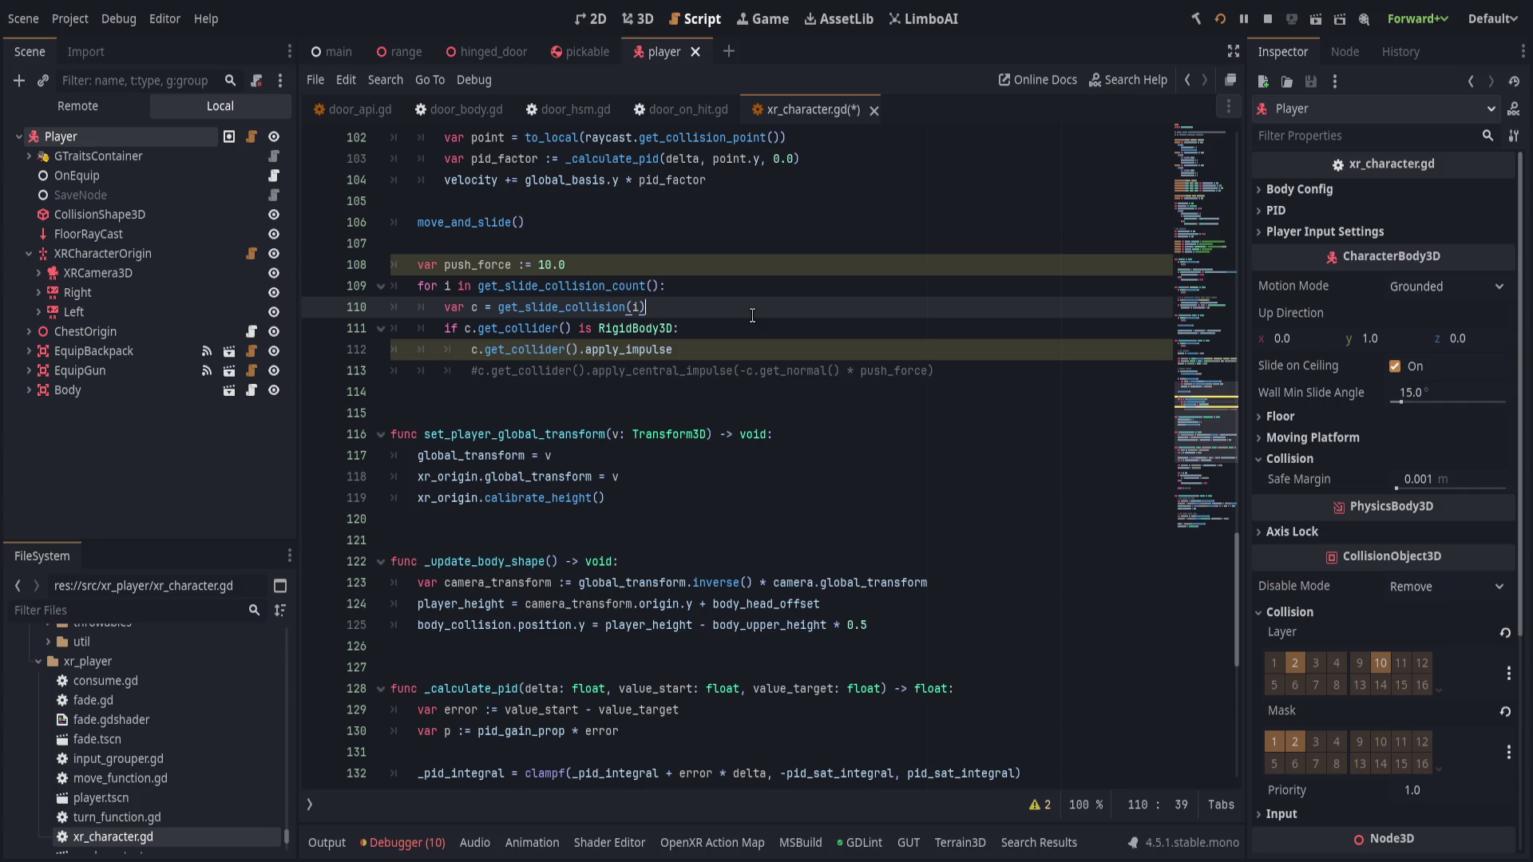
{"action": "left_click", "coordinate": [479, 308]}
{"action": "type", "text": "ollider"}
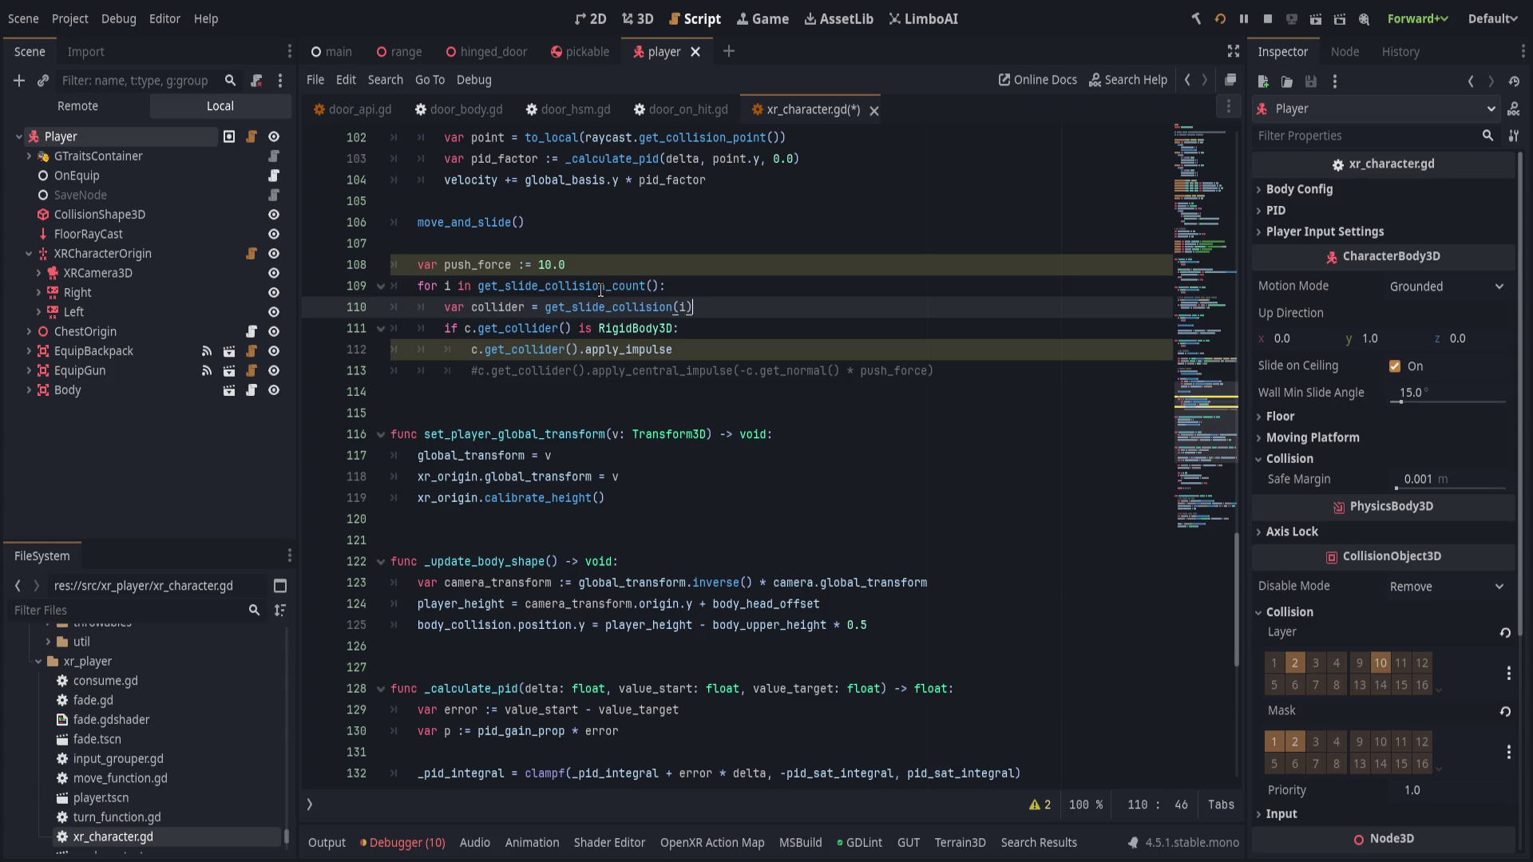
{"action": "type", "text": "get_collider"}
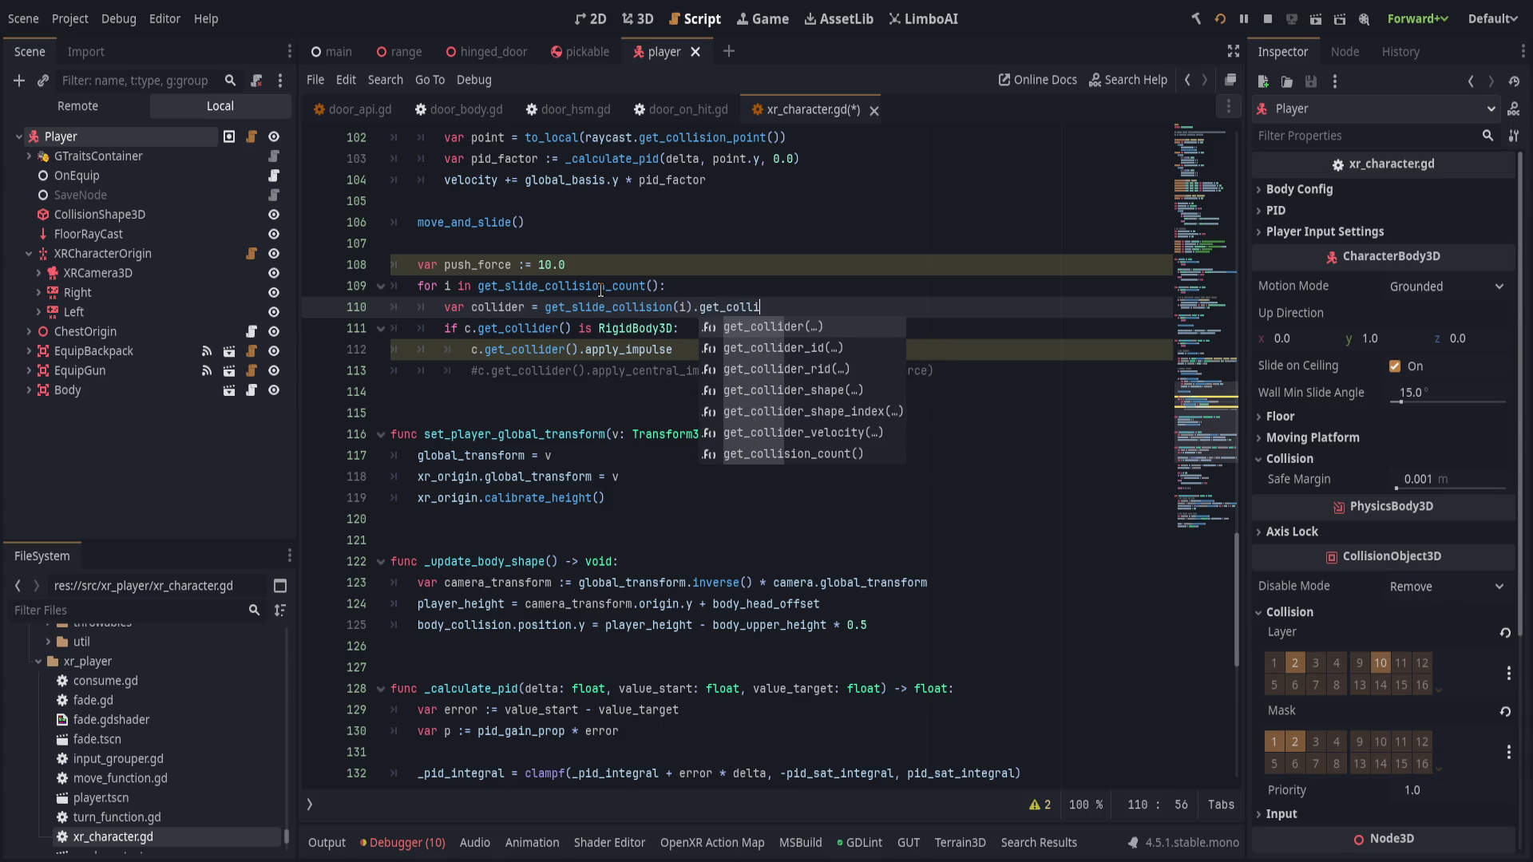
{"action": "key", "text": "Return"}
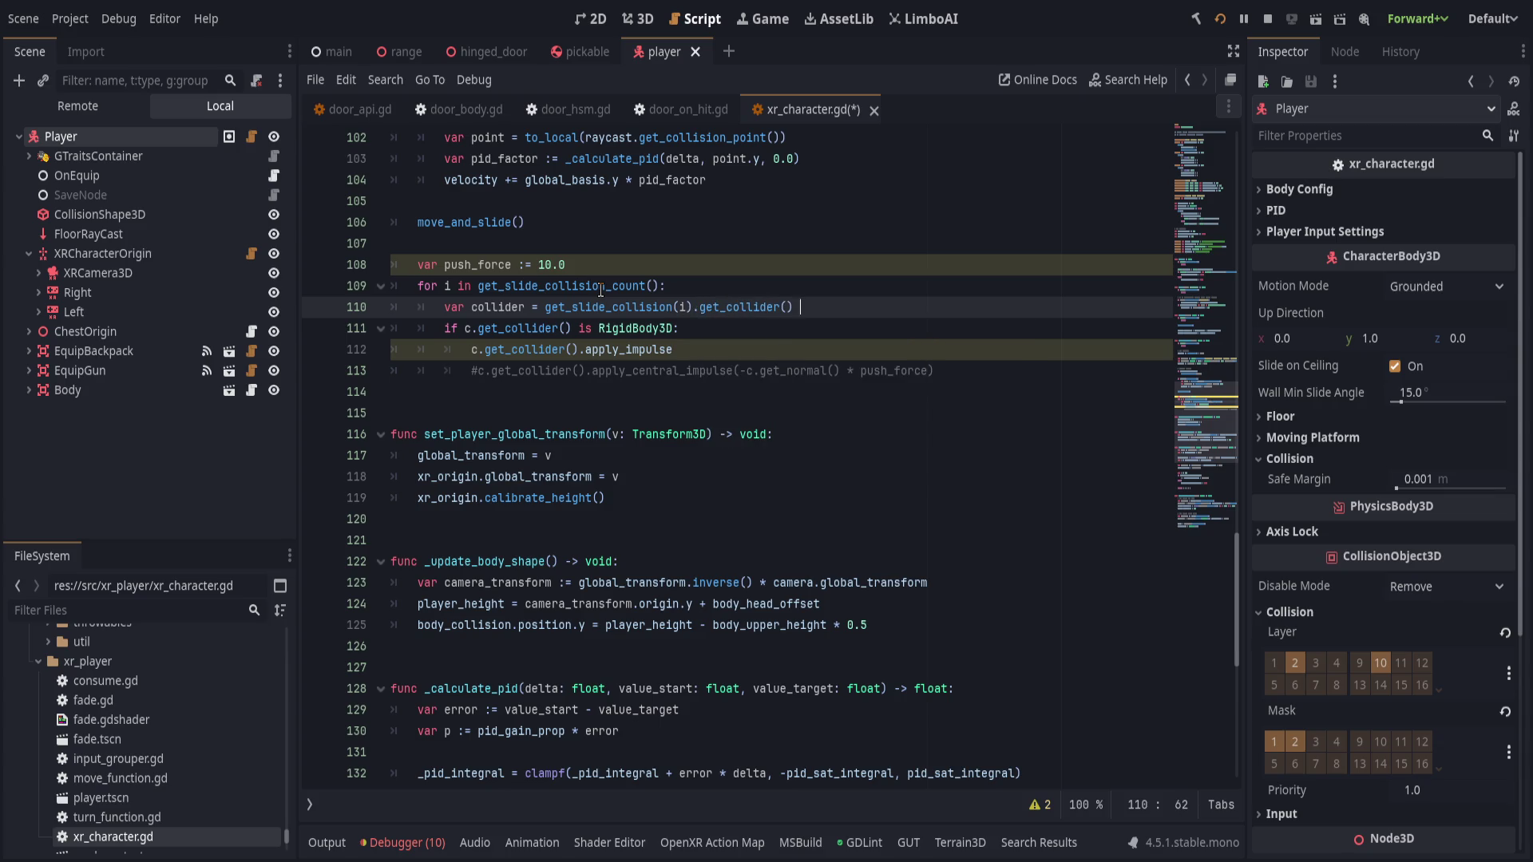
{"action": "type", "text": "as Rigid"}
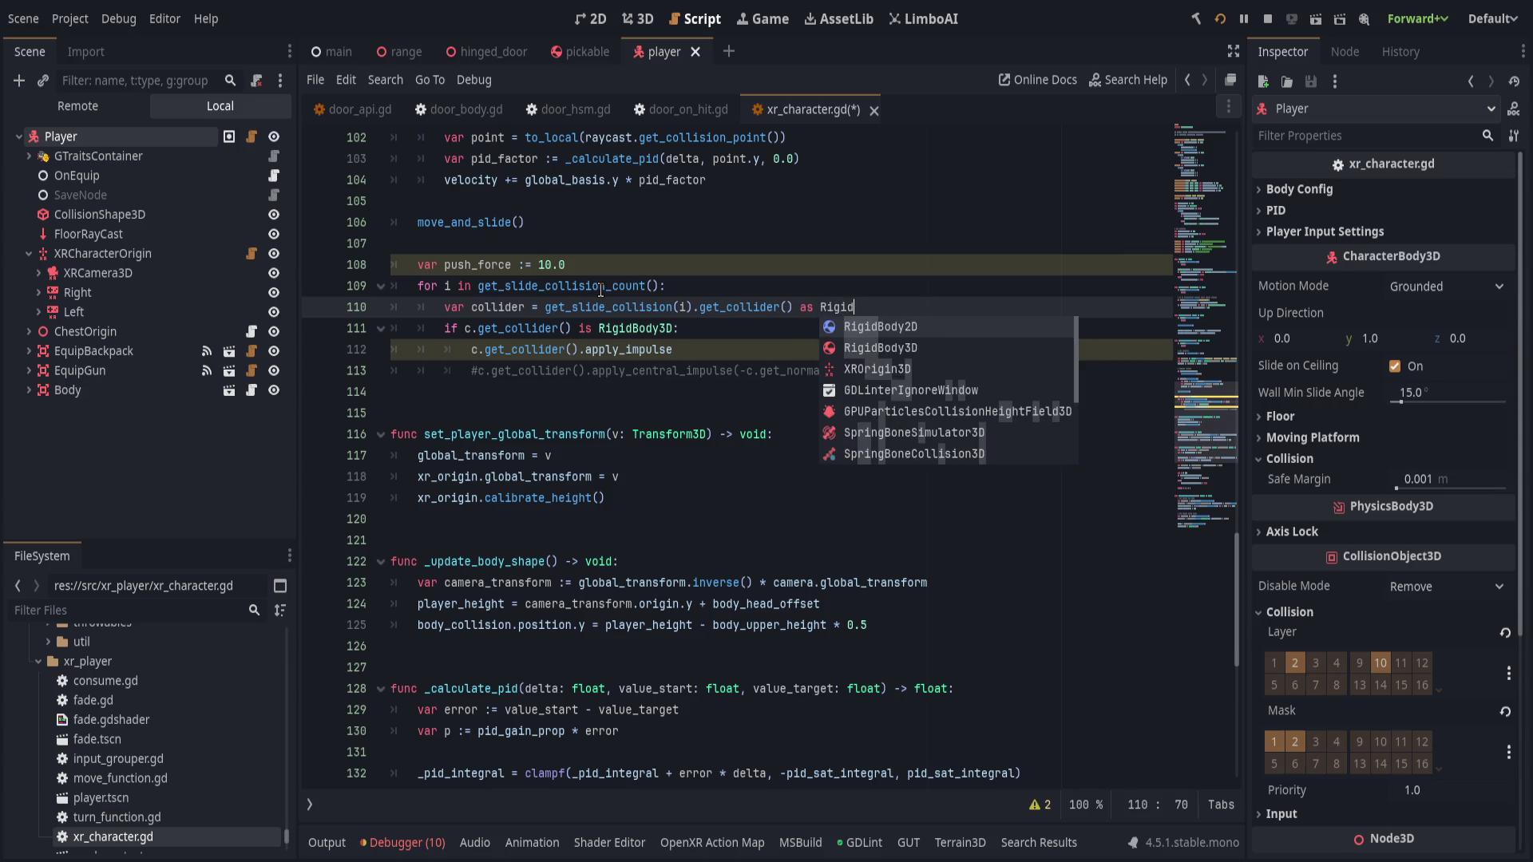
{"action": "key", "text": "Down"}
{"action": "key", "text": "Return"}
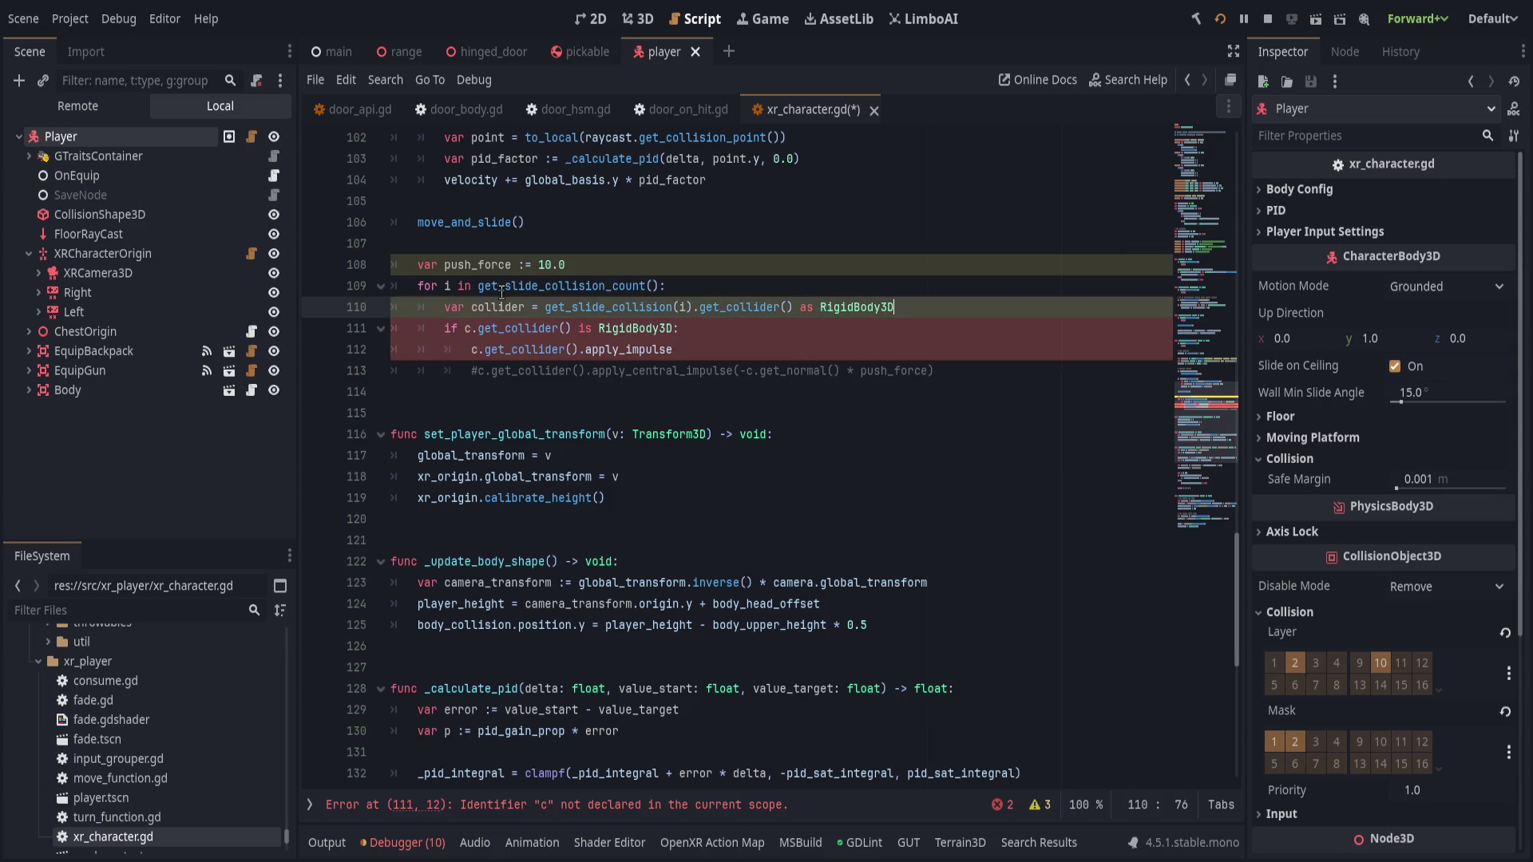
- Replace the old type-check condition and c.get_collider() with the collider variable
{"action": "double_click", "coordinate": [476, 308]}
{"action": "key", "text": "ctrl+c"}
{"action": "left_click_drag", "start_coordinate": [467, 330], "coordinate": [673, 329]}
{"action": "key", "text": "ctrl+v"}
{"action": "left_click", "coordinate": [472, 352]}
{"action": "left_click_drag", "start_coordinate": [472, 351], "coordinate": [580, 351]}
{"action": "key", "text": "ctrl+v"}
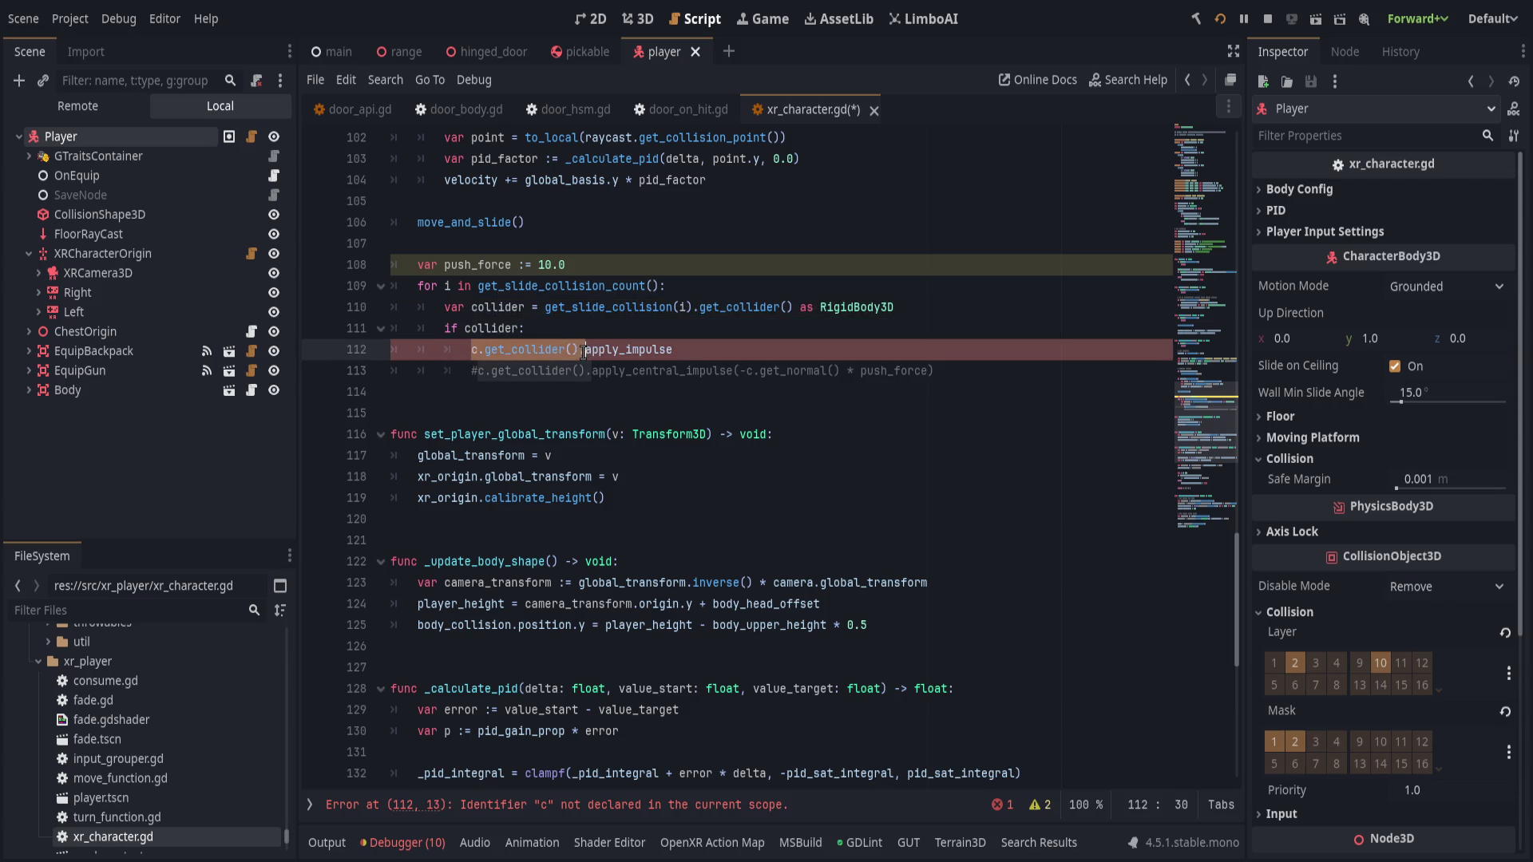
- Call apply_impulse with -c.get_normal() * push_force, leaving the second argument empty
{"action": "left_click", "coordinate": [796, 361]}
{"action": "left_click", "coordinate": [744, 352]}
{"action": "type", "text": "(-c."}
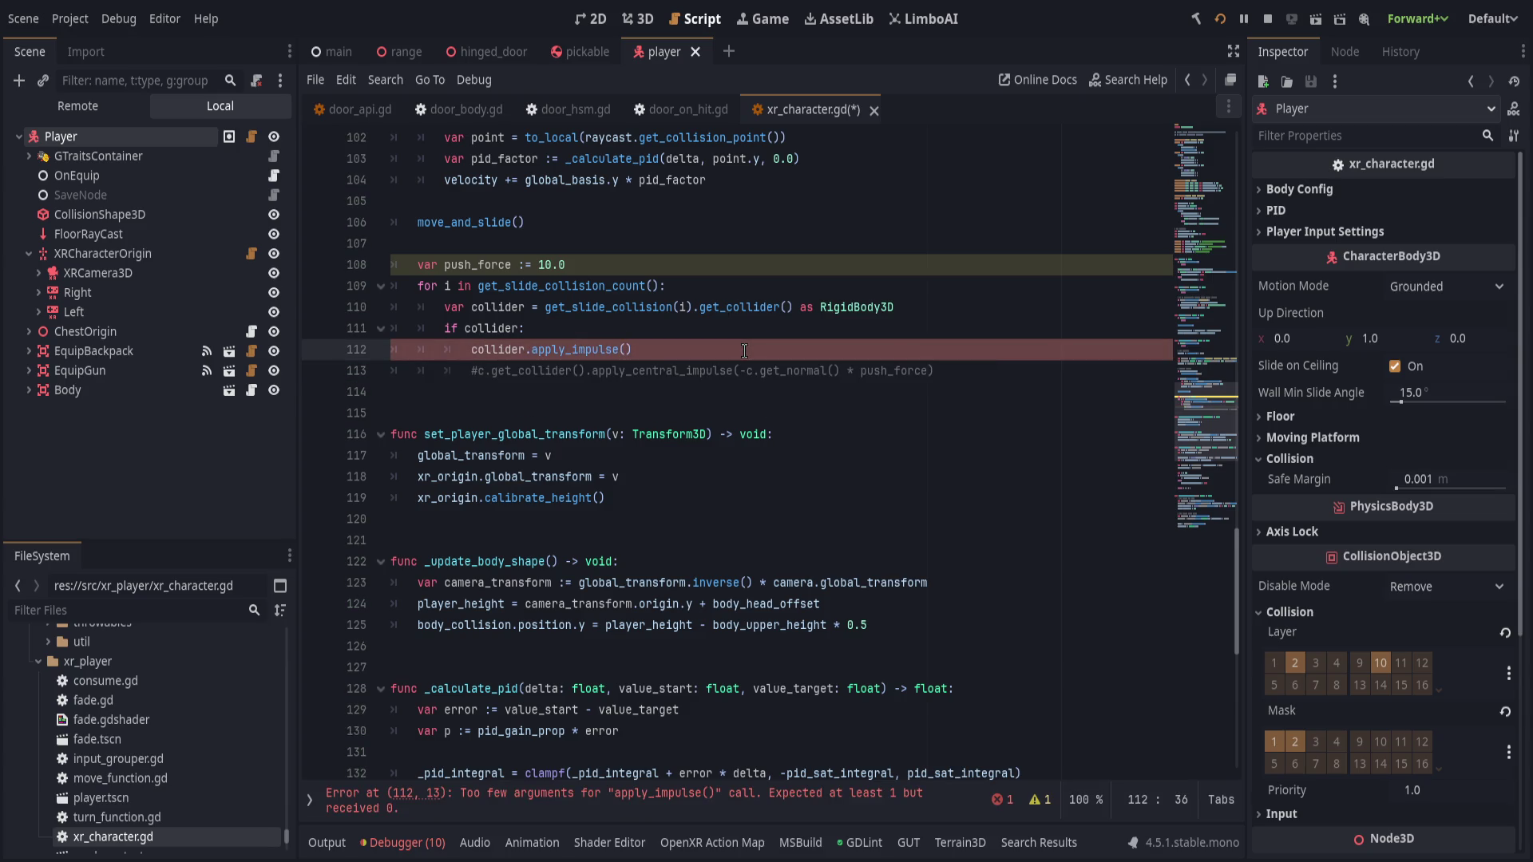
{"action": "type", "text": "get_normal()"}
{"action": "type", "text": ","}
{"action": "key", "text": "BackSpace"}
{"action": "type", "text": "10.0,"}
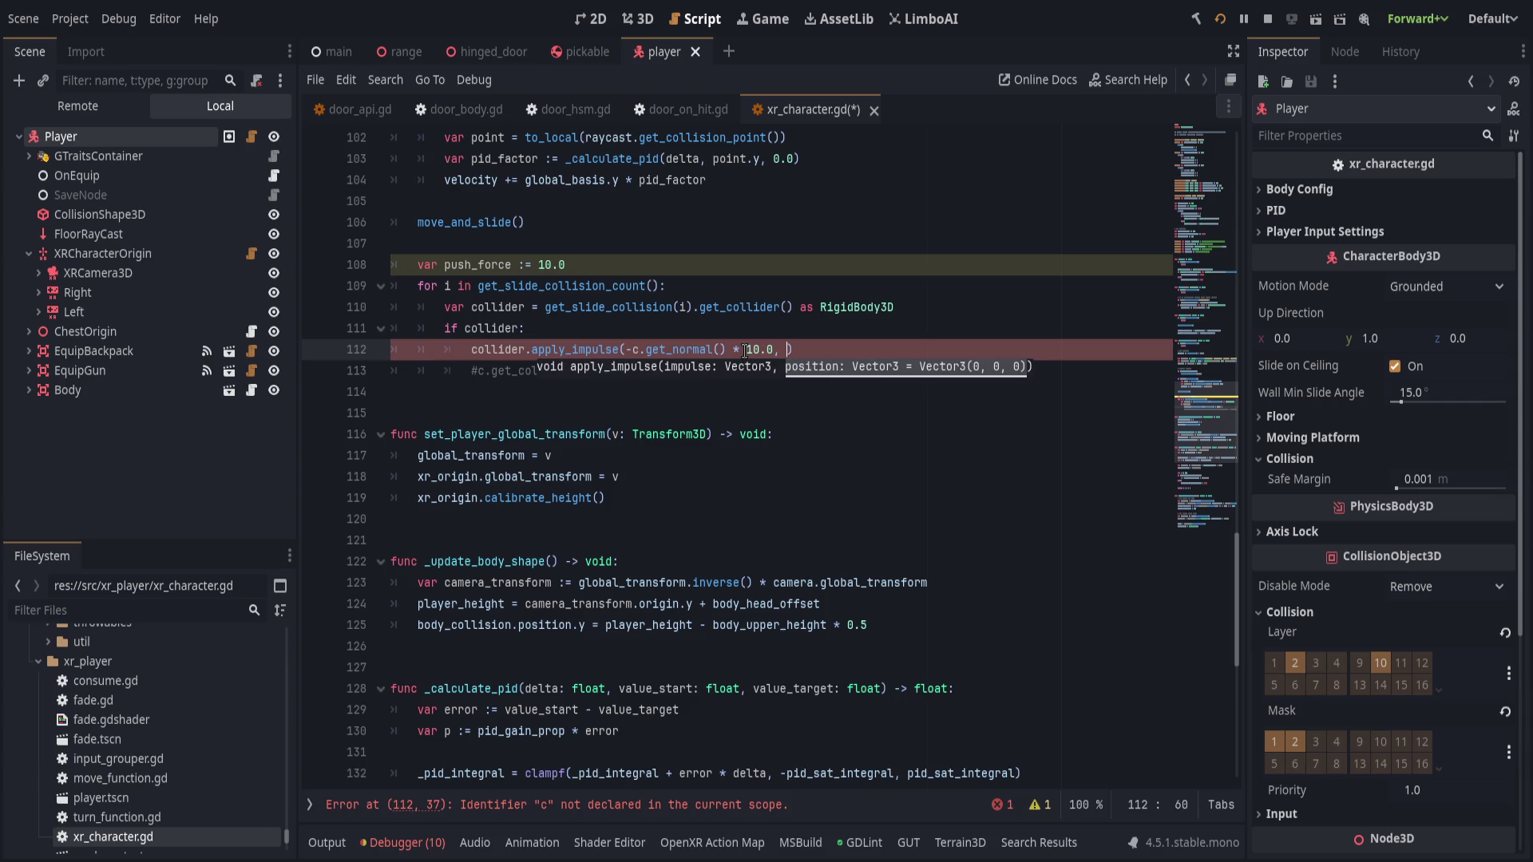
{"action": "key", "text": "BackSpace"}
{"action": "key", "text": "BackSpace"}
{"action": "key", "text": "BackSpace"}
{"action": "type", "text": "push_force"}
{"action": "type", "text": ","}
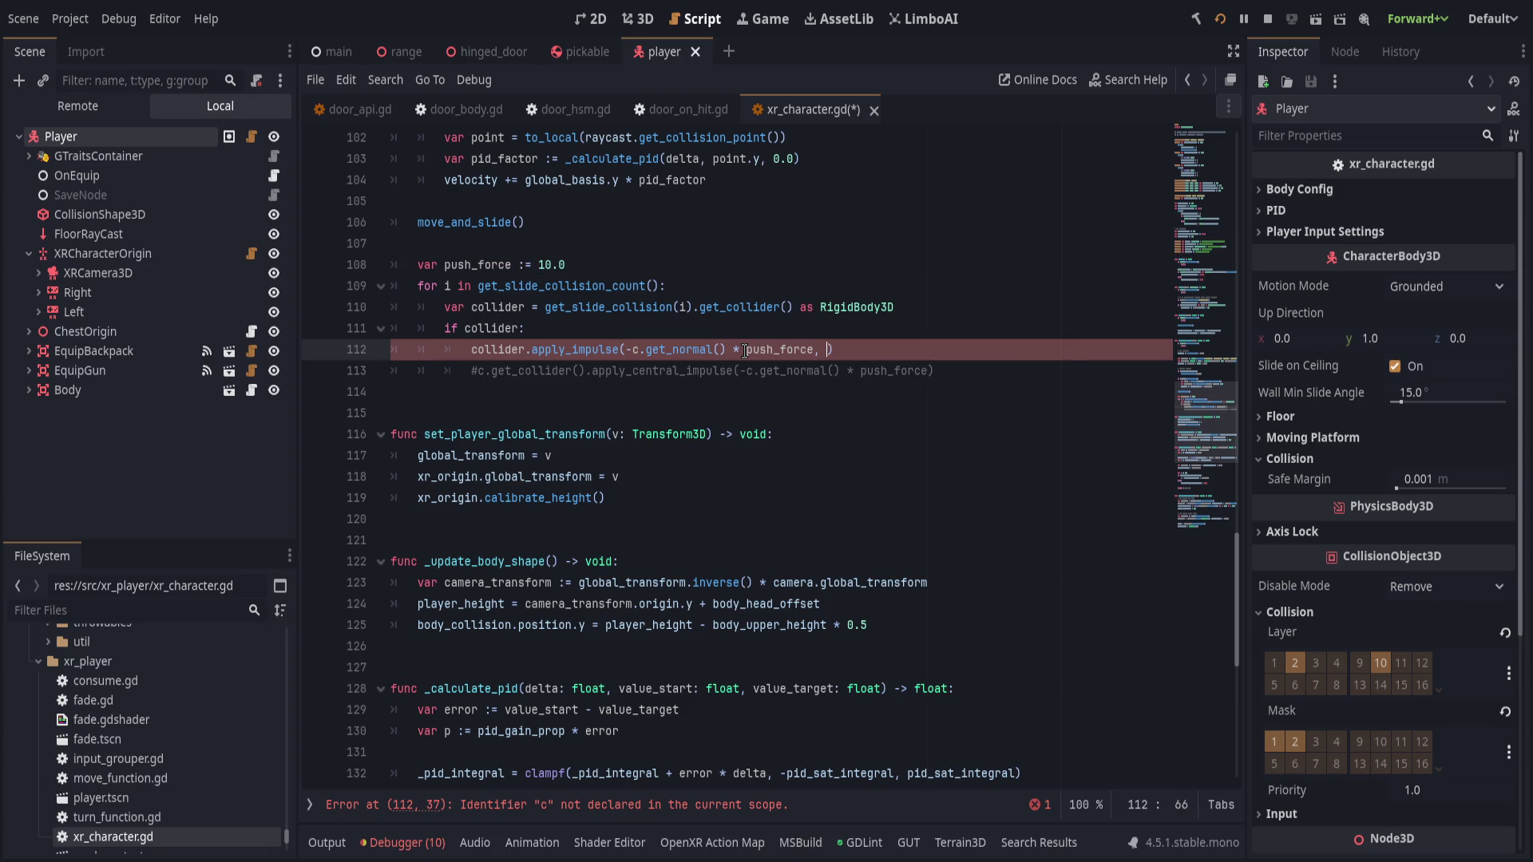
{"action": "key", "text": "Escape"}
{"action": "type", "text": "ge"}
{"action": "type", "text": "osition"}
{"action": "key", "text": "ctrl+BackSpace"}
{"action": "key", "text": "ctrl+BackSpace"}
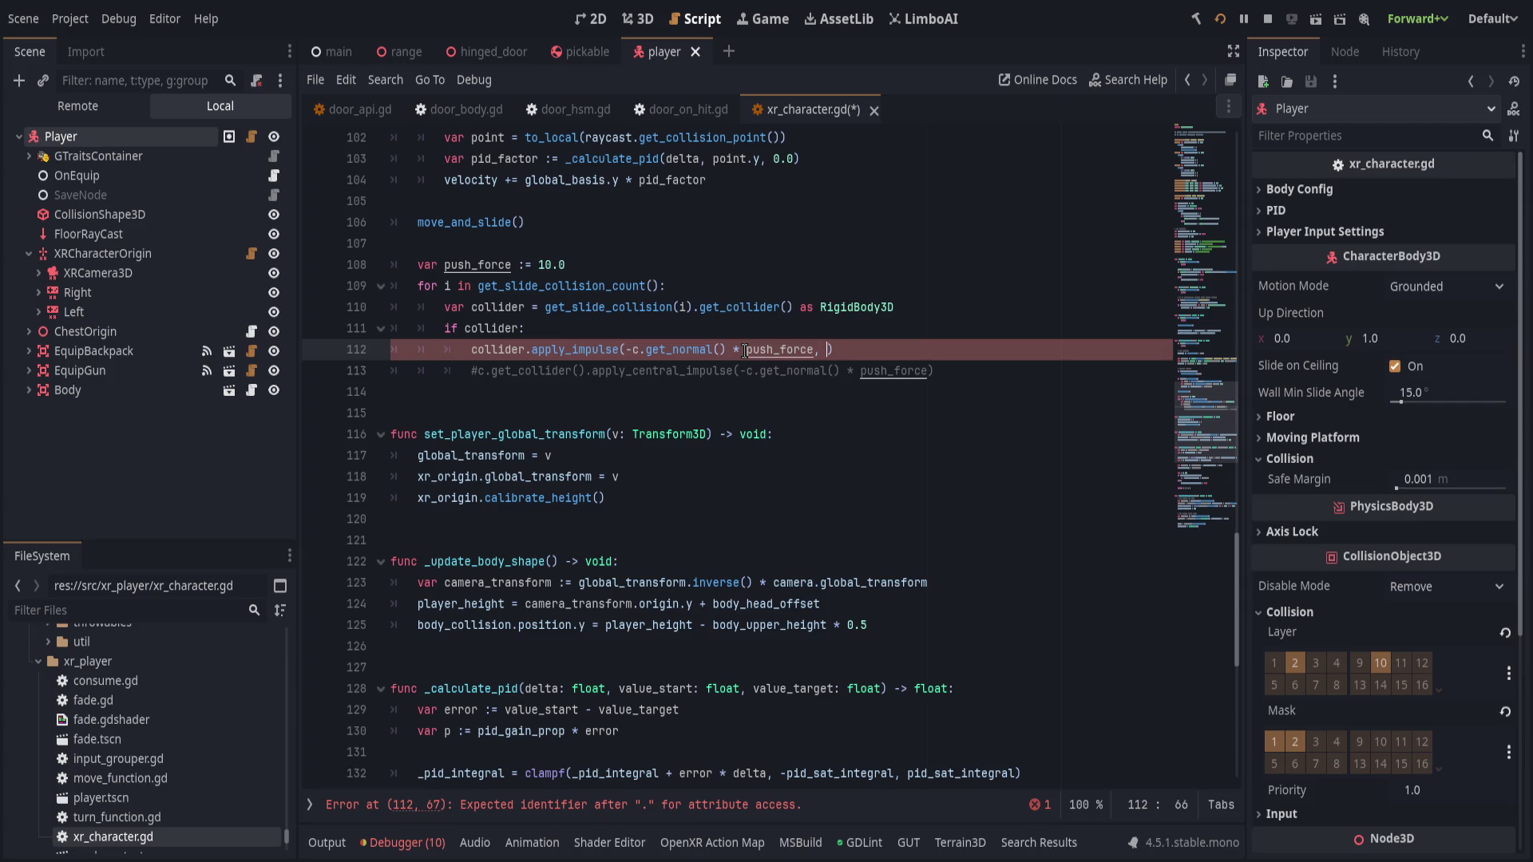
{"action": "type", "text": "collider"}
{"action": "key", "text": "ctrl+BackSpace"}
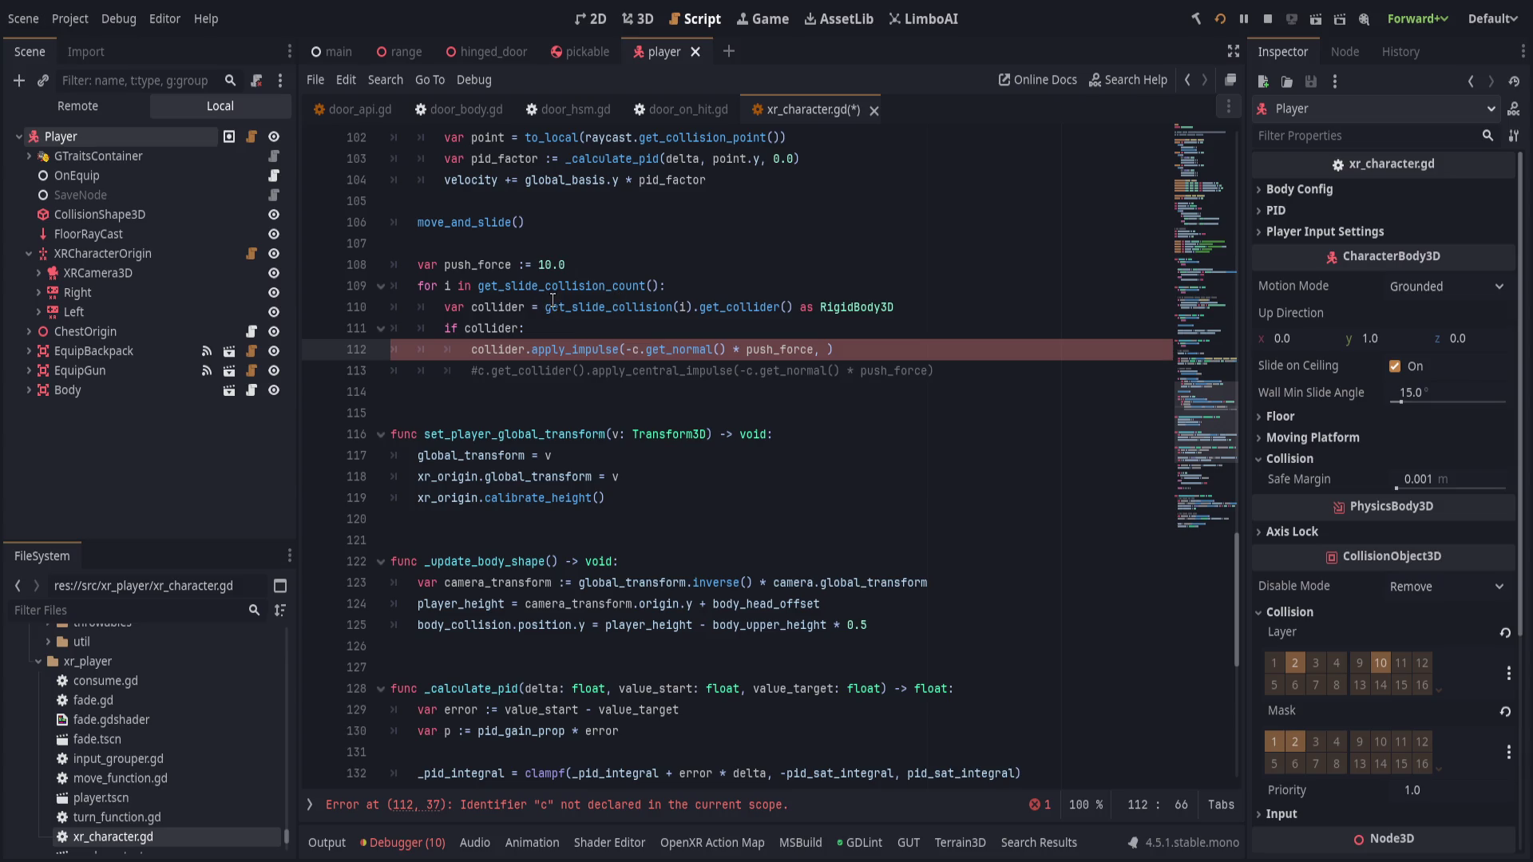
{"action": "left_click_drag", "start_coordinate": [694, 308], "coordinate": [544, 308]}
- Move get_slide_collision(i) into a new 'var collision =' line at the top of the loop
{"action": "key", "text": "ctrl+x"}
{"action": "left_click", "coordinate": [733, 288]}
{"action": "key", "text": "Return"}
{"action": "type", "text": "var "}
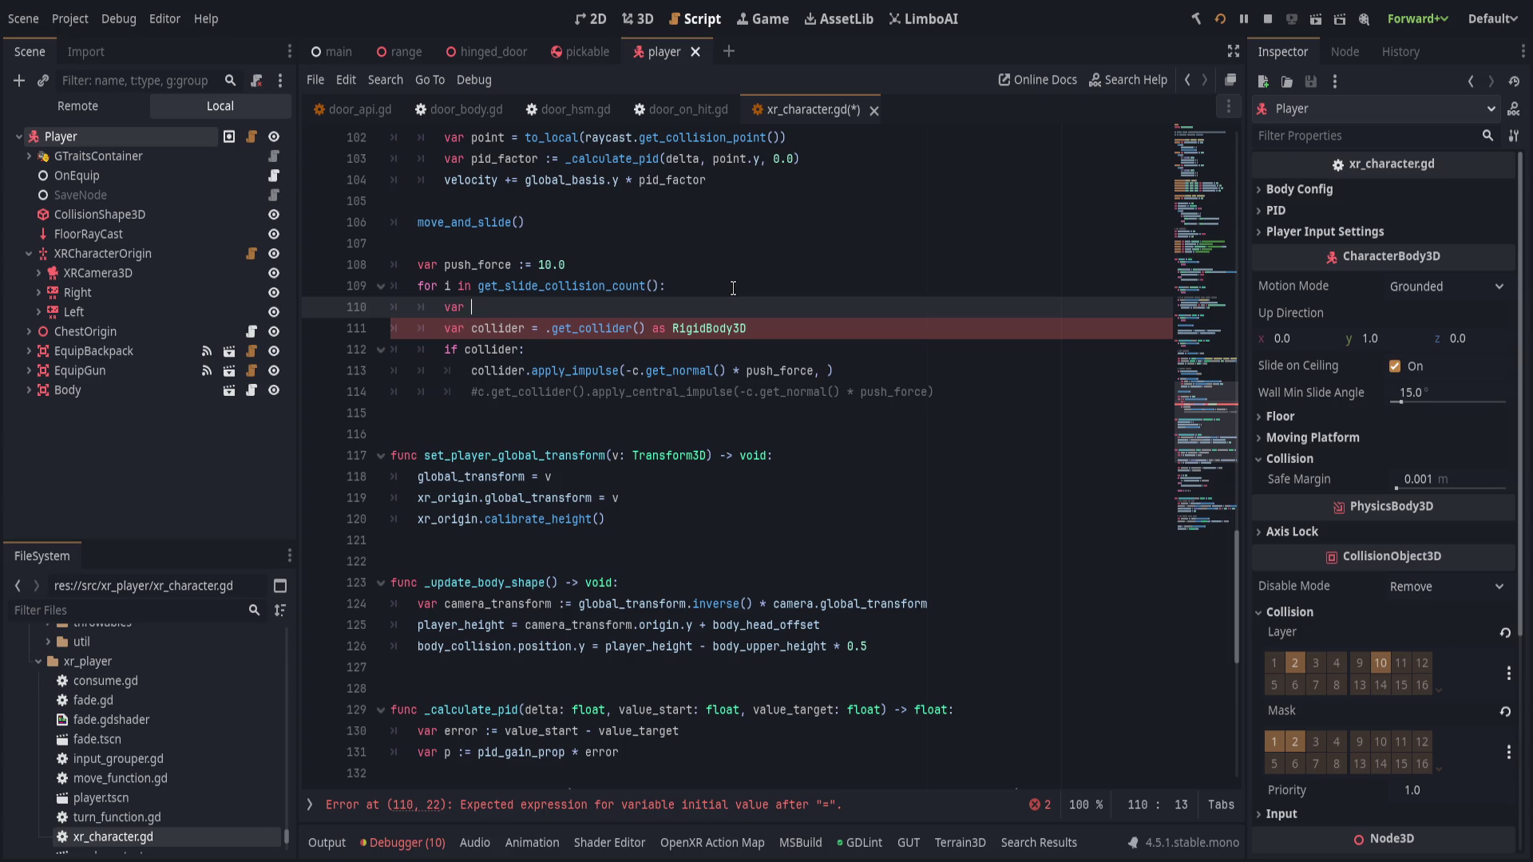
{"action": "type", "text": "collision ="}
{"action": "key", "text": "ctrl+v"}
{"action": "key", "text": "BackSpace"}
- Make line 111 read the collider from collision.get_collider()
{"action": "key", "text": "Down"}
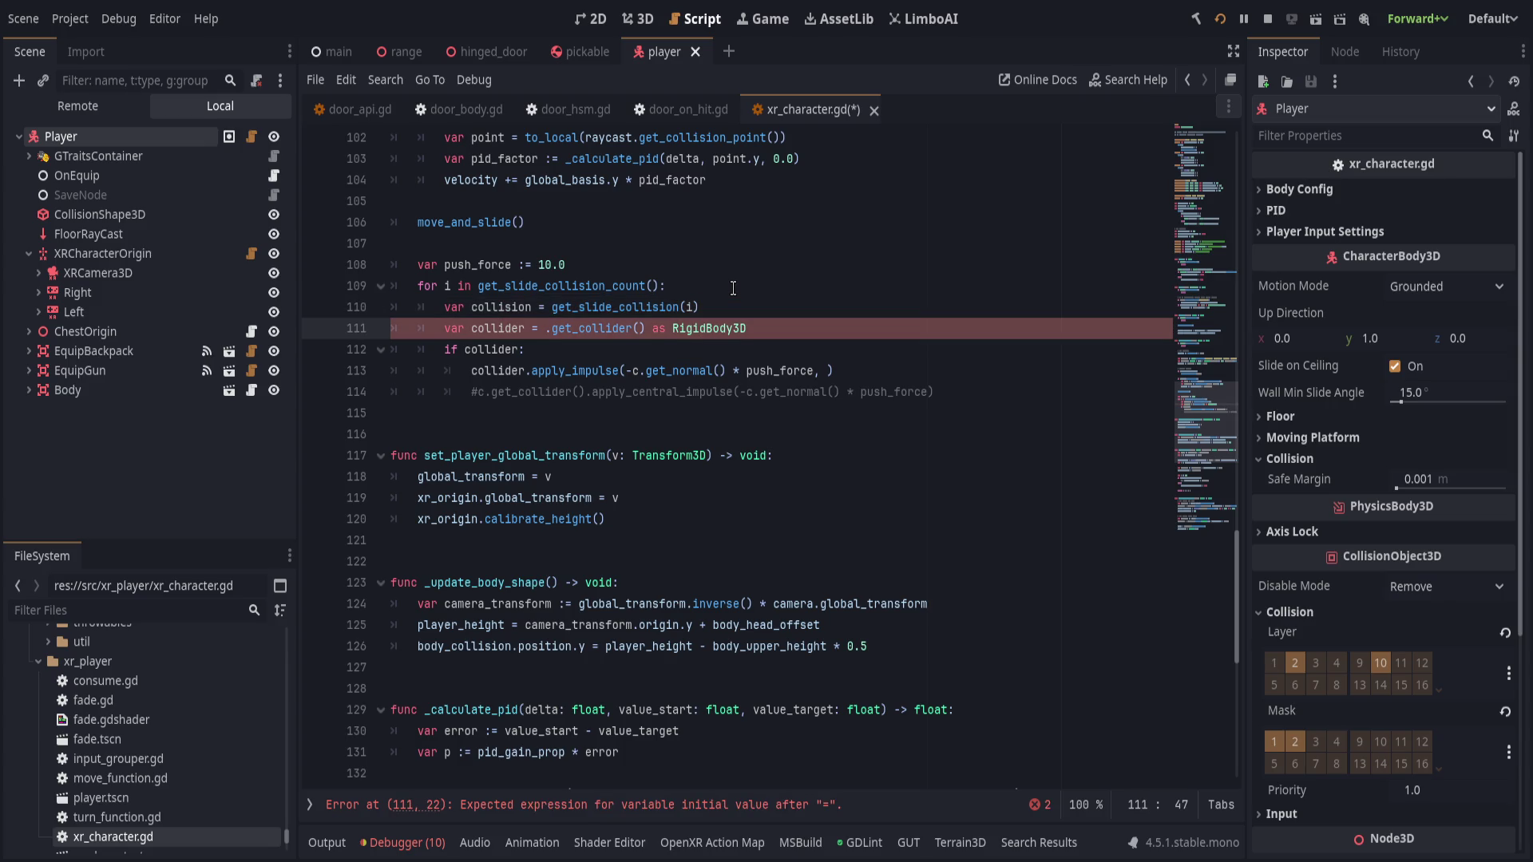
{"action": "key", "text": "ctrl+Right"}
{"action": "key", "text": "ctrl+Right"}
{"action": "key", "text": "ctrl+Right"}
{"action": "key", "text": "BackSpace"}
{"action": "type", "text": "collision."}
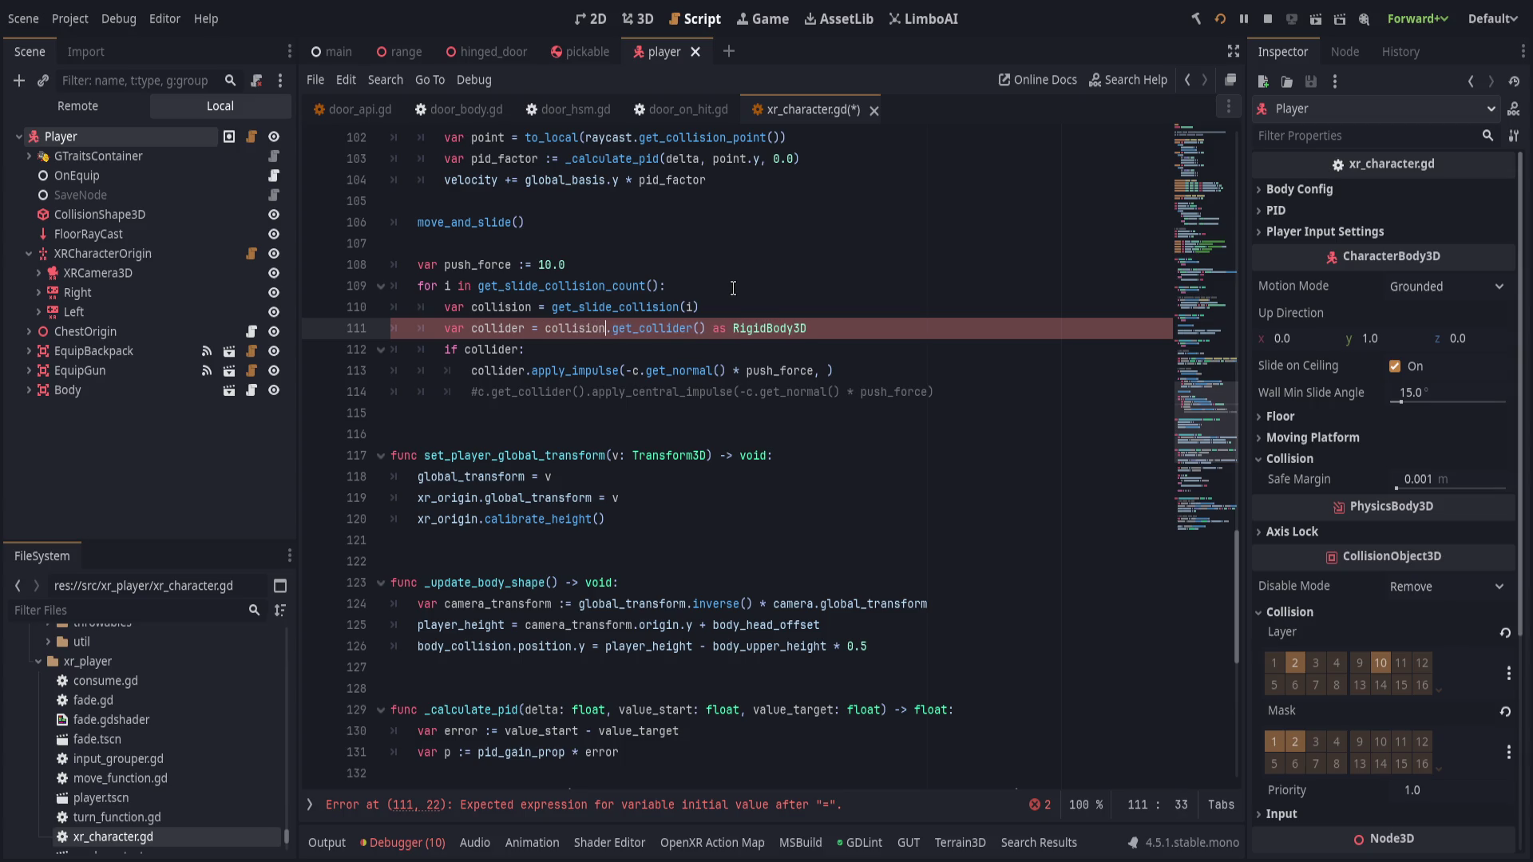
{"action": "key", "text": "End"}
{"action": "key", "text": "Down"}
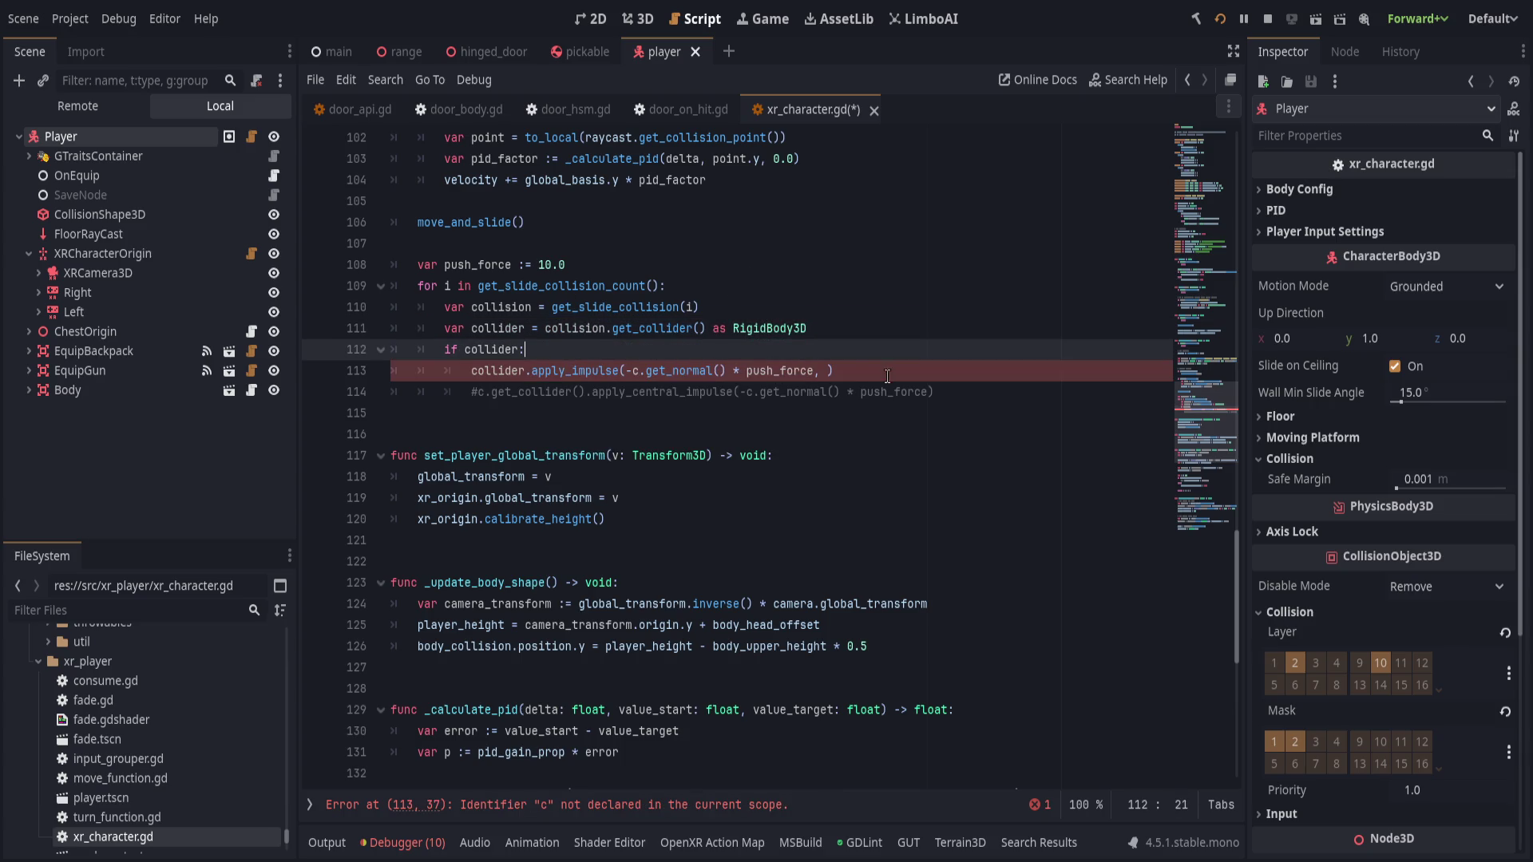
- Change the impulse to -collision.get_normal() * push_force applied at collision.get_position()
{"action": "left_click", "coordinate": [640, 371]}
{"action": "type", "text": "oll"}
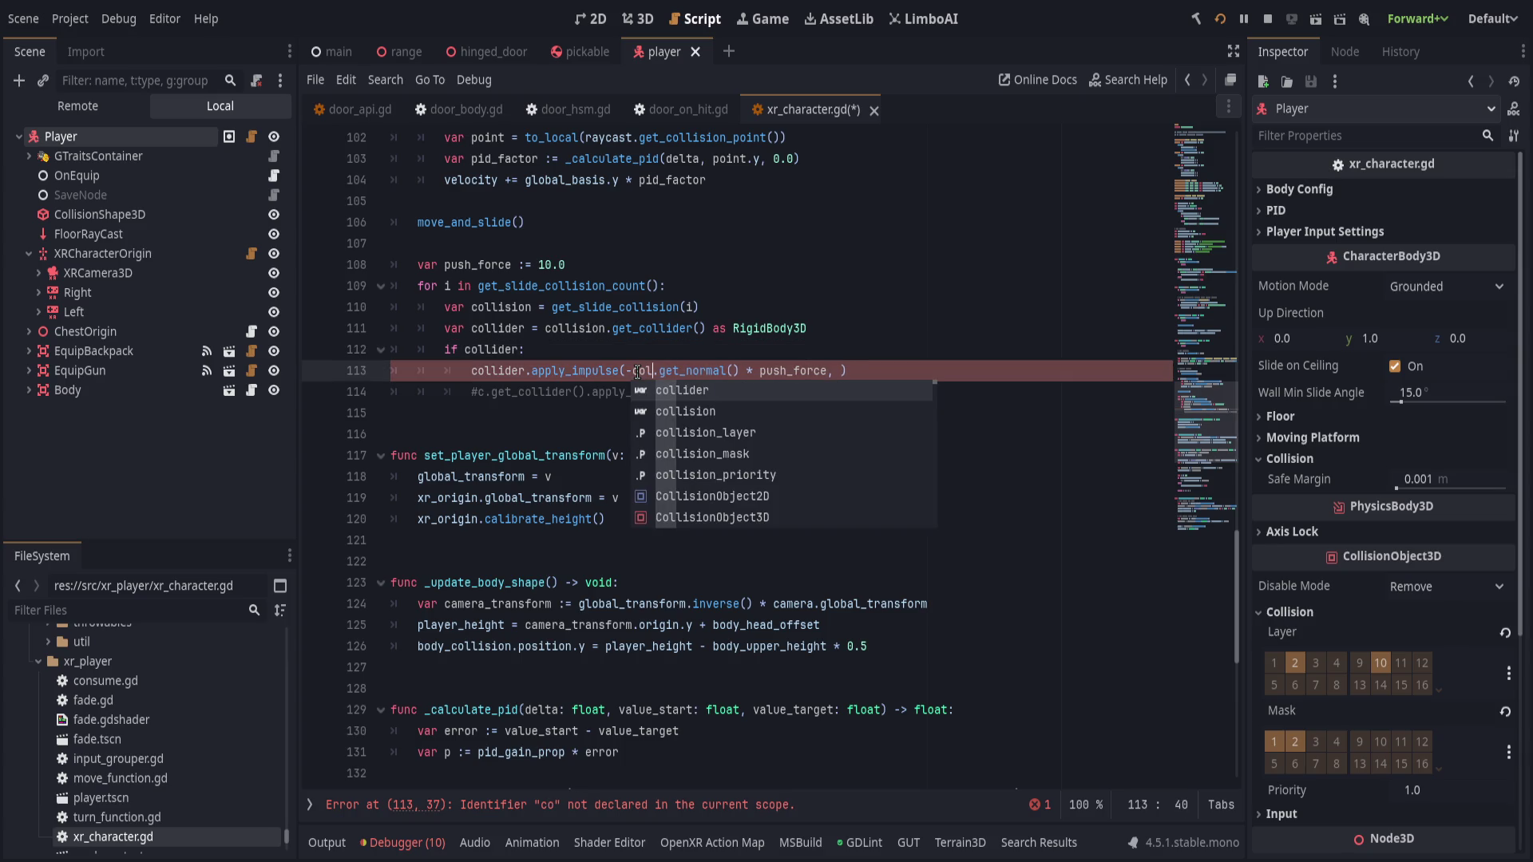
{"action": "type", "text": "ision"}
{"action": "key", "text": "Escape"}
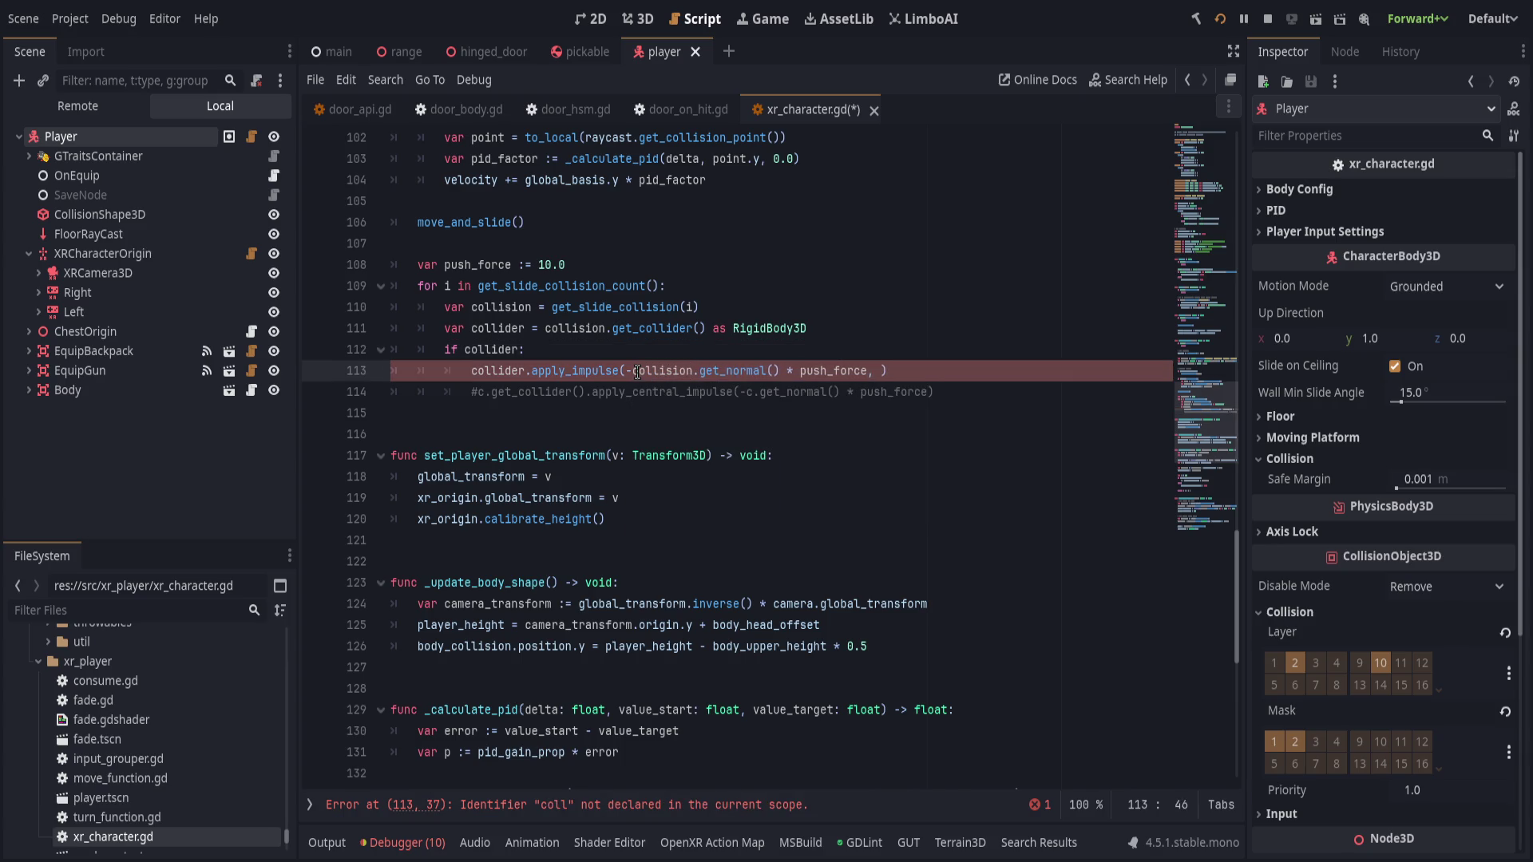
{"action": "left_click", "coordinate": [881, 372]}
{"action": "type", "text": "collision."}
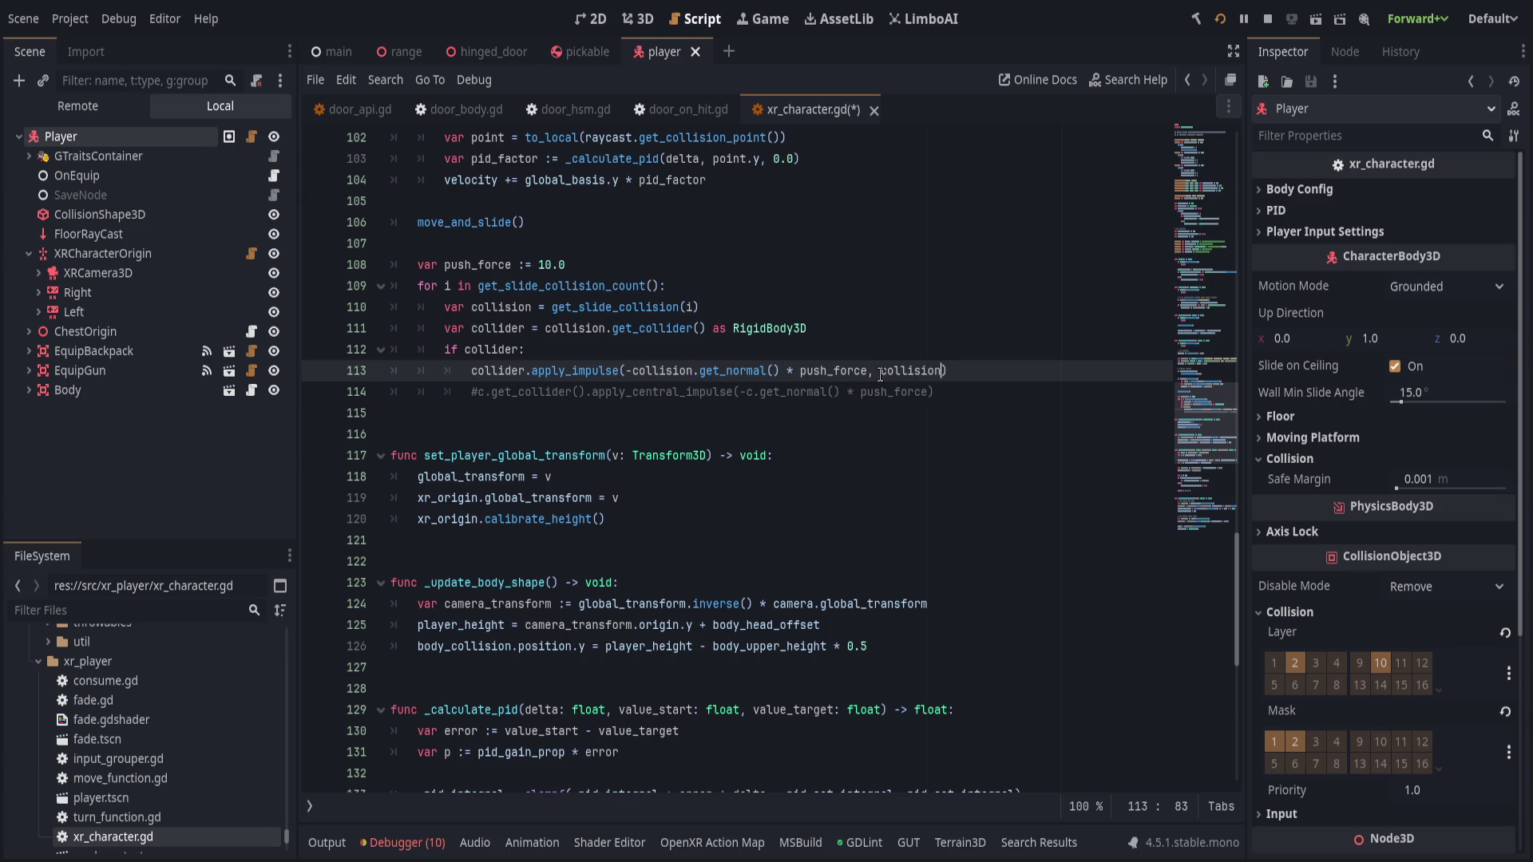
{"action": "type", "text": "get_pos"}
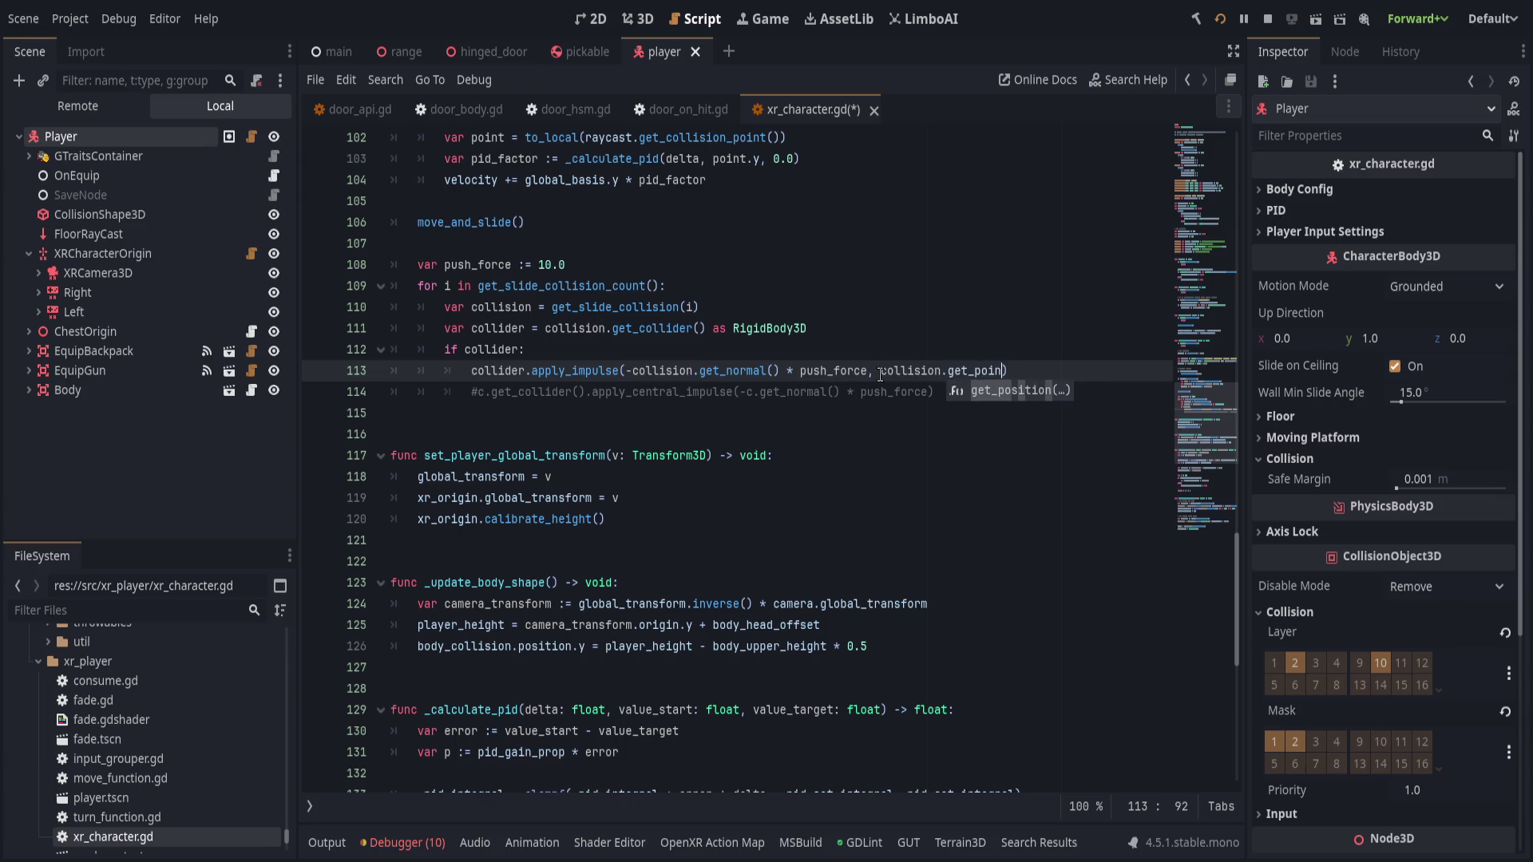
{"action": "key", "text": "Return"}
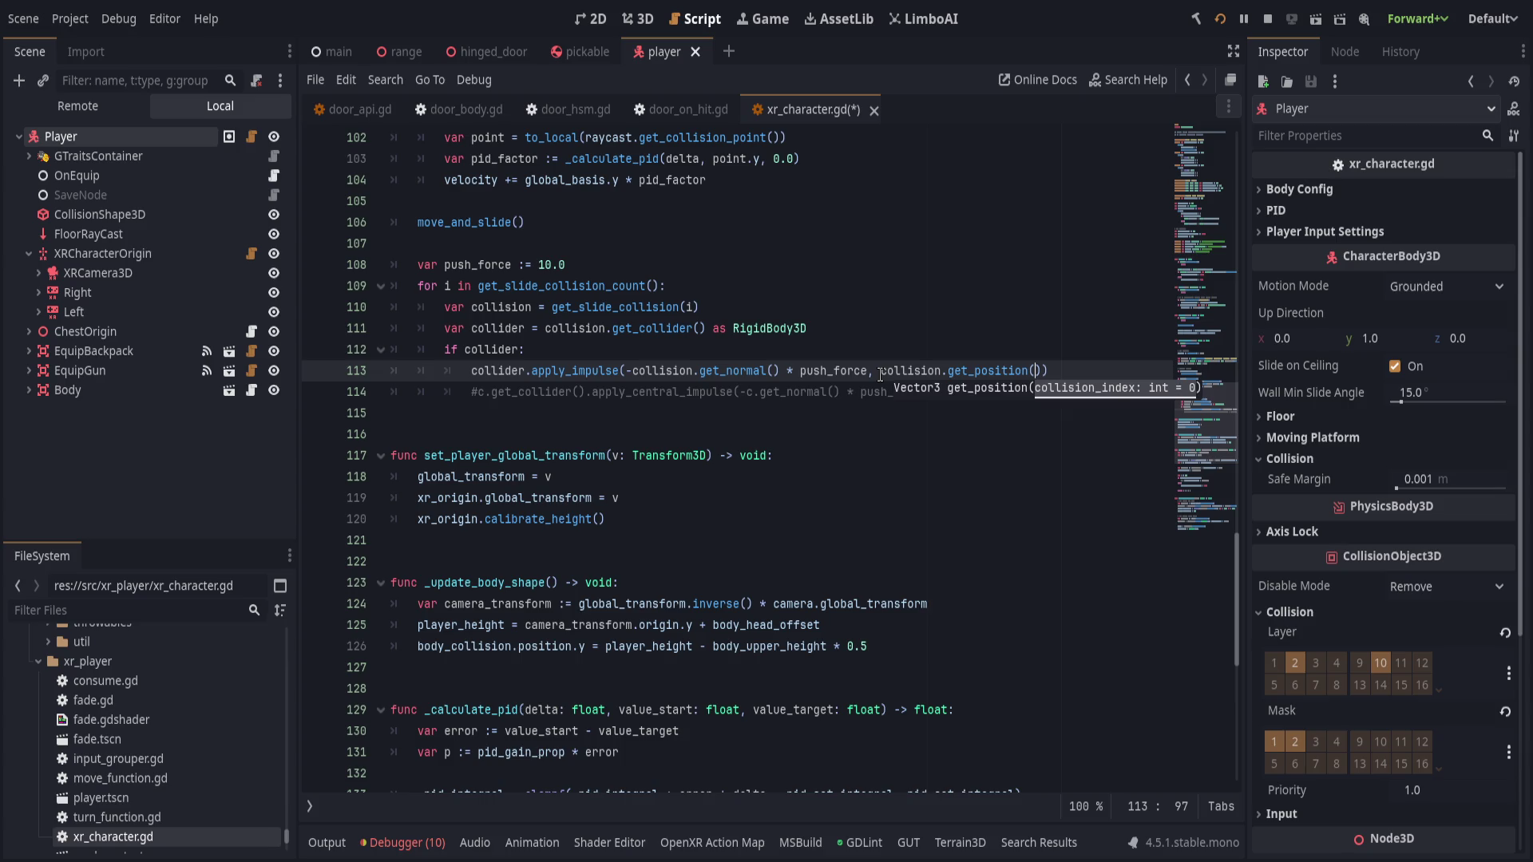
{"action": "left_click", "coordinate": [1068, 327]}
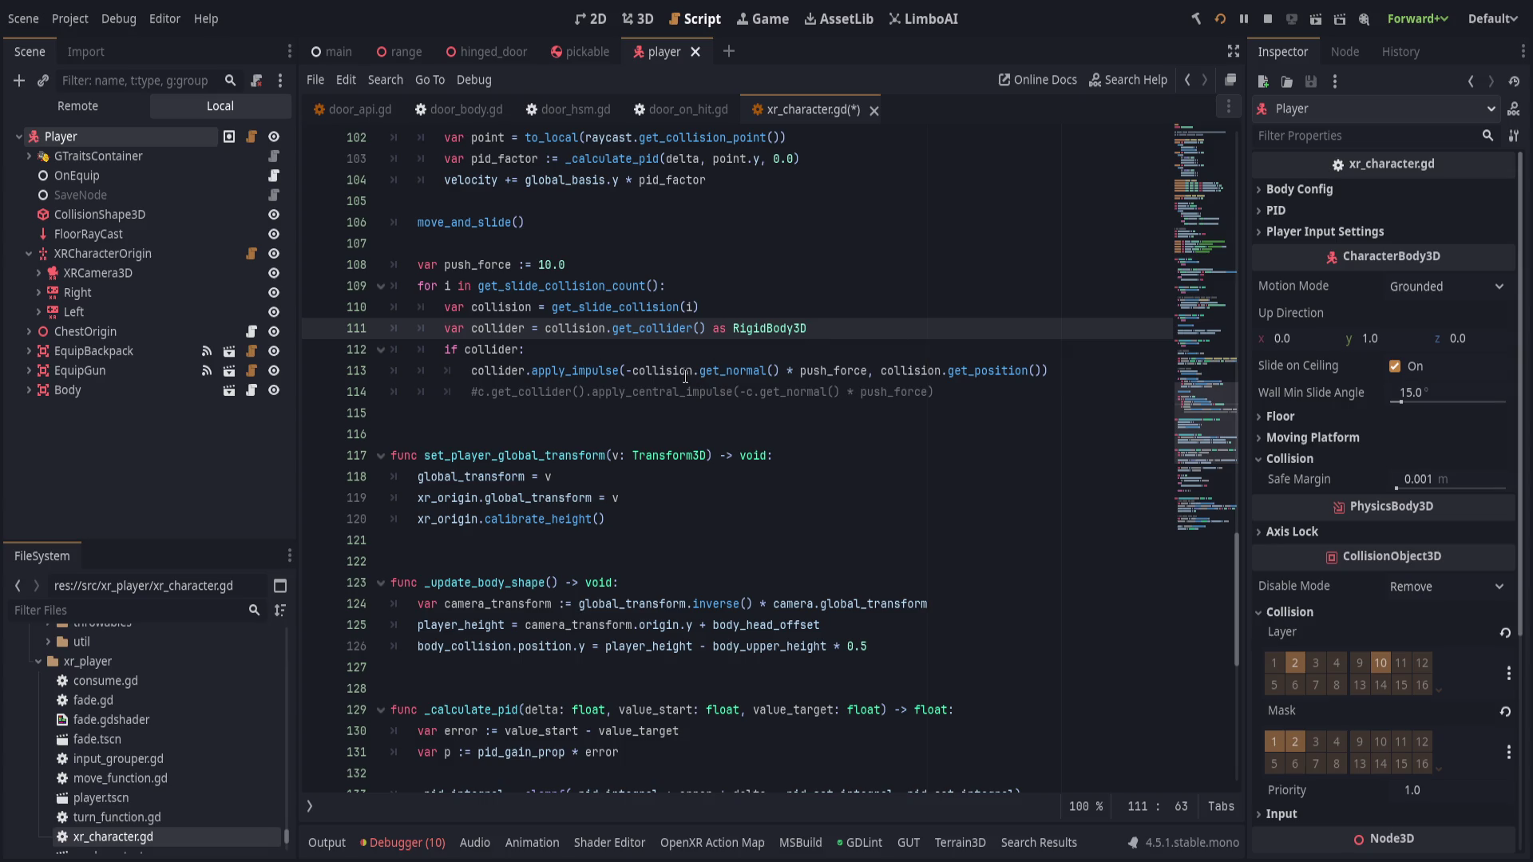
{"action": "left_click", "coordinate": [672, 355]}
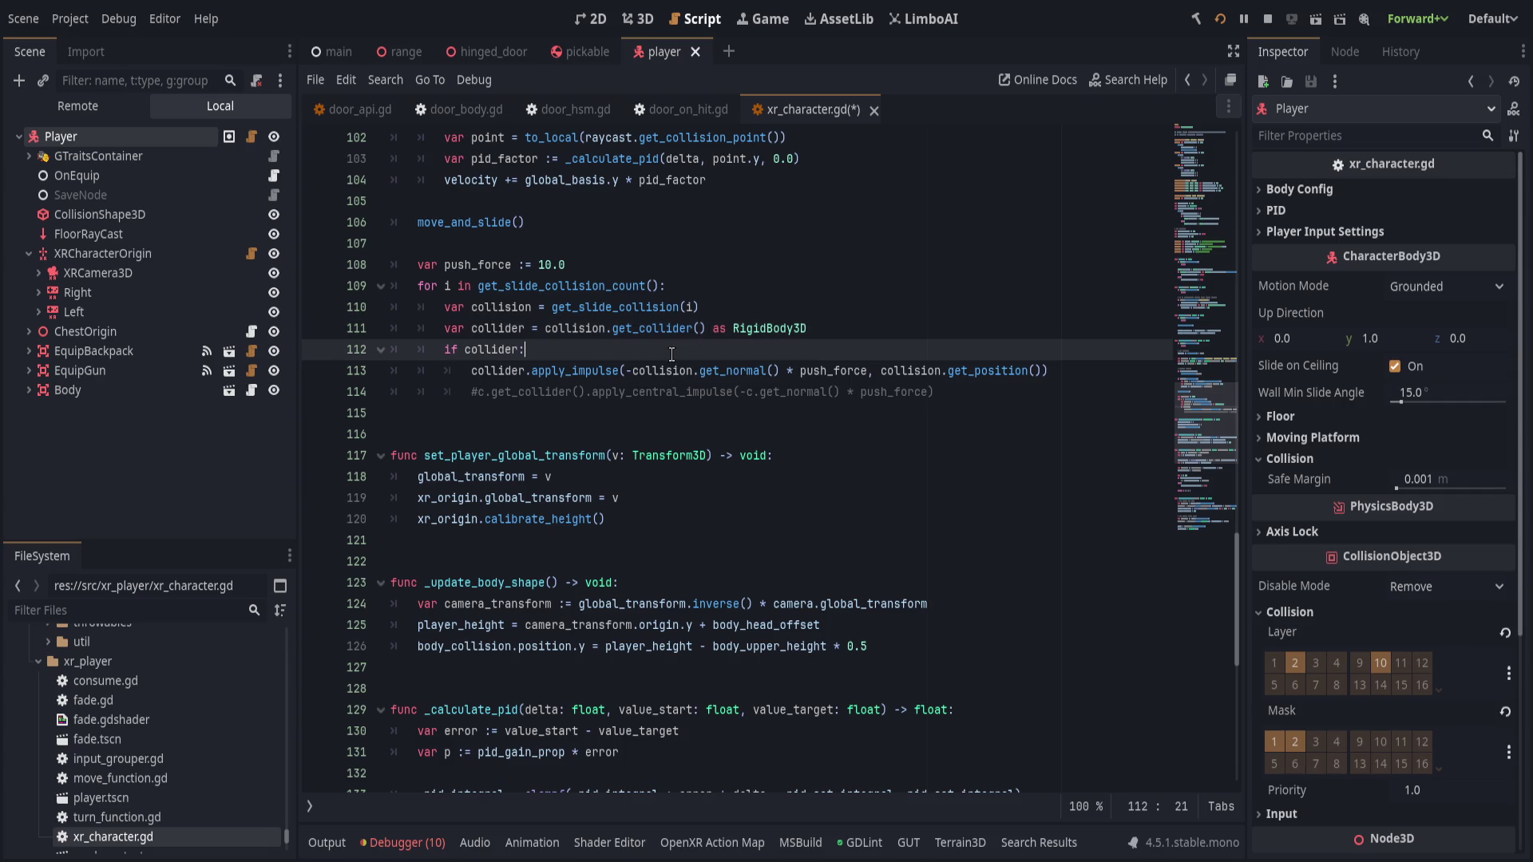
{"action": "left_click", "coordinate": [625, 307], "text": "ctrl"}
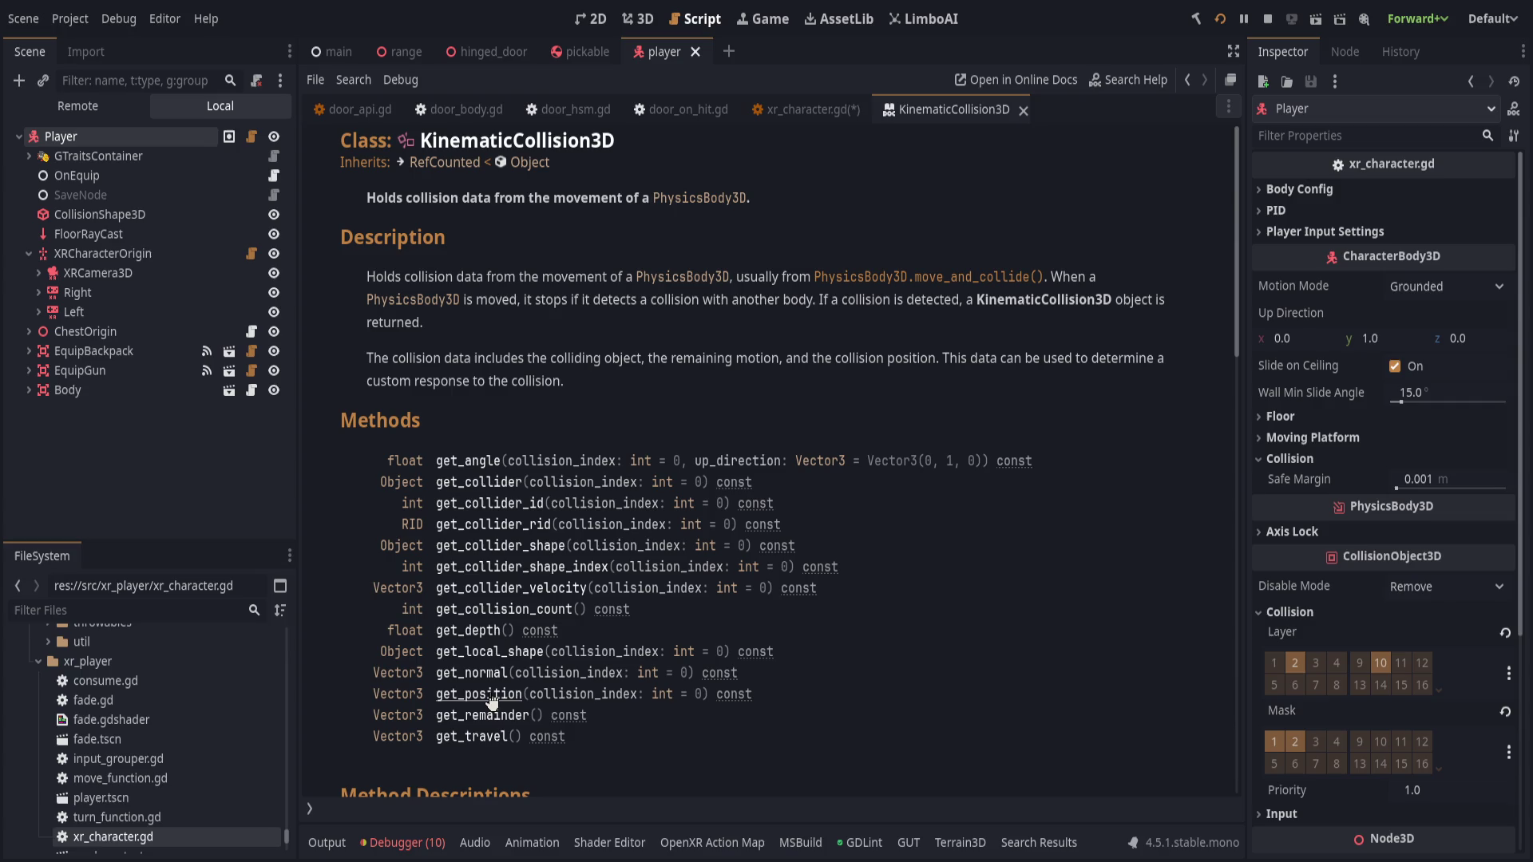
- Go back from the KinematicCollision3D reference to xr_character.gd's push loop
{"action": "left_click", "coordinate": [818, 109]}
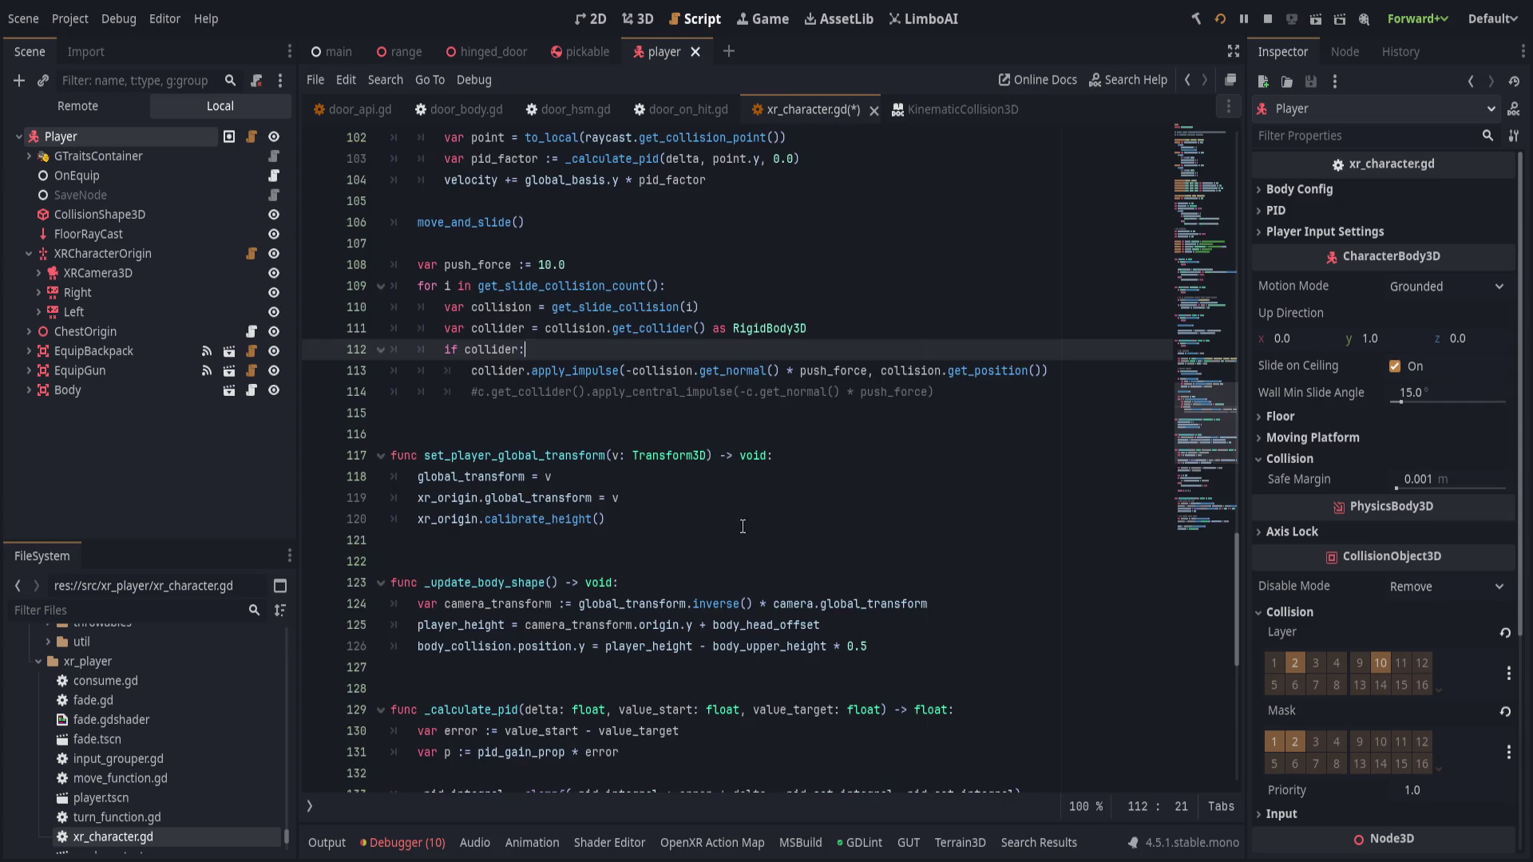
{"action": "scroll", "coordinate": [772, 586], "scroll_direction": "up", "scroll_amount": 3}
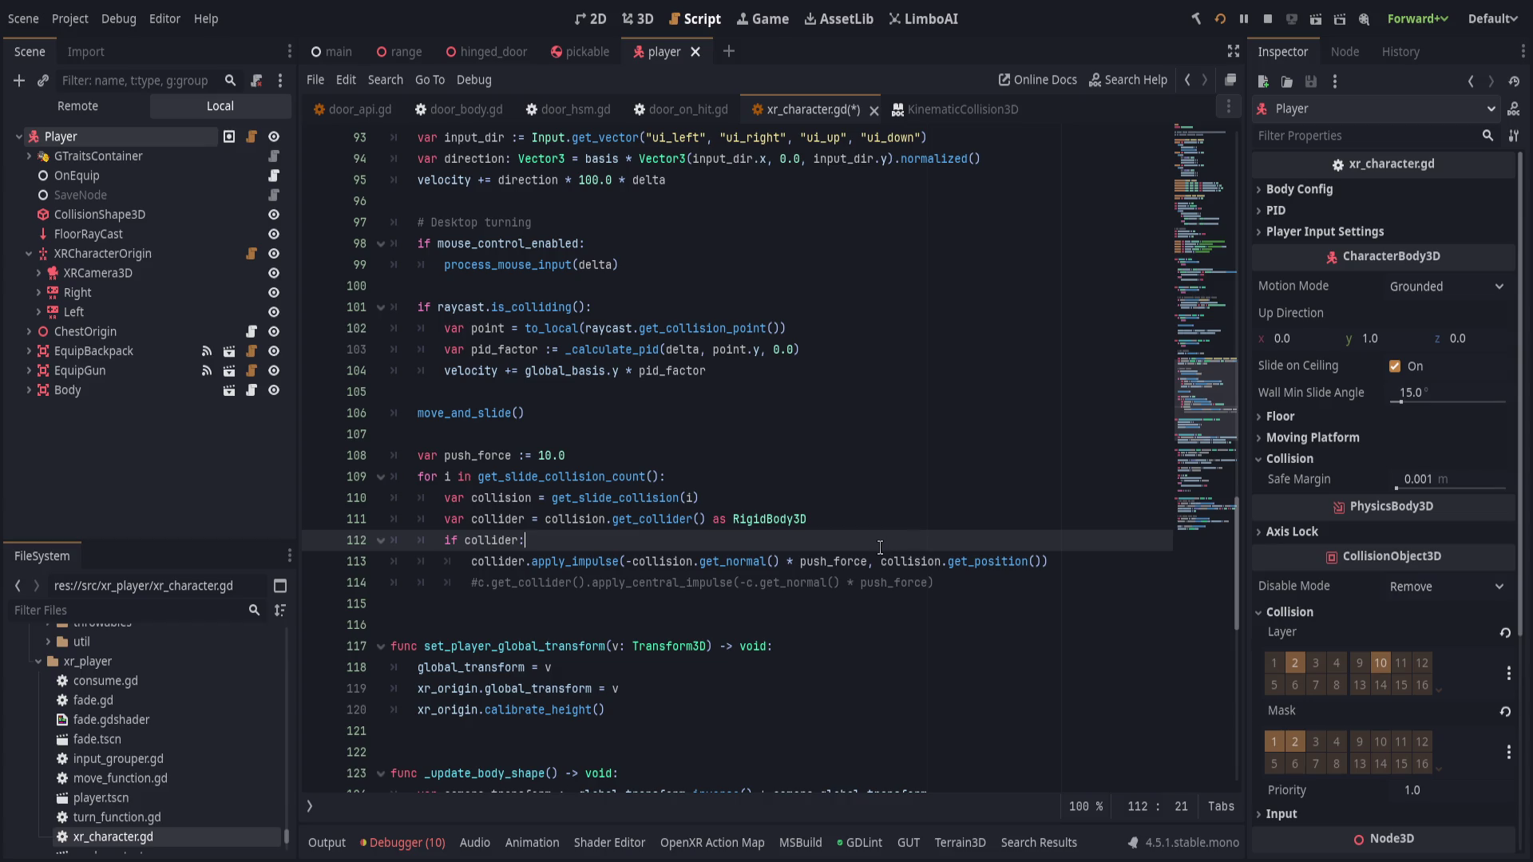
- Save xr_character.gd and run a VR test of pushing the door
{"action": "key", "text": "ctrl+s"}
{"action": "key", "text": "Home"}
{"action": "key", "text": "Left"}
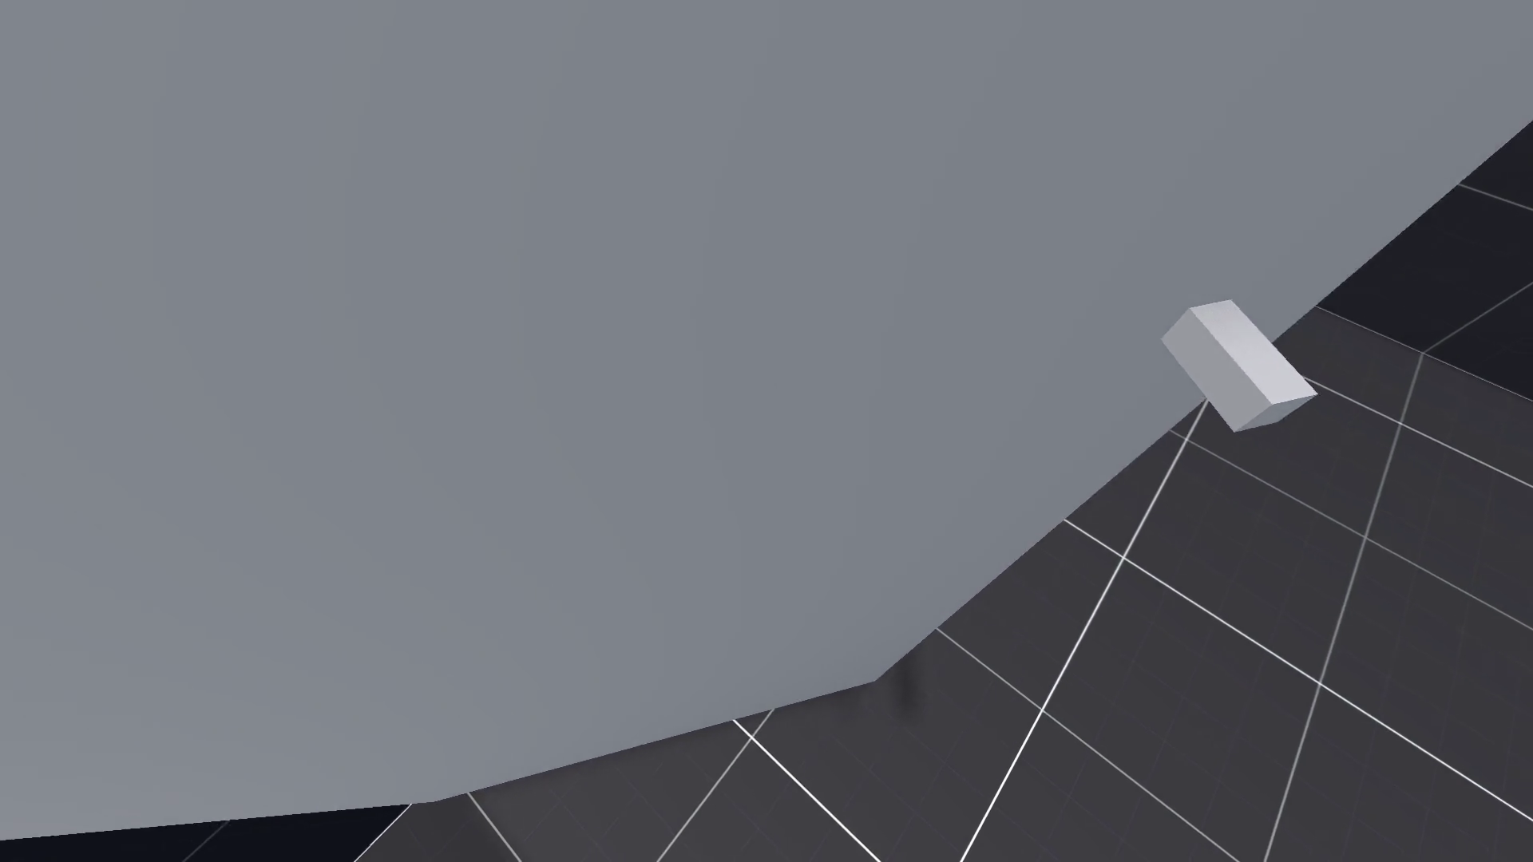
{"action": "key", "text": "alt+Tab"}
- Review the apply_impulse line's contact-position argument back in the editor
{"action": "left_click", "coordinate": [745, 533]}
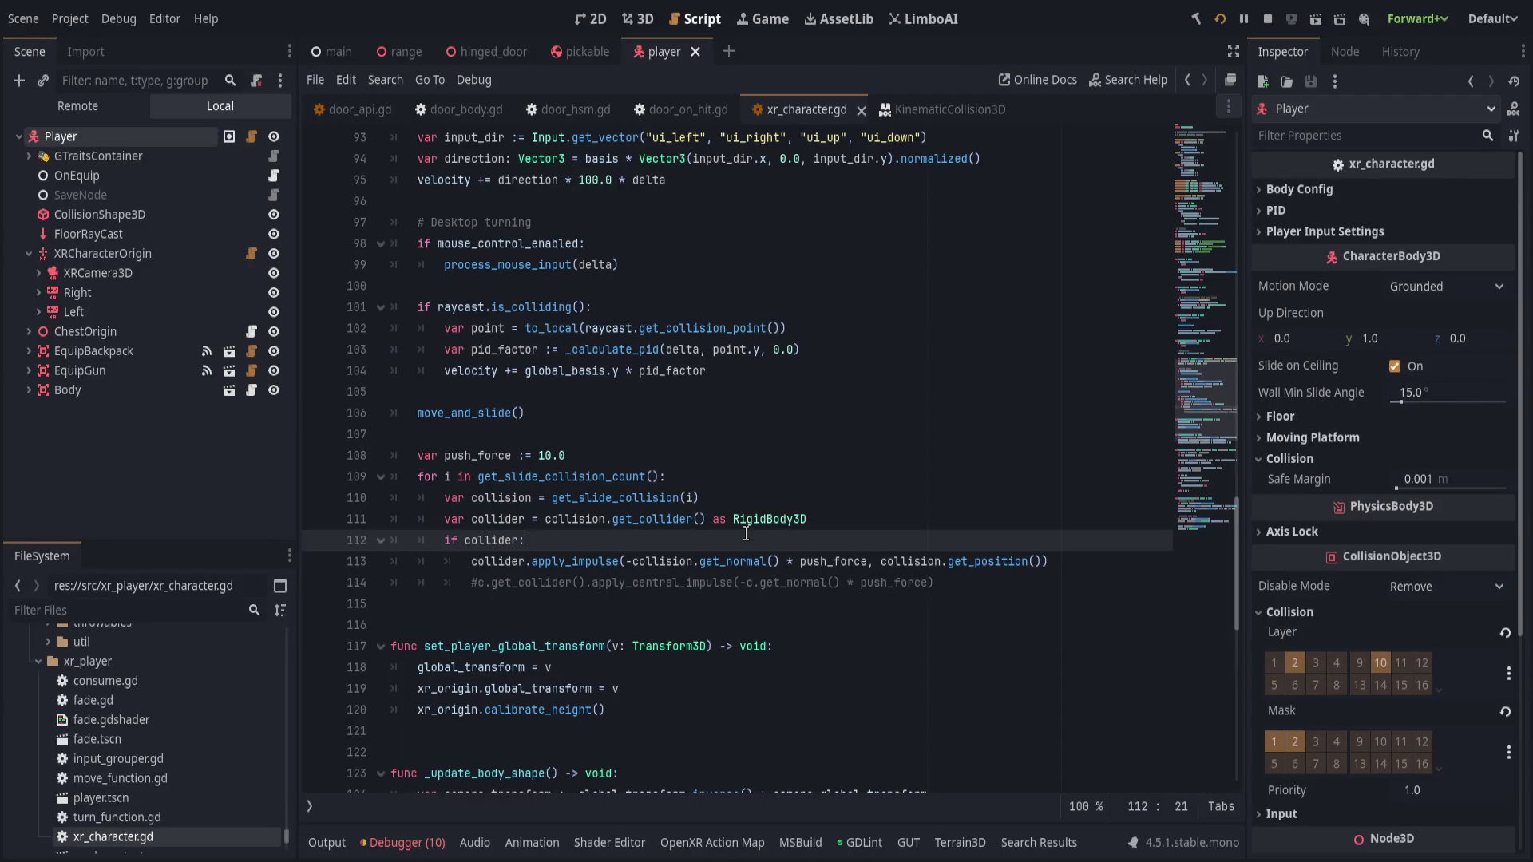
{"action": "left_click", "coordinate": [1046, 561]}
{"action": "mouse_move", "coordinate": [1046, 562]}
{"action": "left_mouse_down"}
{"action": "mouse_move", "coordinate": [627, 561]}
{"action": "mouse_move", "coordinate": [881, 556]}
{"action": "left_mouse_up"}
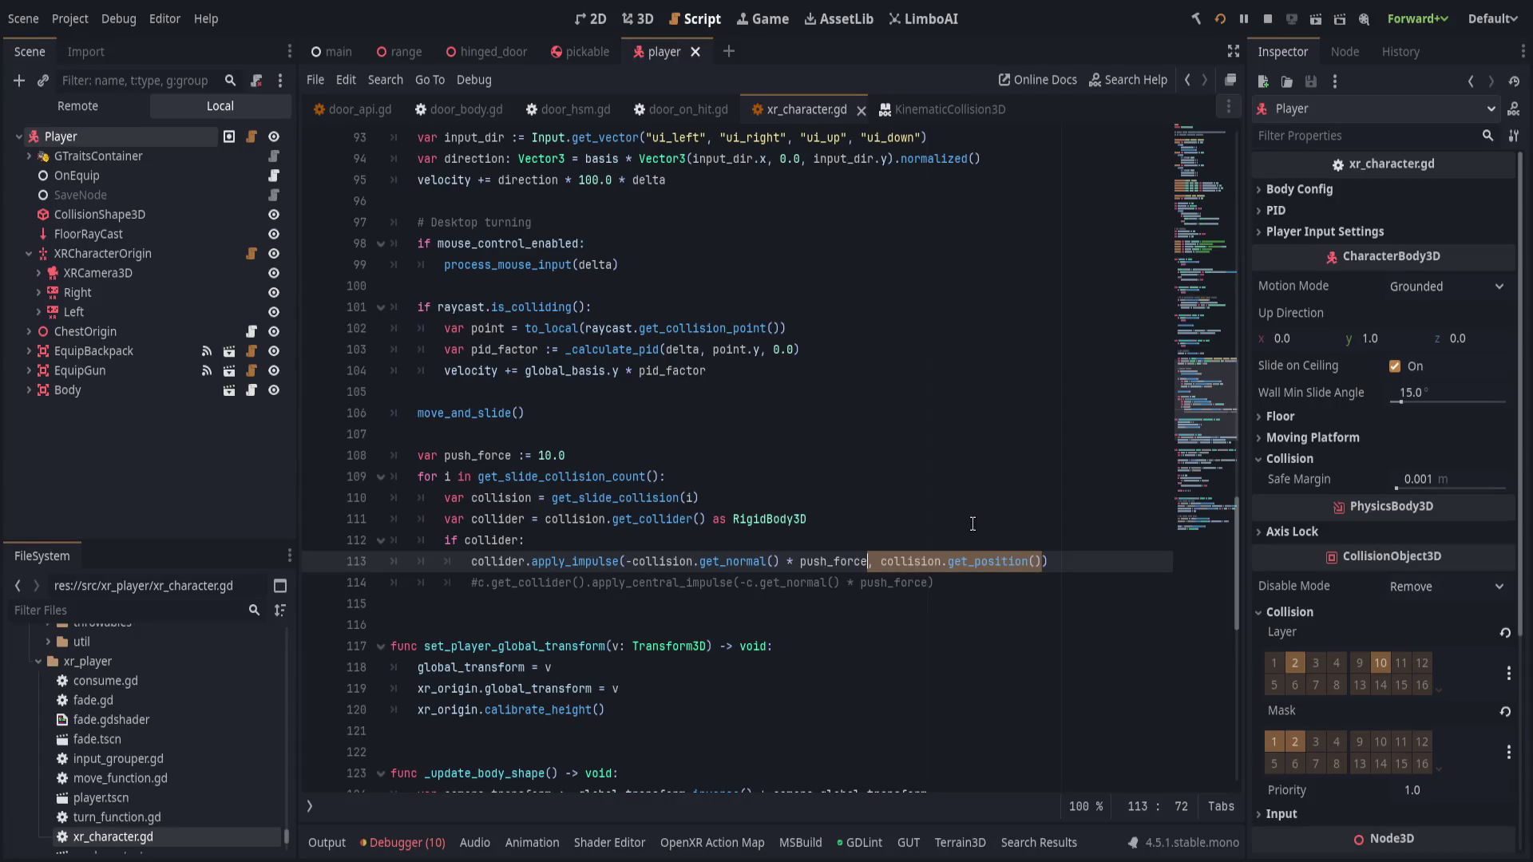
{"action": "left_click", "coordinate": [972, 523]}
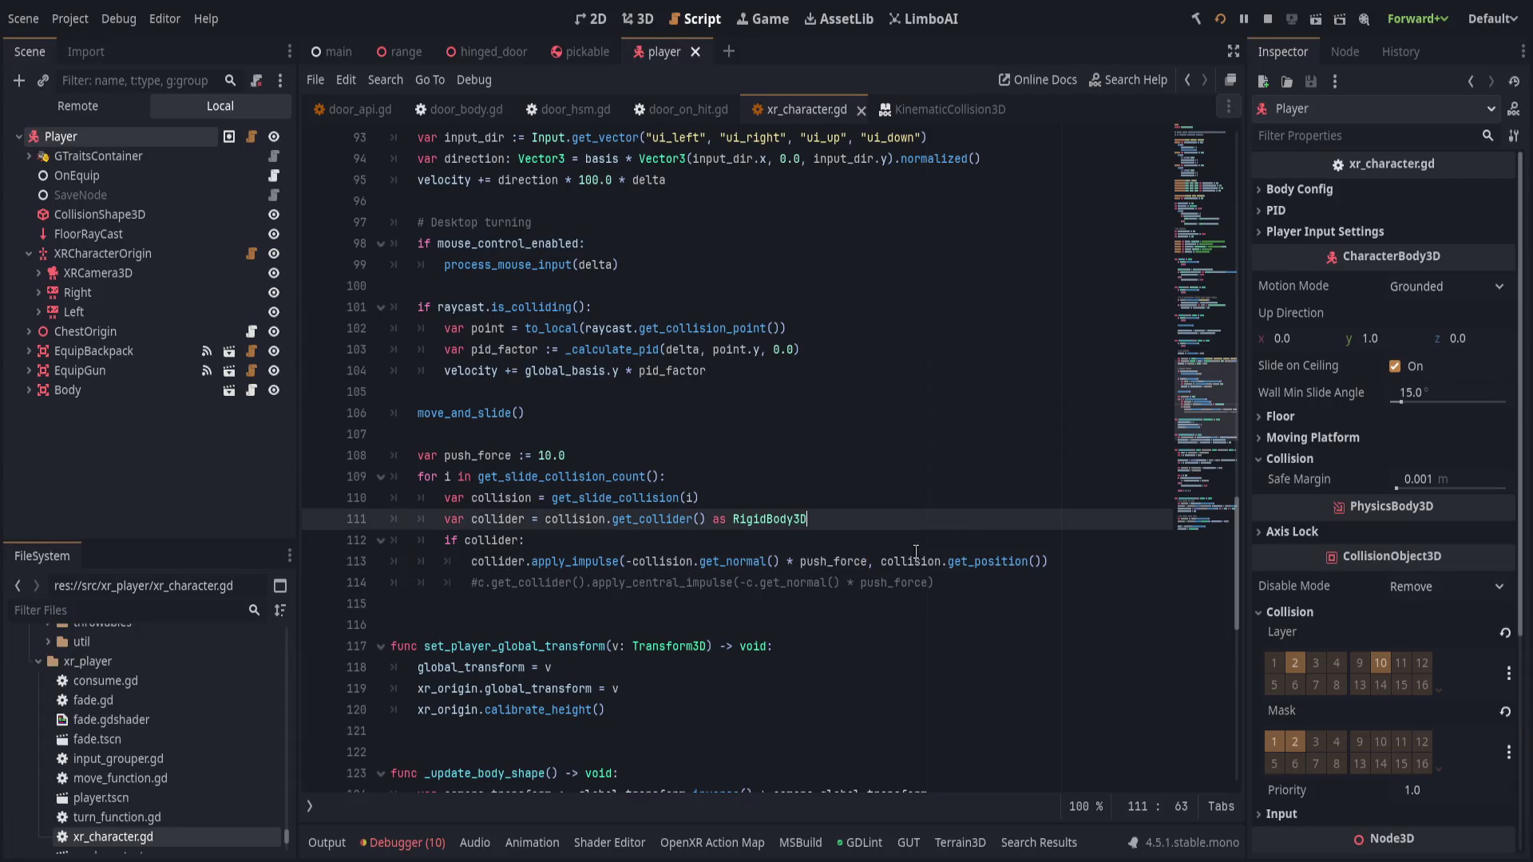
- Lower push_force on line 108 from 10.0 to 1.0, save, and try it
{"action": "left_click", "coordinate": [826, 562]}
{"action": "left_click", "coordinate": [548, 457]}
{"action": "key", "text": "Delete"}
{"action": "key", "text": "Up"}
{"action": "key", "text": "ctrl+s"}
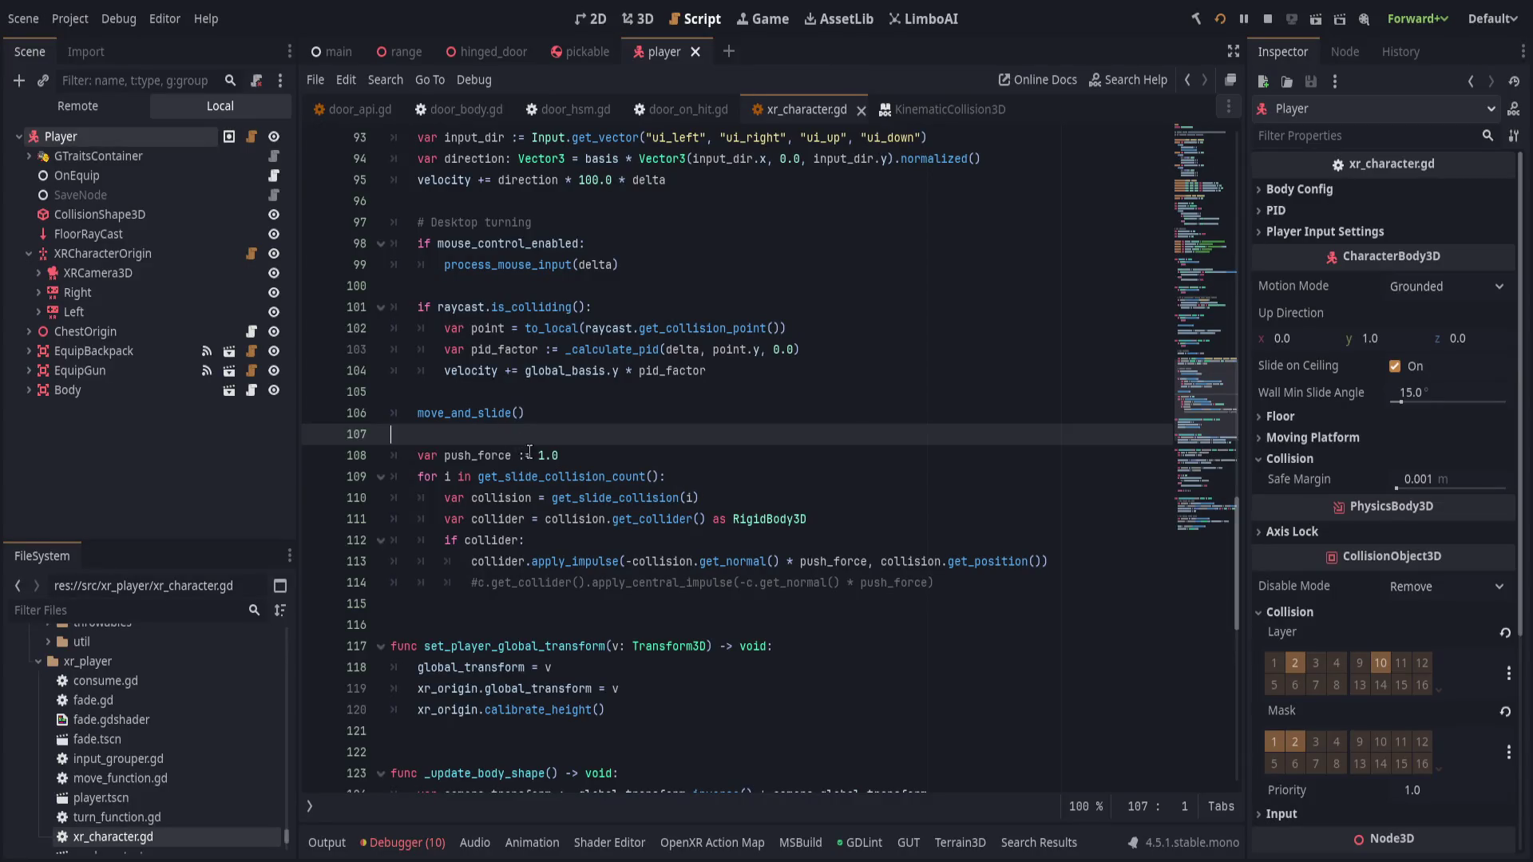
- Change push_force to 0.1 and save the script
{"action": "left_click_drag", "start_coordinate": [529, 452], "coordinate": [391, 434]}
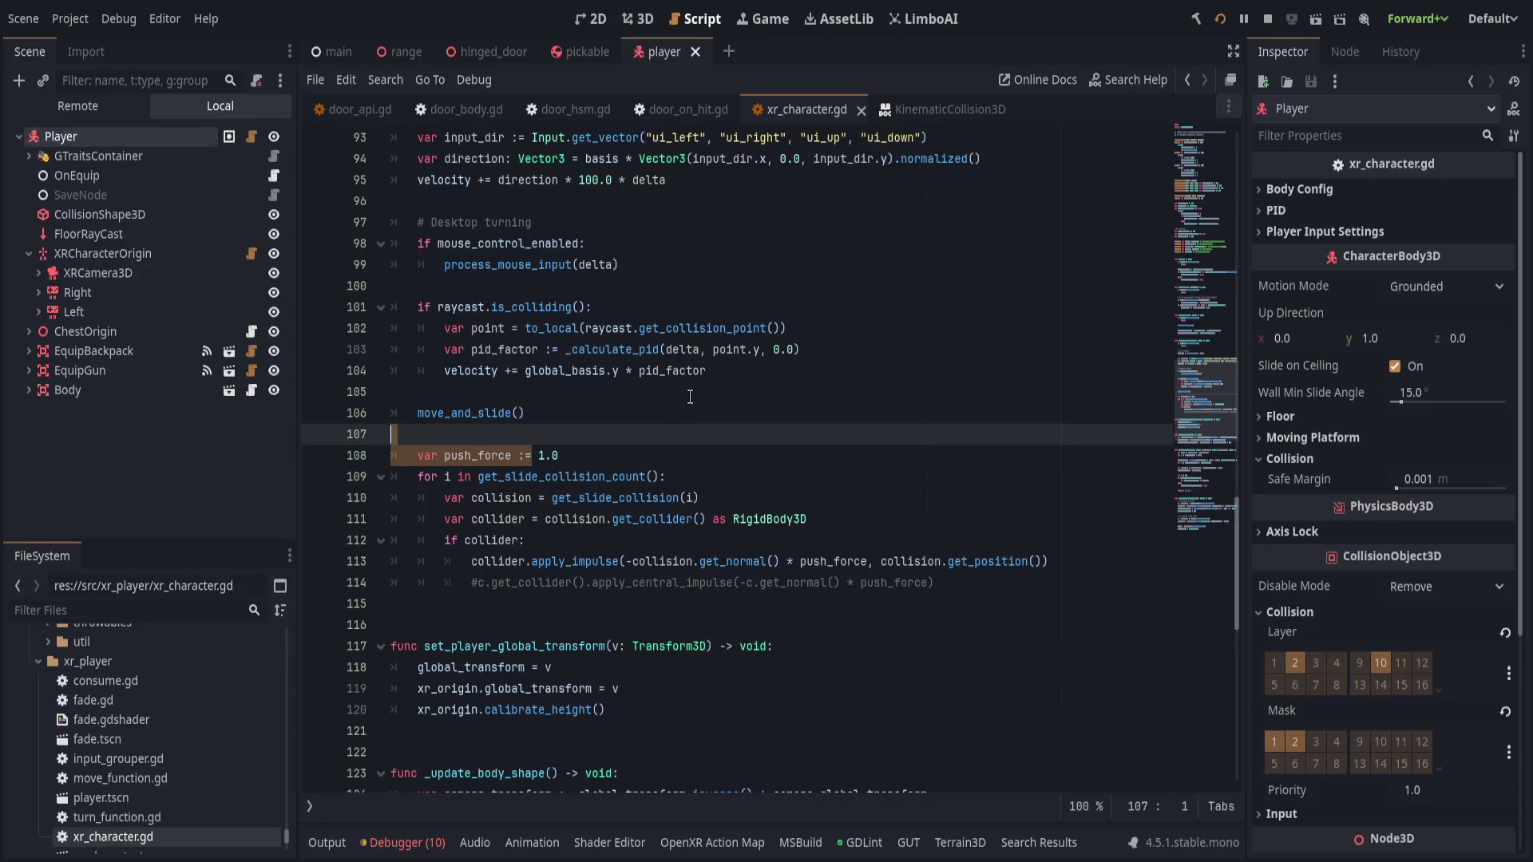
{"action": "left_click", "coordinate": [536, 455]}
{"action": "key", "text": "BackSpace"}
{"action": "key", "text": "End"}
{"action": "left_click", "coordinate": [560, 454]}
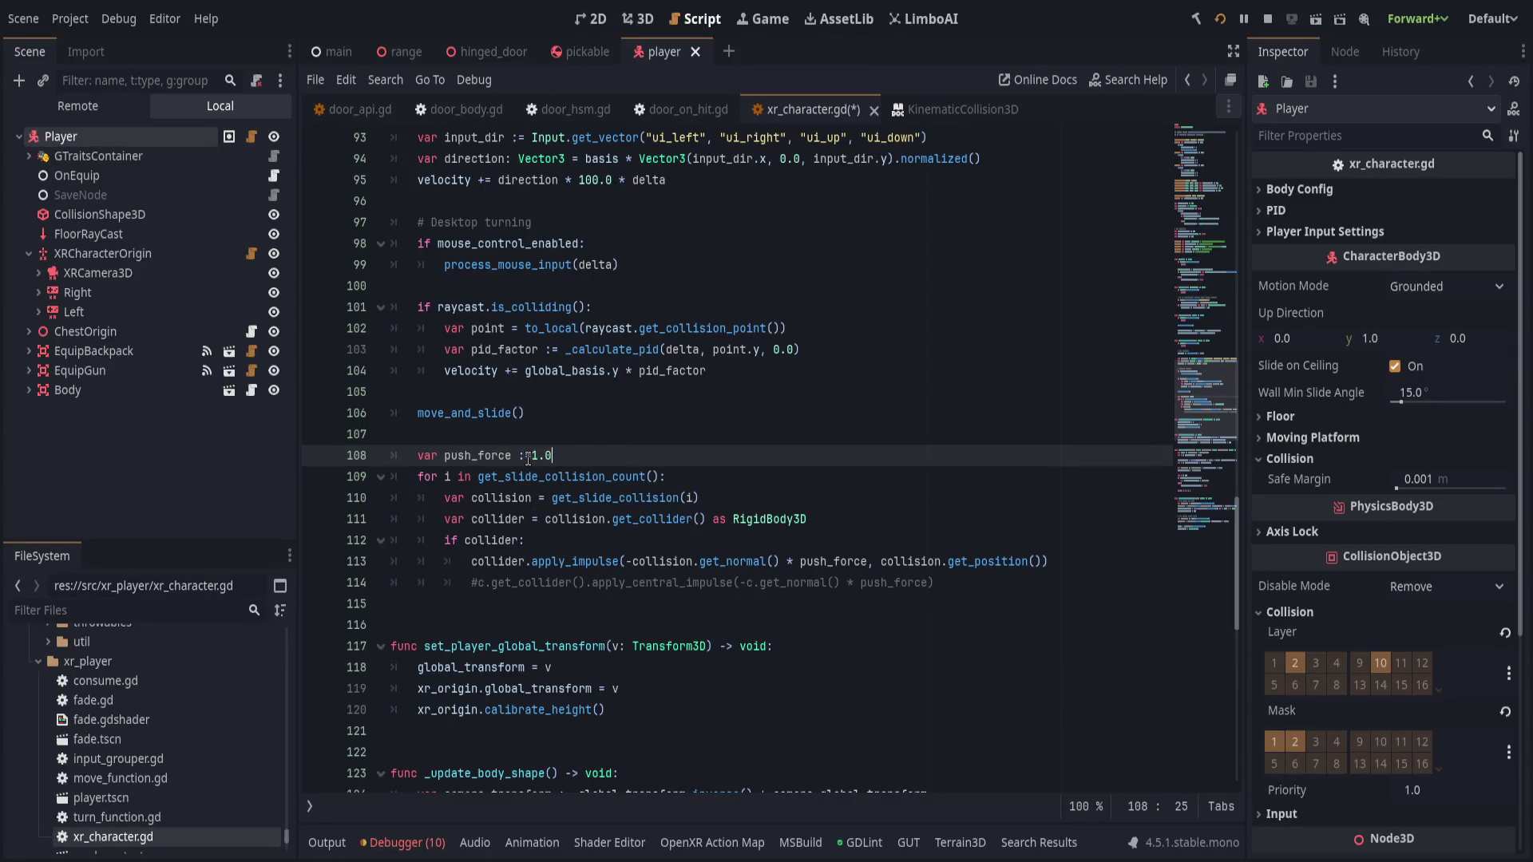
{"action": "type", "text": "0.1"}
{"action": "key", "text": "ctrl+s"}
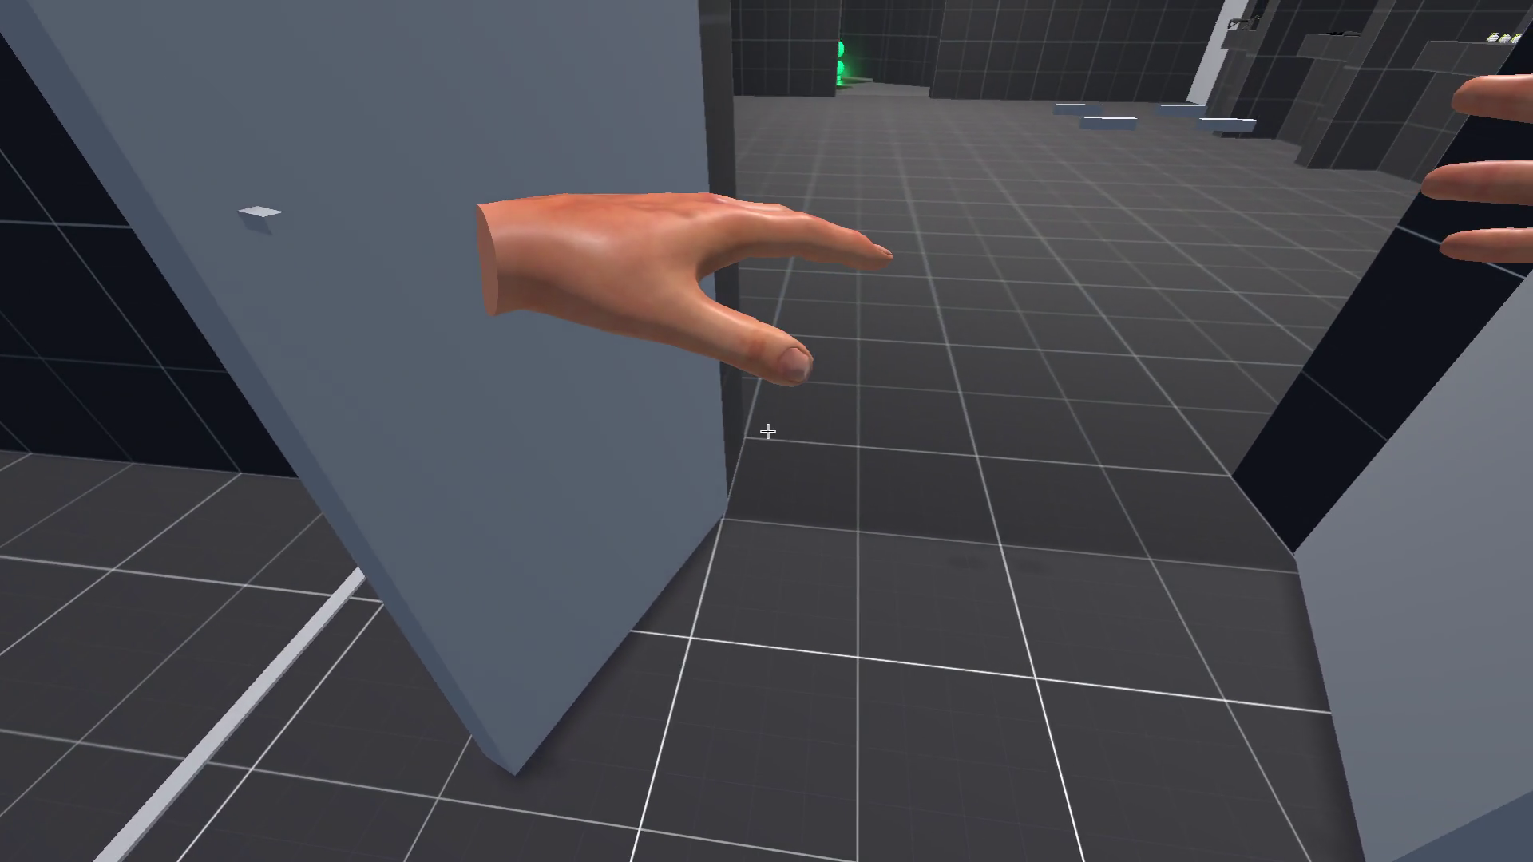
- Push the hinged door by hand in VR with push_force 0.1, then return to the editor
{"action": "key", "text": "alt+Tab"}
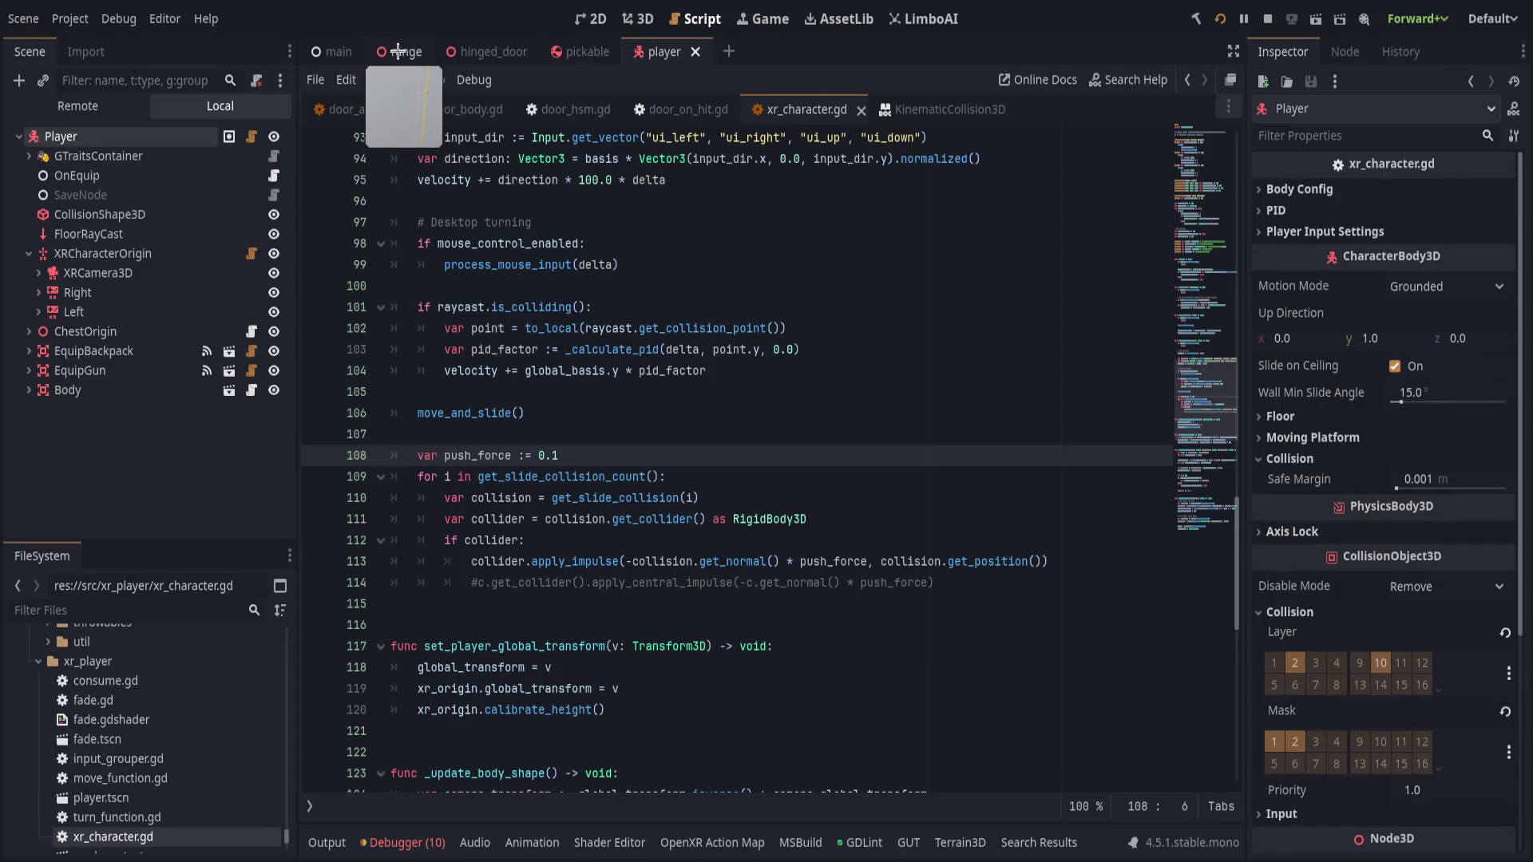
- Drag the range's StartArea from z 2.308 to 4.518, save, then reopen xr_character.gd
{"action": "left_click", "coordinate": [397, 51]}
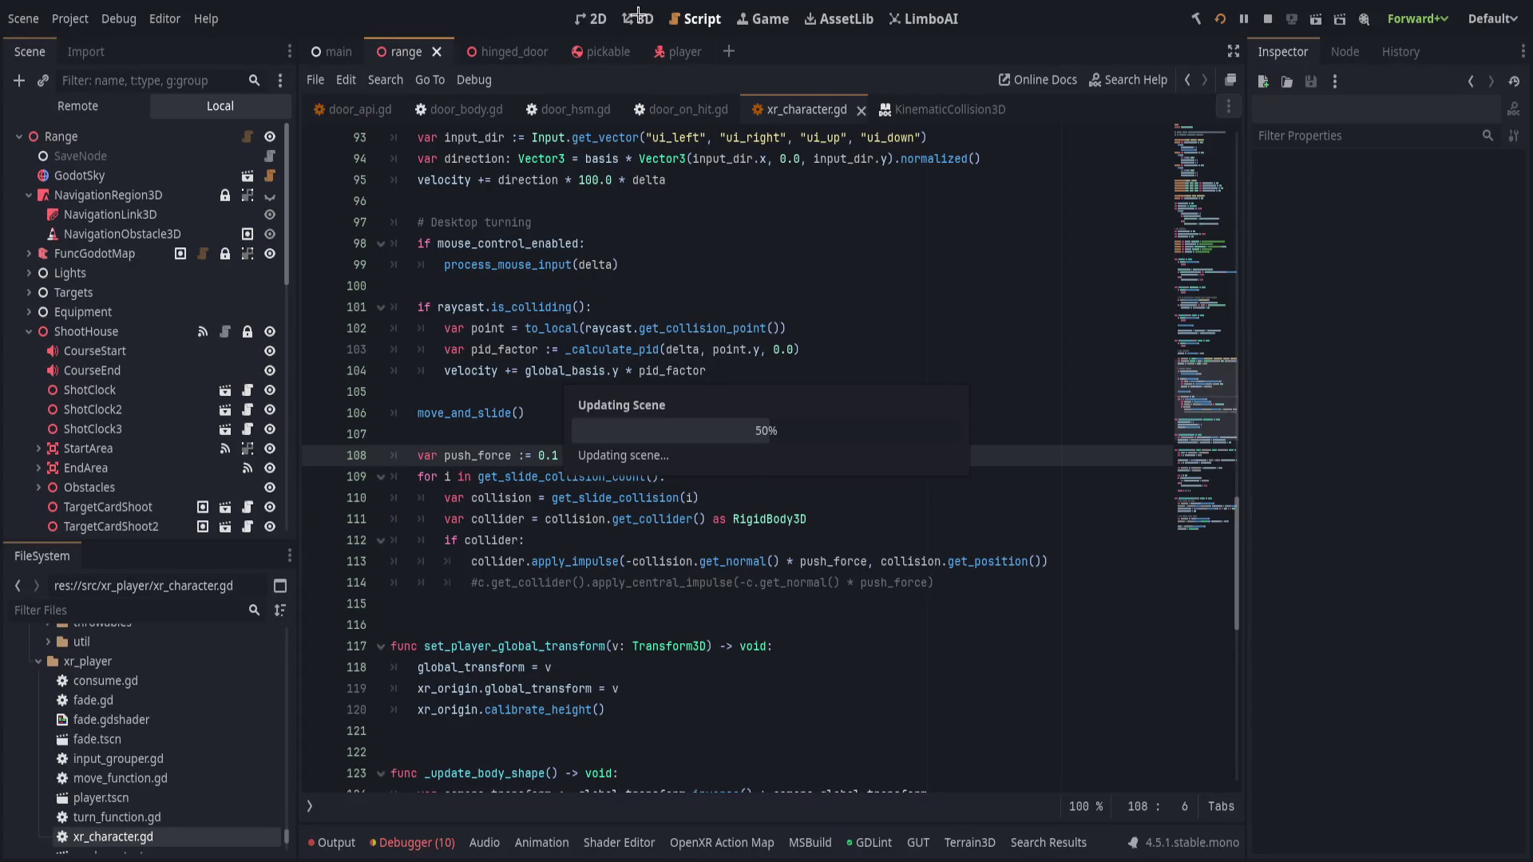
{"action": "left_click", "coordinate": [638, 11]}
{"action": "scroll", "coordinate": [787, 256], "scroll_direction": "down", "scroll_amount": 5}
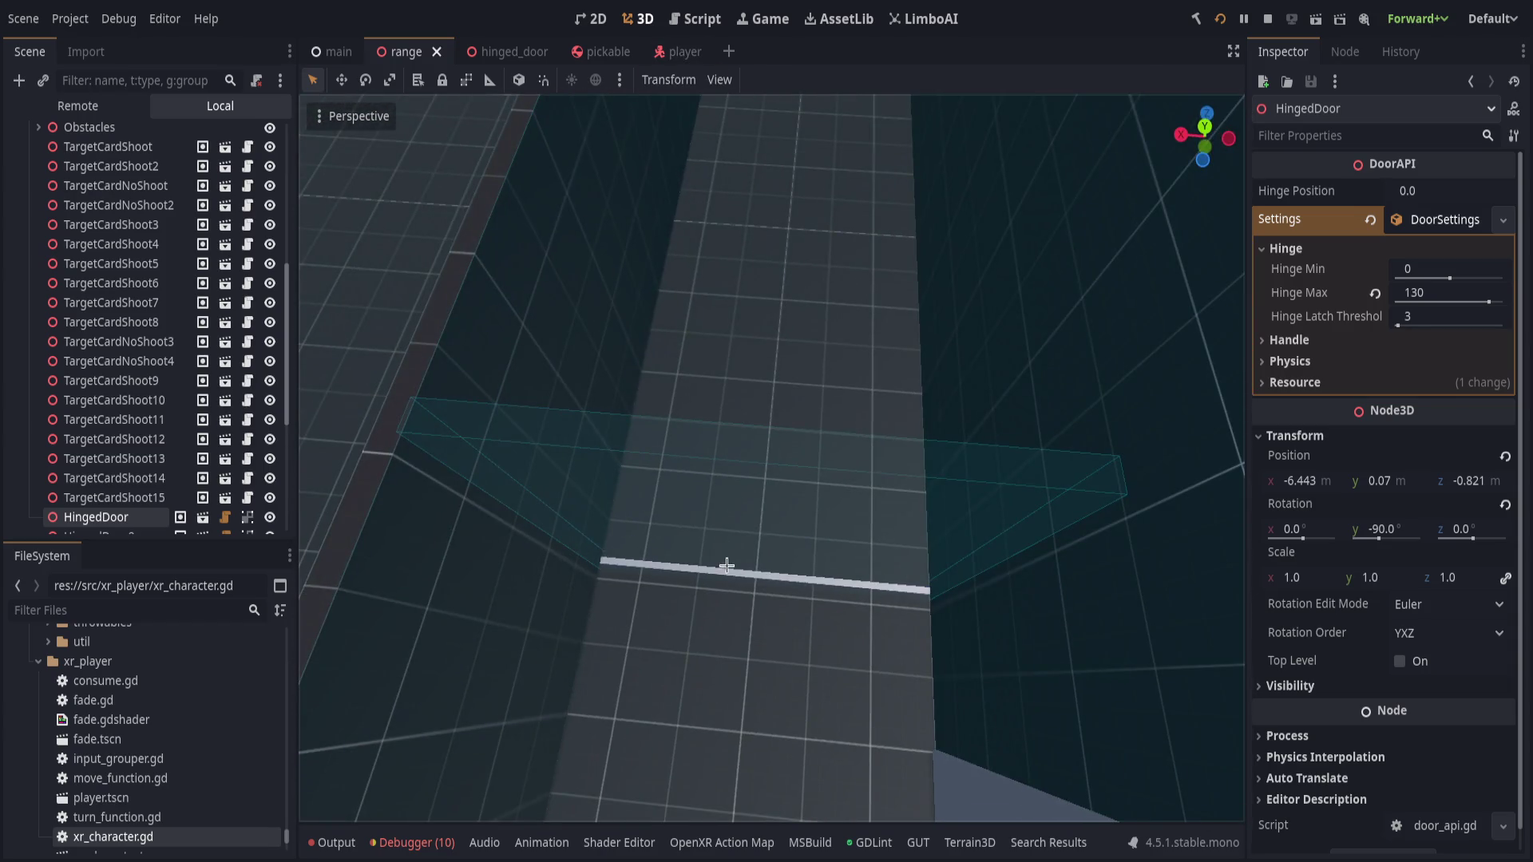
{"action": "left_click", "coordinate": [709, 572]}
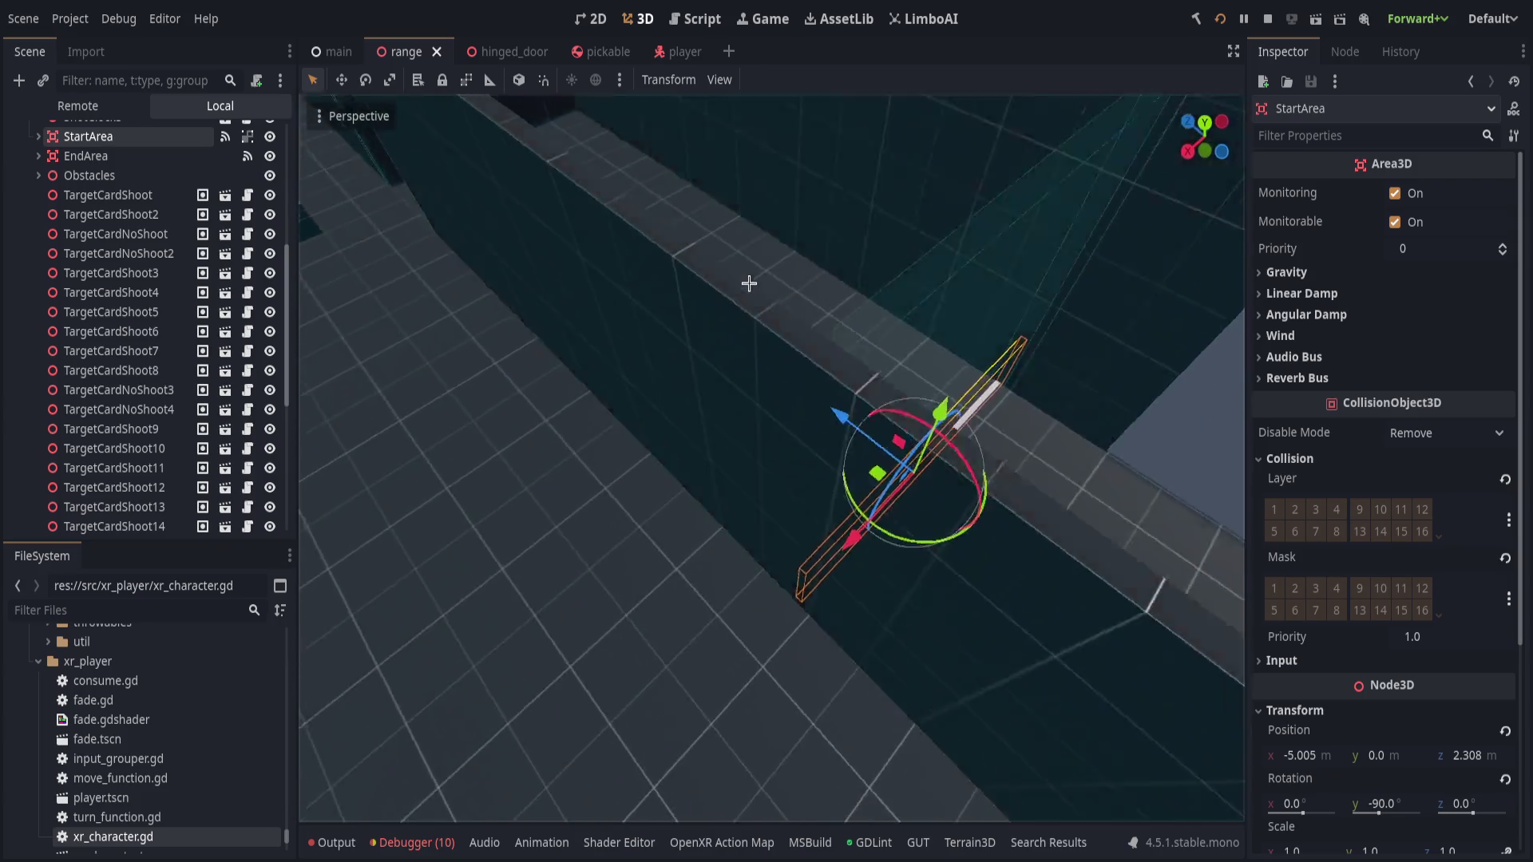
{"action": "mouse_move", "coordinate": [832, 404]}
{"action": "left_mouse_down"}
{"action": "mouse_move", "coordinate": [616, 342]}
{"action": "mouse_move", "coordinate": [664, 348]}
{"action": "left_mouse_up"}
{"action": "key", "text": "ctrl+s"}
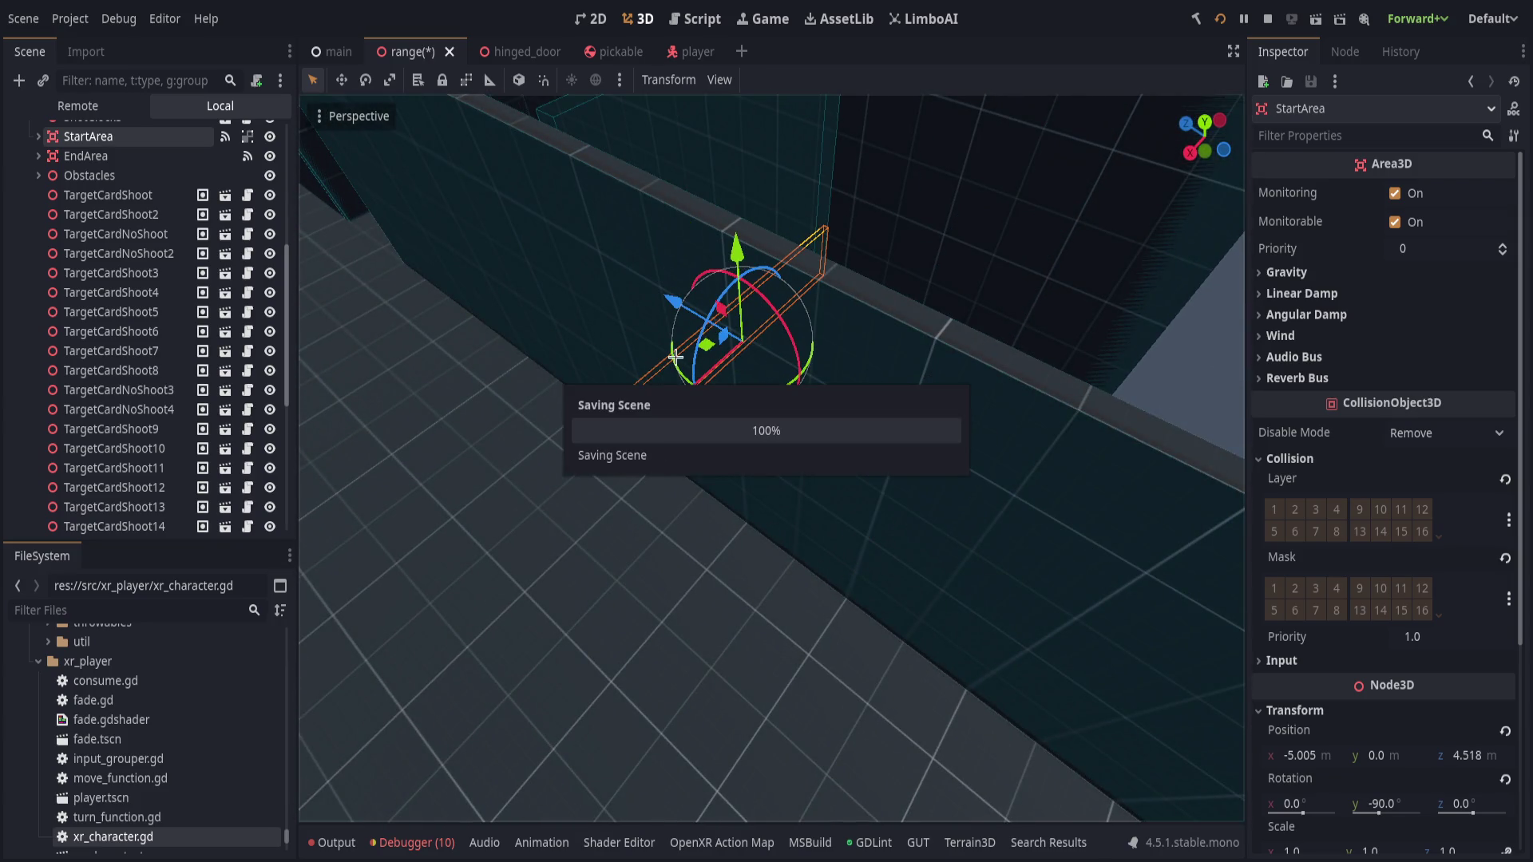
{"action": "left_click", "coordinate": [670, 51]}
{"action": "left_click", "coordinate": [693, 18]}
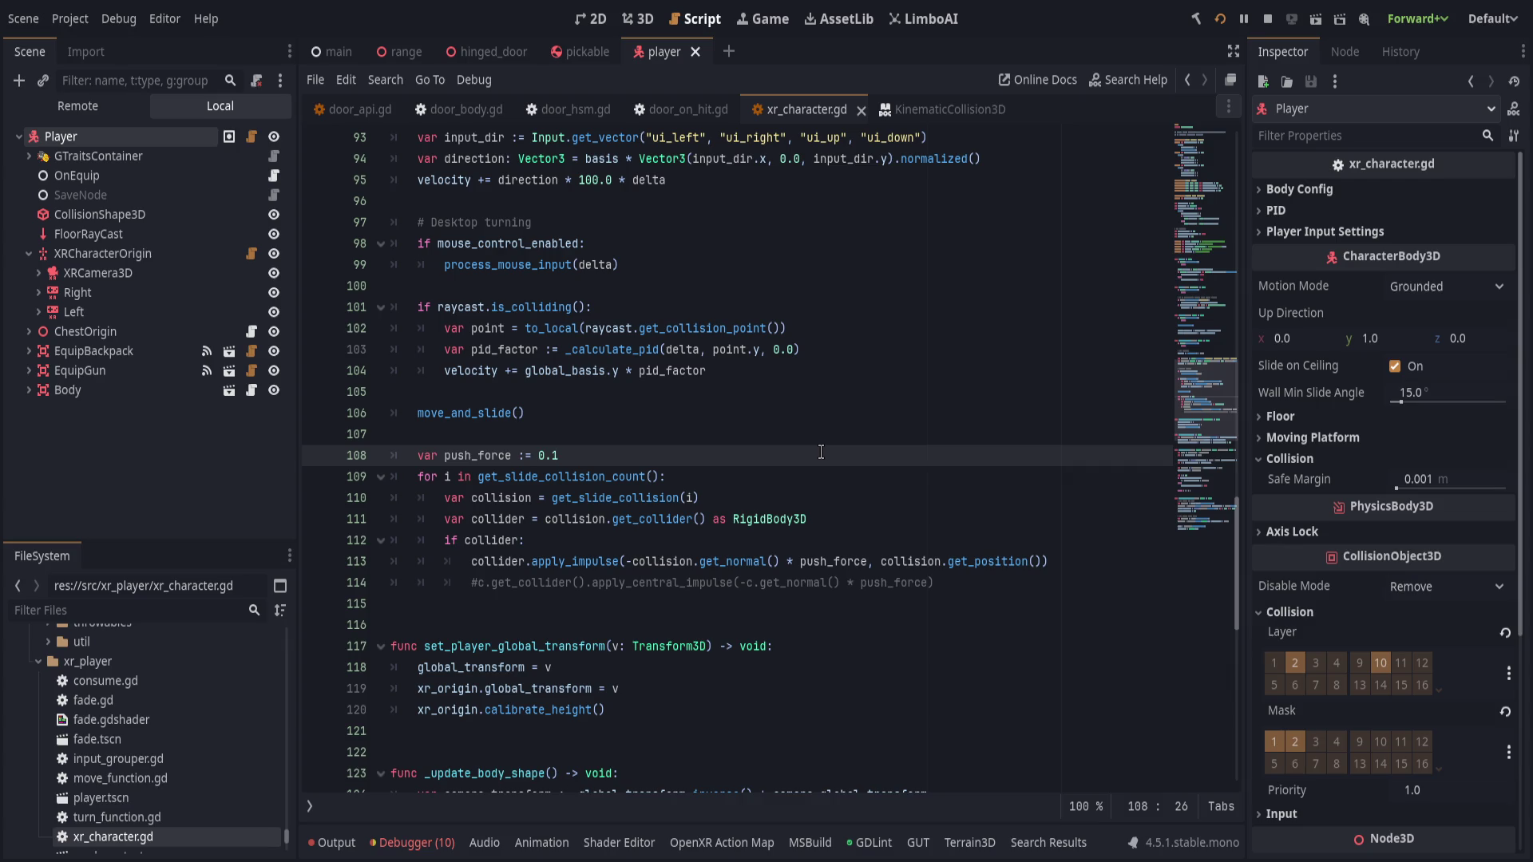
- Replace push_force in the apply_impulse call with 0.1
{"action": "double_click", "coordinate": [830, 556]}
{"action": "key", "text": "BackSpace"}
{"action": "type", "text": "0.1,"}
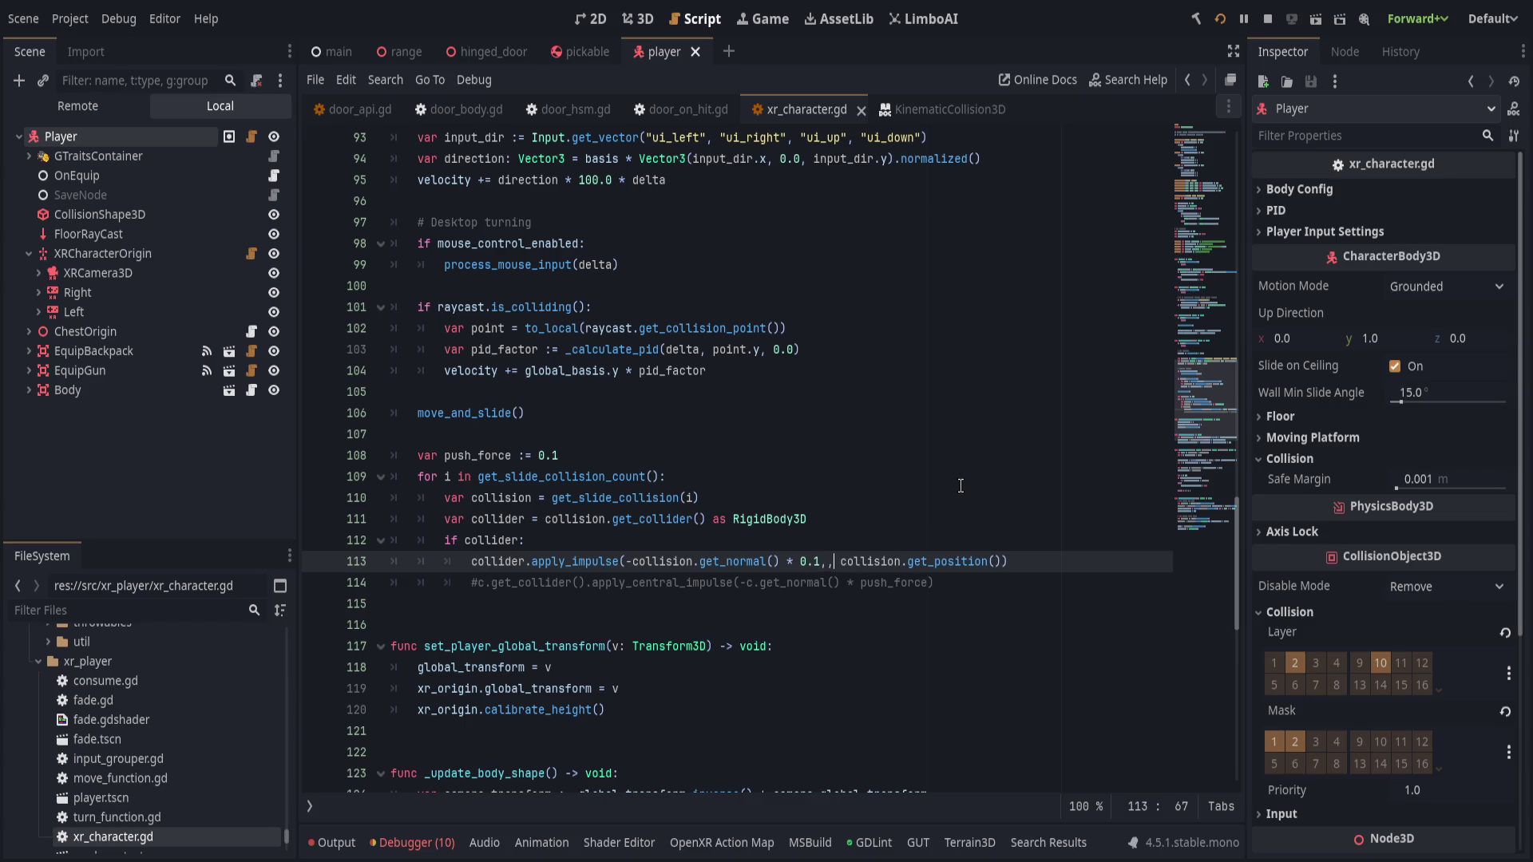
{"action": "key", "text": "Right"}
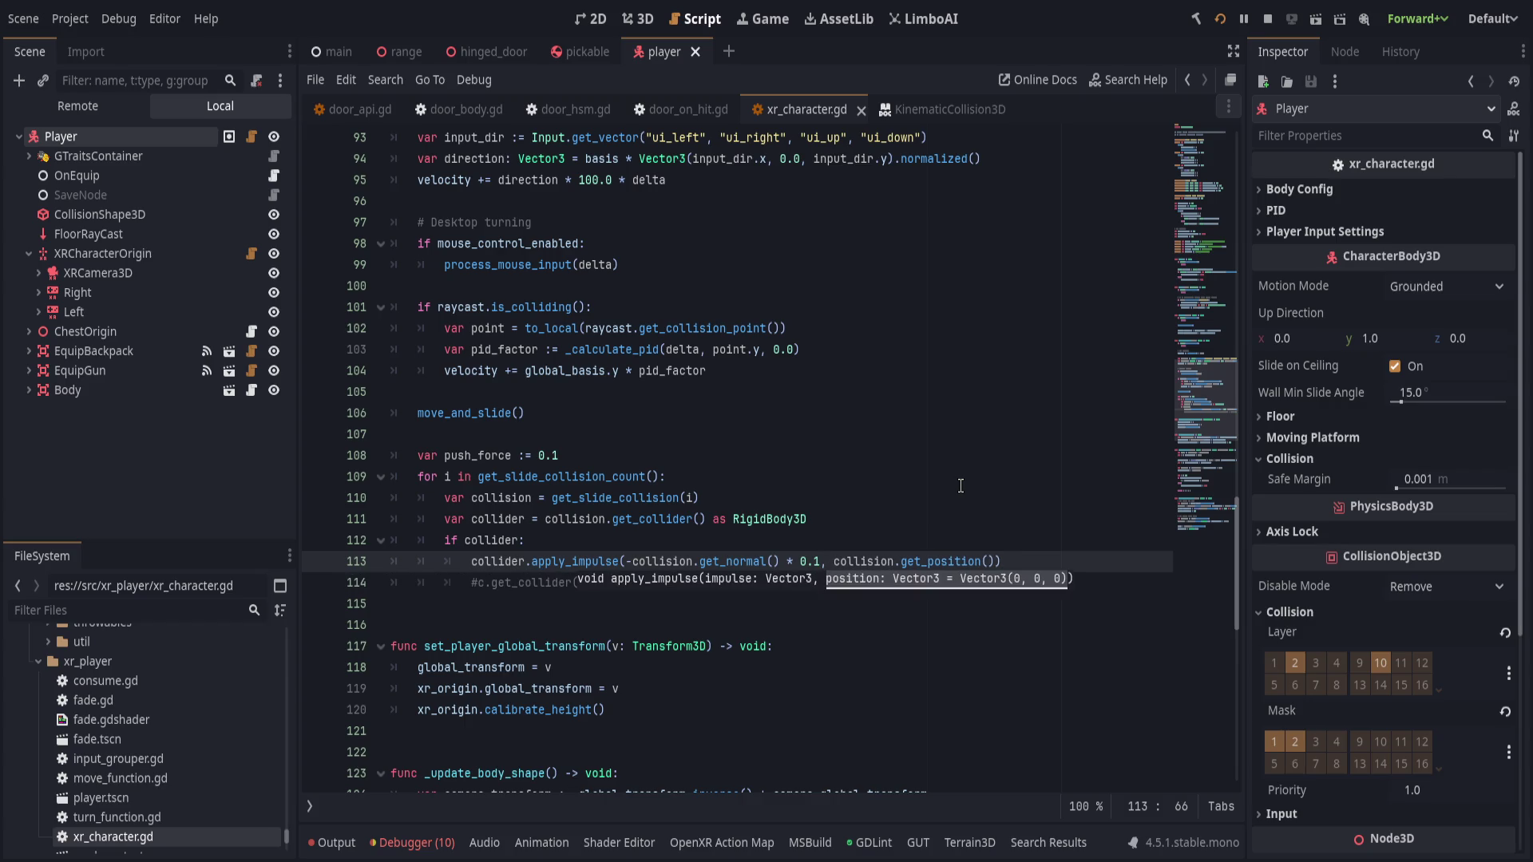
{"action": "left_click", "coordinate": [960, 483]}
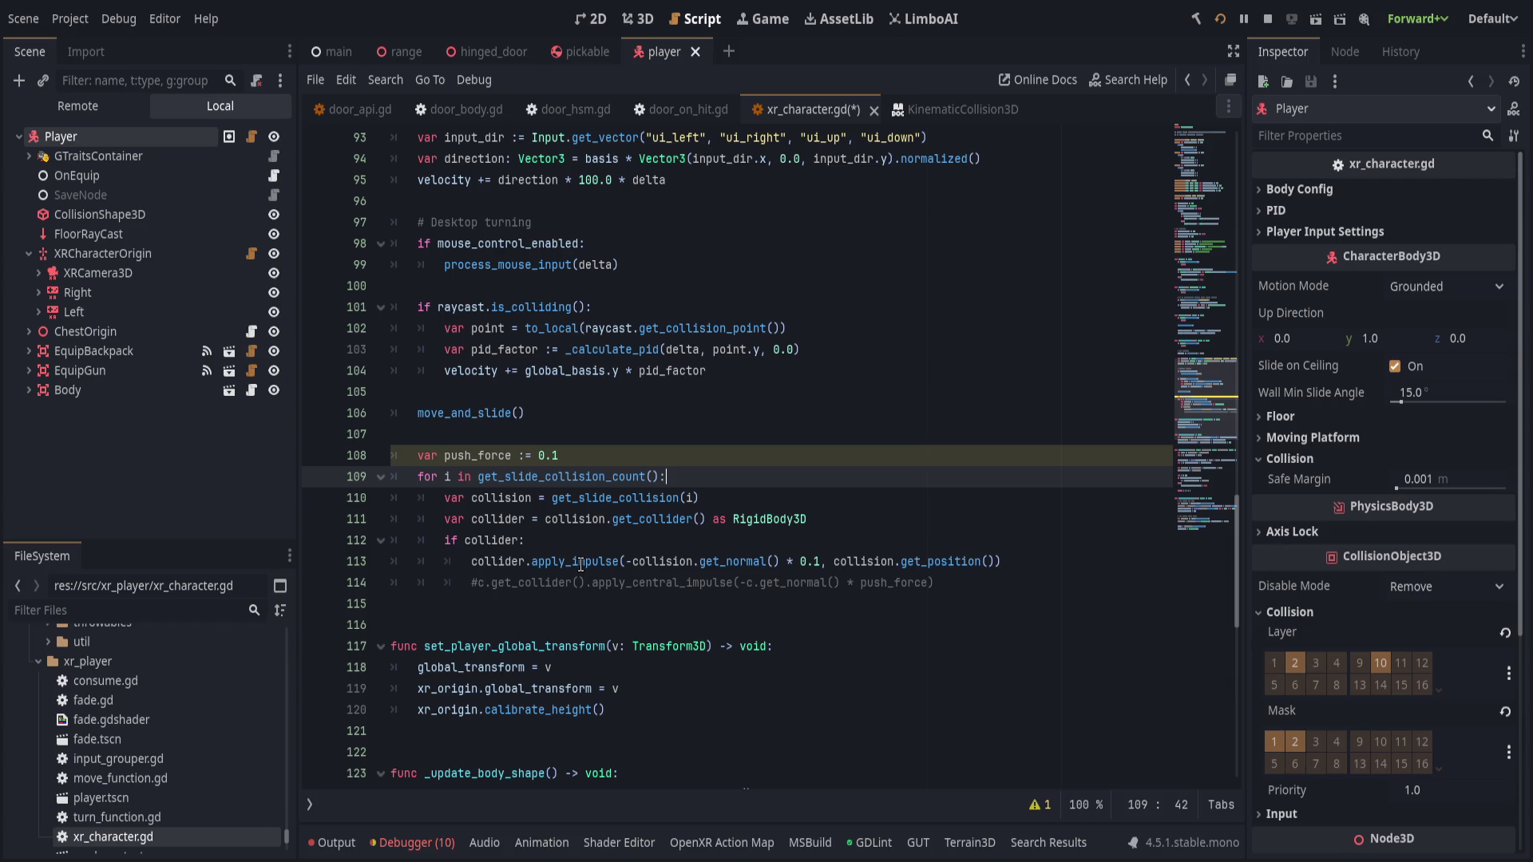
- Add a line under 'if collider' computing p from collider.global_position minus the contact point
{"action": "left_click", "coordinate": [641, 544]}
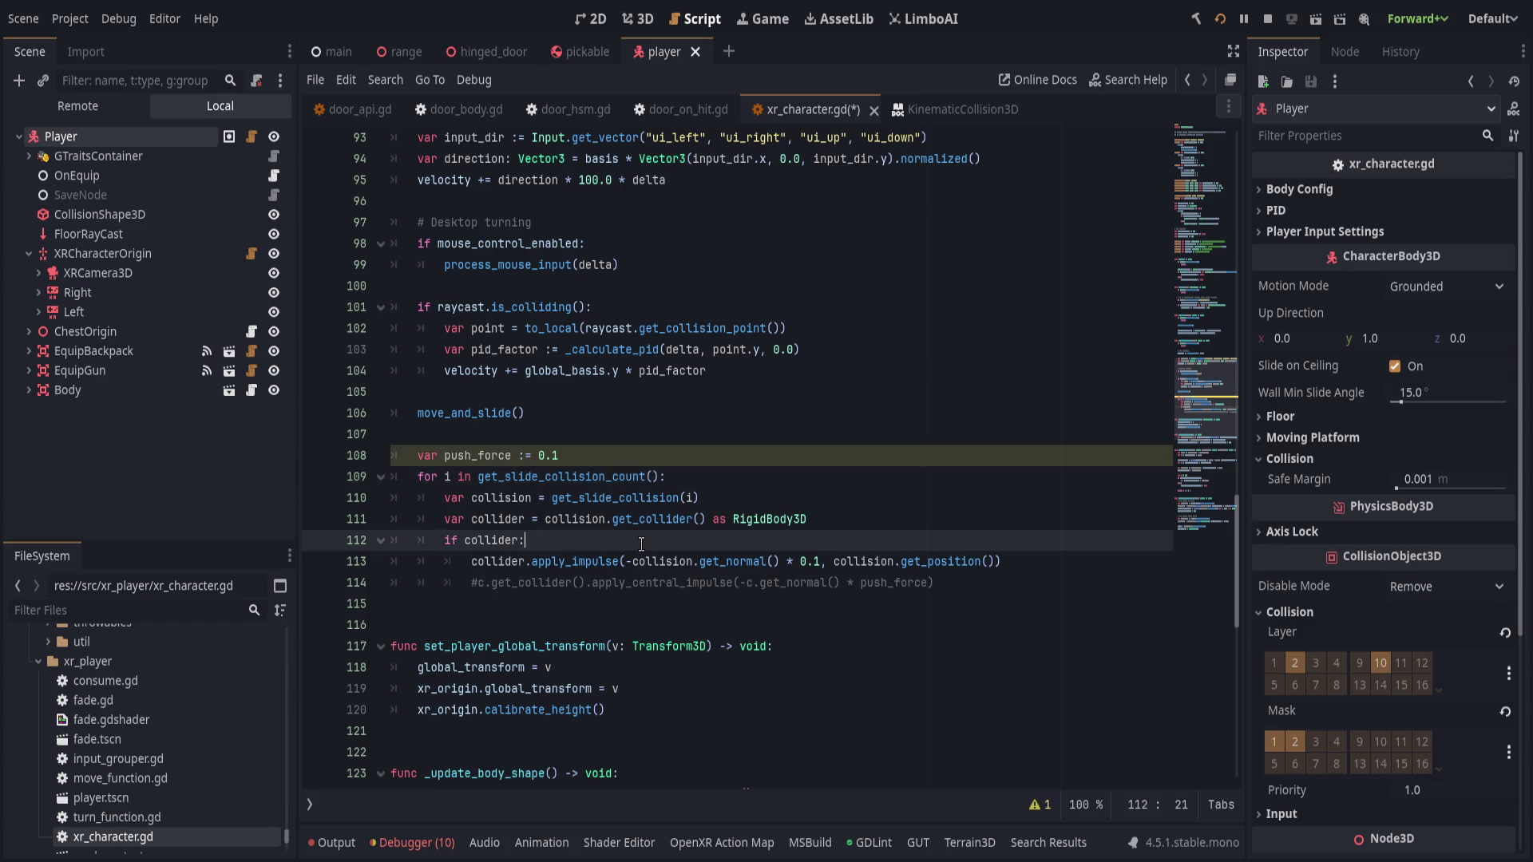
{"action": "key", "text": "Right"}
{"action": "key", "text": "Return"}
{"action": "key", "text": "Up"}
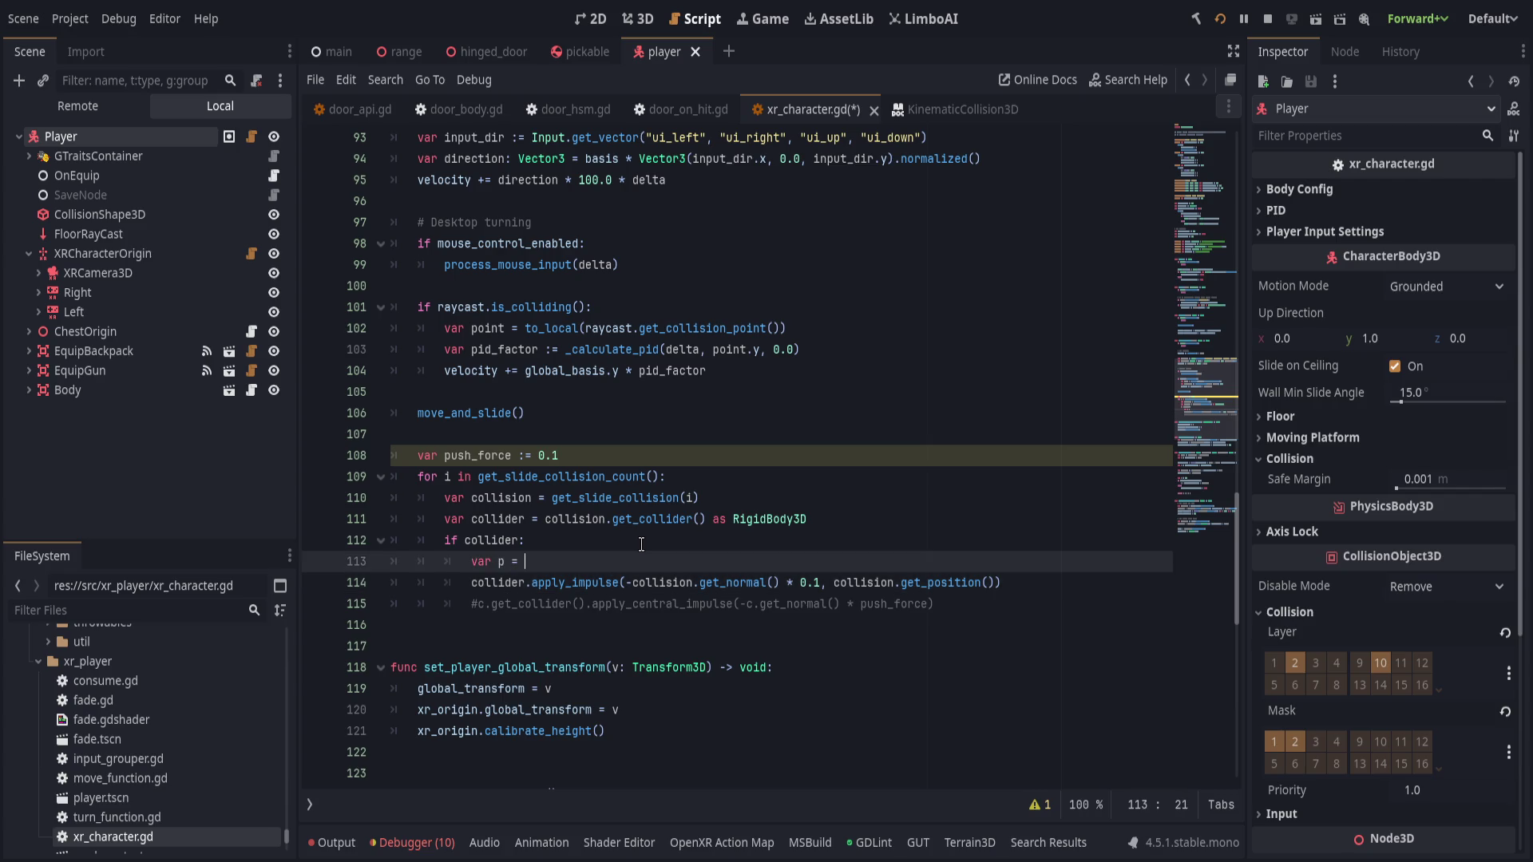
{"action": "type", "text": "collider.get_"}
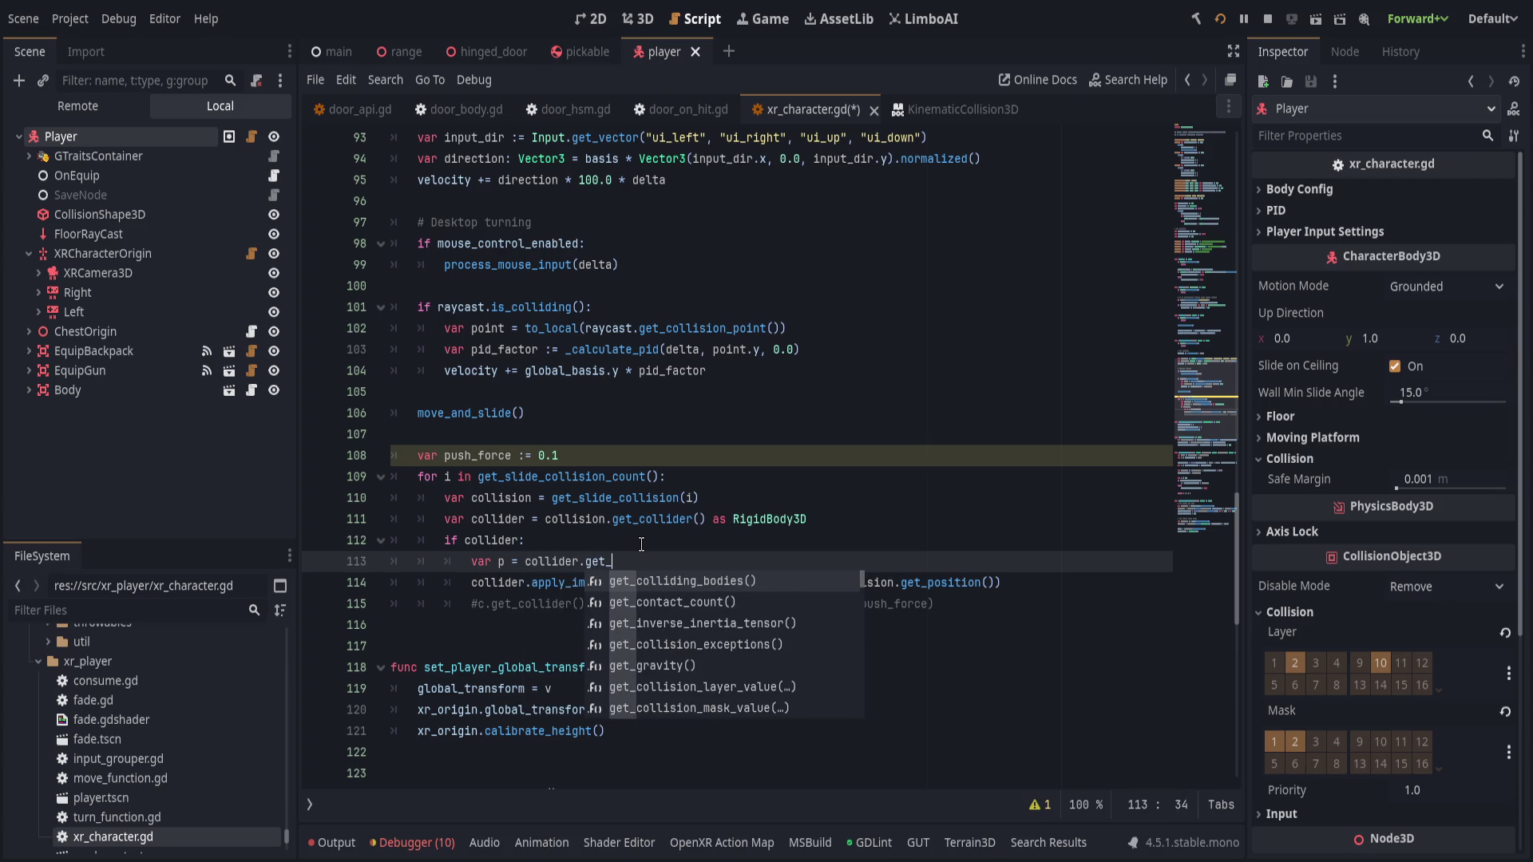
{"action": "key", "text": "BackSpace"}
{"action": "key", "text": "BackSpace"}
{"action": "key", "text": "BackSpace"}
{"action": "type", "text": "global_pos"}
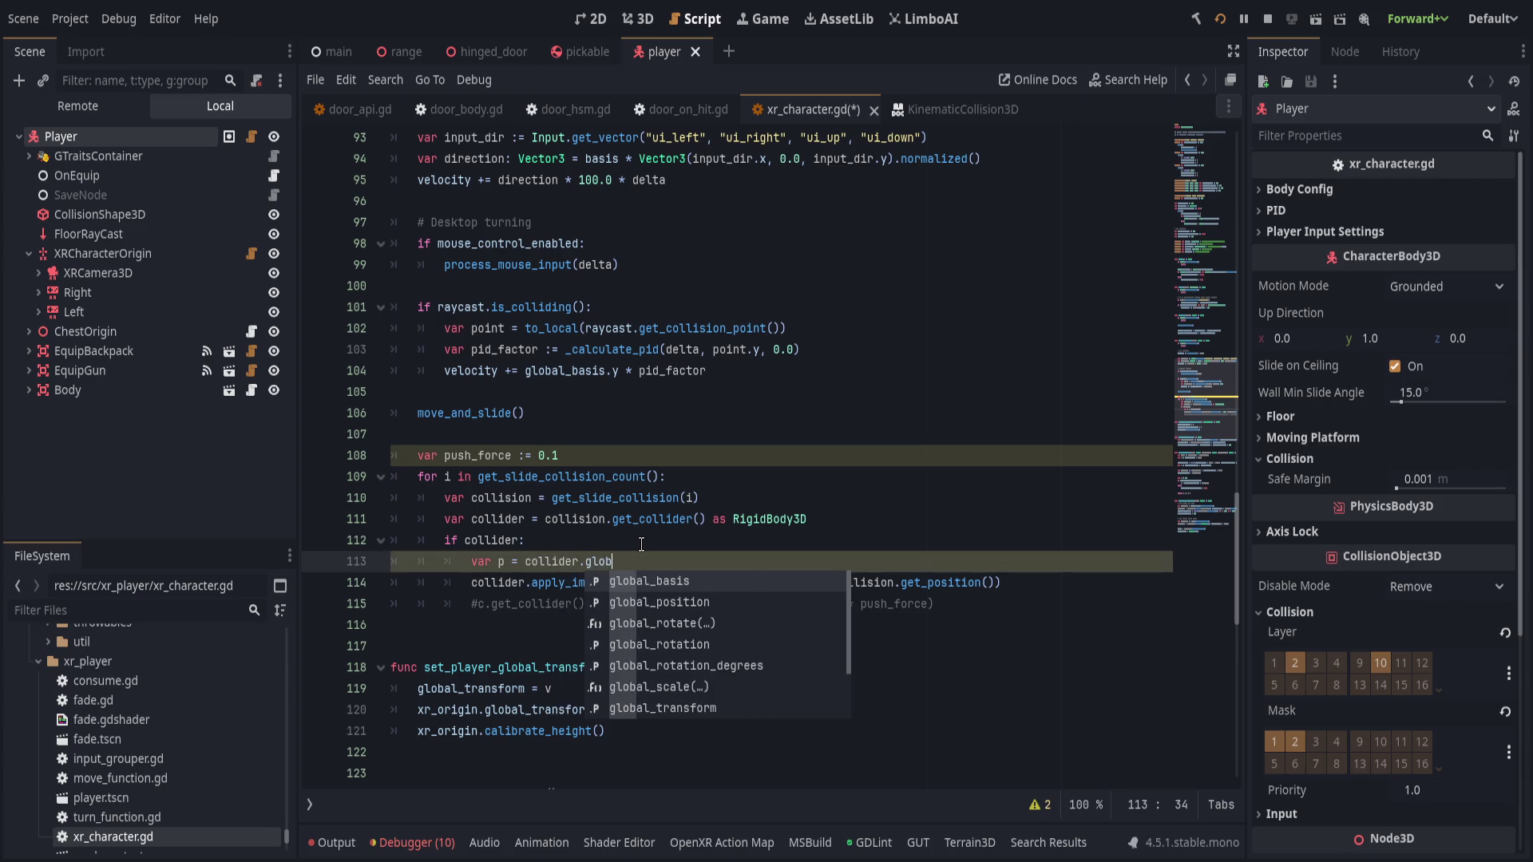
{"action": "key", "text": "Return"}
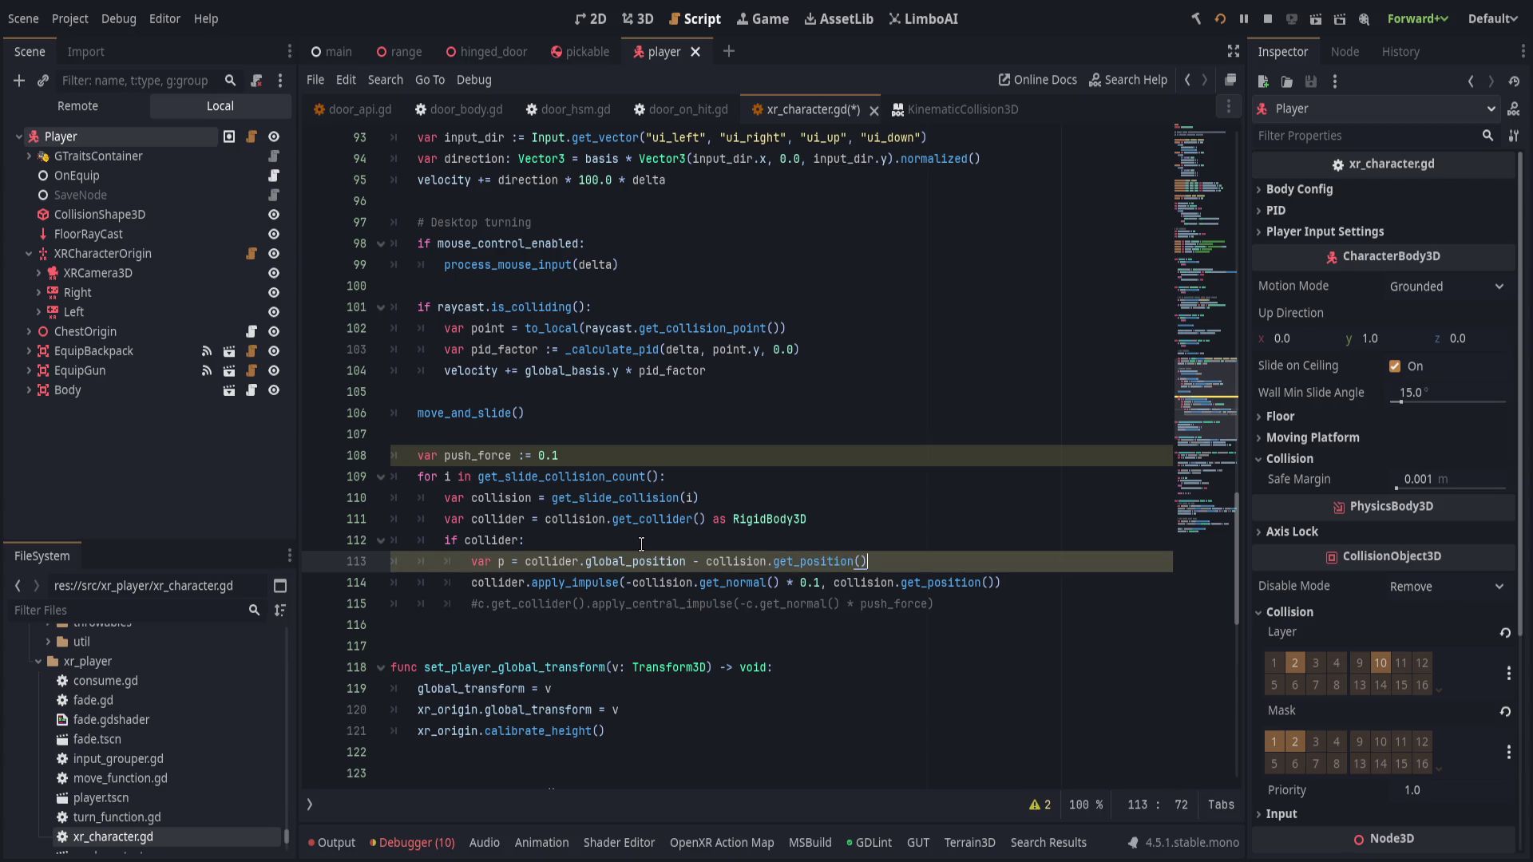
- Pass p instead of collision.get_position() to apply_impulse and save
{"action": "left_click", "coordinate": [953, 595]}
{"action": "left_click_drag", "start_coordinate": [833, 583], "coordinate": [997, 584]}
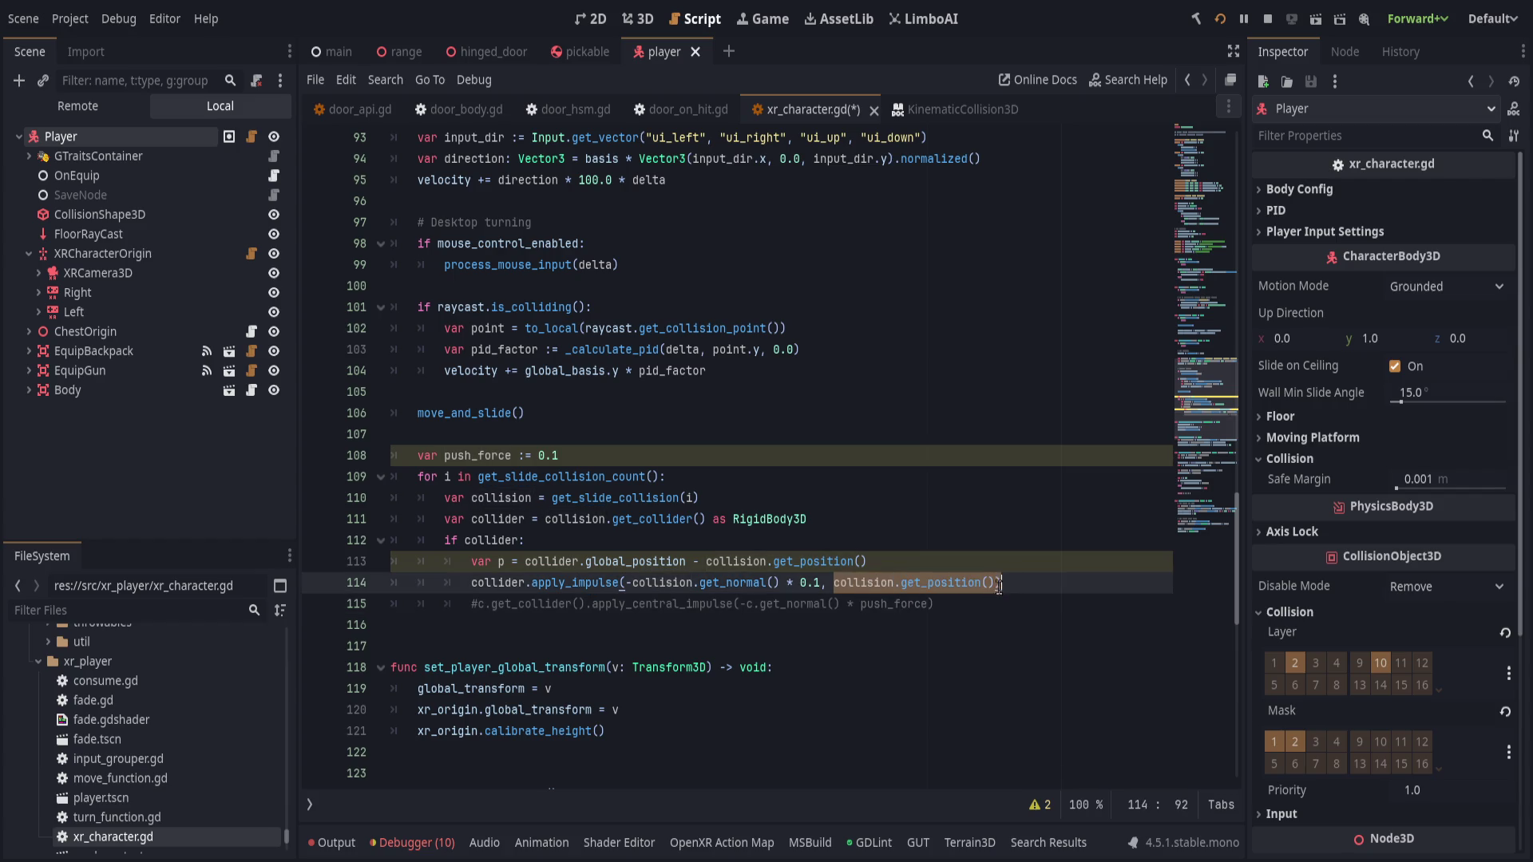
{"action": "type", "text": "p"}
{"action": "key", "text": "ctrl+s"}
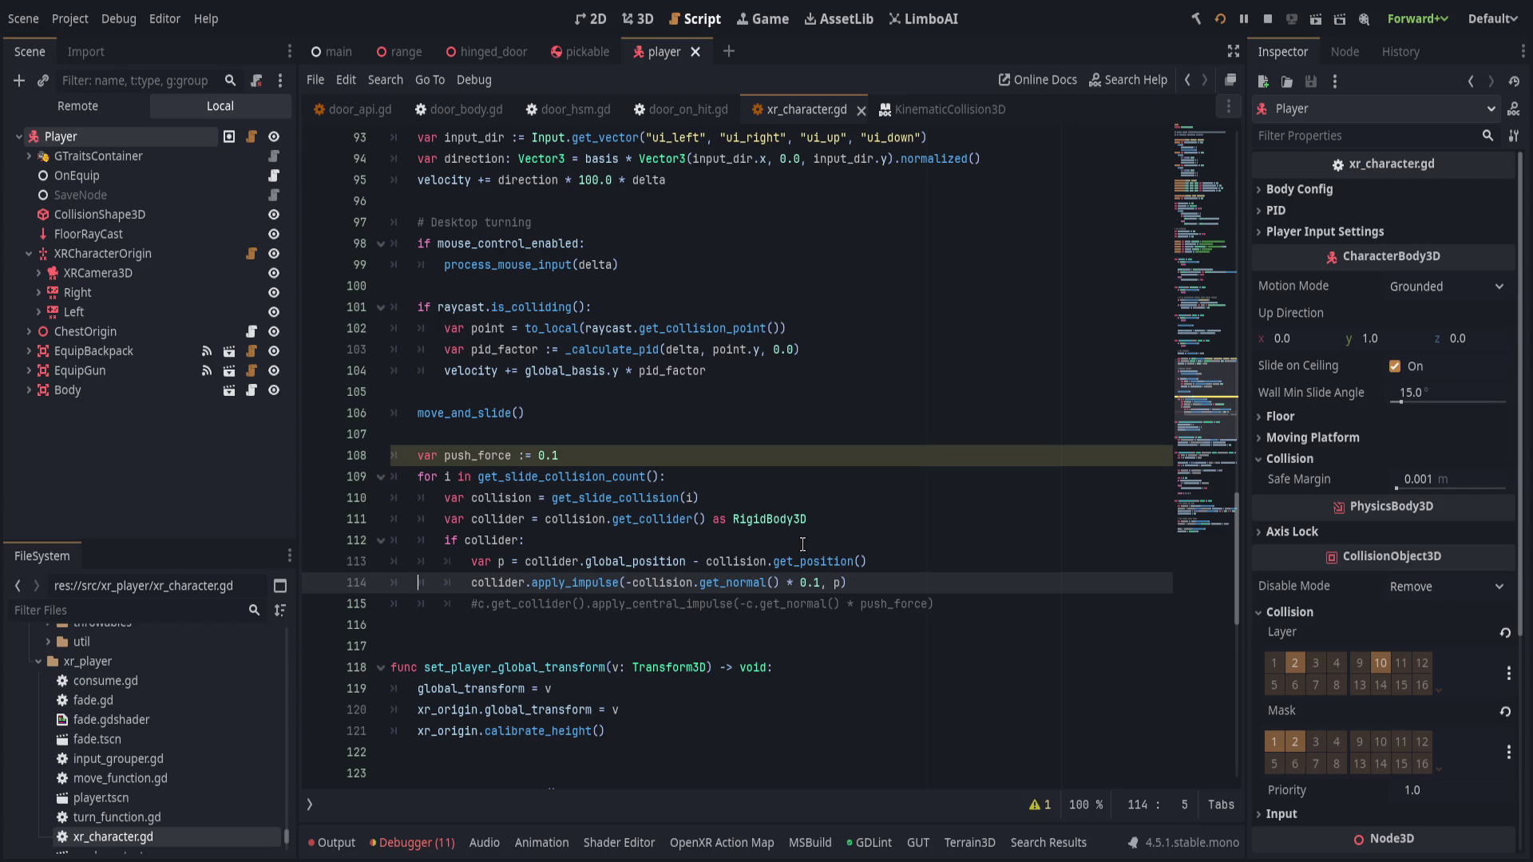
- Put push_force back in place of 0.1 in the impulse call and save
{"action": "double_click", "coordinate": [482, 456]}
{"action": "key", "text": "ctrl+c"}
{"action": "left_click", "coordinate": [802, 582]}
{"action": "key", "text": "ctrl+v"}
{"action": "key", "text": "ctrl+s"}
{"action": "left_click", "coordinate": [471, 583]}
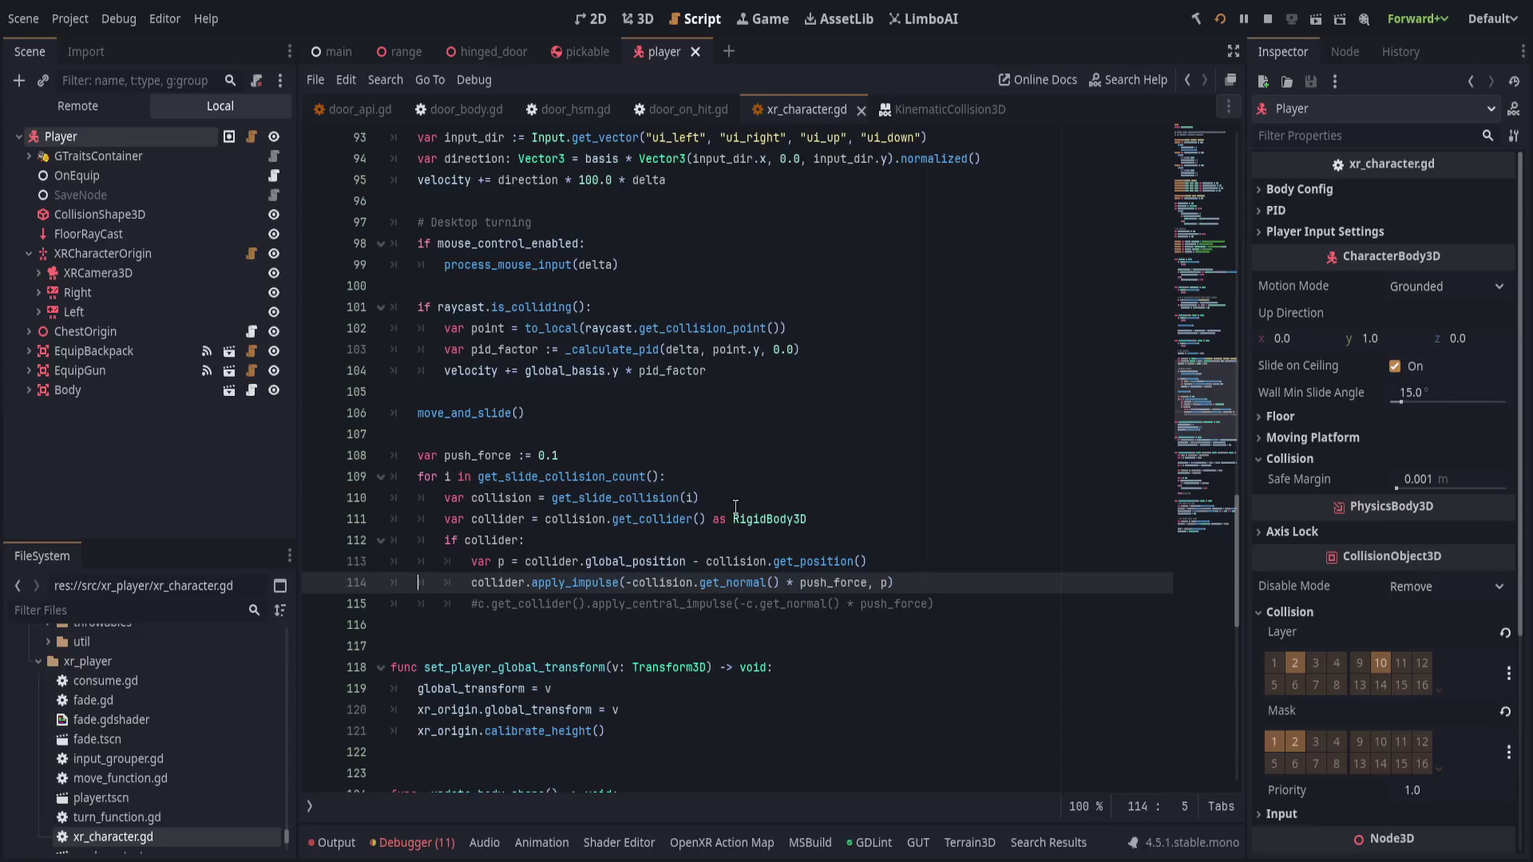
{"action": "left_click", "coordinate": [731, 501]}
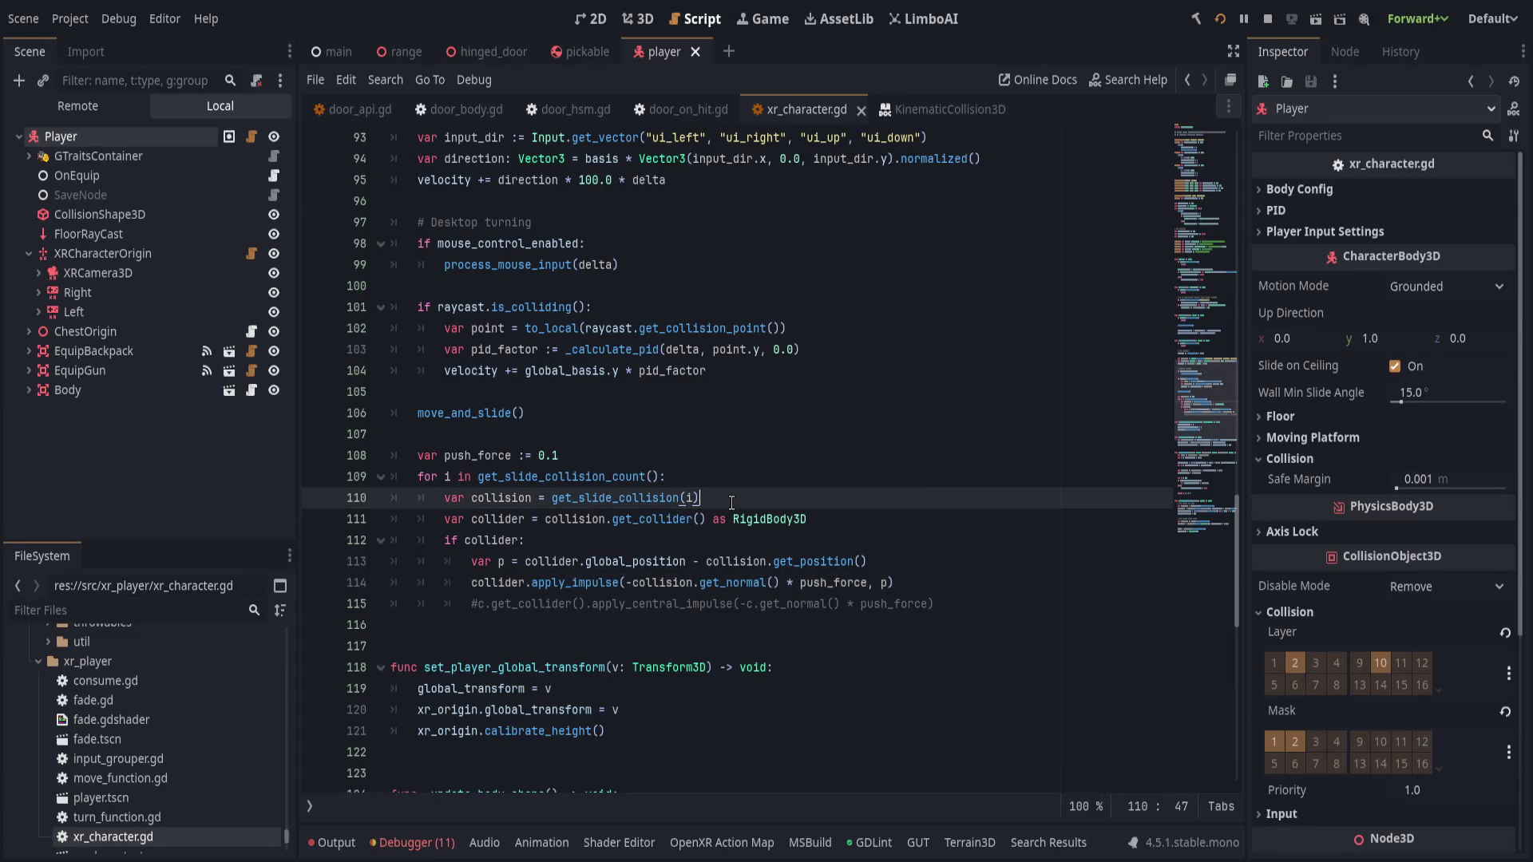
{"action": "left_click", "coordinate": [1219, 19]}
{"action": "key", "text": "quoteleft"}
{"action": "type", "text": "restart"}
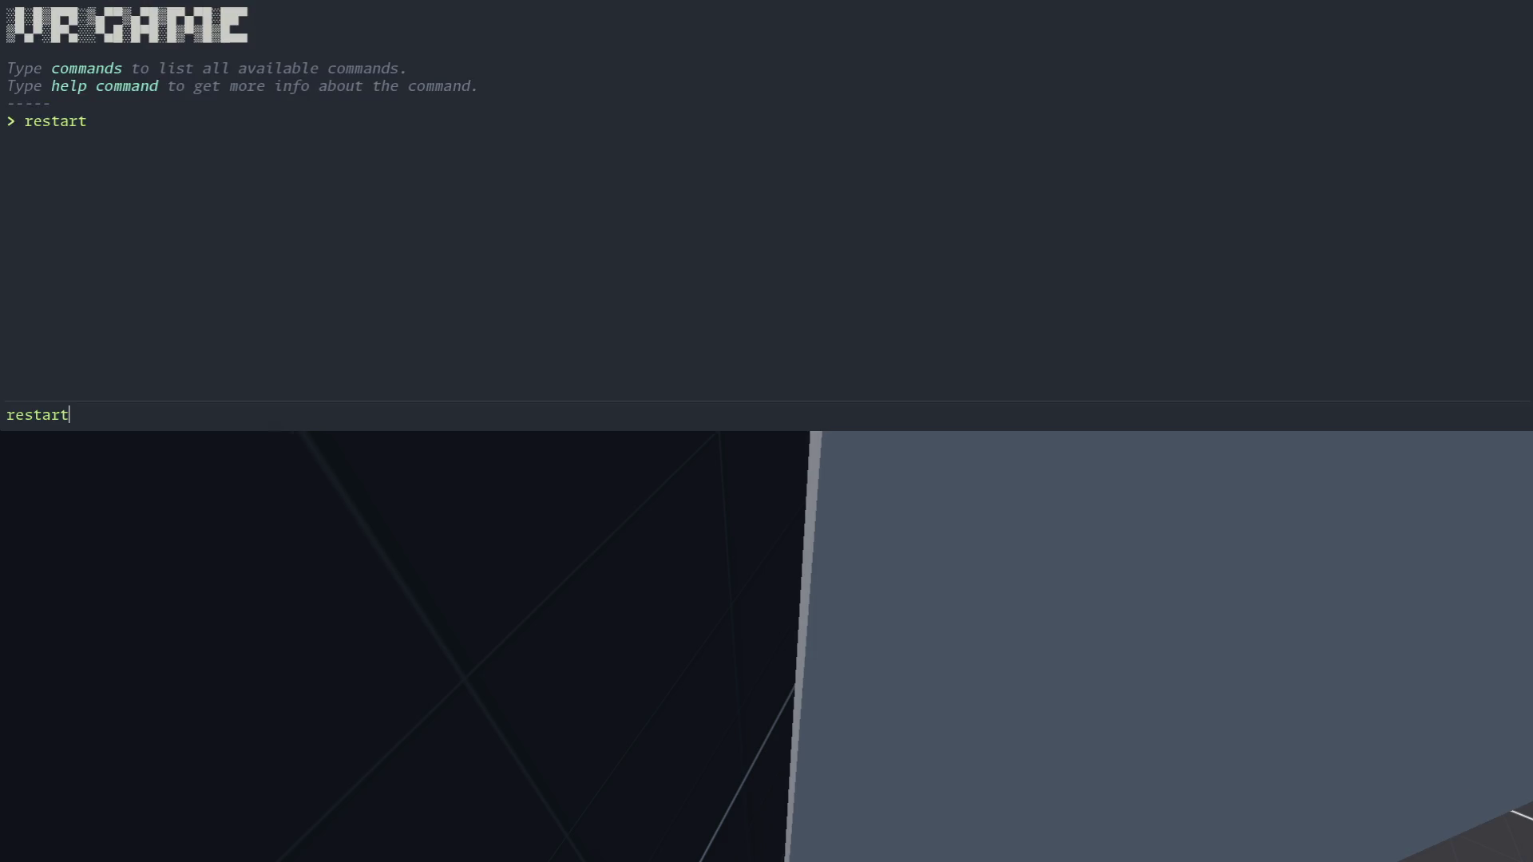
{"action": "key", "text": "Return"}
{"action": "key", "text": "quoteleft"}
{"action": "left_click", "coordinate": [782, 441]}
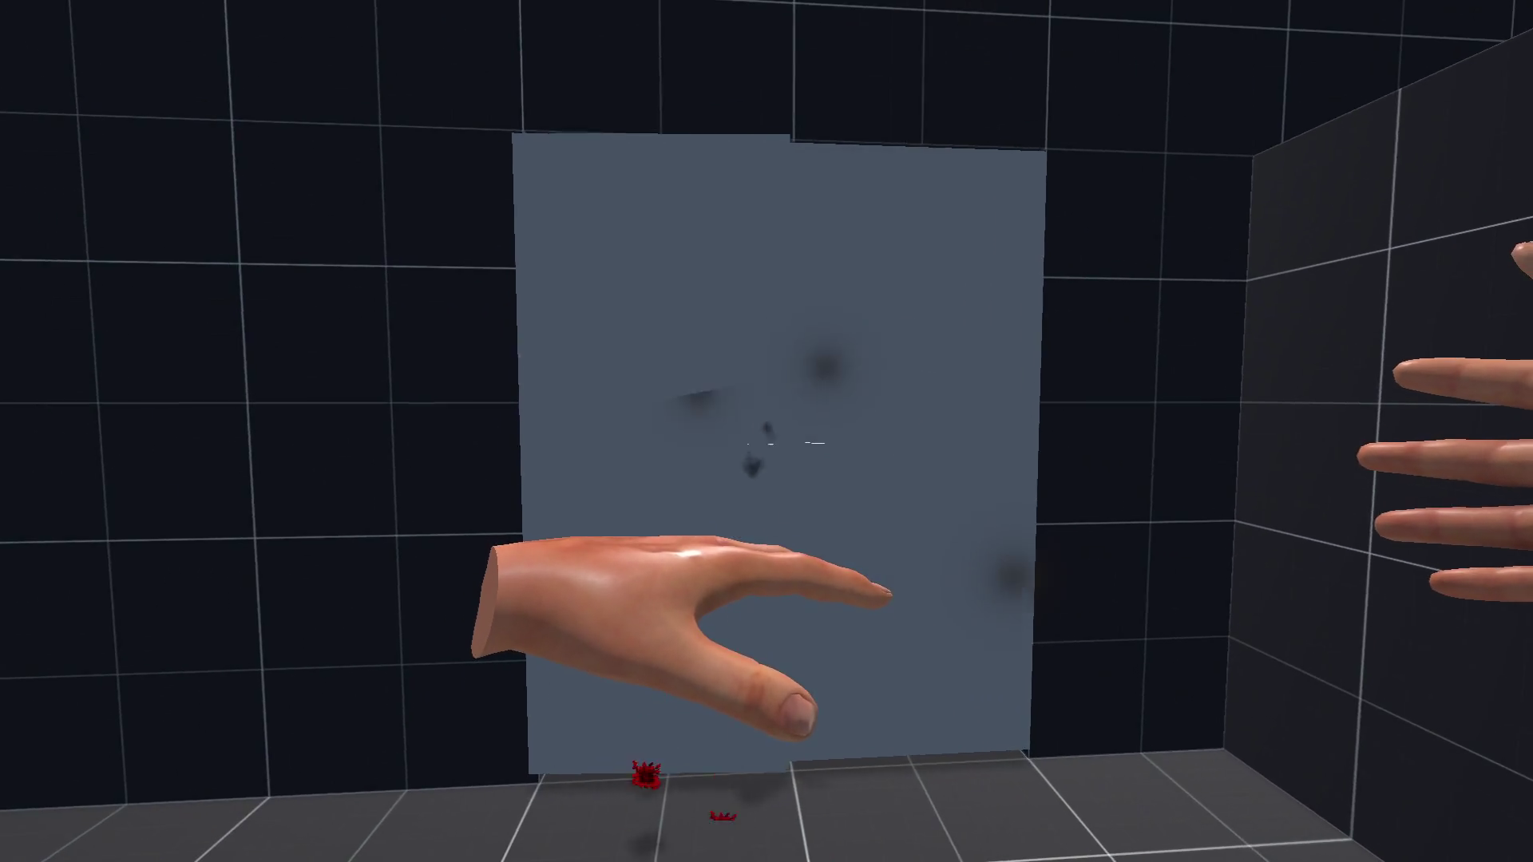
{"action": "left_click", "coordinate": [783, 442]}
{"action": "key", "text": "w"}
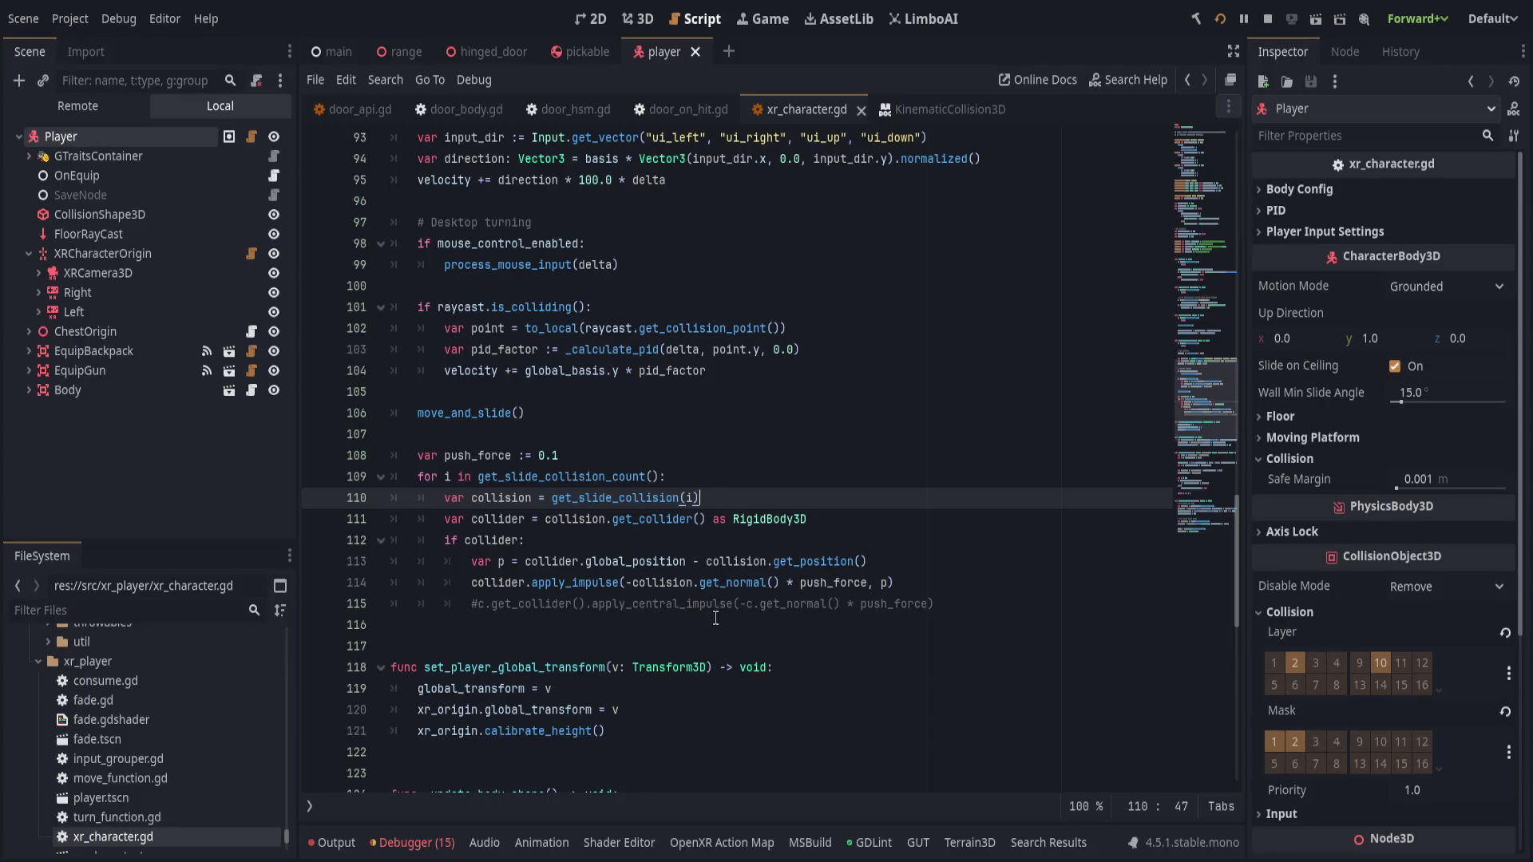
- Rewrite line 113 so the impulse offset starts with collision.get_position() -, and save the script
{"action": "left_click", "coordinate": [542, 561]}
{"action": "type", "text": "collision.get_position() -"}
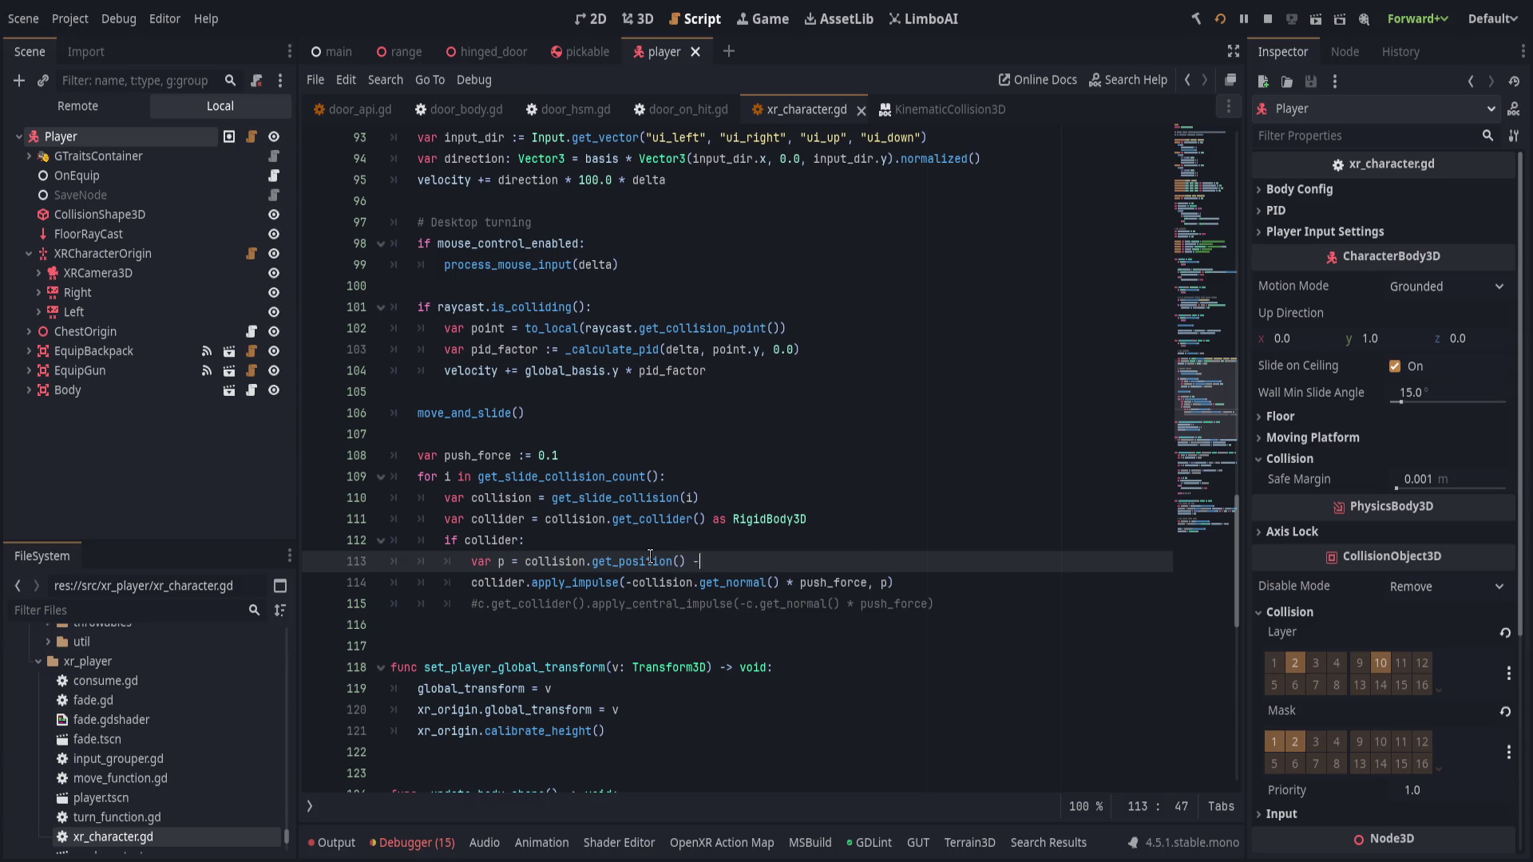
{"action": "key", "text": "ctrl+s"}
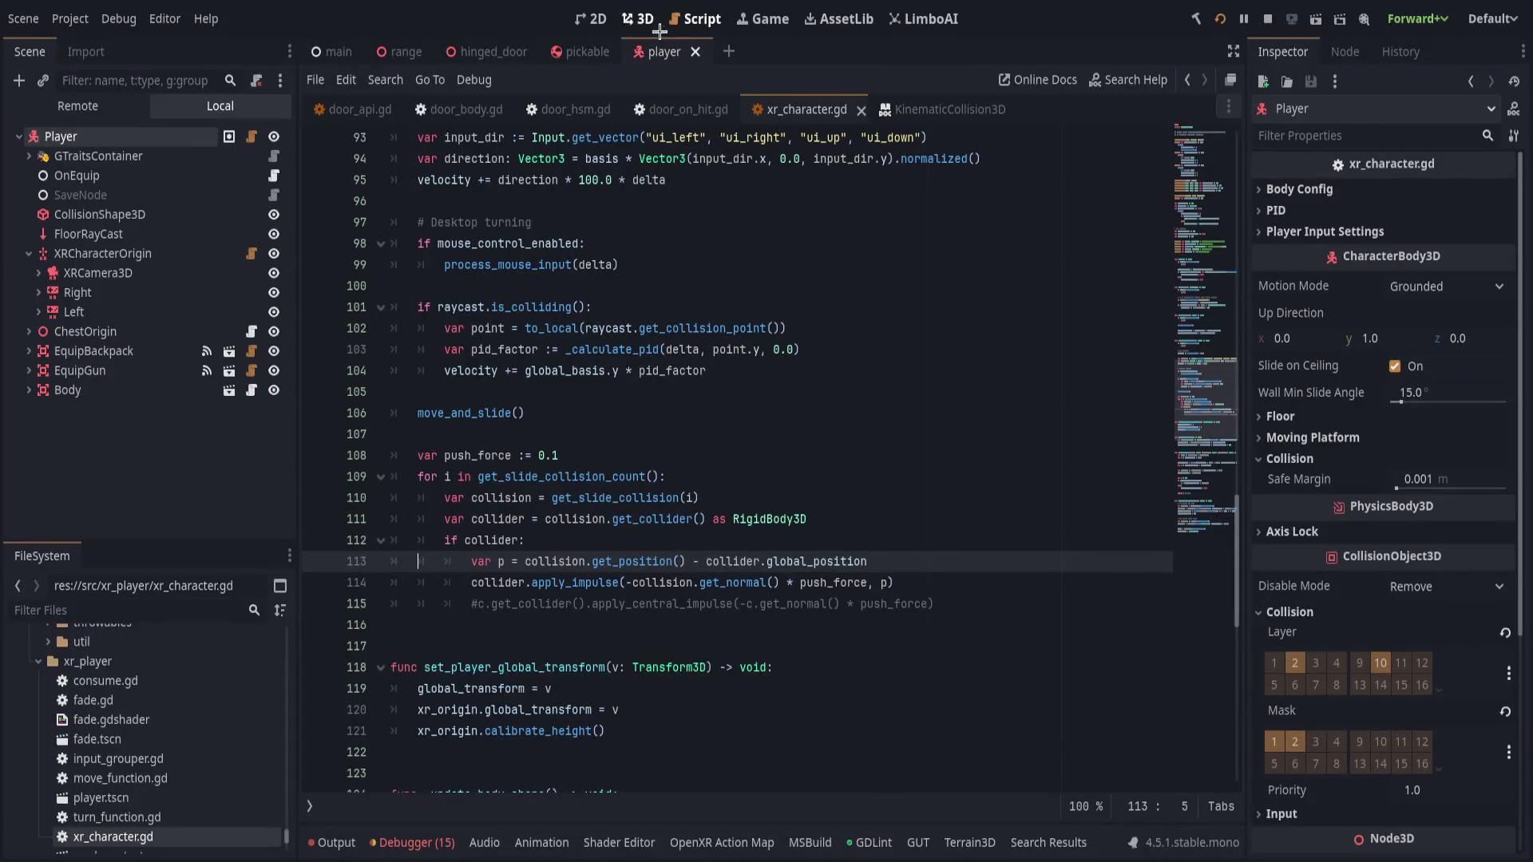
- In the 3D view of the hinged_door scene, select HingeBody and orbit to face the door
{"action": "left_click", "coordinate": [641, 18]}
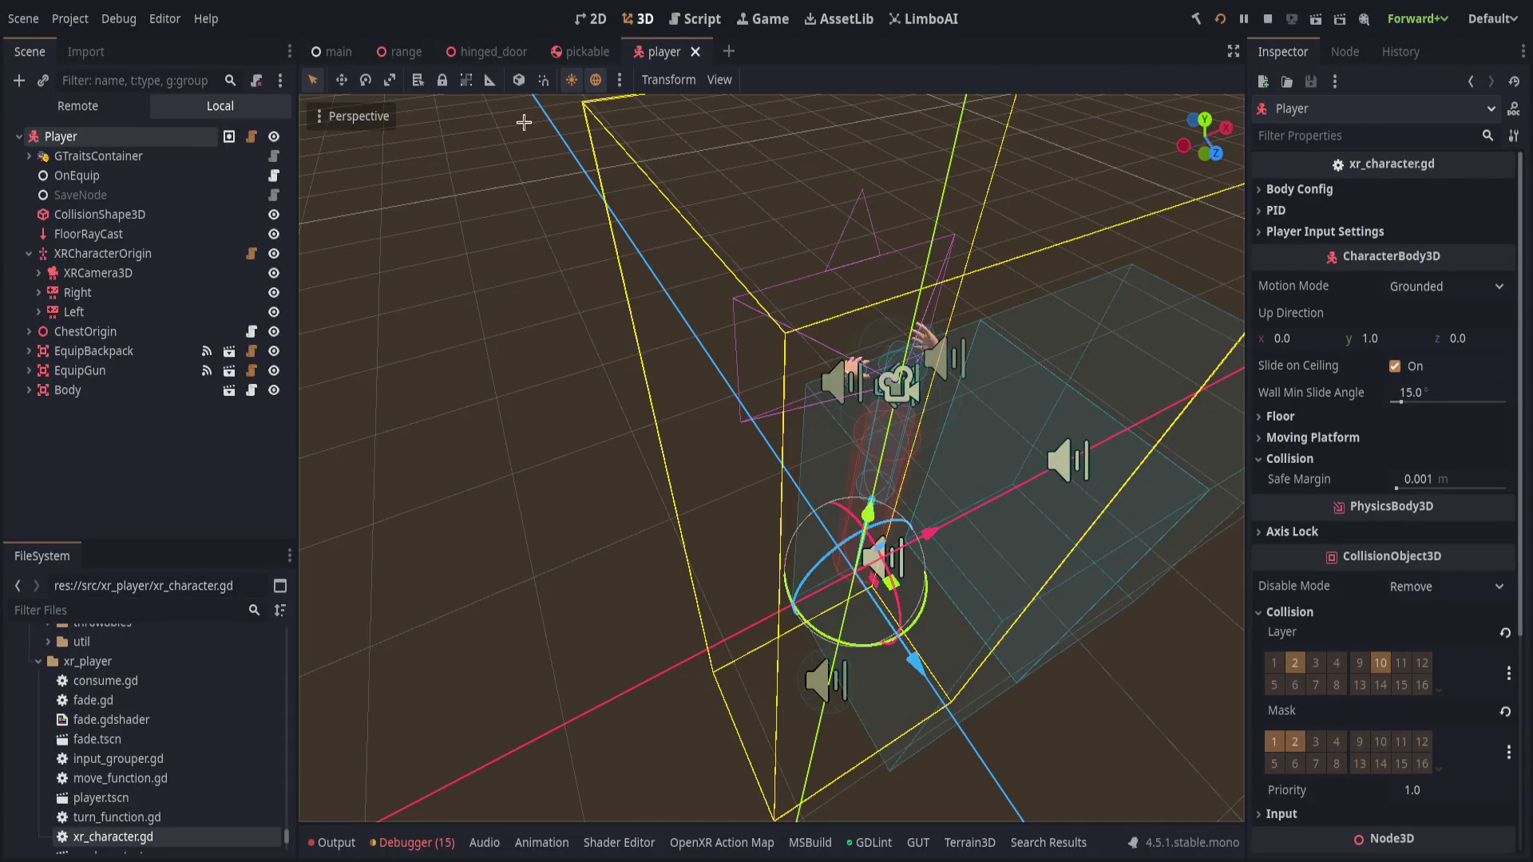
{"action": "left_click", "coordinate": [464, 51]}
{"action": "scroll", "coordinate": [548, 227], "scroll_direction": "up", "scroll_amount": 3}
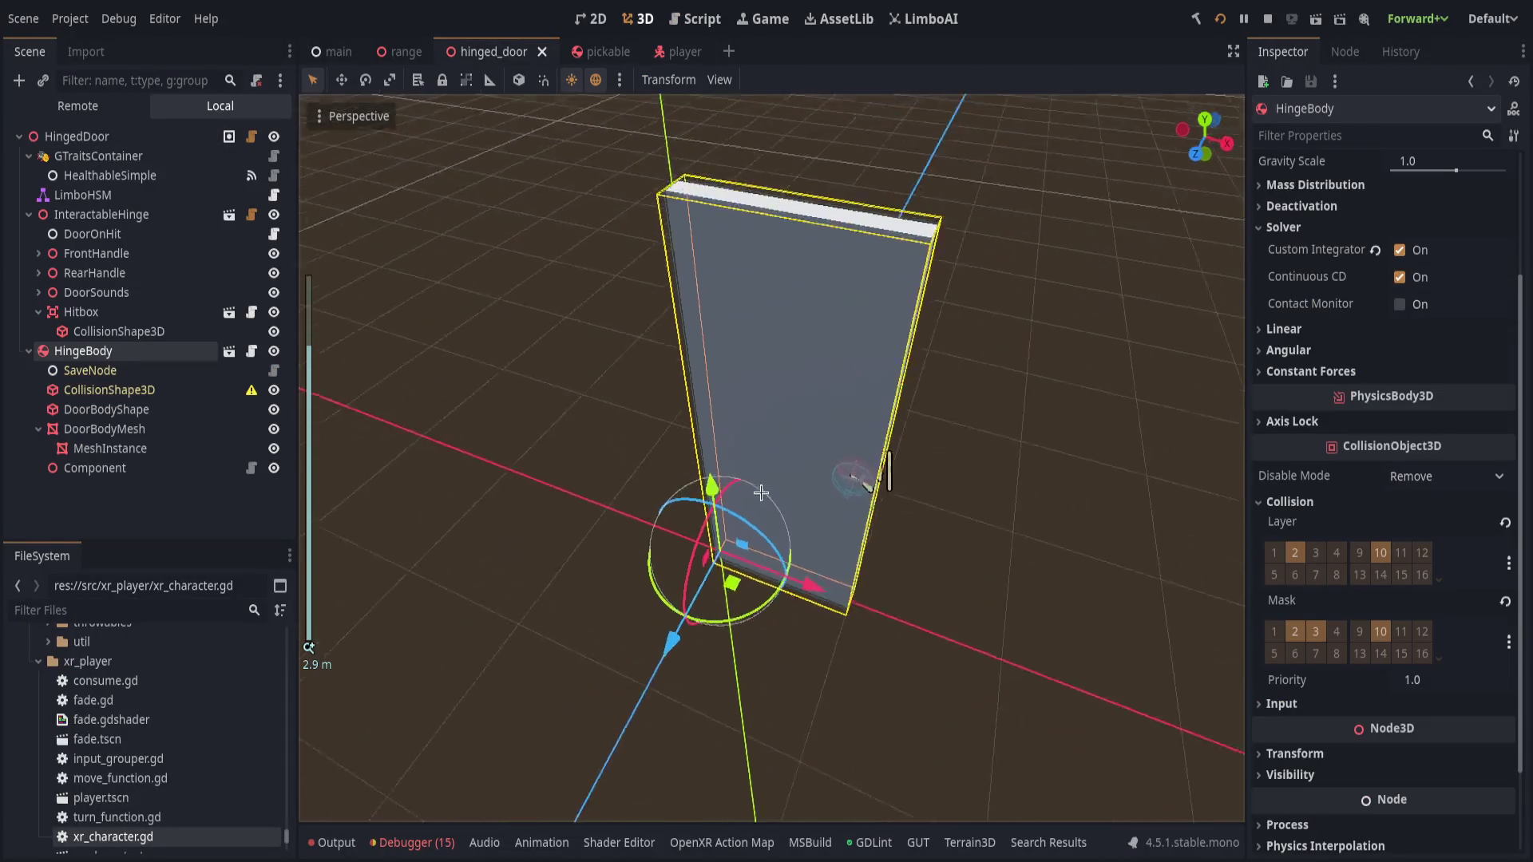
{"action": "left_click", "coordinate": [86, 371]}
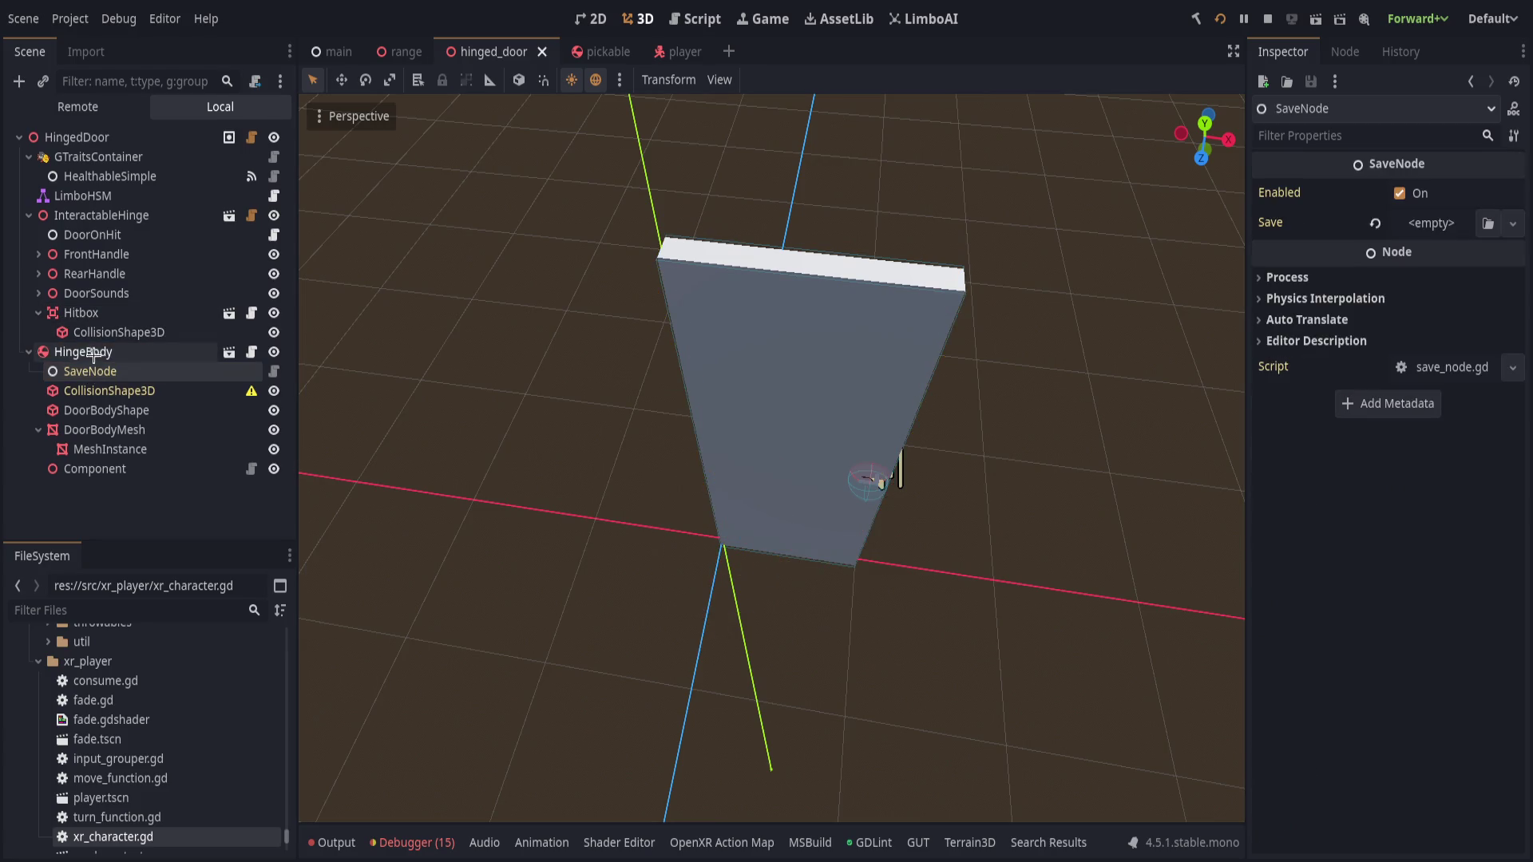
{"action": "left_click", "coordinate": [89, 351]}
{"action": "left_click_drag", "start_coordinate": [714, 510], "coordinate": [757, 423]}
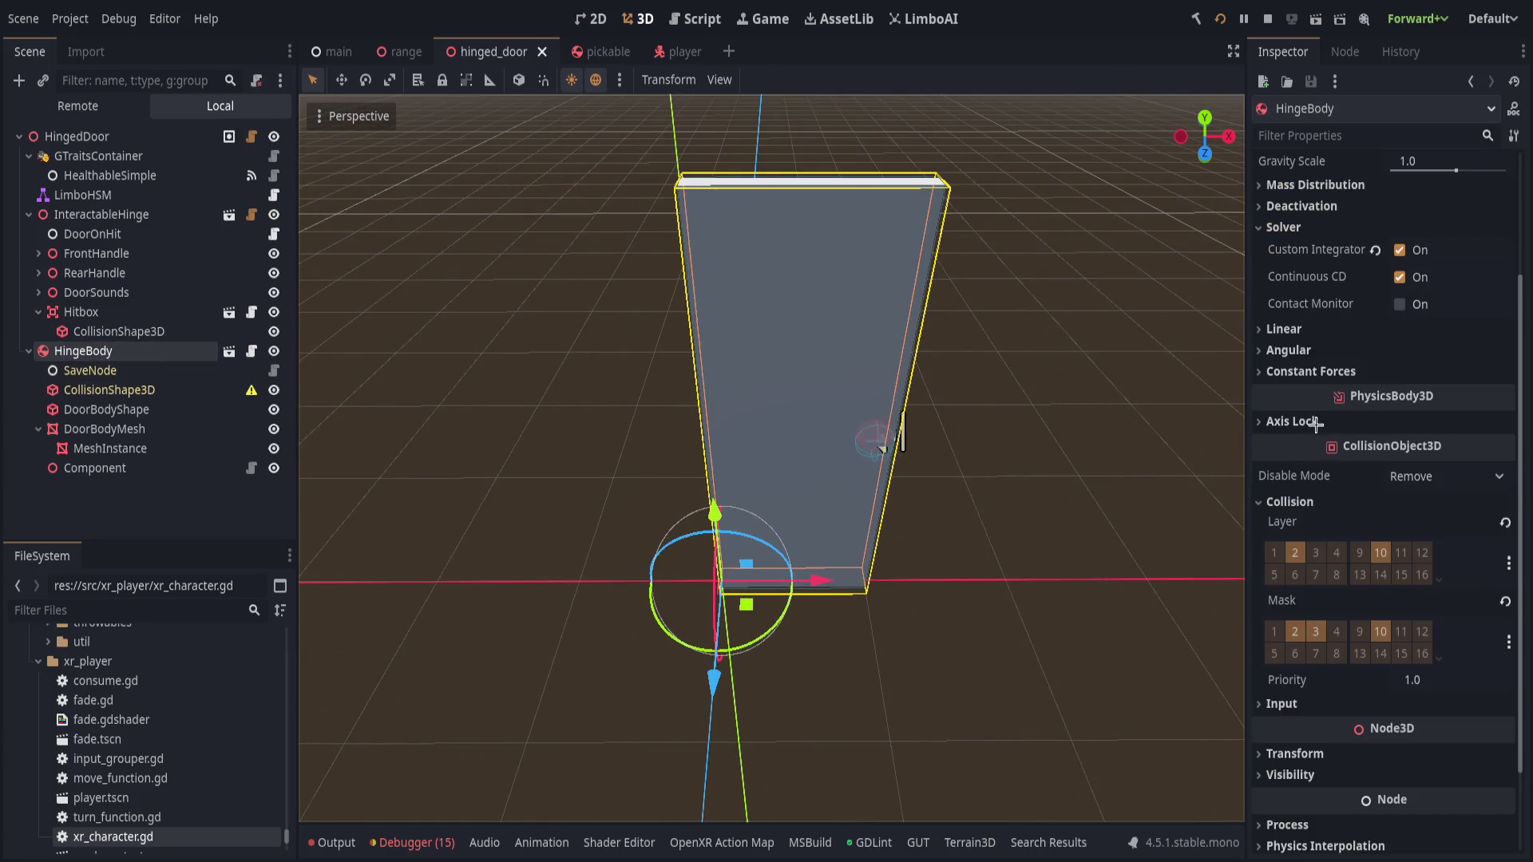
- Browse HingeBody's Inspector sections, collapsing Collision and Solver, to locate Mass Distribution
{"action": "left_click", "coordinate": [1311, 372]}
{"action": "left_click", "coordinate": [1309, 372]}
{"action": "left_click", "coordinate": [1287, 350]}
{"action": "left_click", "coordinate": [1280, 330]}
{"action": "left_click", "coordinate": [1280, 330]}
{"action": "left_click", "coordinate": [1278, 351]}
{"action": "left_click", "coordinate": [1286, 372]}
{"action": "left_click", "coordinate": [1286, 372]}
{"action": "left_click", "coordinate": [1289, 423]}
{"action": "left_click", "coordinate": [1290, 423]}
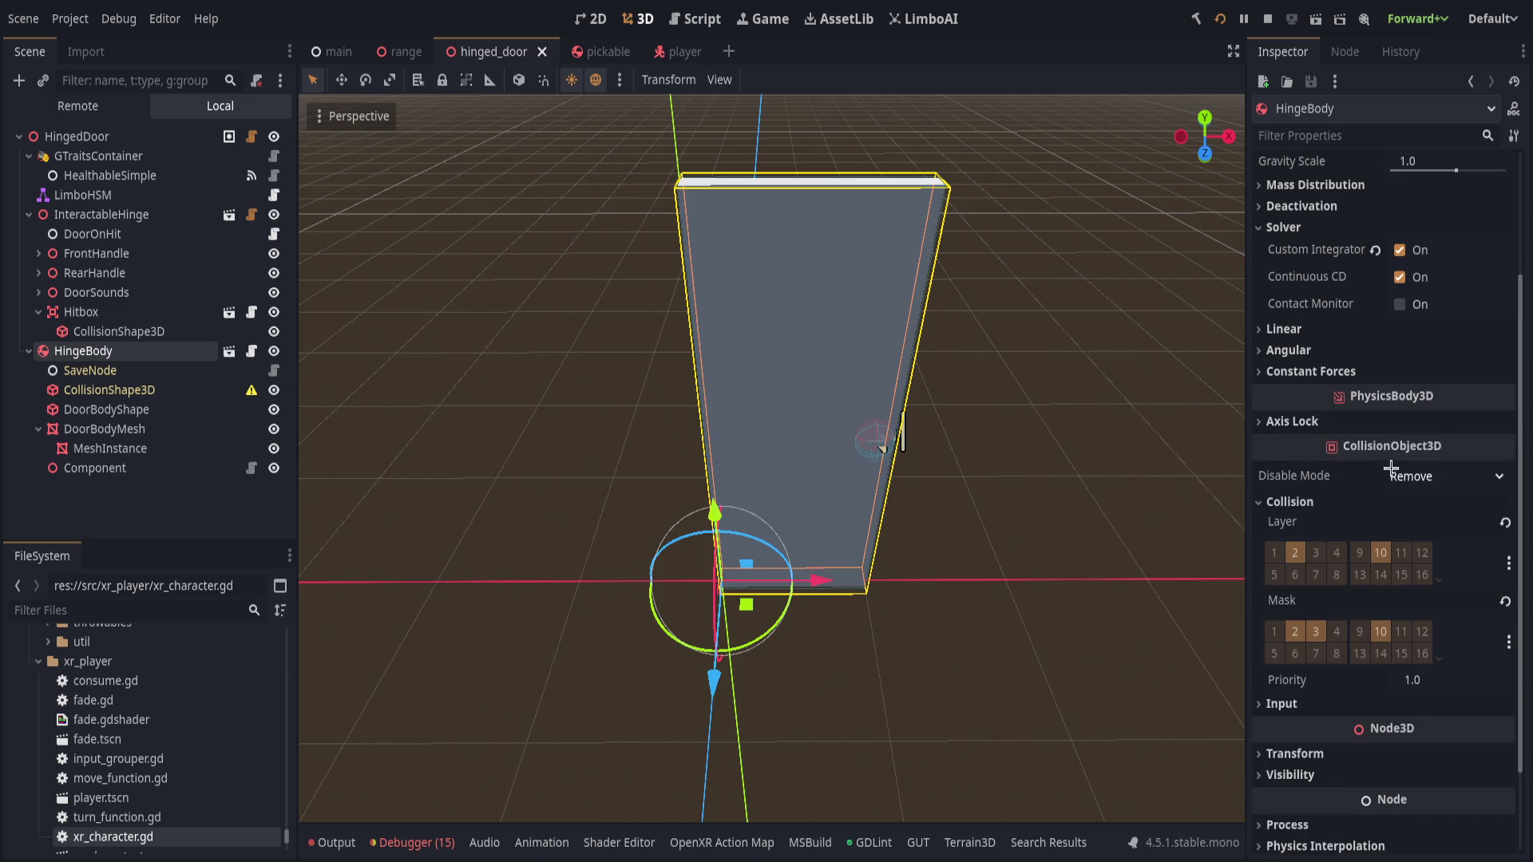
{"action": "left_click", "coordinate": [1287, 501]}
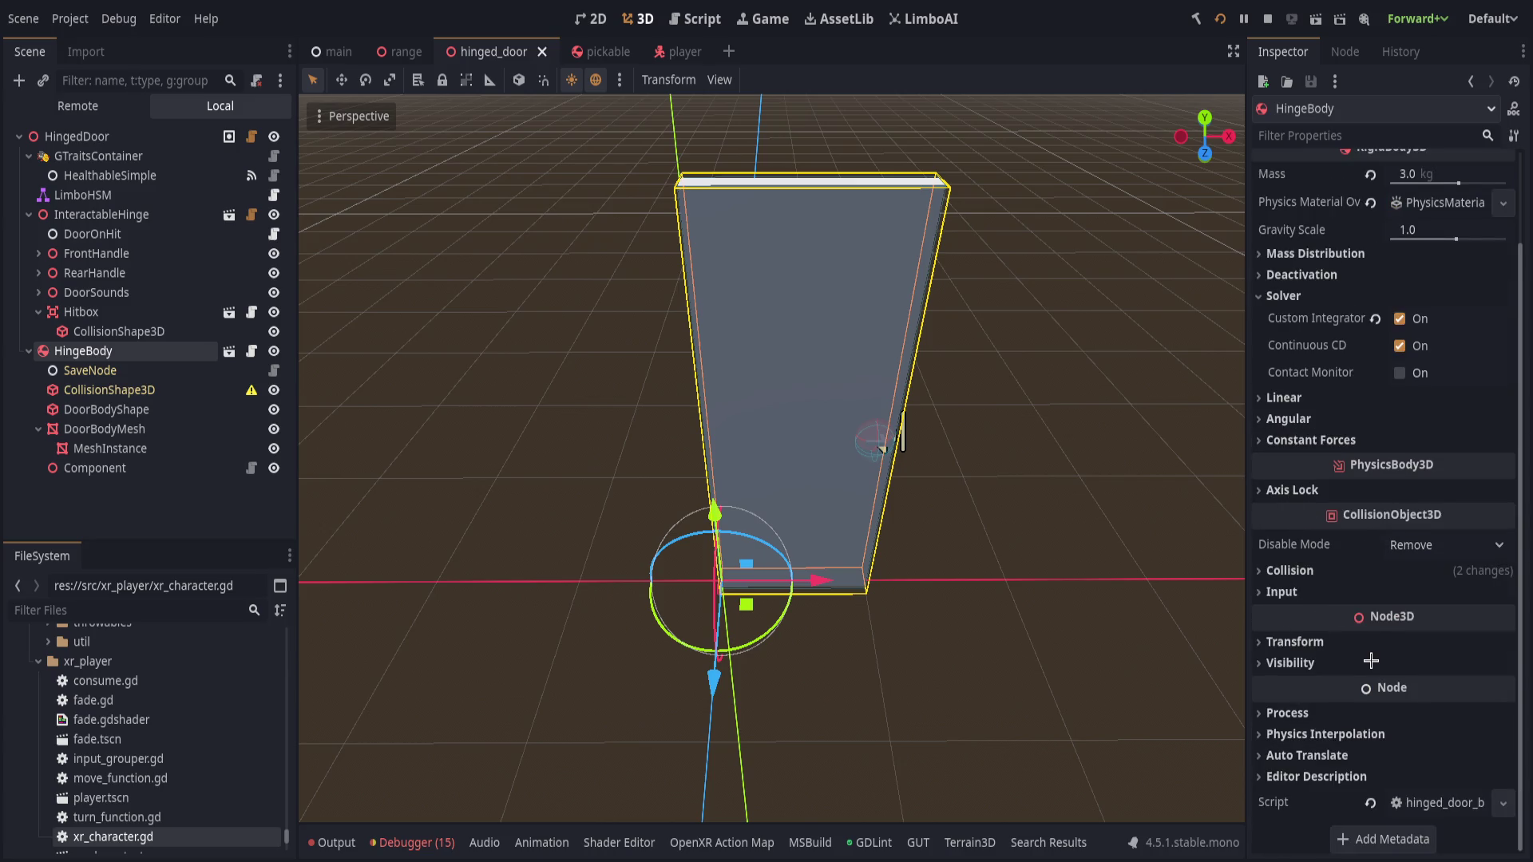
{"action": "scroll", "coordinate": [1371, 661], "scroll_direction": "up", "scroll_amount": 2}
{"action": "left_click", "coordinate": [1285, 403]}
{"action": "left_click", "coordinate": [1300, 381]}
- Set HingeBody's Center of Mass Mode to Custom at 0, 0, 0 and save the scene
{"action": "left_click", "coordinate": [1306, 361]}
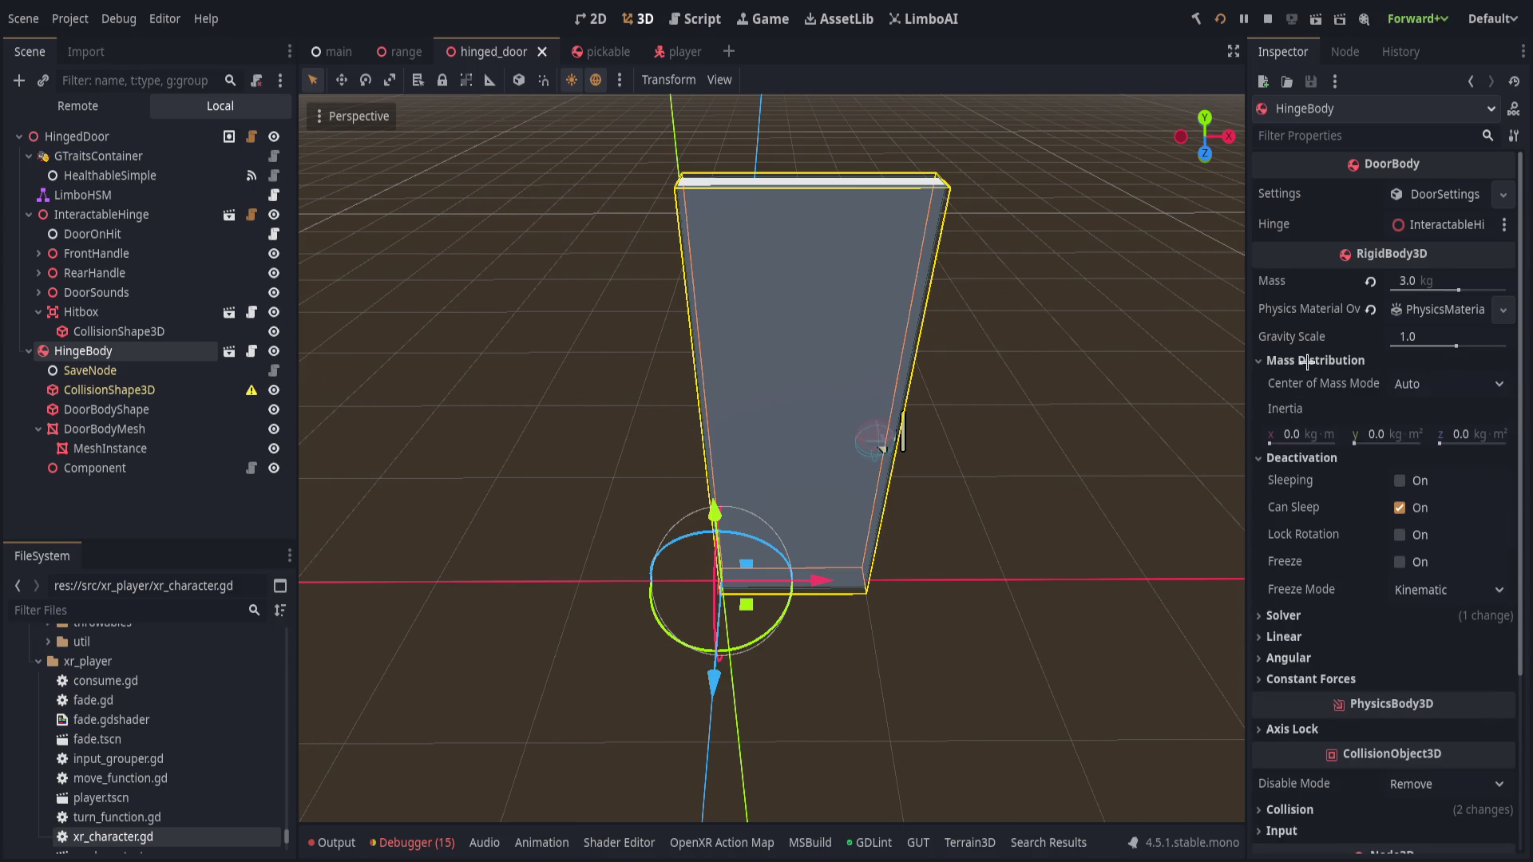
{"action": "left_click", "coordinate": [1445, 384]}
{"action": "left_click", "coordinate": [1425, 435]}
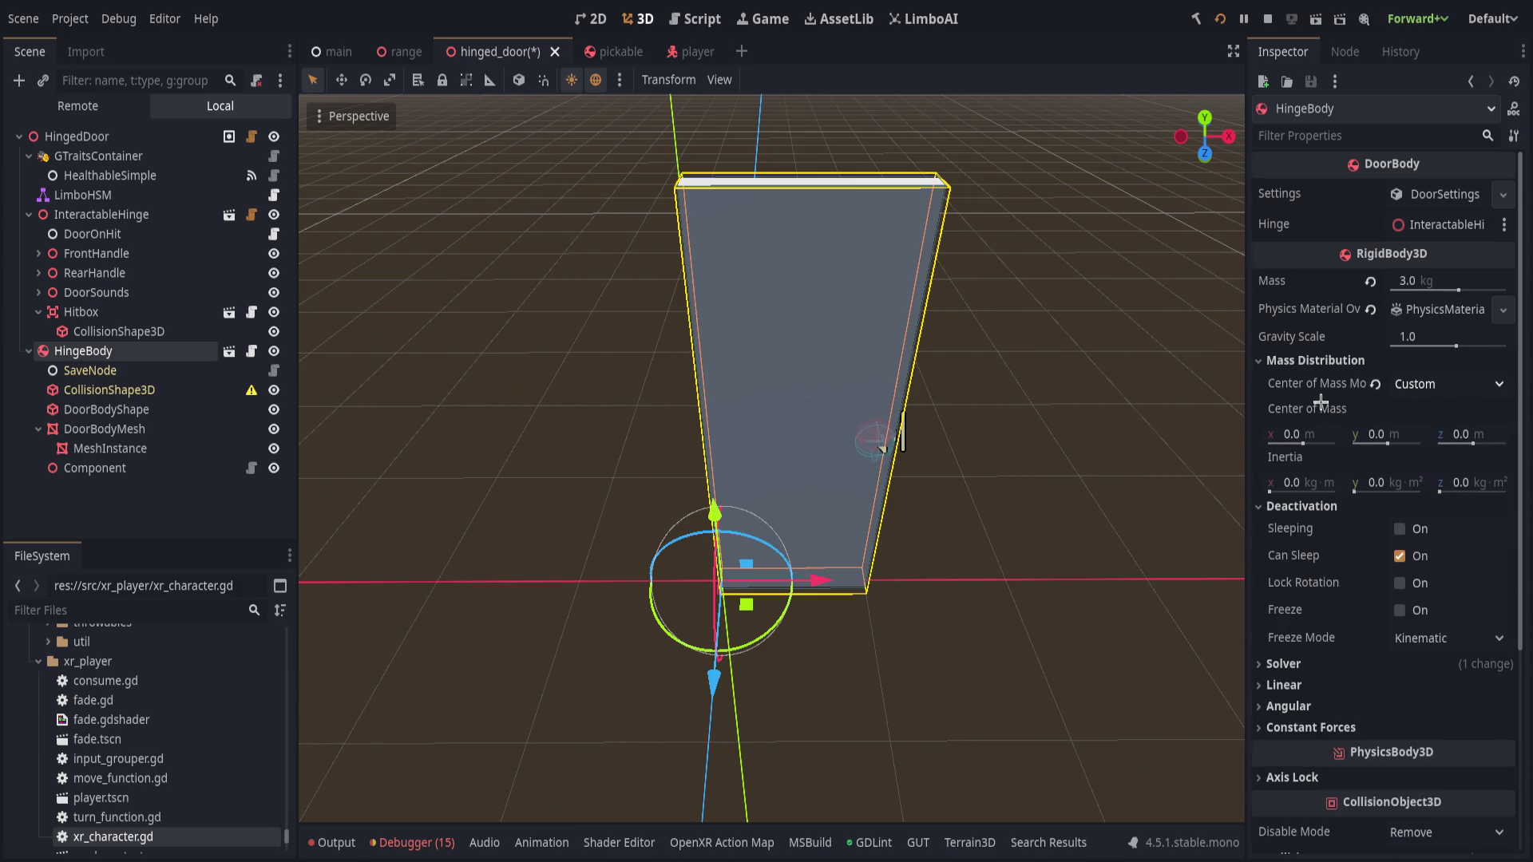
{"action": "scroll", "coordinate": [1057, 468], "scroll_direction": "up", "scroll_amount": 3}
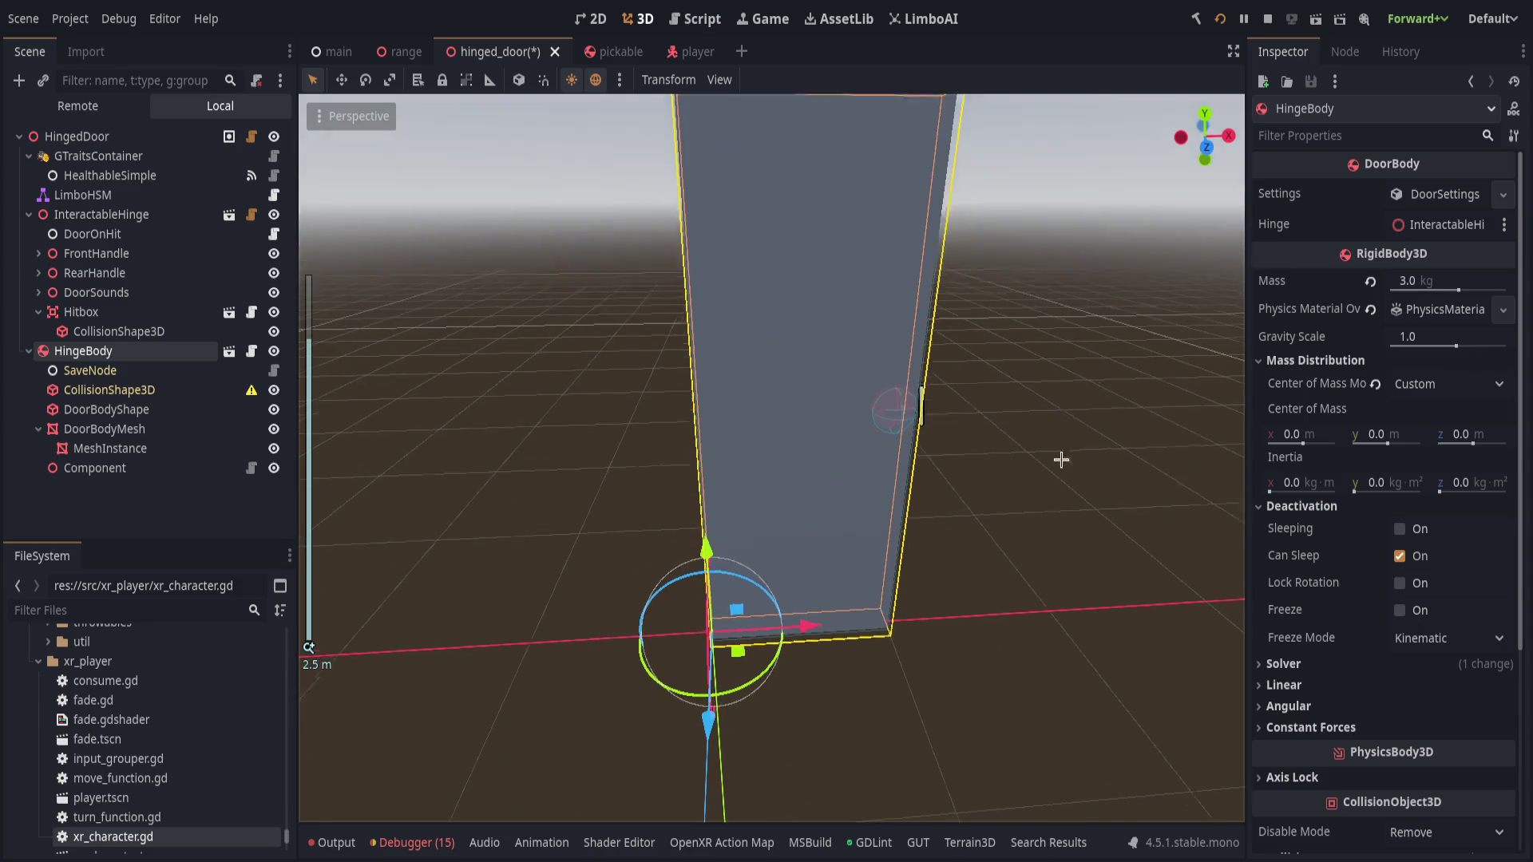
{"action": "mouse_move", "coordinate": [1297, 446]}
{"action": "left_mouse_down"}
{"action": "mouse_move", "coordinate": [1319, 444]}
{"action": "mouse_move", "coordinate": [1302, 441]}
{"action": "left_mouse_up"}
{"action": "left_click", "coordinate": [1495, 411]}
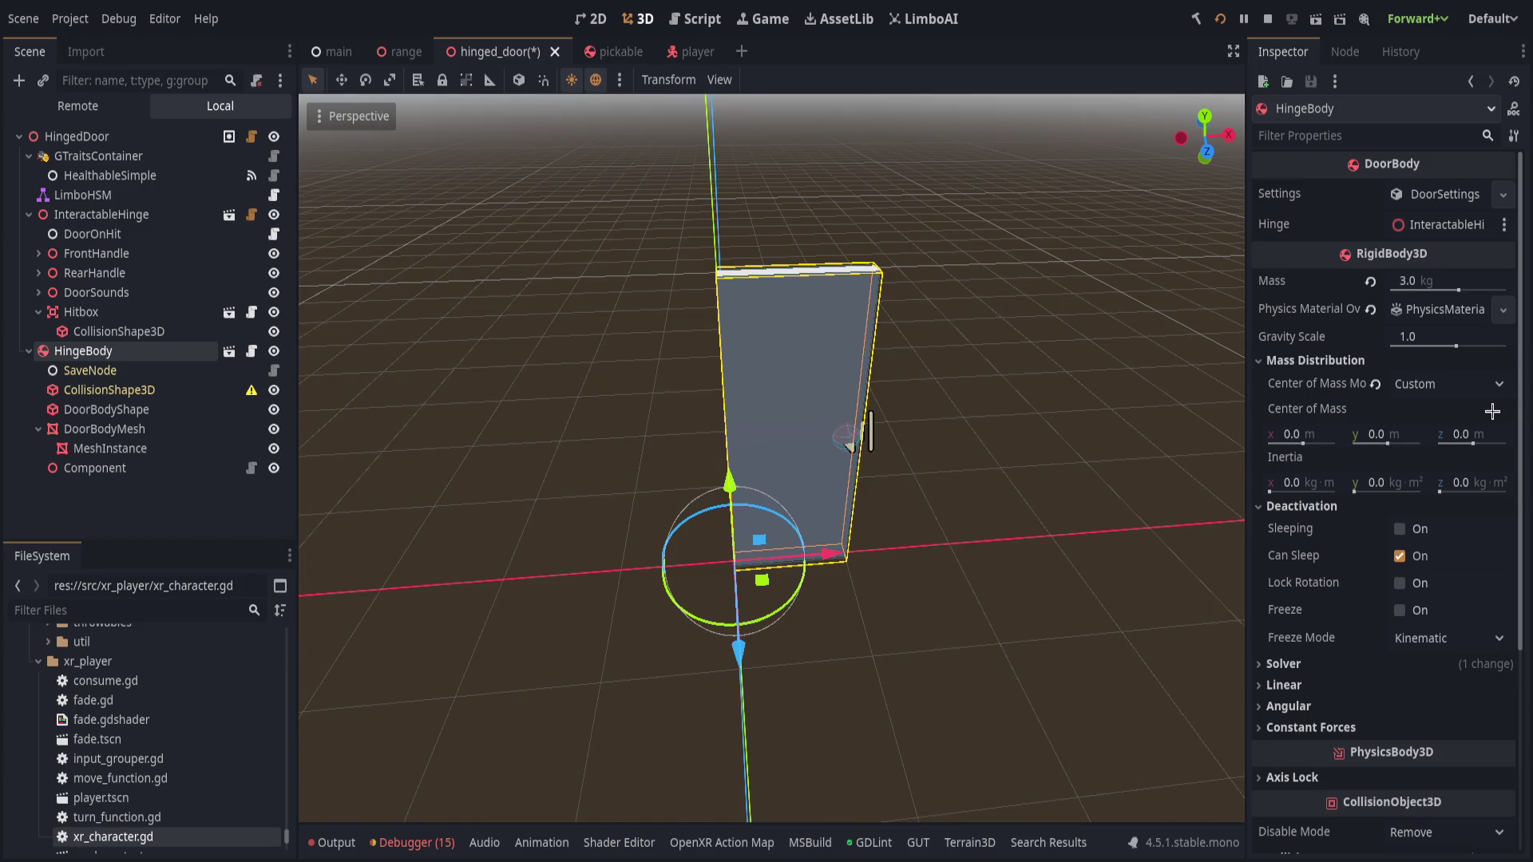
{"action": "left_click", "coordinate": [1376, 386]}
{"action": "key", "text": "ctrl+z"}
{"action": "key", "text": "ctrl+s"}
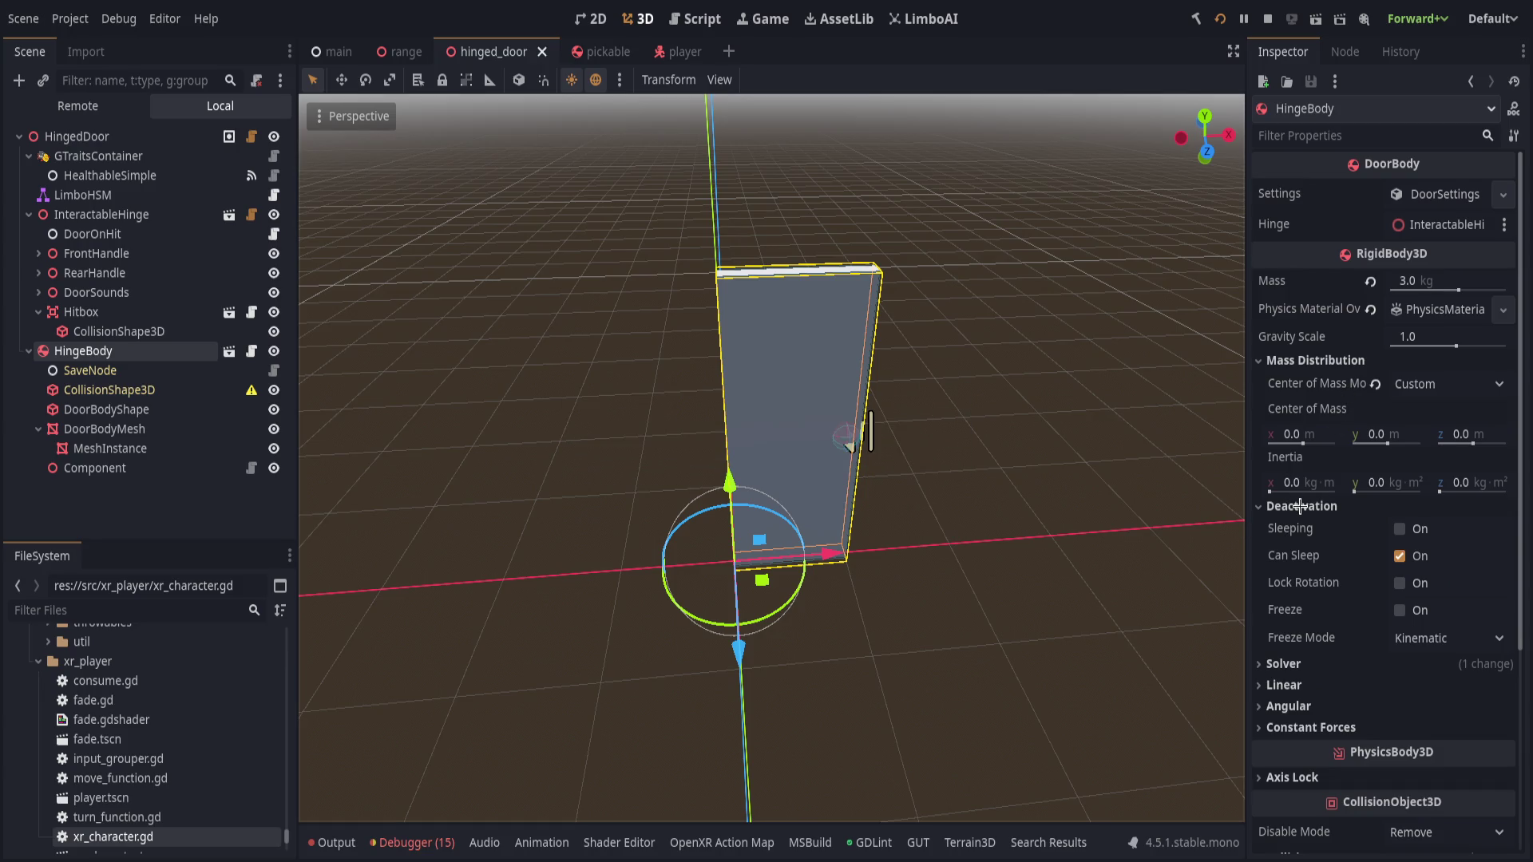
{"action": "left_click", "coordinate": [1300, 506]}
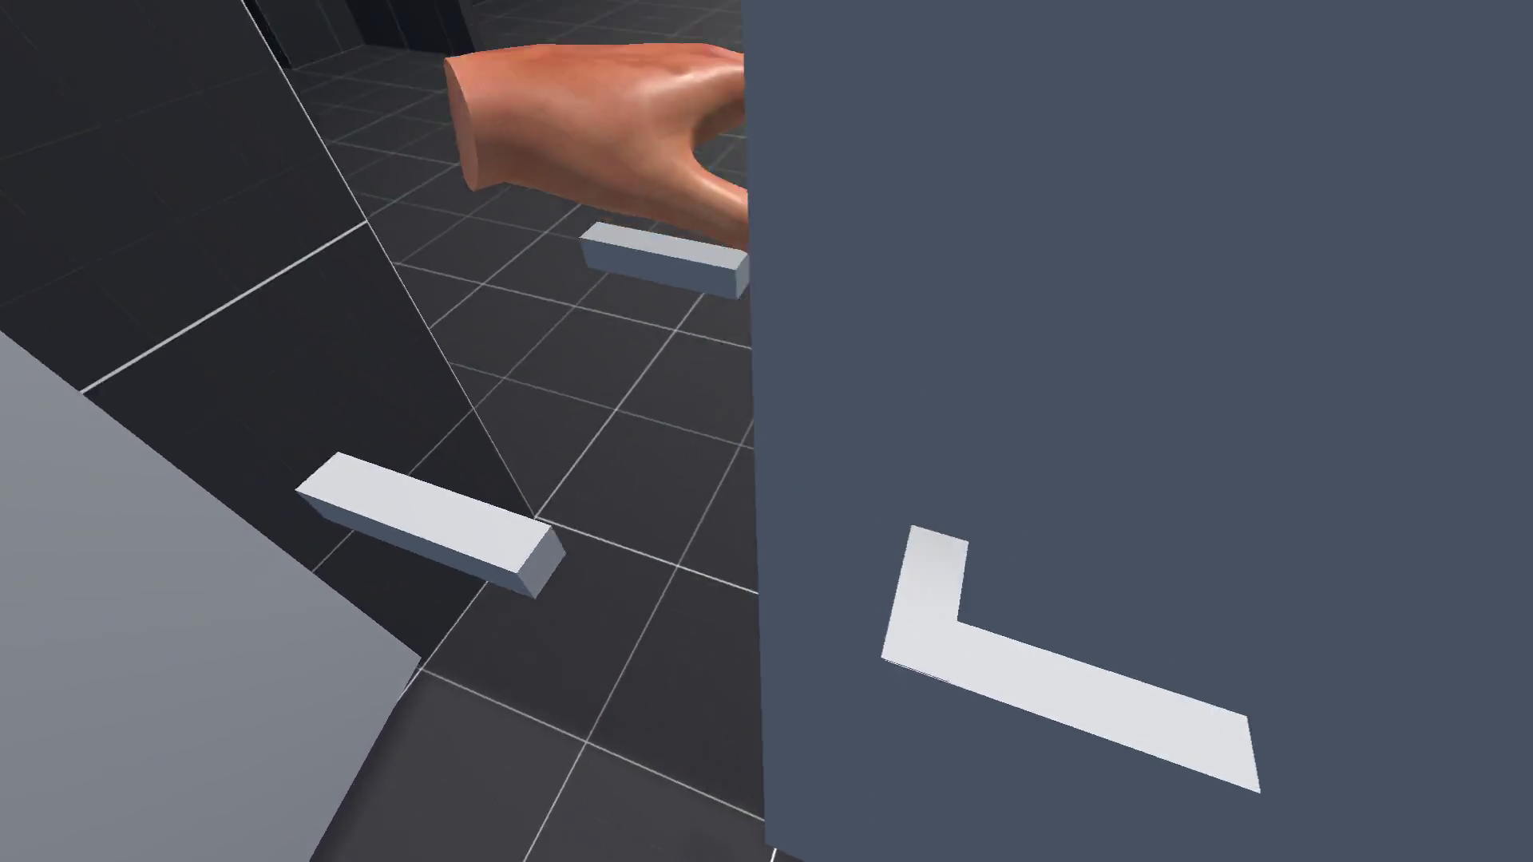
{"action": "key", "text": "grave"}
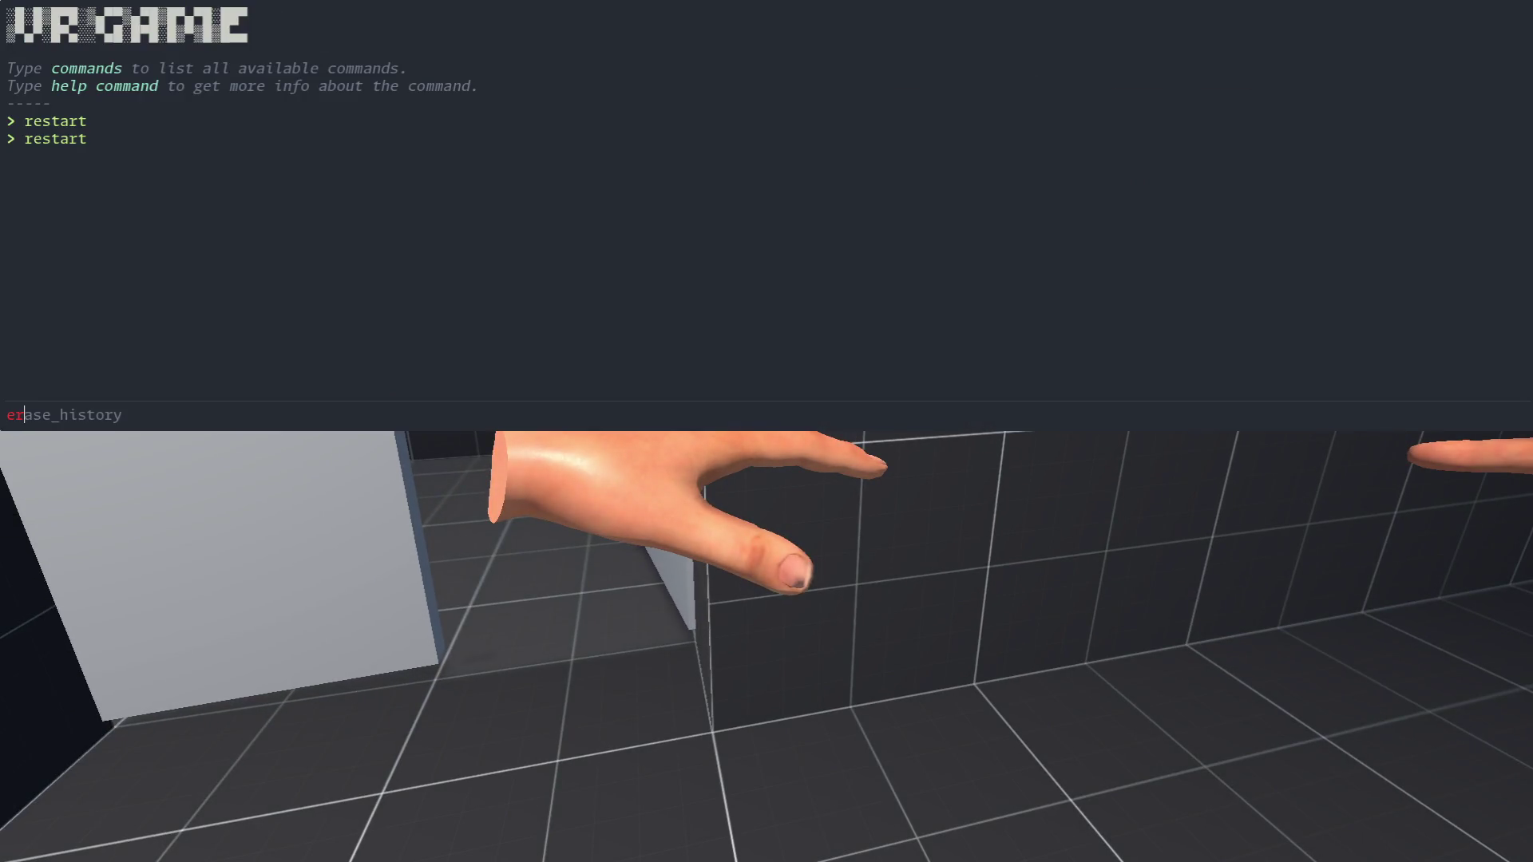
{"action": "type", "text": "restart"}
{"action": "key", "text": "Return"}
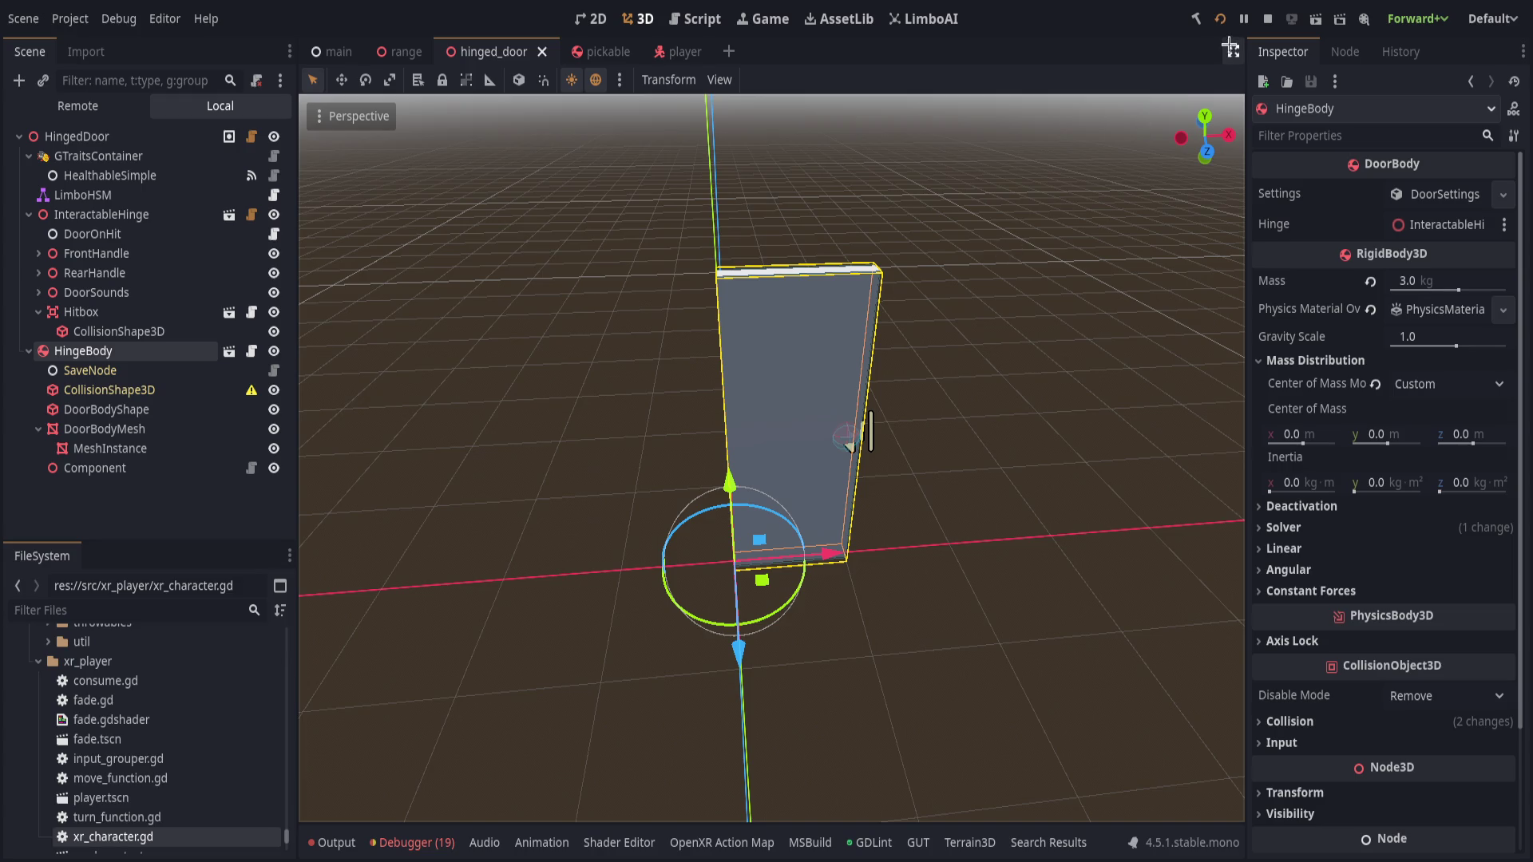
- Relaunch the project for another VR door test, then return to the editor with nothing selected
{"action": "left_click", "coordinate": [1220, 19]}
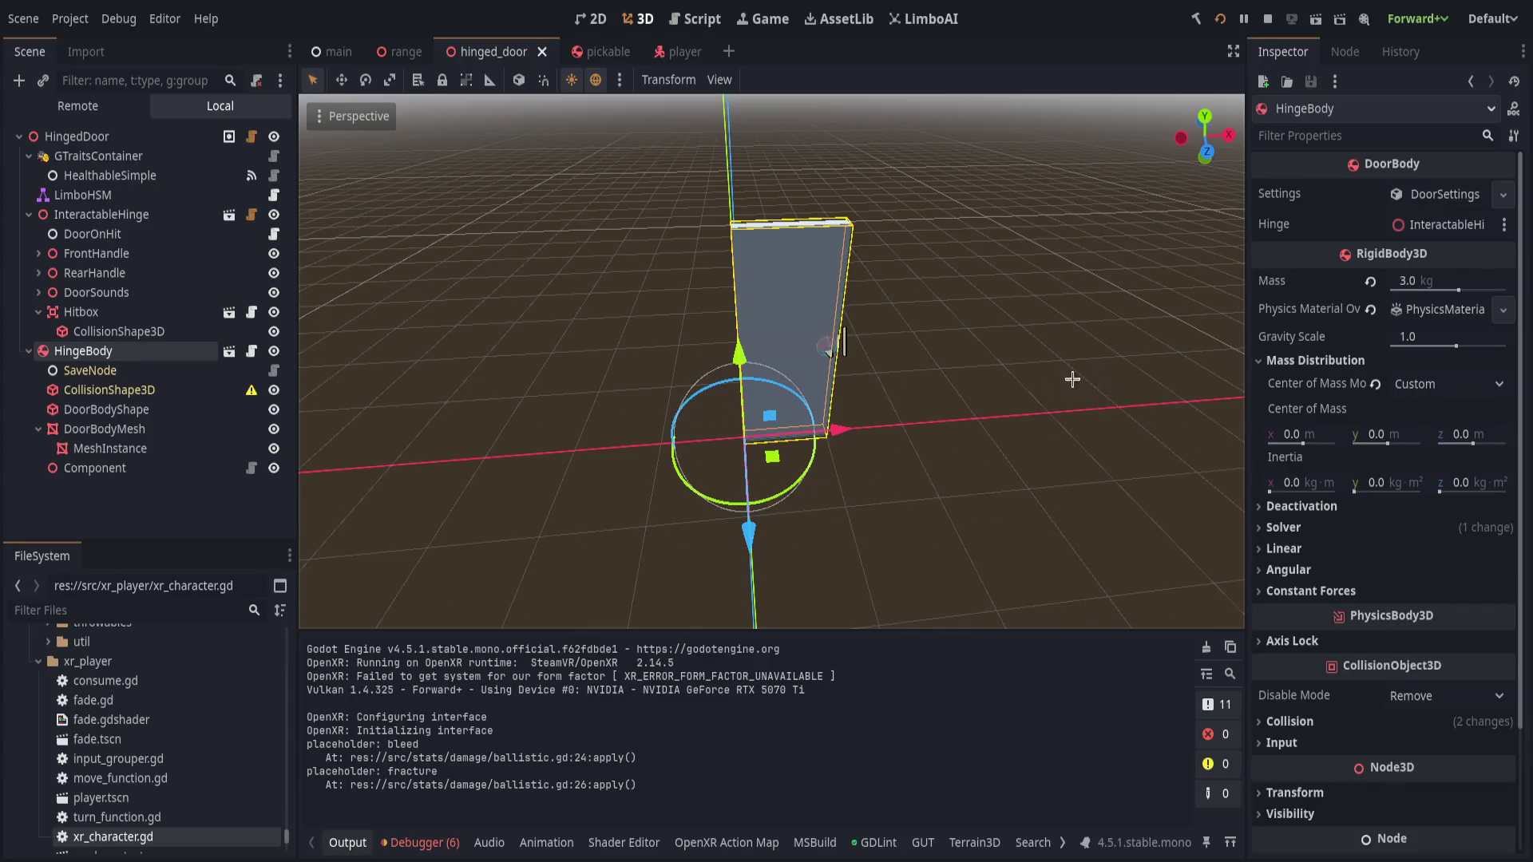
{"action": "left_click", "coordinate": [1007, 382]}
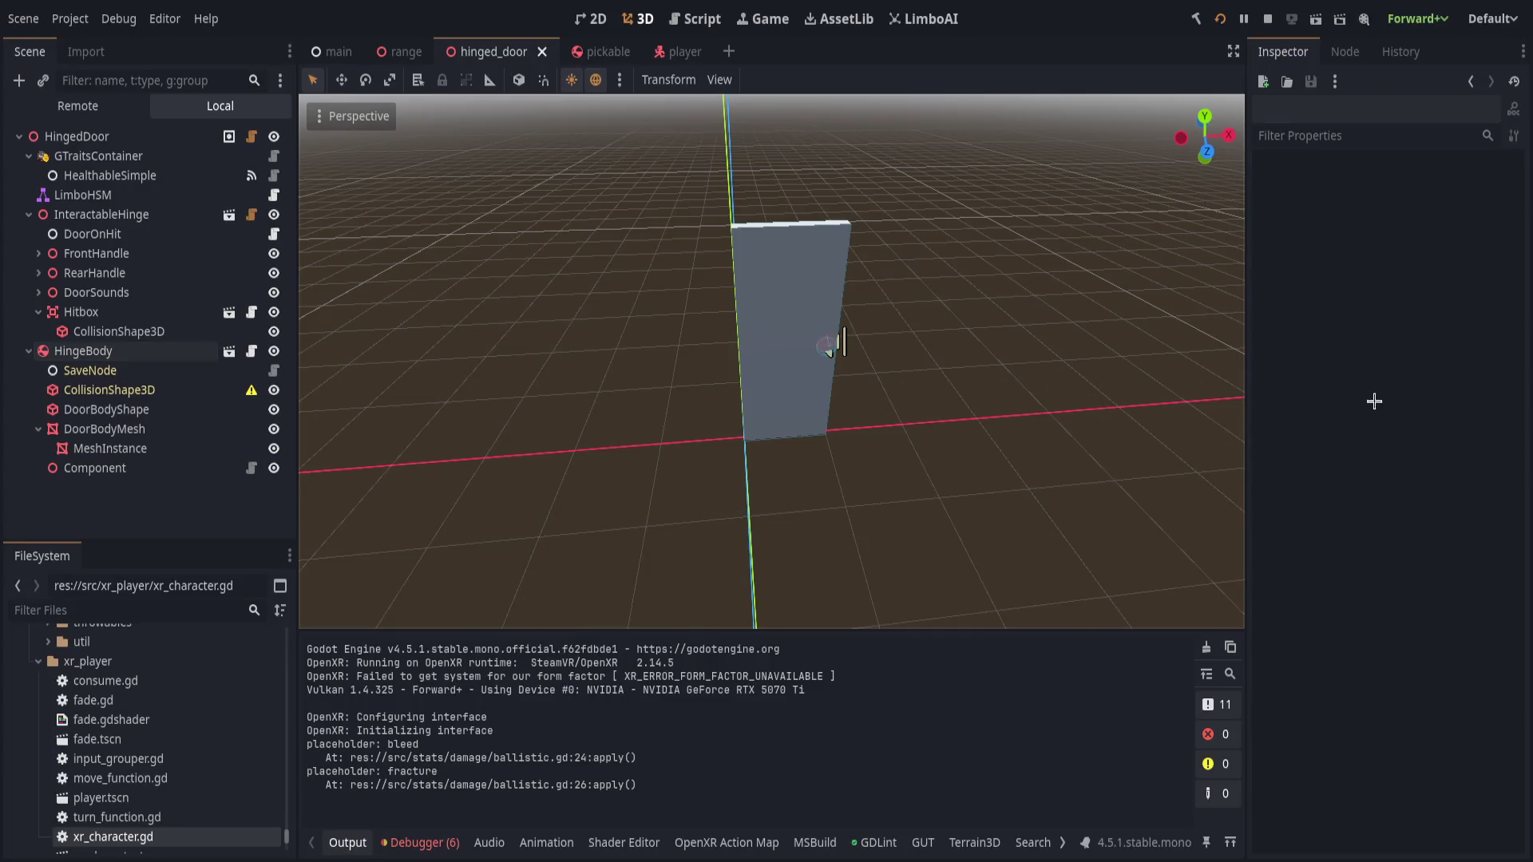
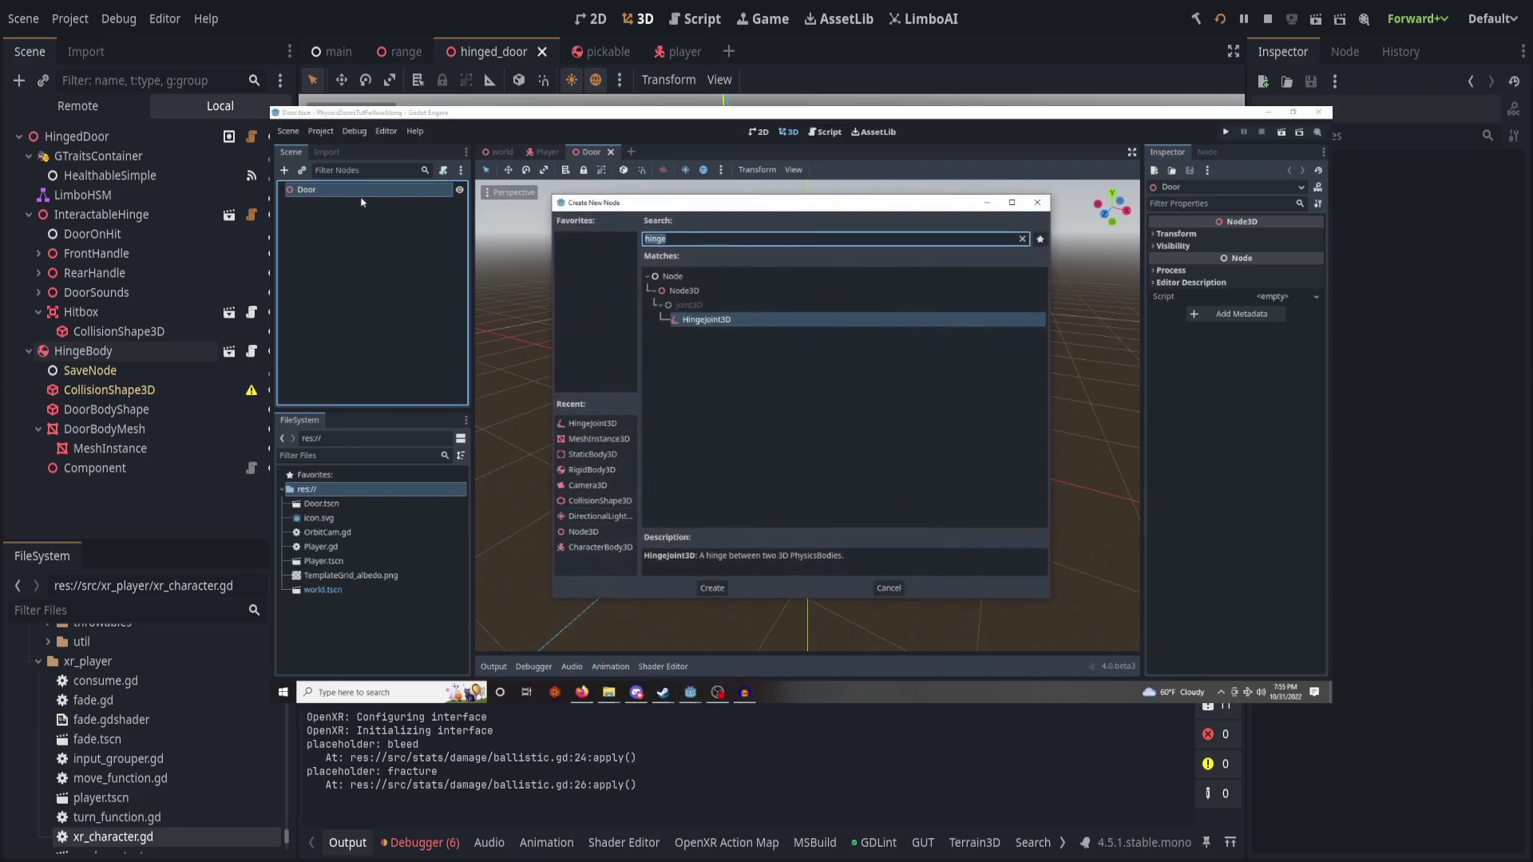
- Skip the door tutorial forward in 10-second jumps, past the cube and door meshes, to the hinge joint setup
{"action": "mouse_move", "coordinate": [831, 444]}
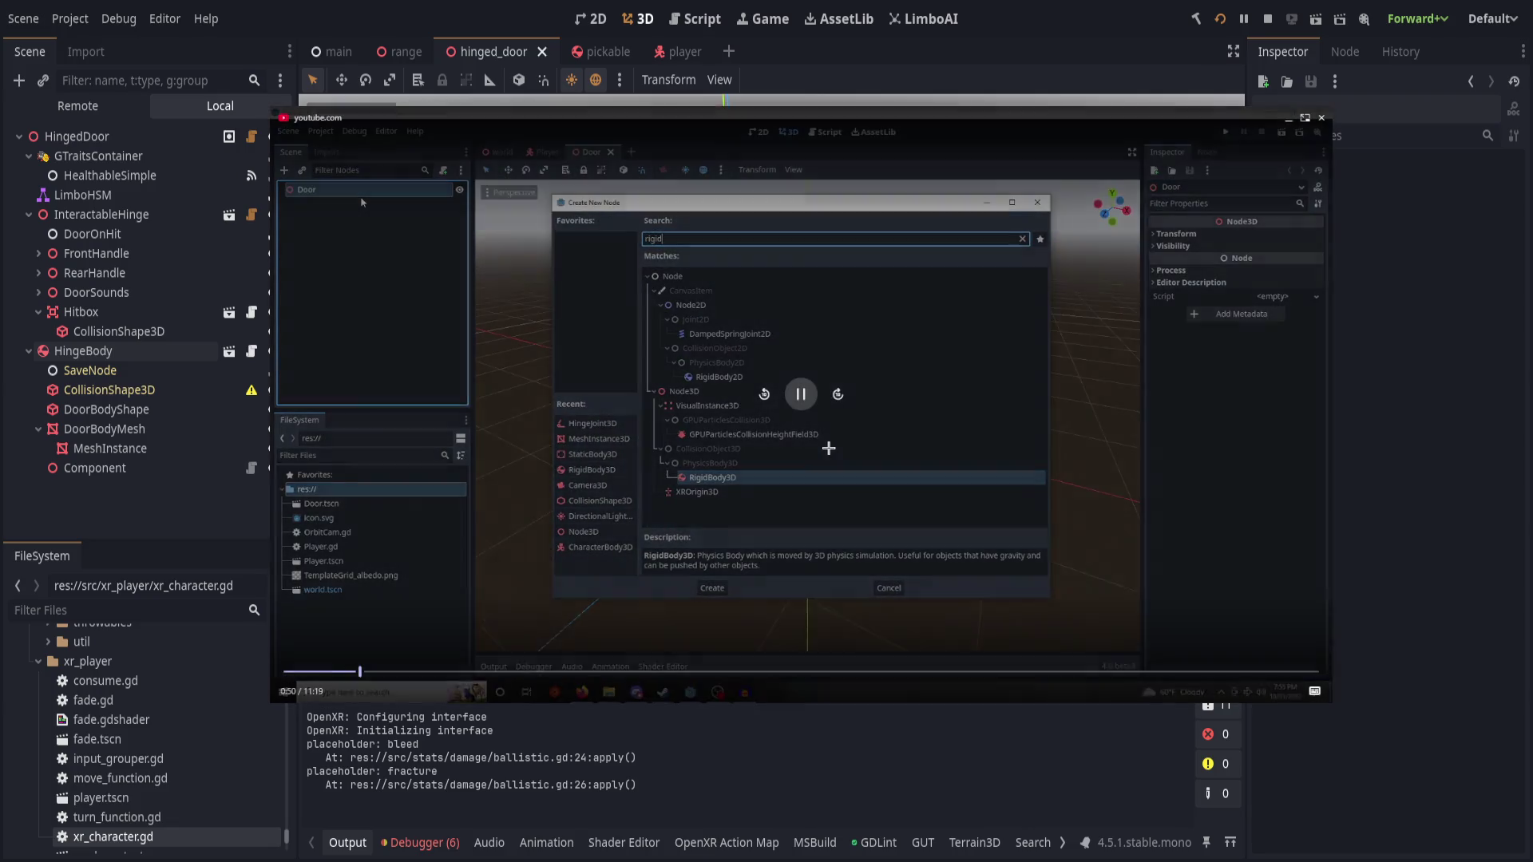
{"action": "left_click", "coordinate": [839, 396]}
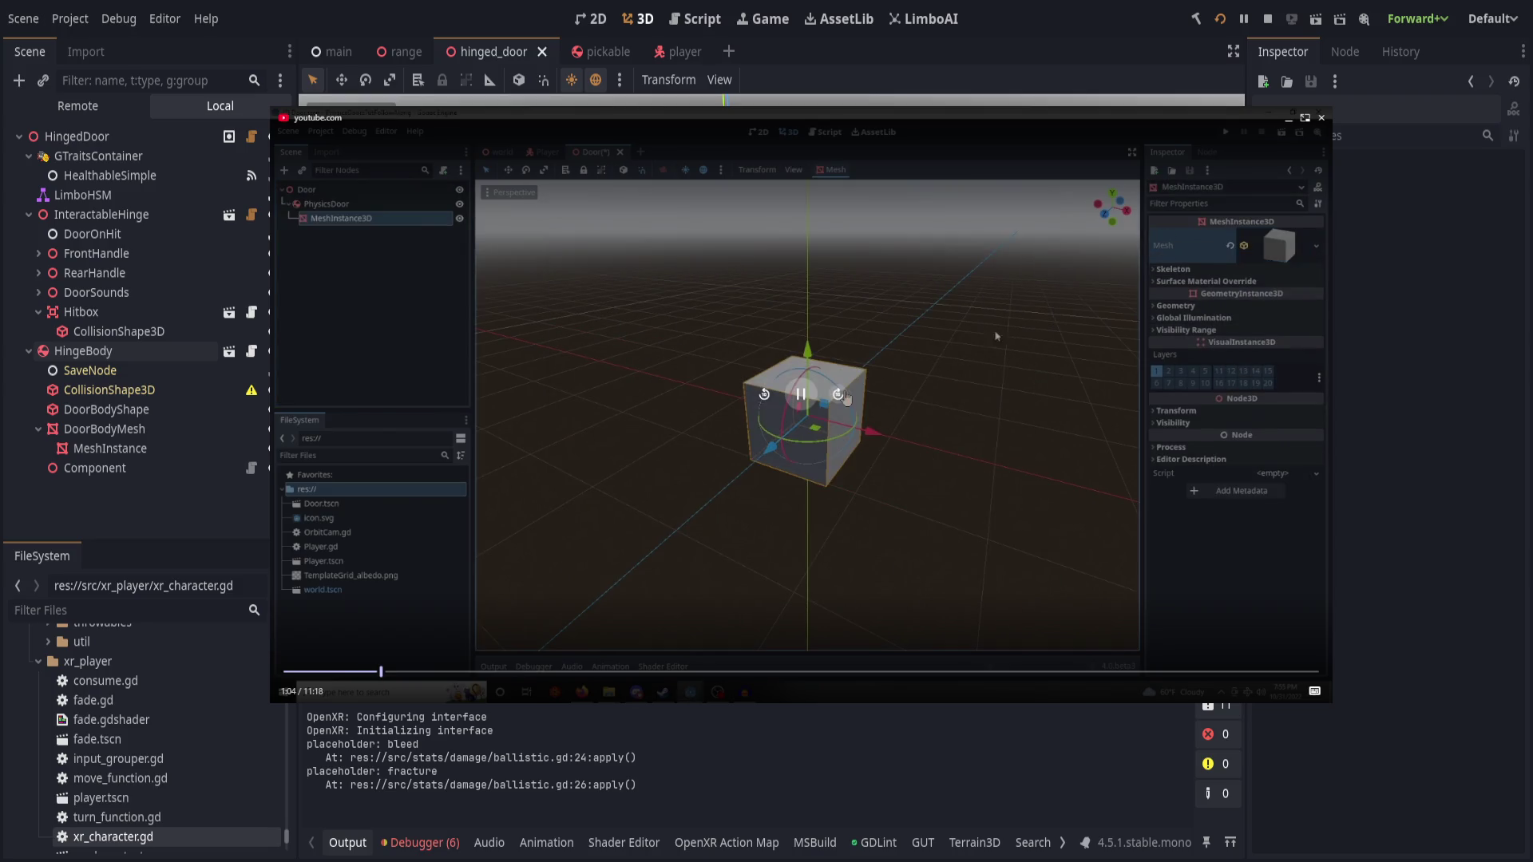
{"action": "key", "text": "Left"}
{"action": "key", "text": "Left"}
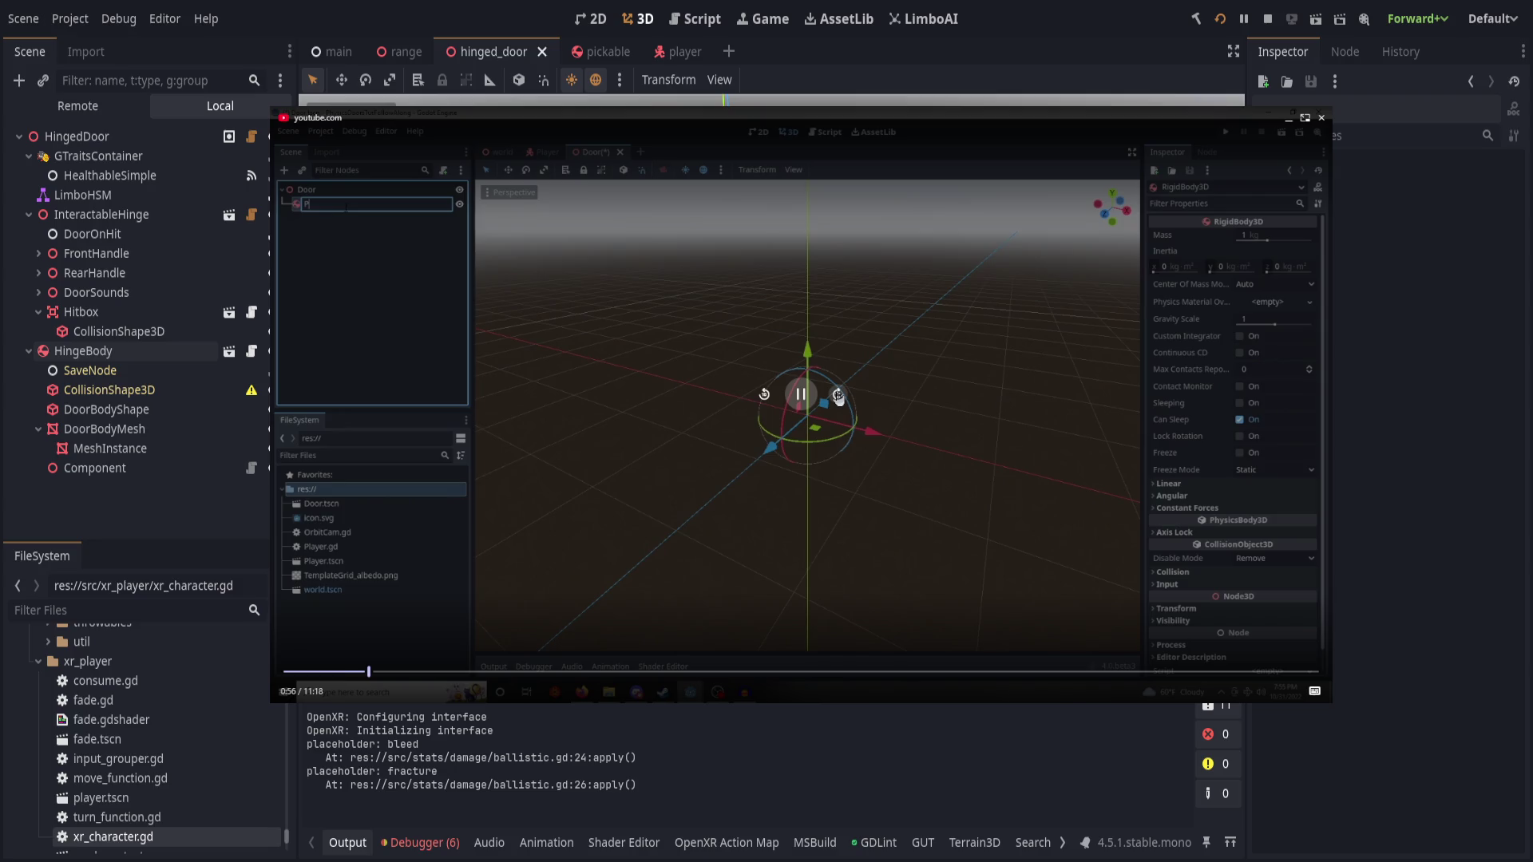
{"action": "left_click", "coordinate": [838, 396]}
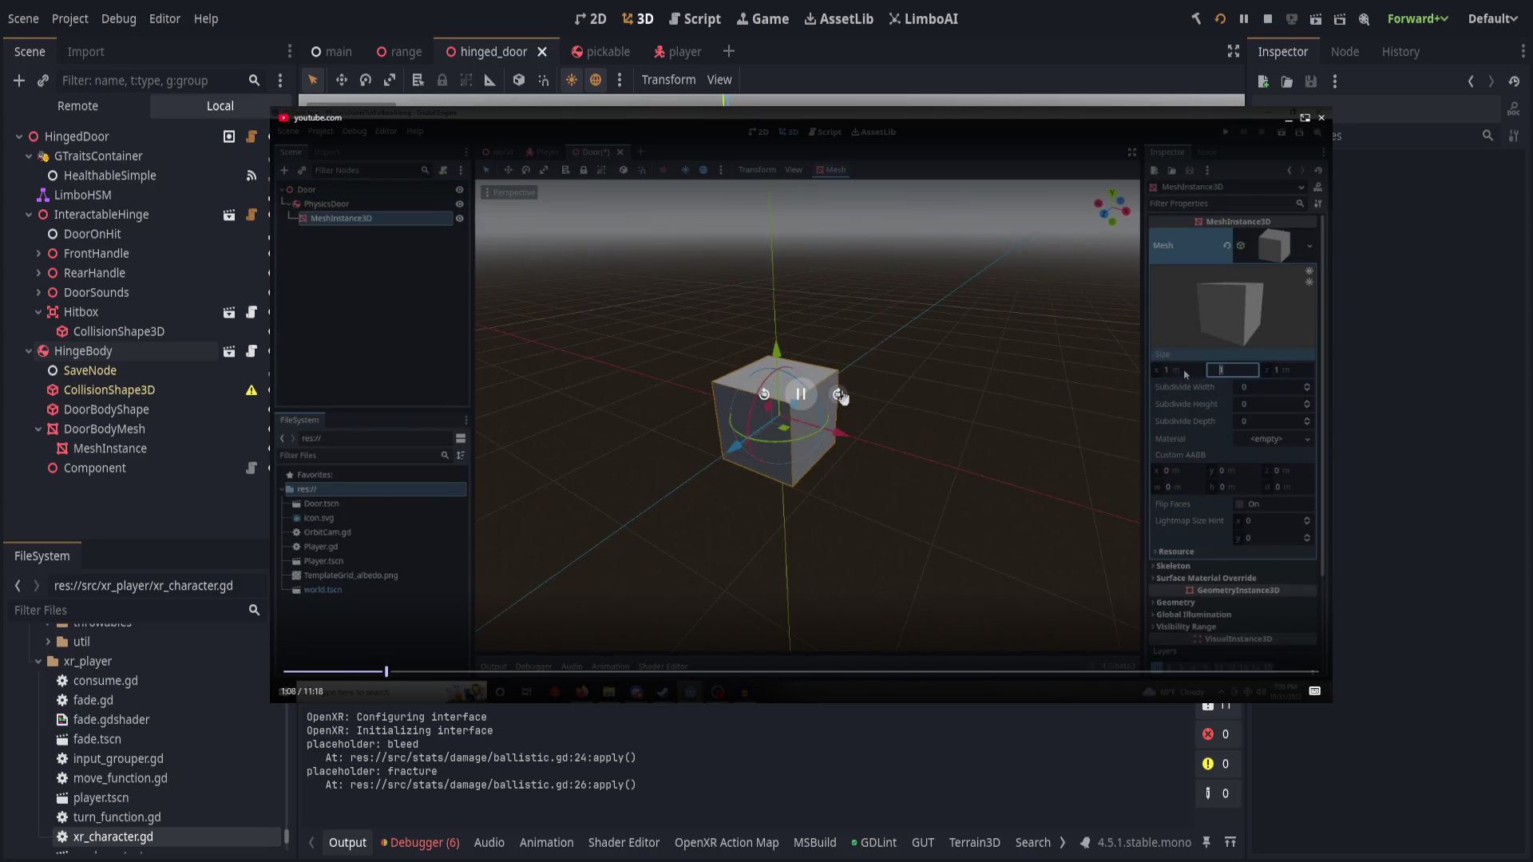
{"action": "left_click", "coordinate": [839, 396]}
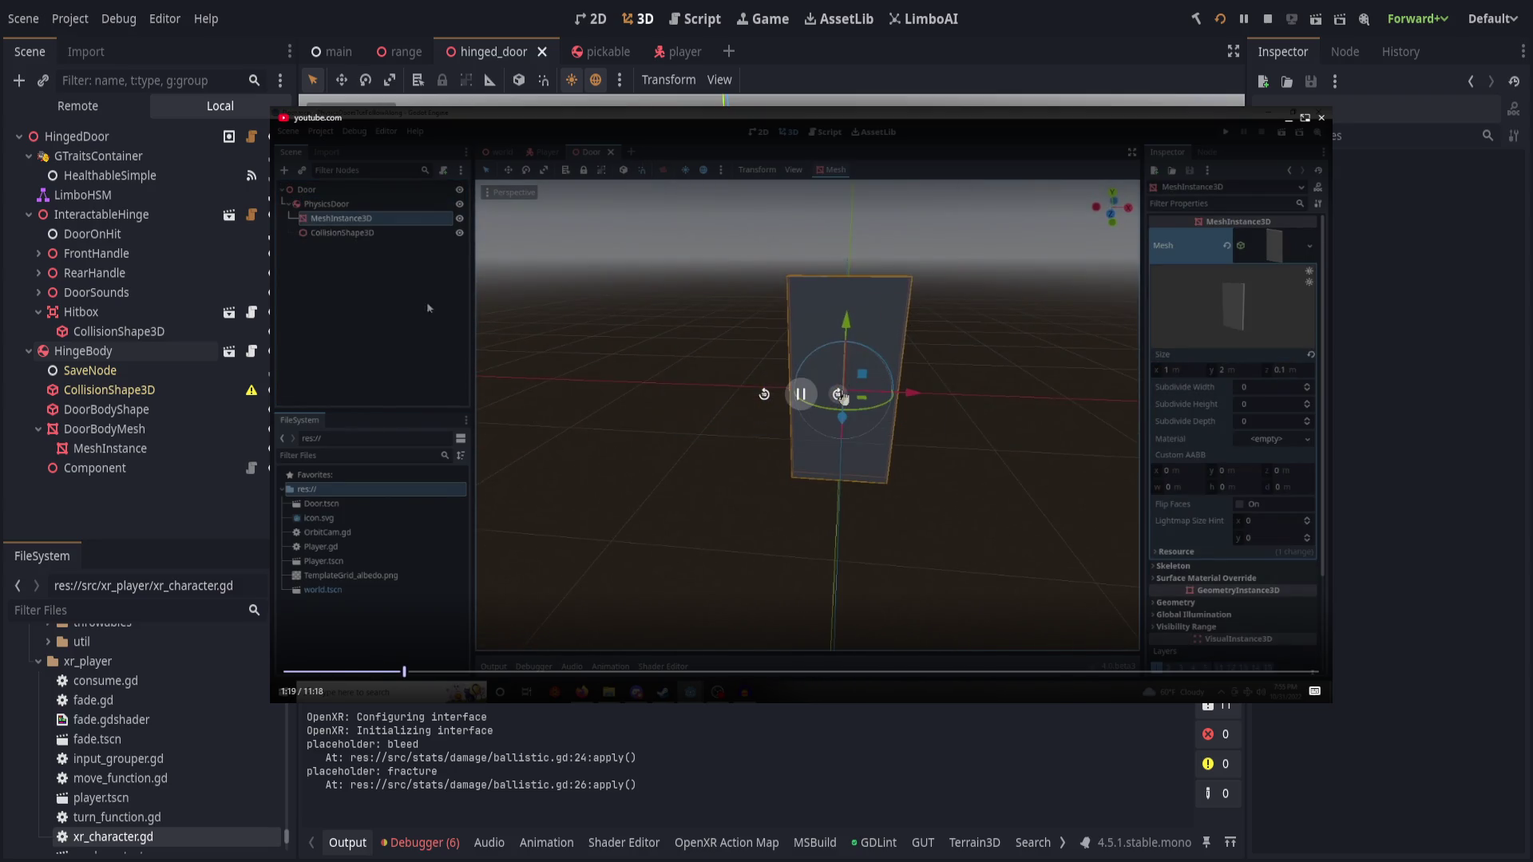
{"action": "left_click", "coordinate": [839, 395]}
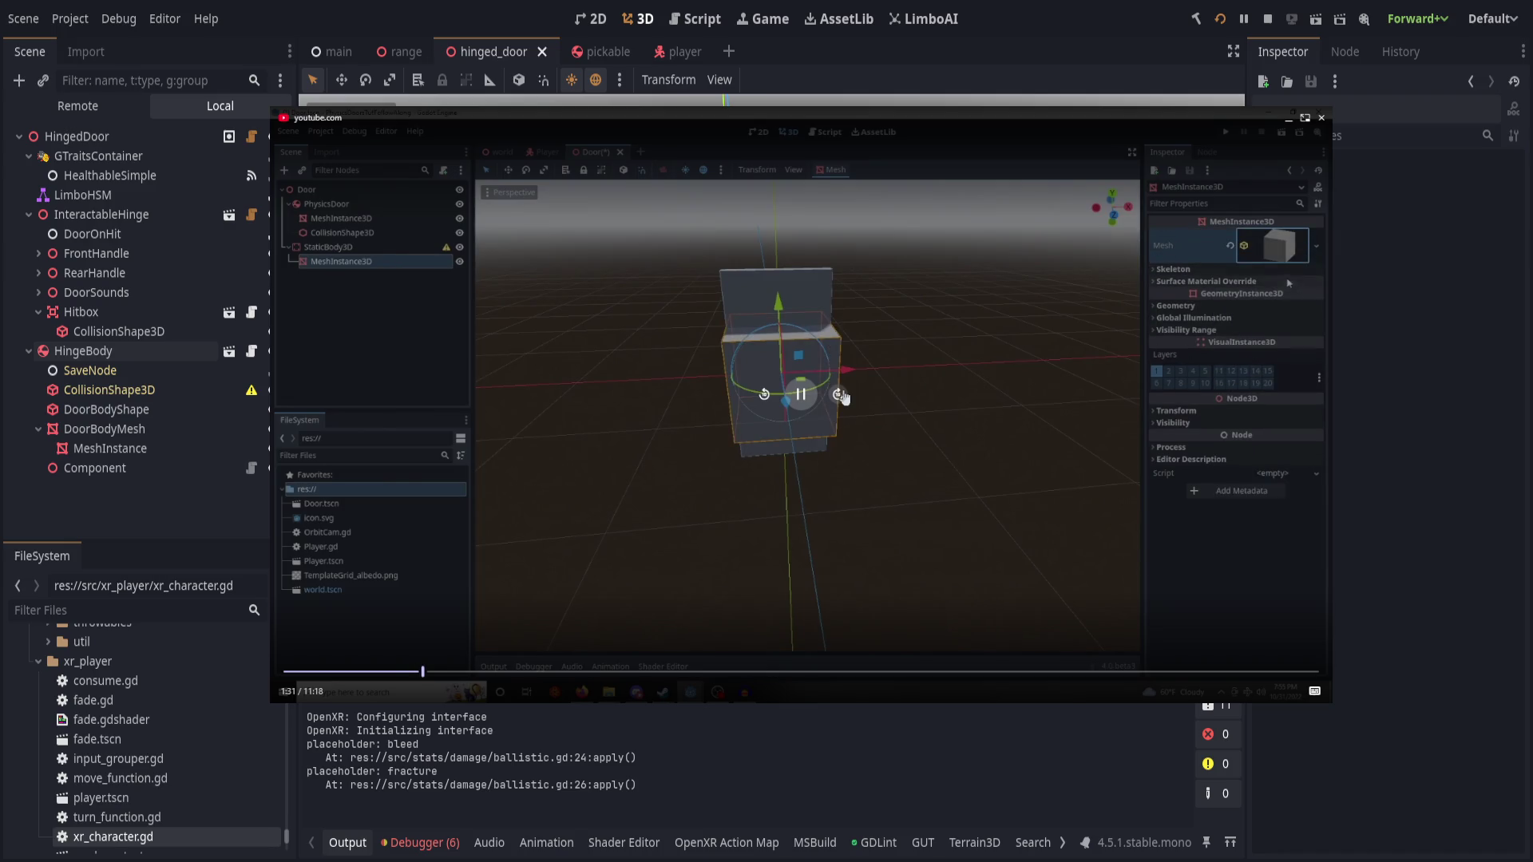
{"action": "left_click", "coordinate": [839, 395]}
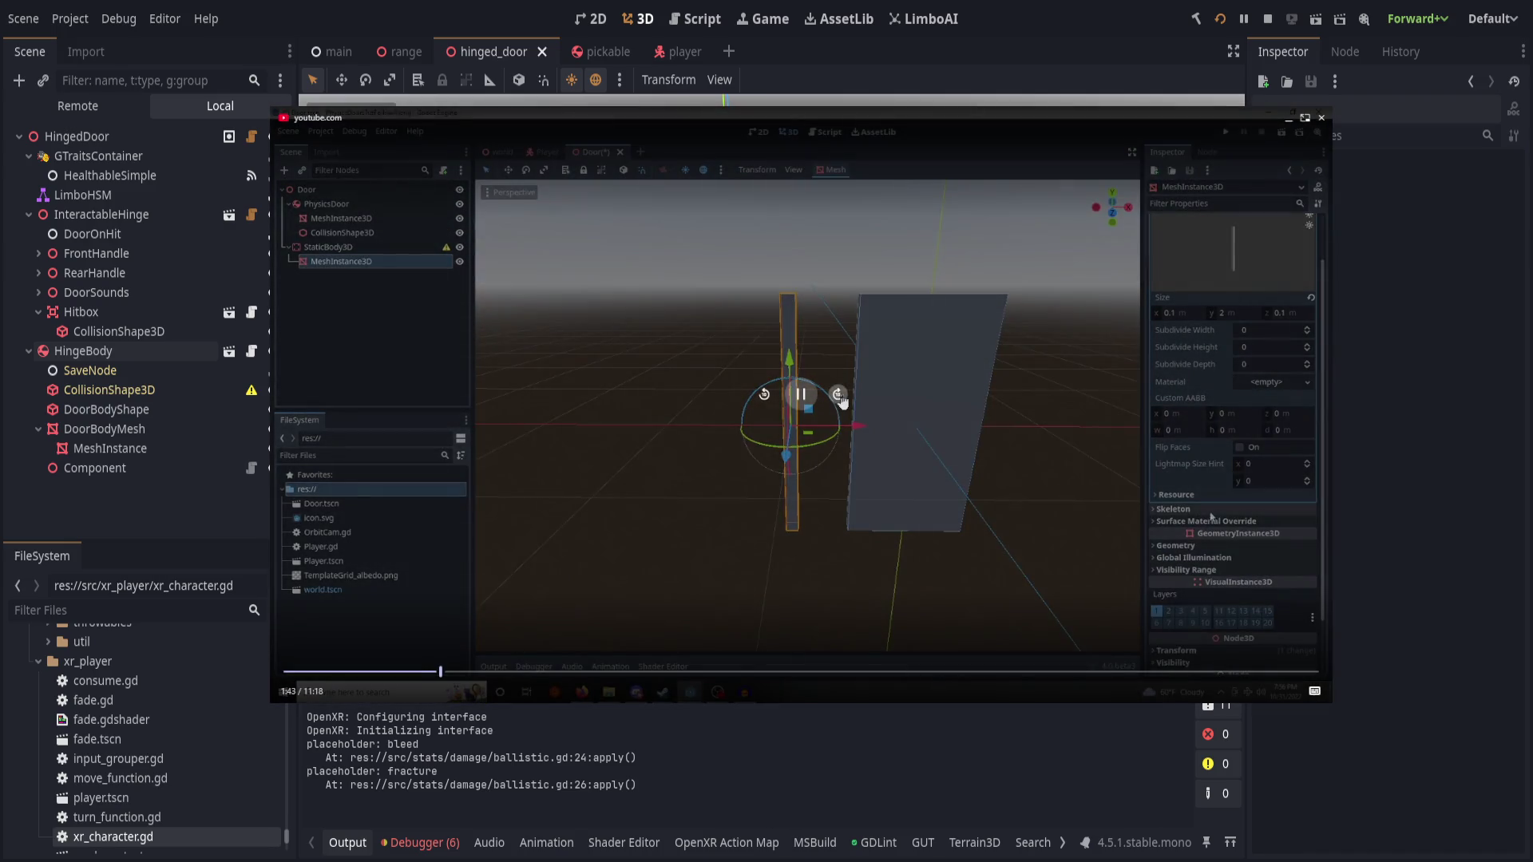
{"action": "left_click", "coordinate": [838, 396]}
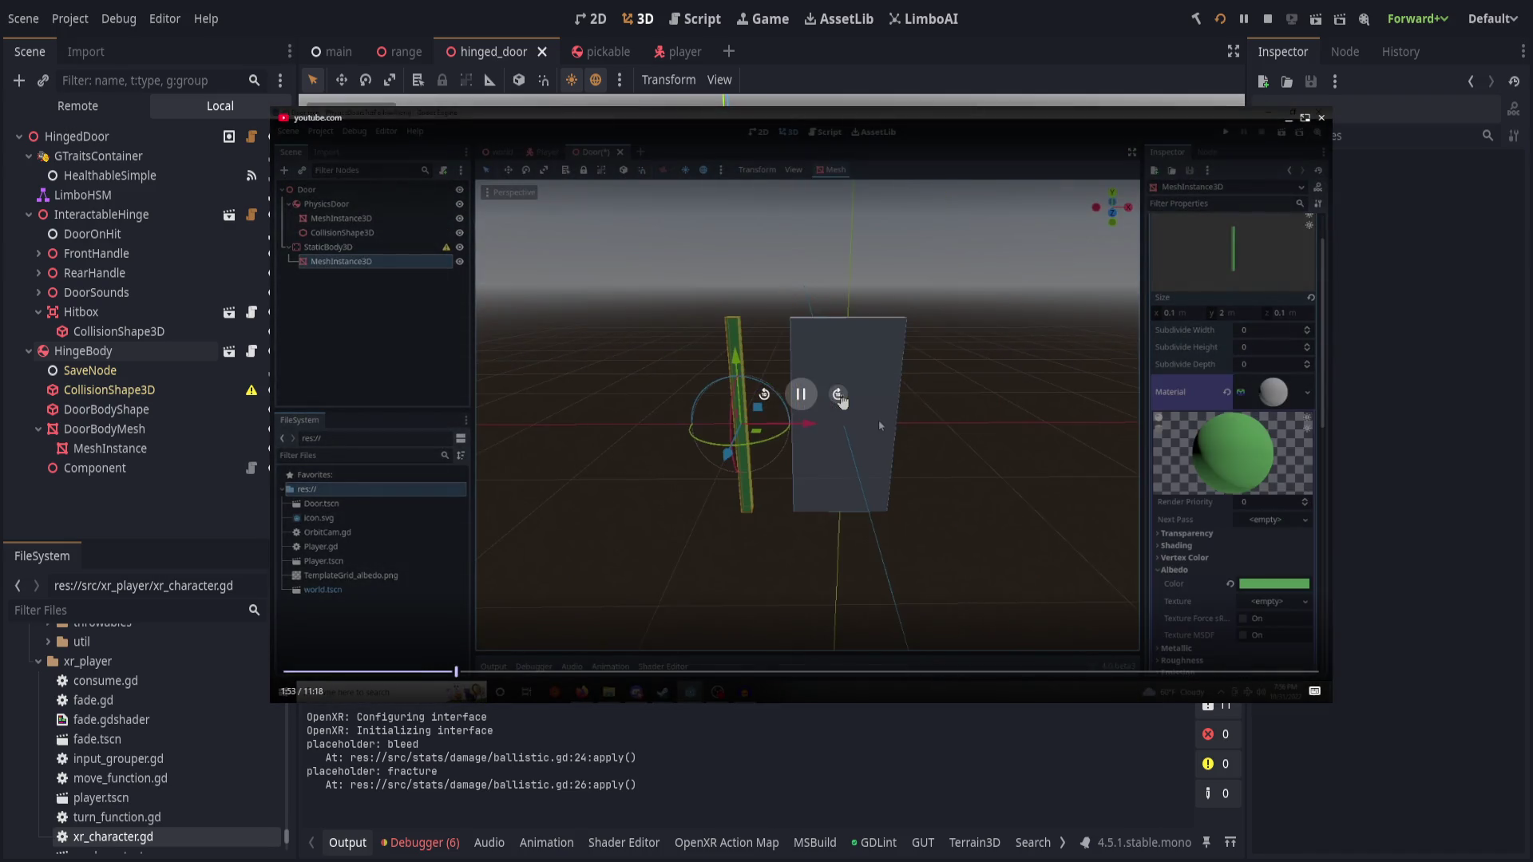
{"action": "left_click", "coordinate": [839, 395]}
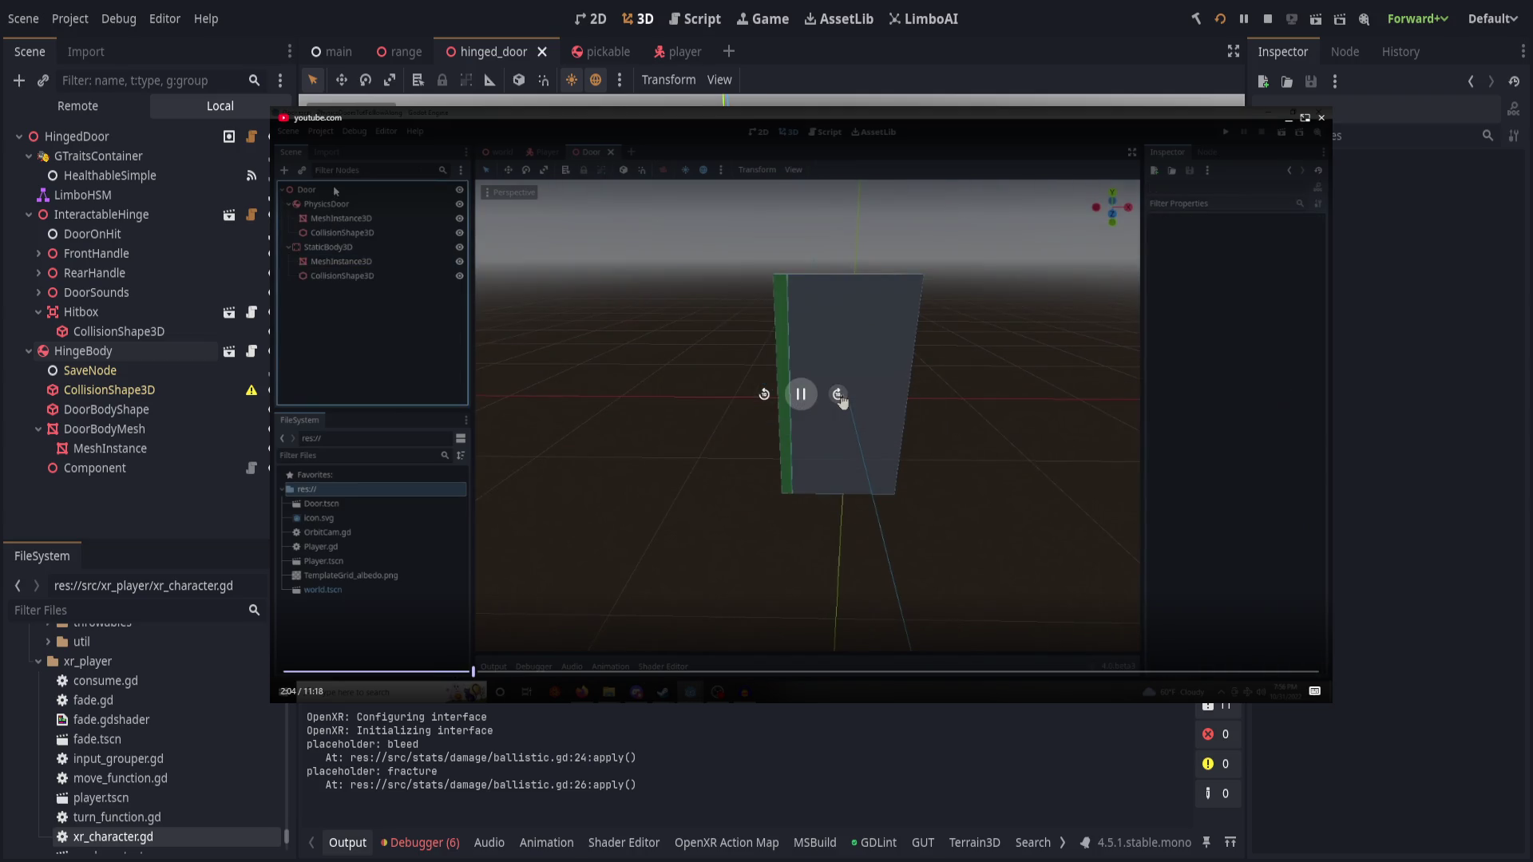
{"action": "left_click", "coordinate": [839, 395]}
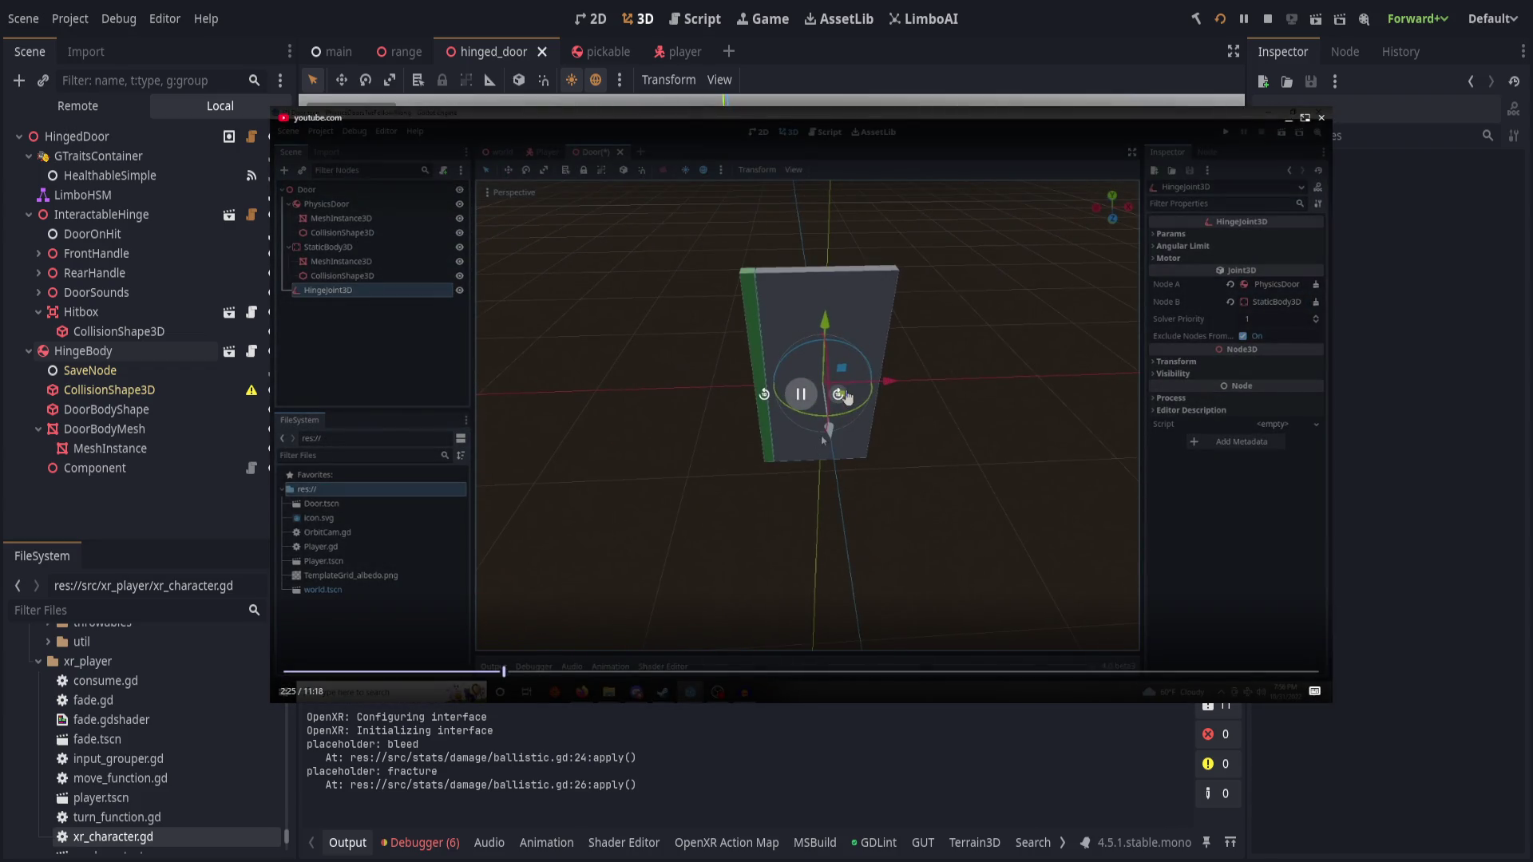
- Keep skipping past the hinge angular limits to where the placed door is tested, around 4:17
{"action": "left_click", "coordinate": [842, 395]}
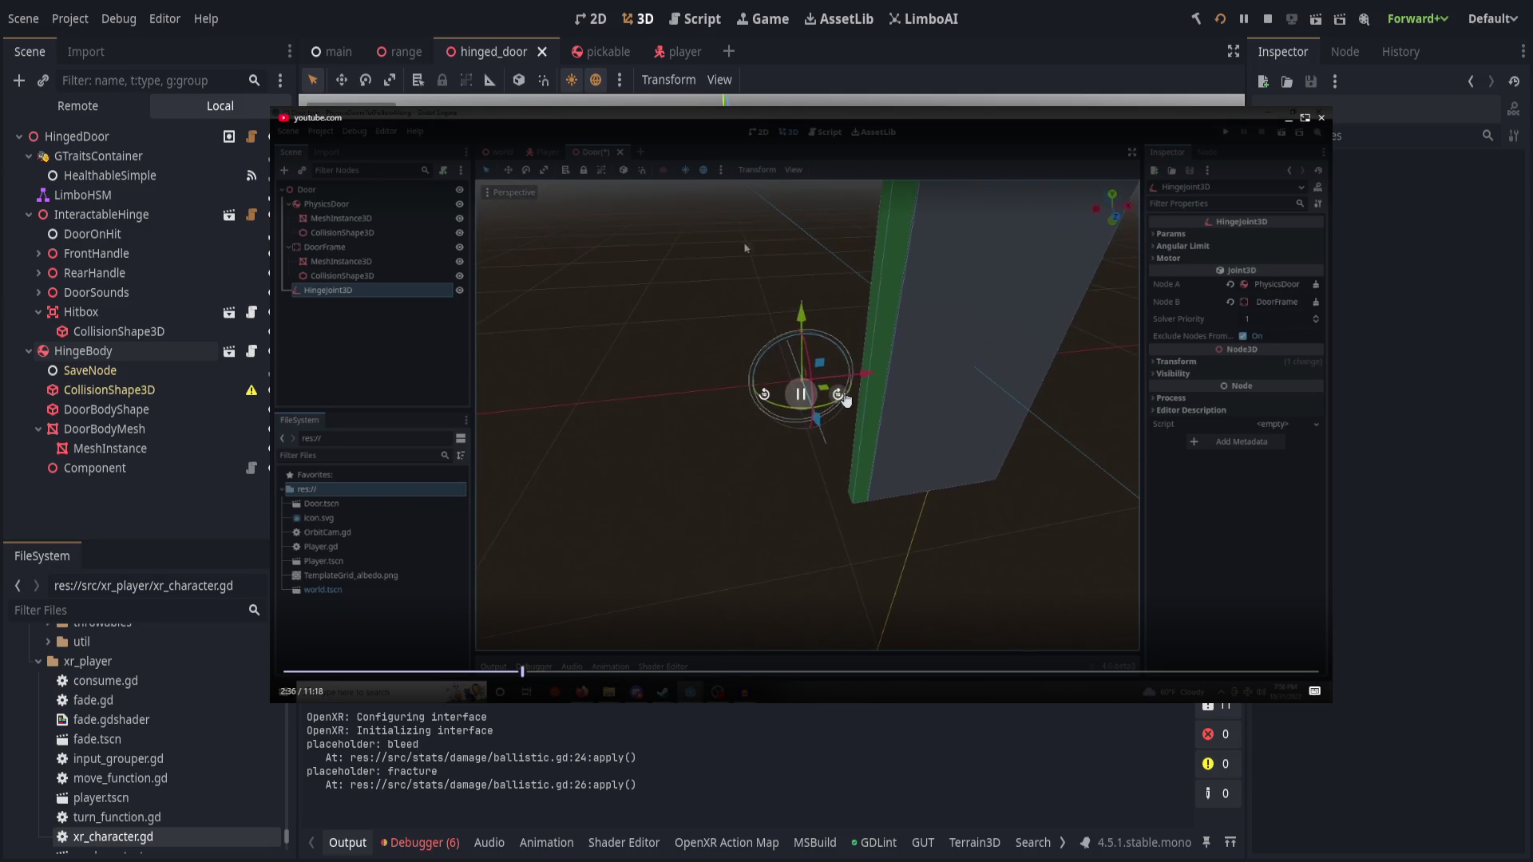
{"action": "left_click", "coordinate": [842, 395]}
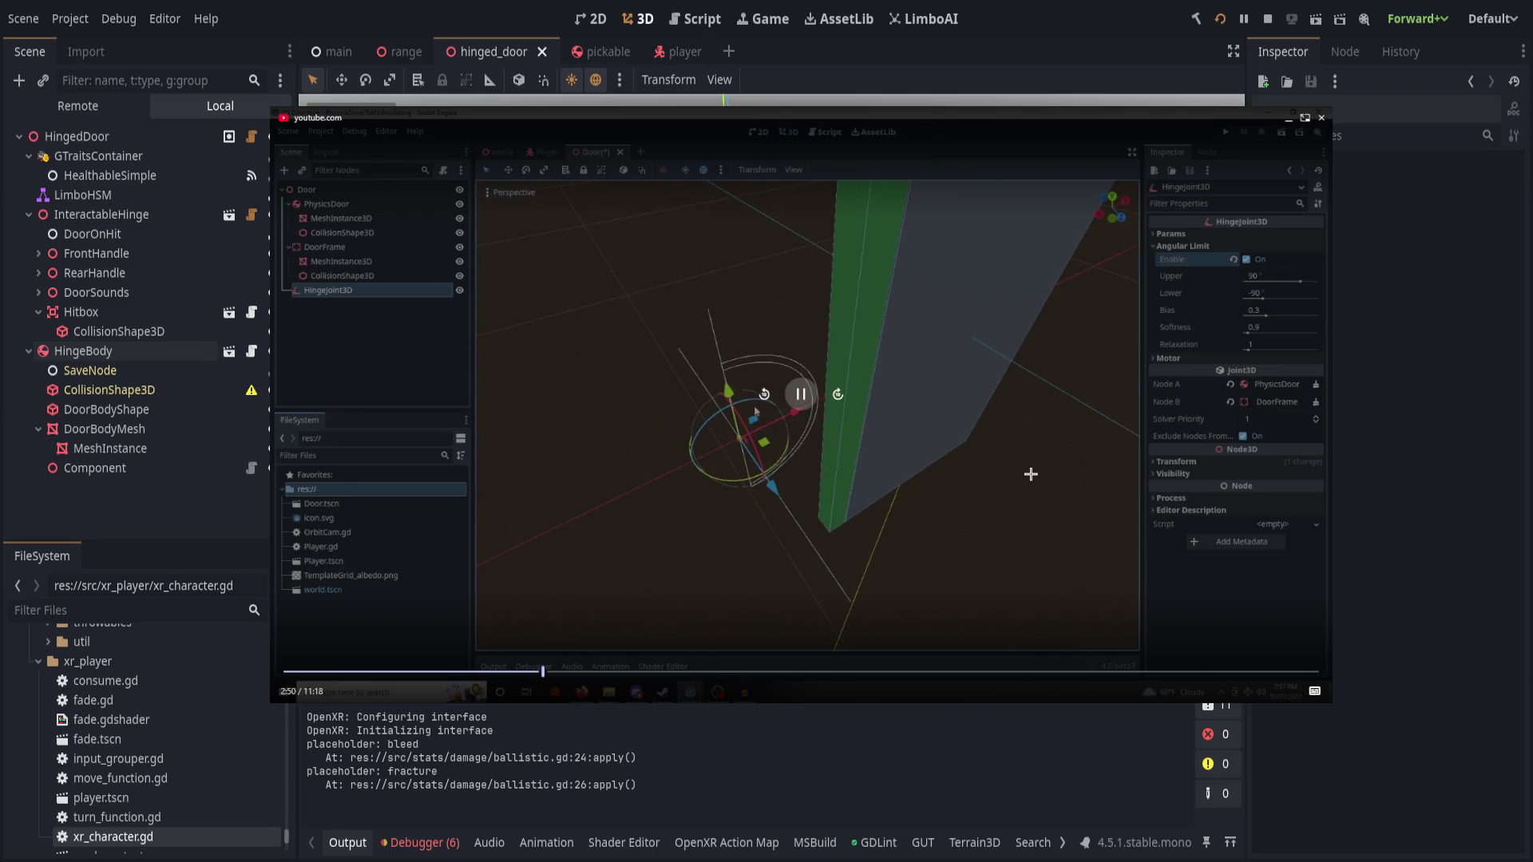
{"action": "left_click", "coordinate": [840, 397]}
{"action": "left_click", "coordinate": [842, 399]}
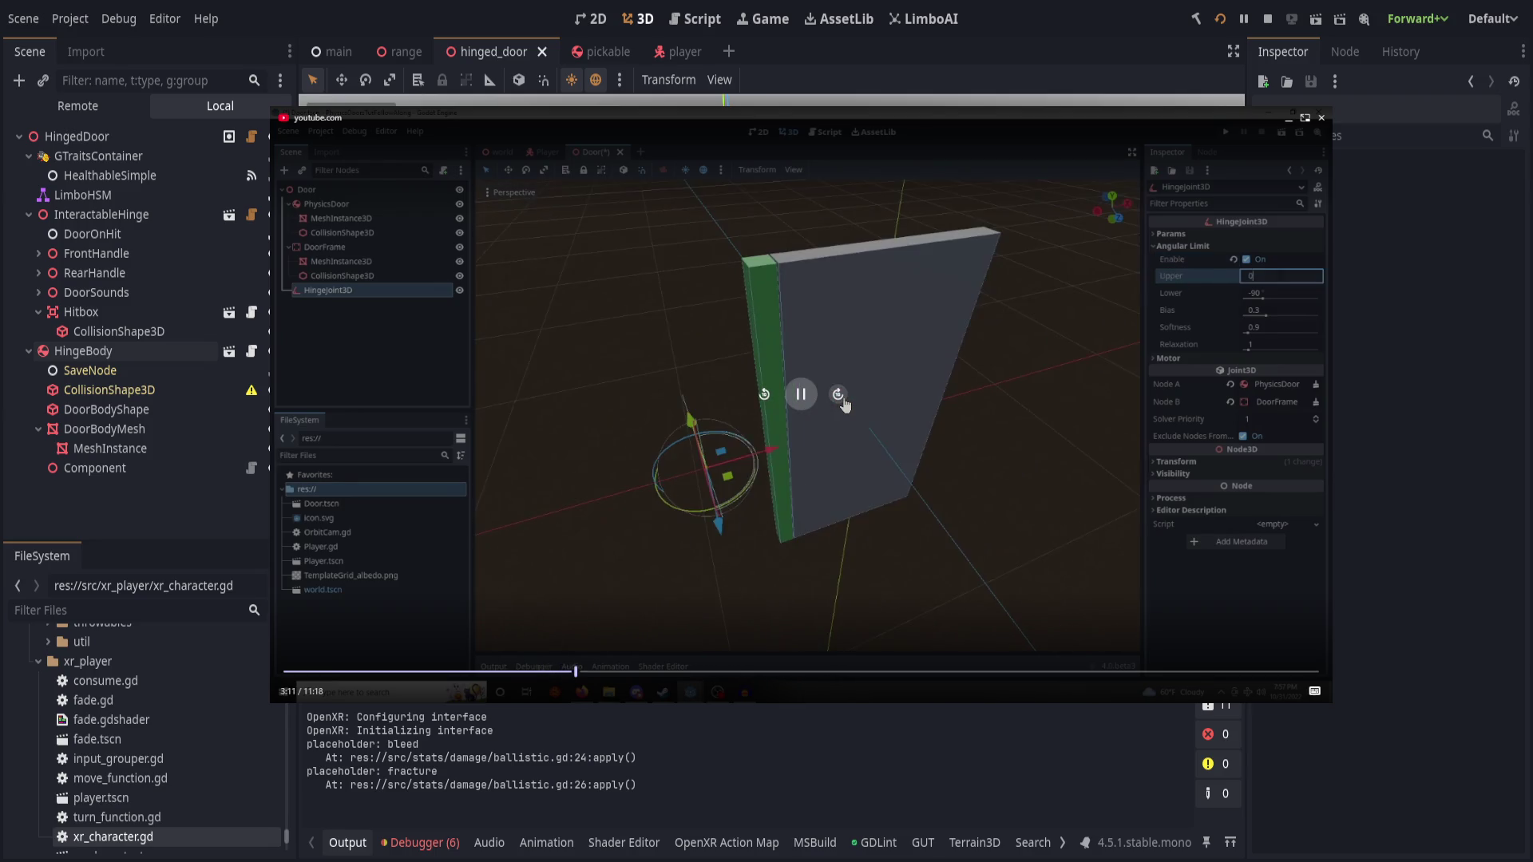
{"action": "left_click", "coordinate": [840, 397]}
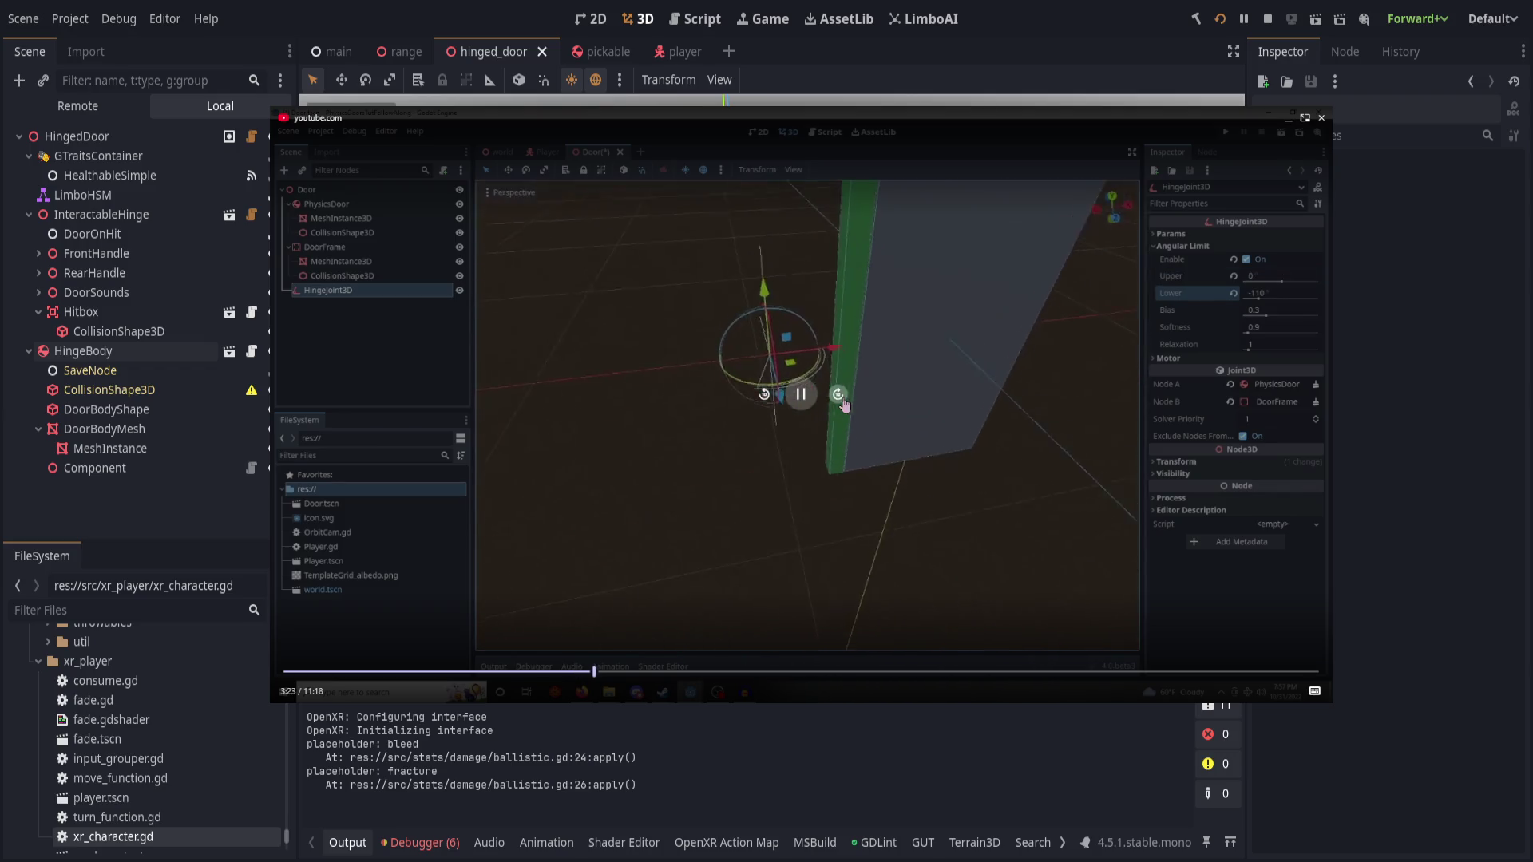
{"action": "left_click", "coordinate": [840, 398]}
{"action": "left_click", "coordinate": [839, 398]}
{"action": "left_click", "coordinate": [839, 398]}
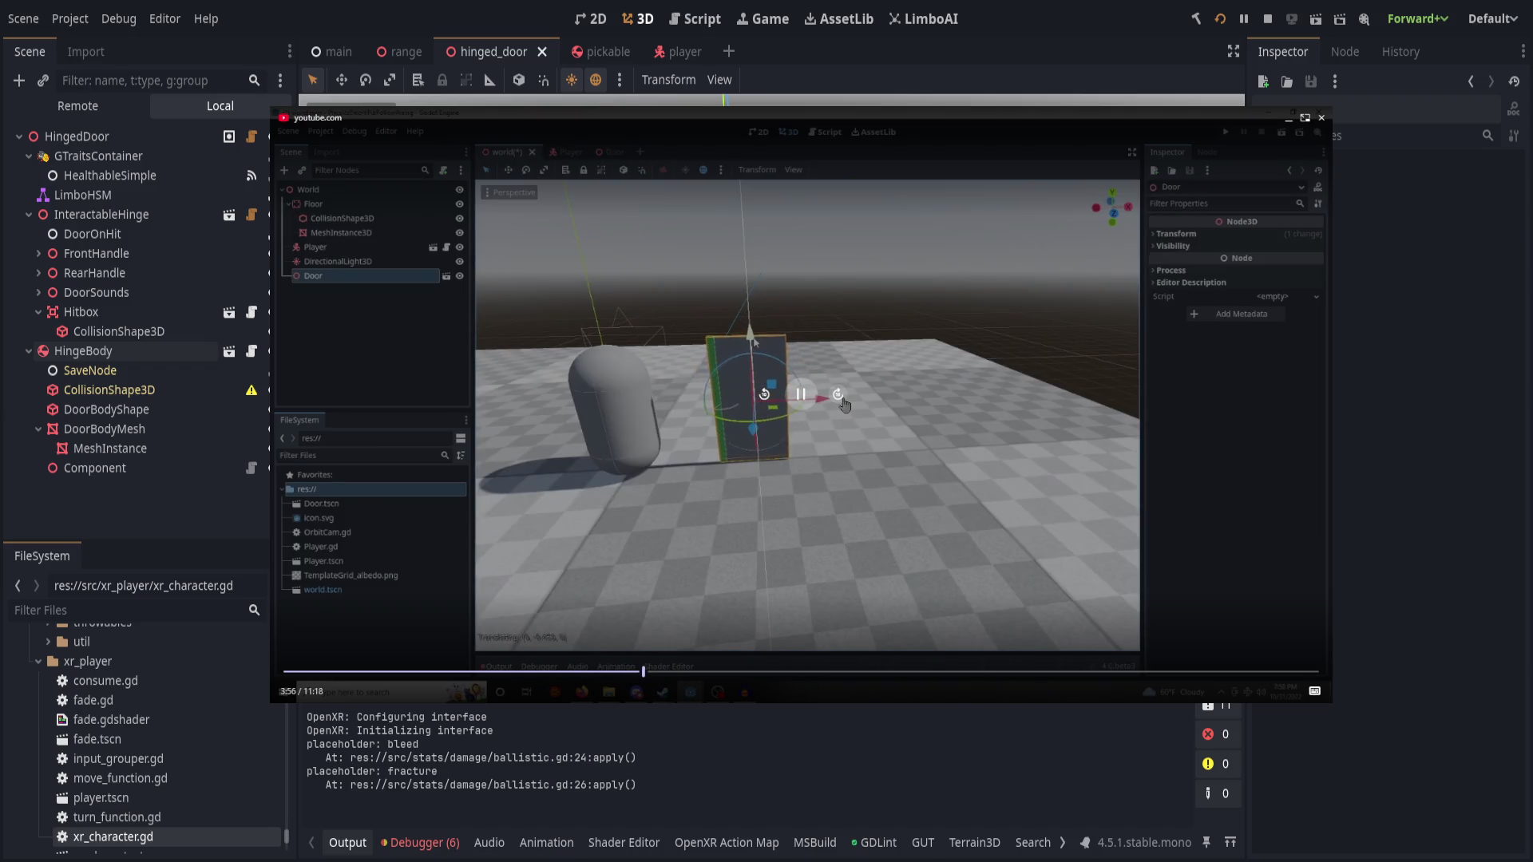
{"action": "left_click", "coordinate": [840, 397]}
{"action": "left_click", "coordinate": [840, 397]}
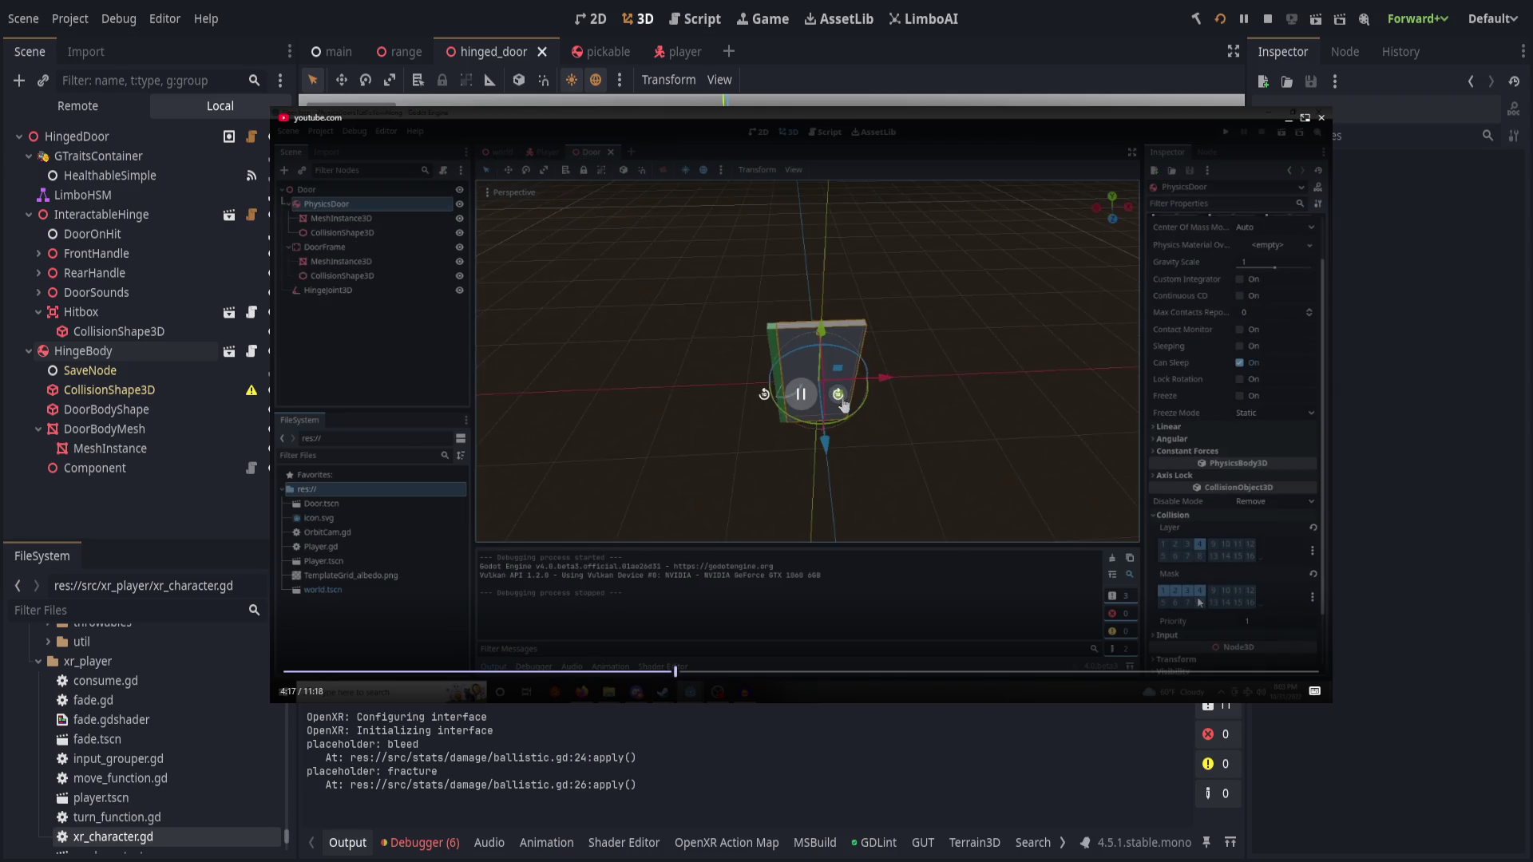
- Rewind the tutorial a few seconds and watch the door swing in the demo game, reaching about 5:15
{"action": "left_click", "coordinate": [840, 399]}
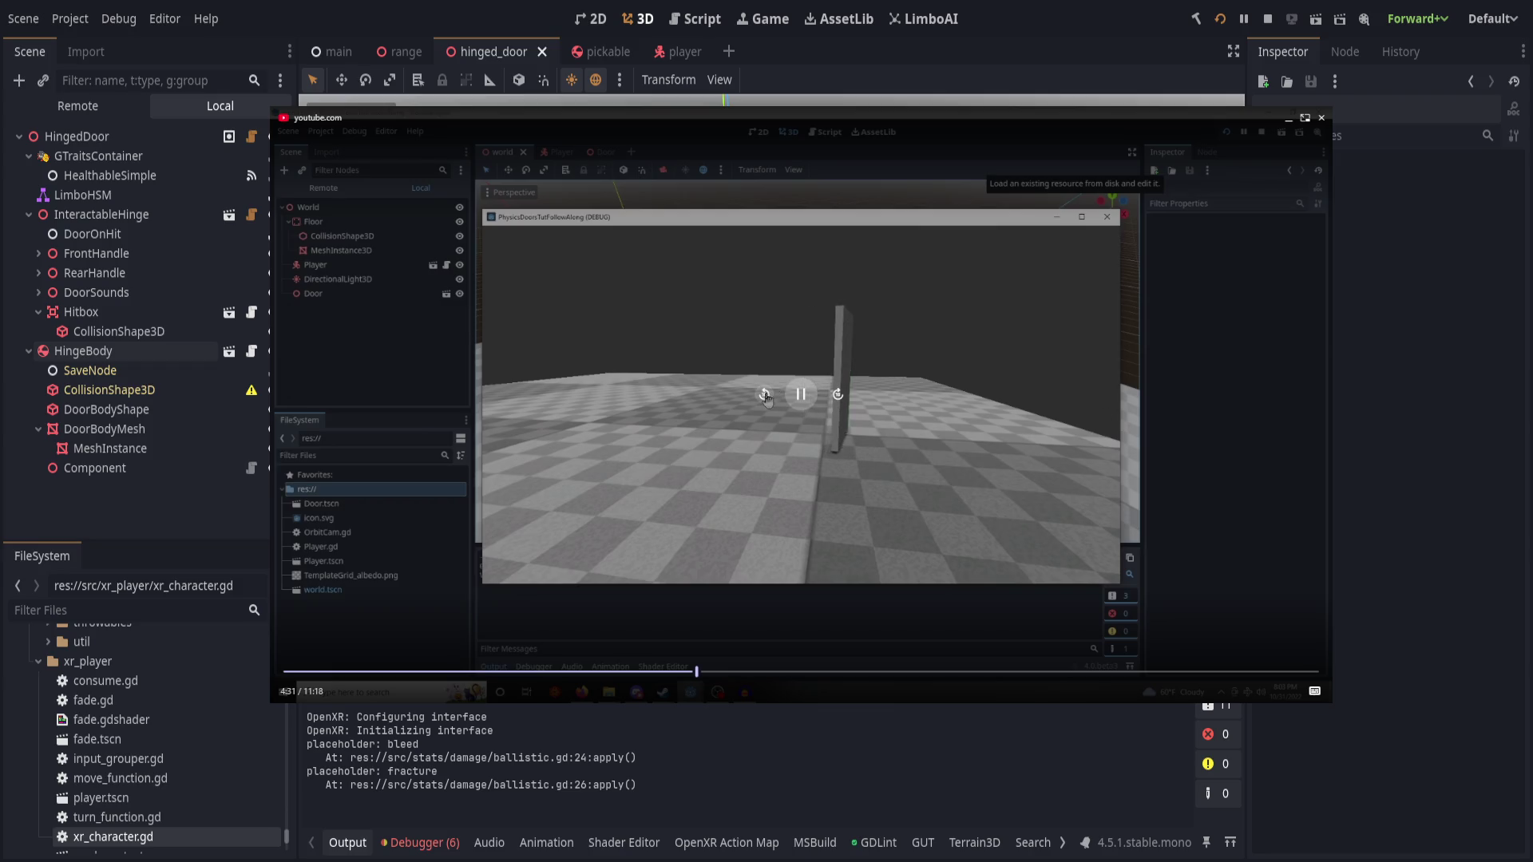
{"action": "key", "text": "j"}
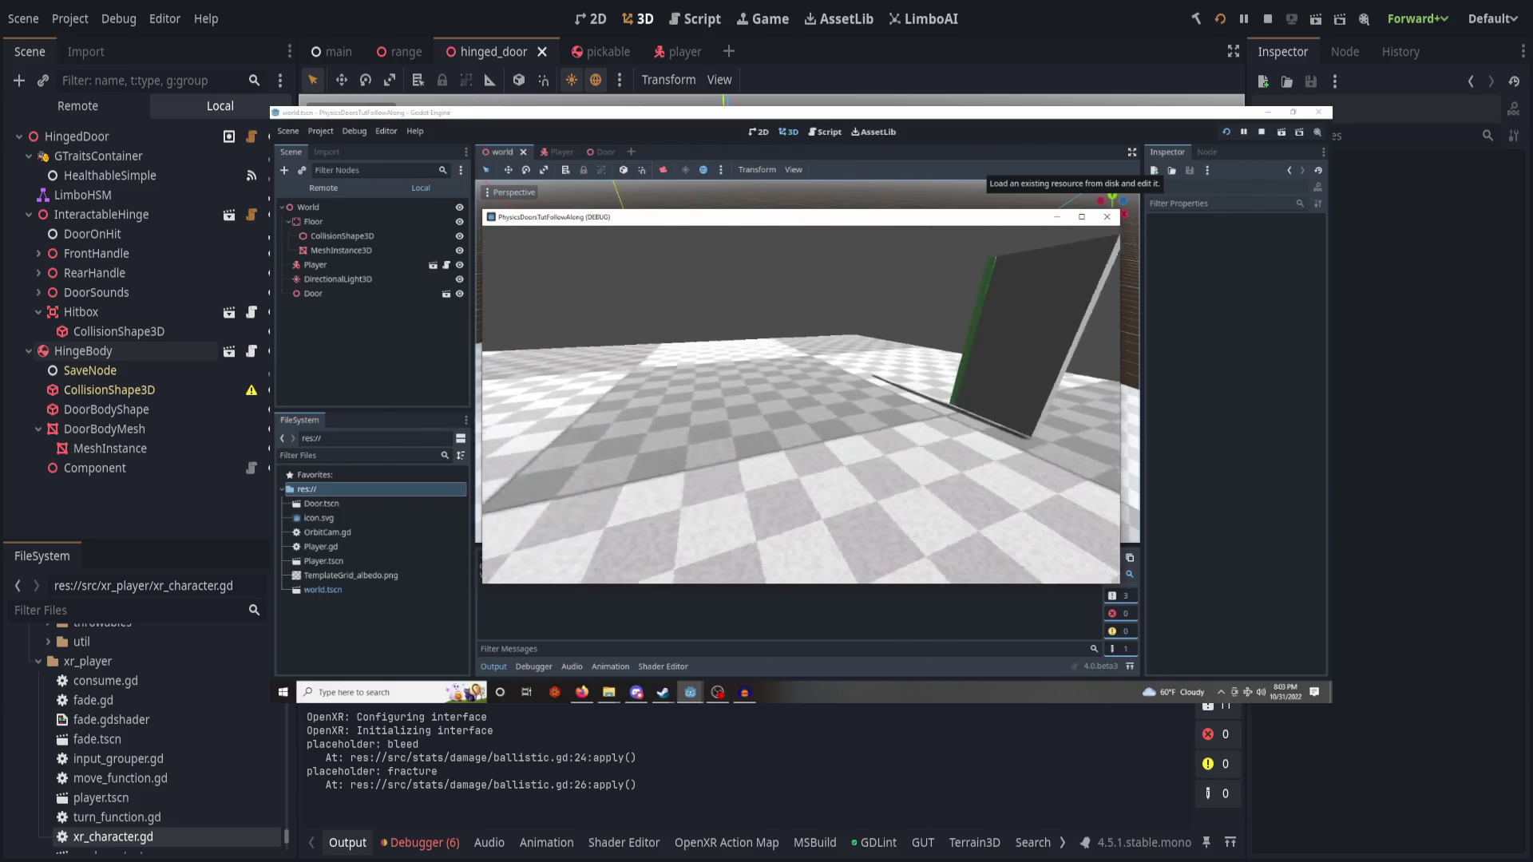
{"action": "mouse_move", "coordinate": [838, 397]}
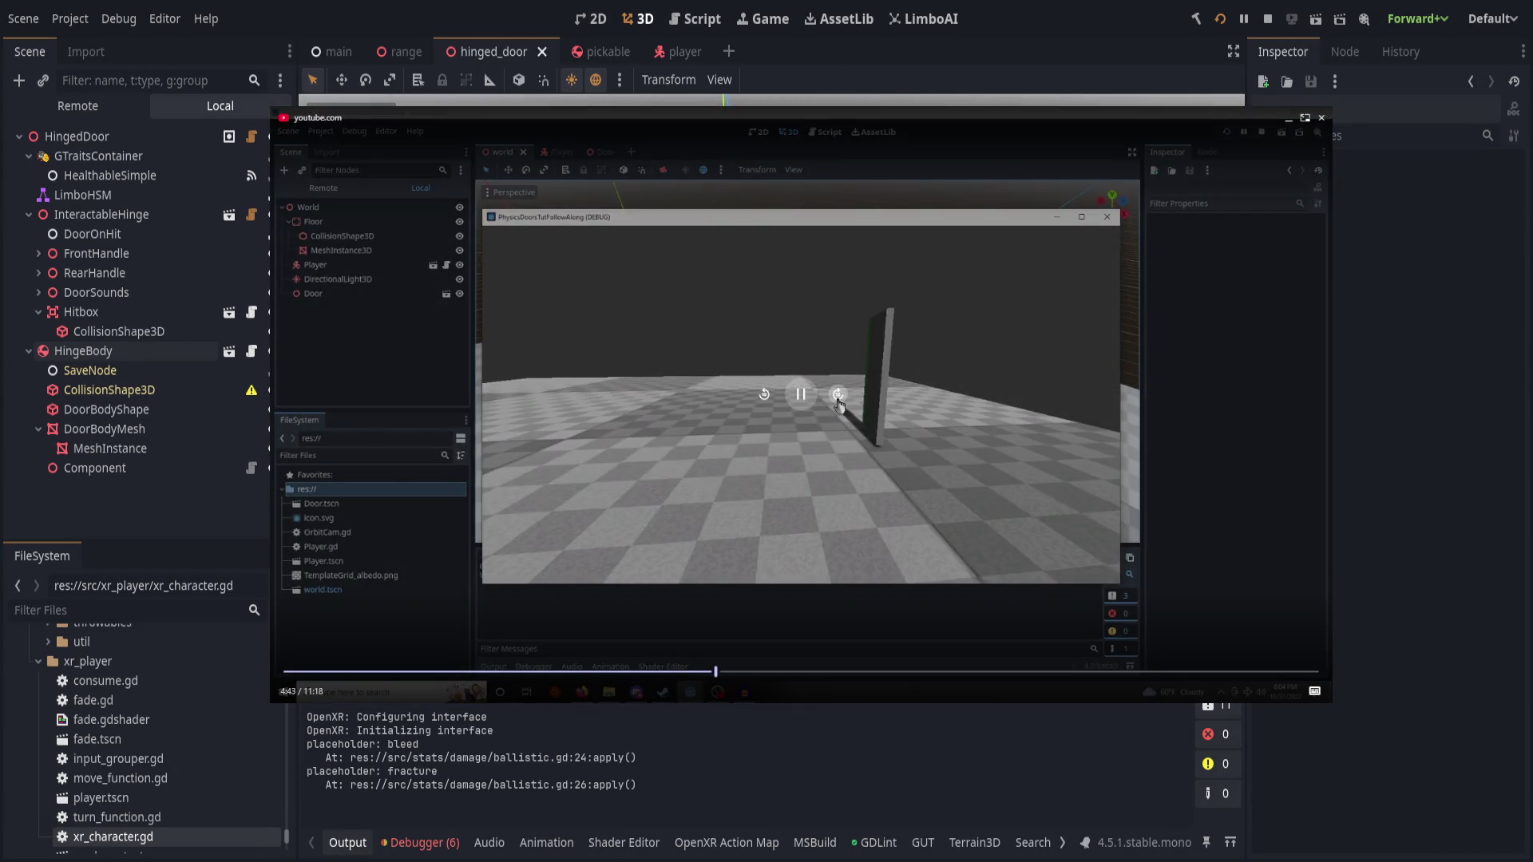
{"action": "left_click", "coordinate": [838, 395]}
- Skip through the input event and raycast setup to the InteractPos marker section
{"action": "left_click", "coordinate": [838, 396]}
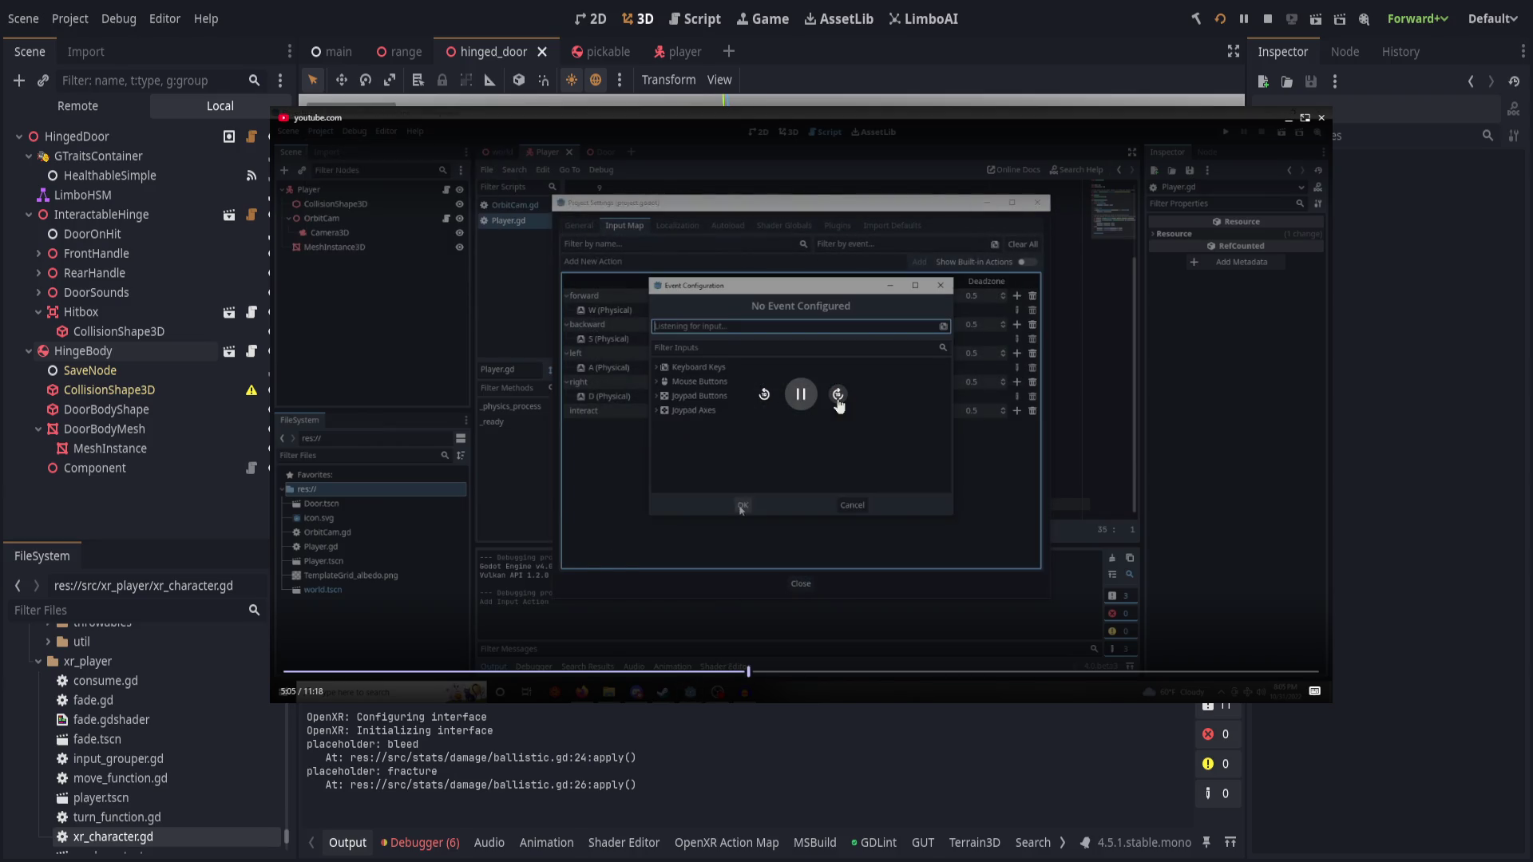
{"action": "left_click", "coordinate": [839, 395]}
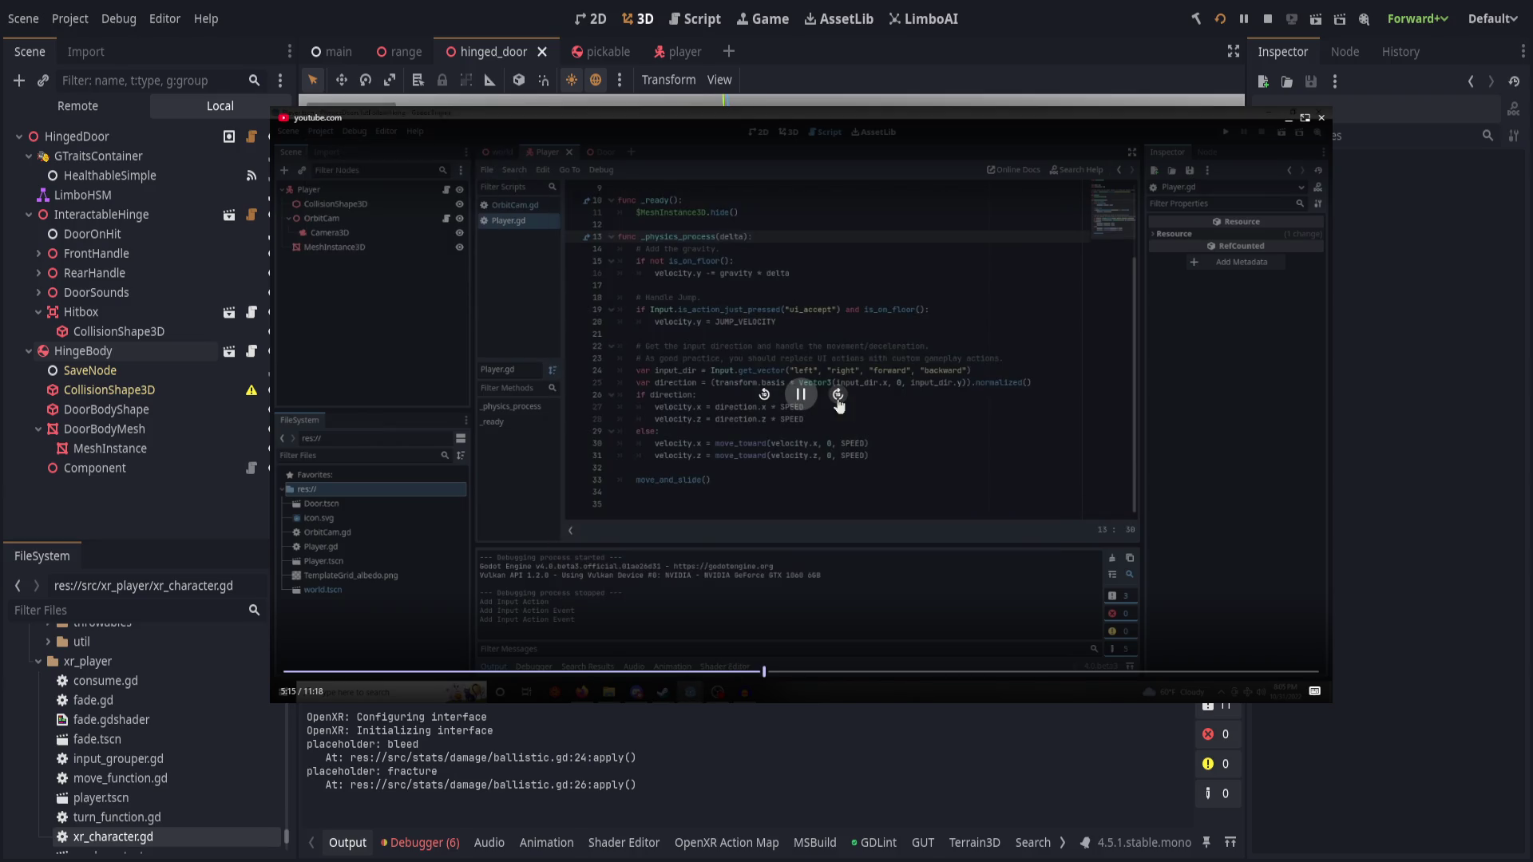
{"action": "left_click", "coordinate": [838, 395]}
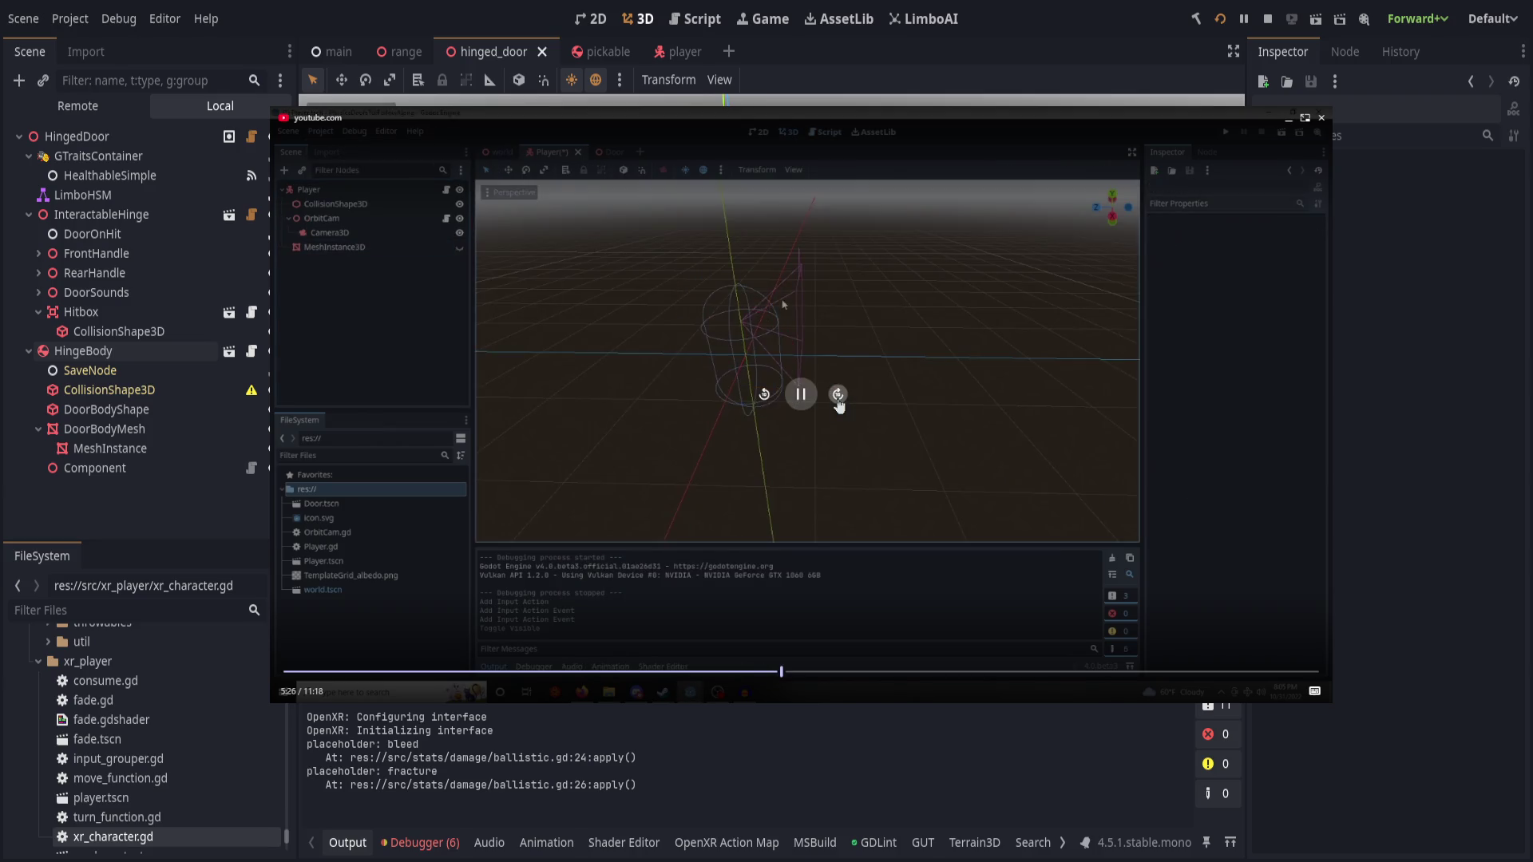
{"action": "left_click", "coordinate": [838, 395]}
{"action": "left_click", "coordinate": [838, 395]}
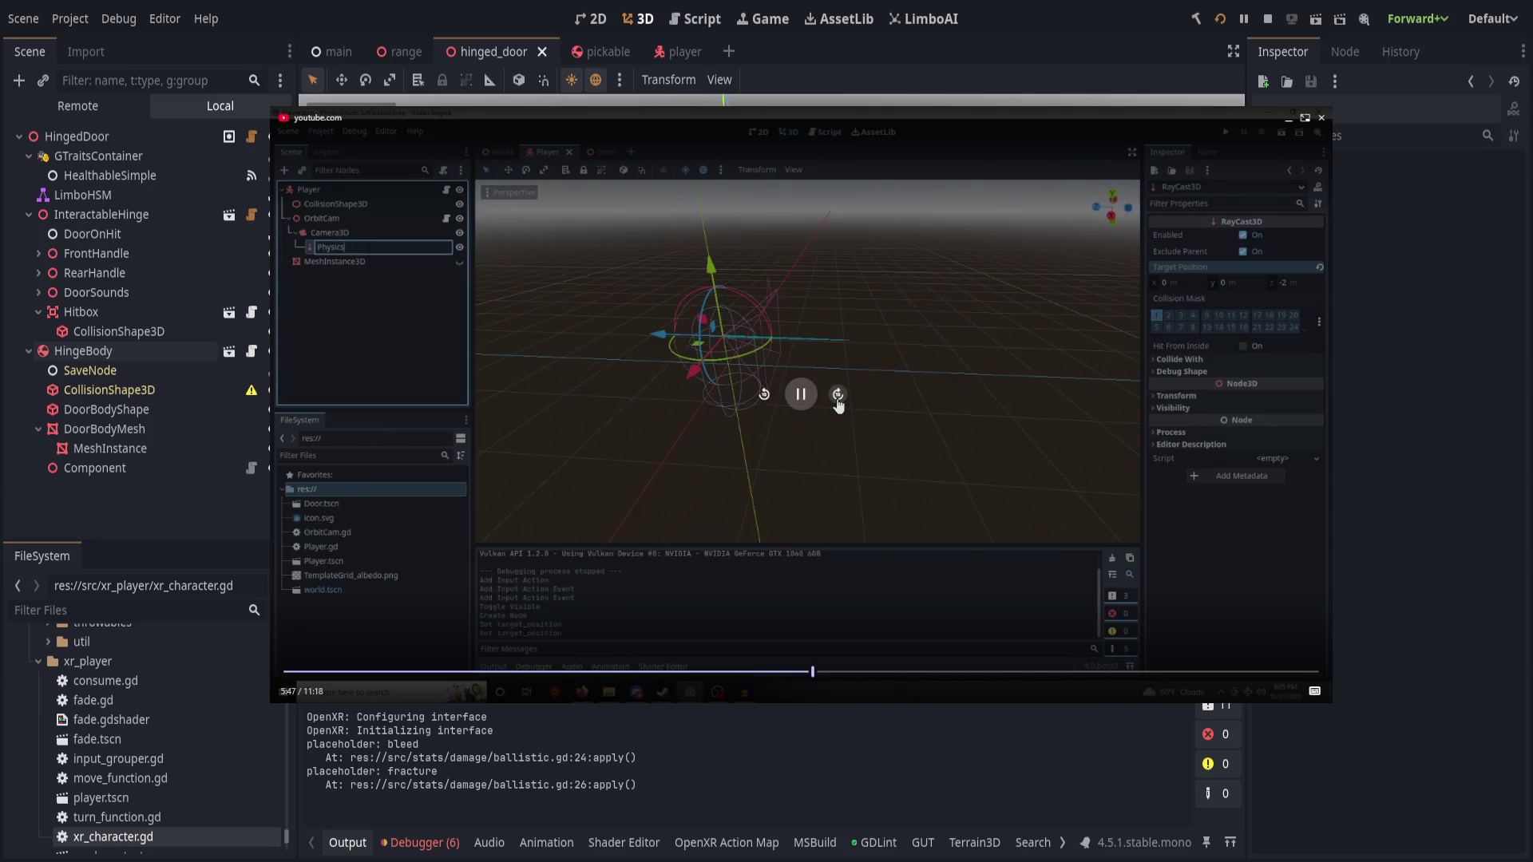
{"action": "left_click", "coordinate": [839, 395]}
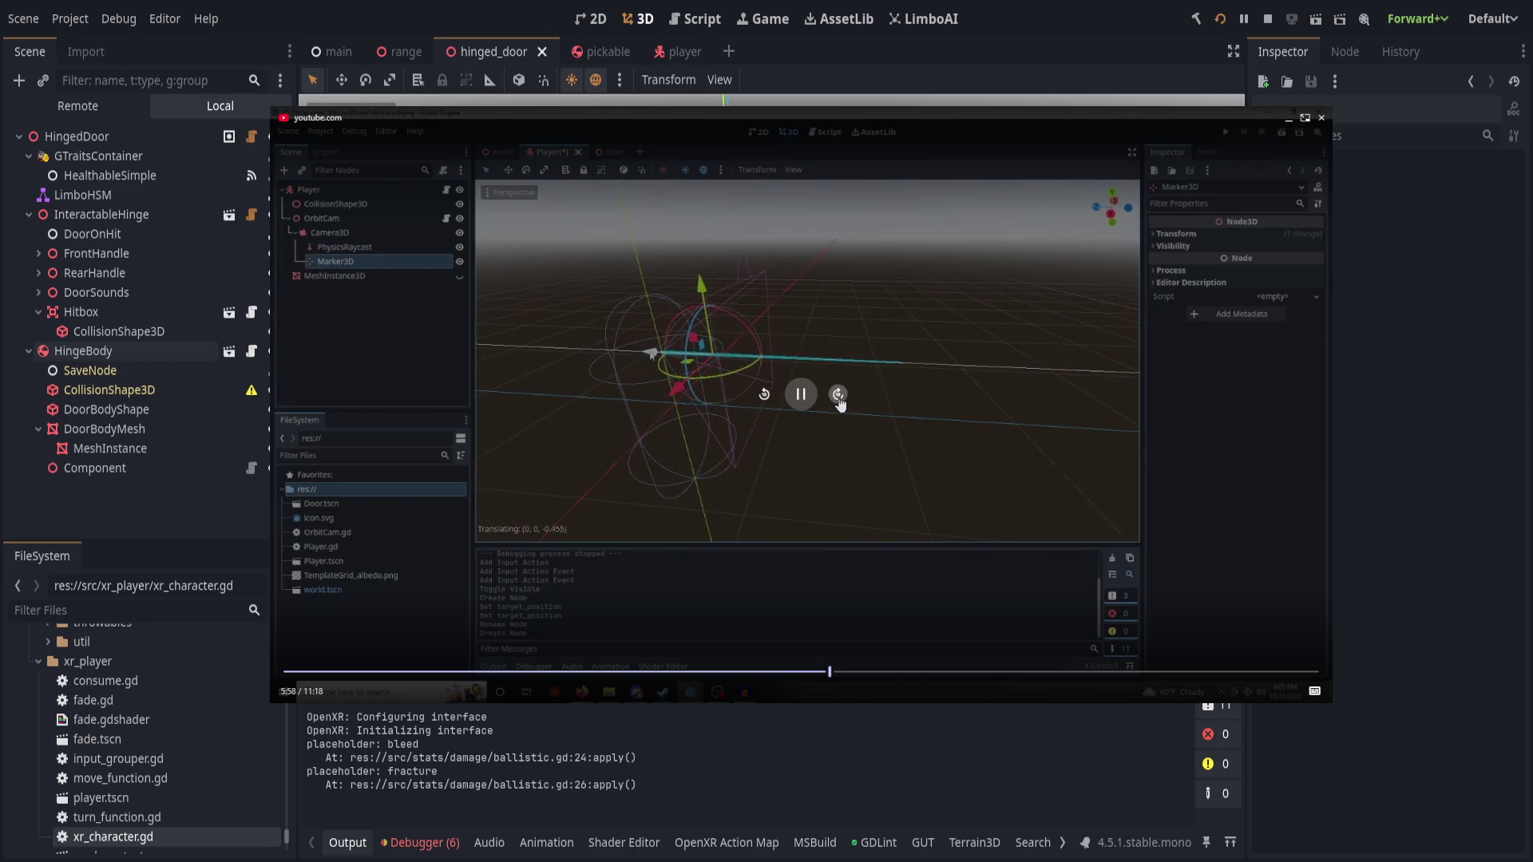
{"action": "left_click", "coordinate": [838, 396]}
{"action": "left_click", "coordinate": [838, 395]}
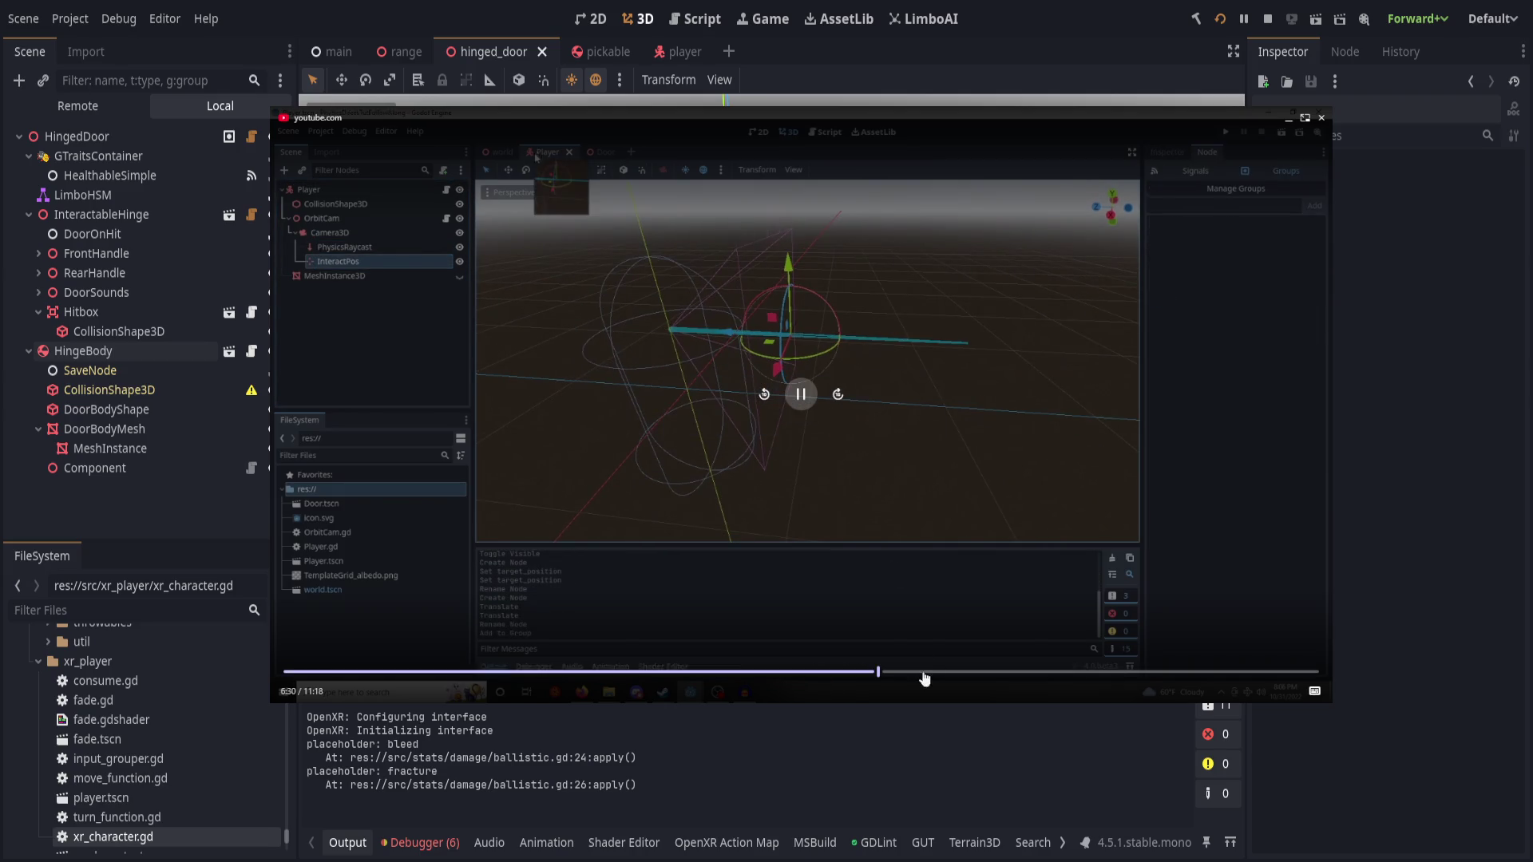
- Jump along the progress bar through the interaction script to the tutorial's final seconds, then close the floating video
{"action": "left_click", "coordinate": [991, 672]}
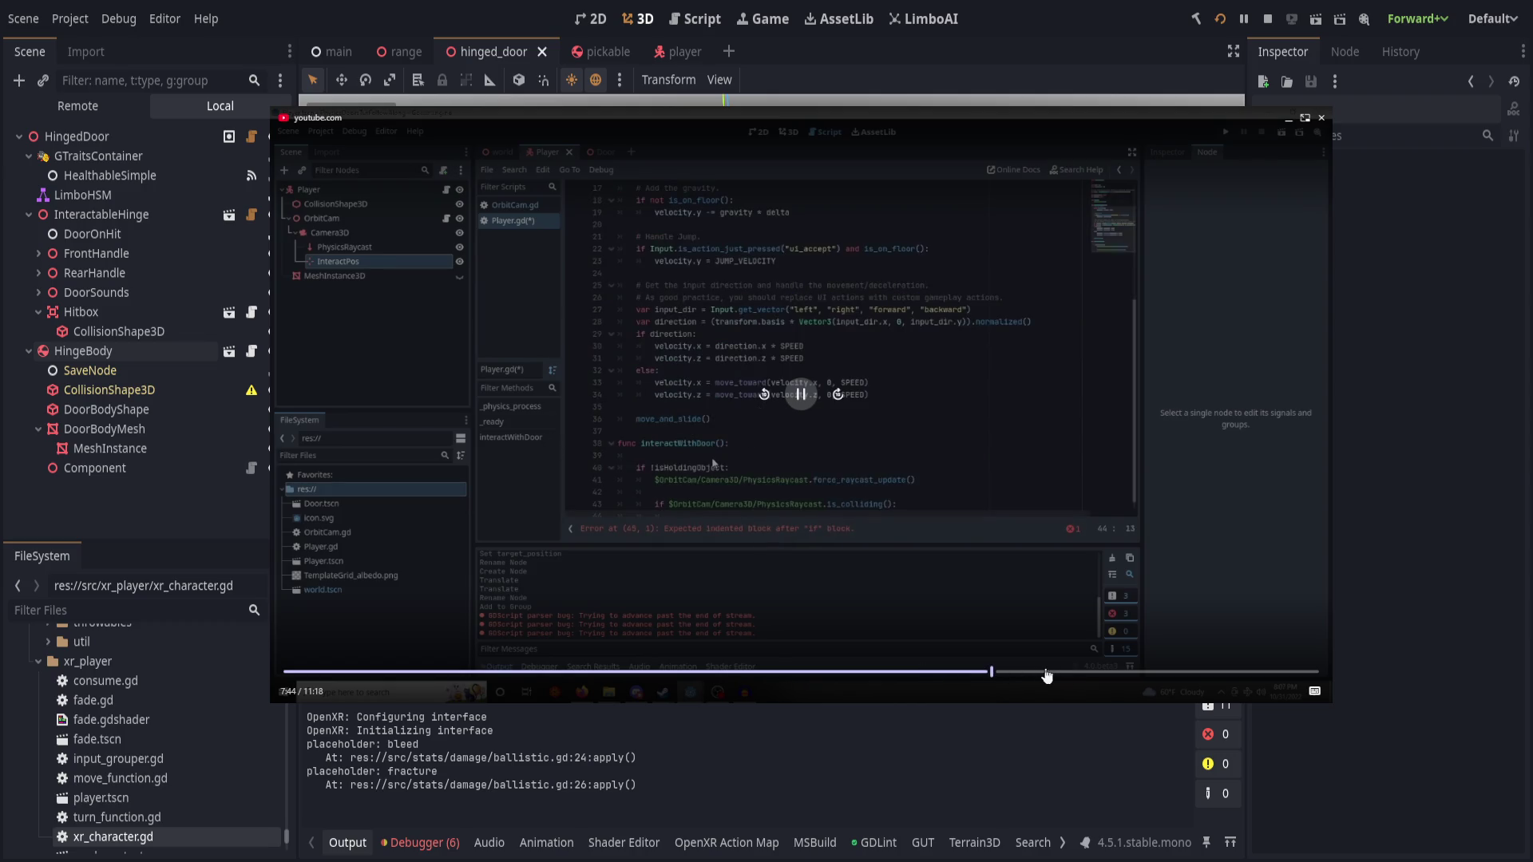
{"action": "left_click", "coordinate": [1091, 672]}
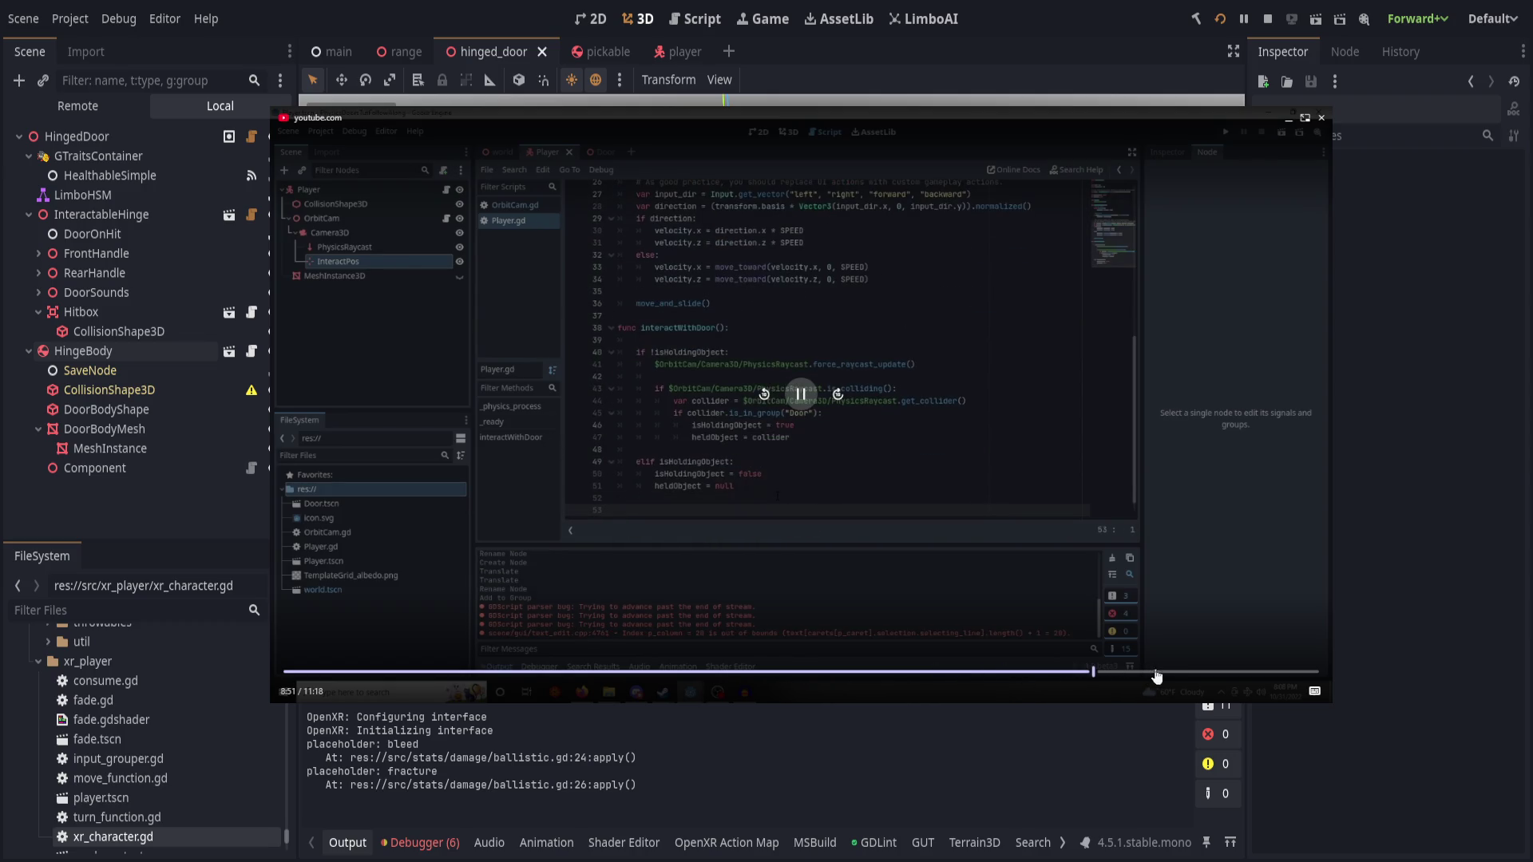
{"action": "left_click", "coordinate": [1155, 673]}
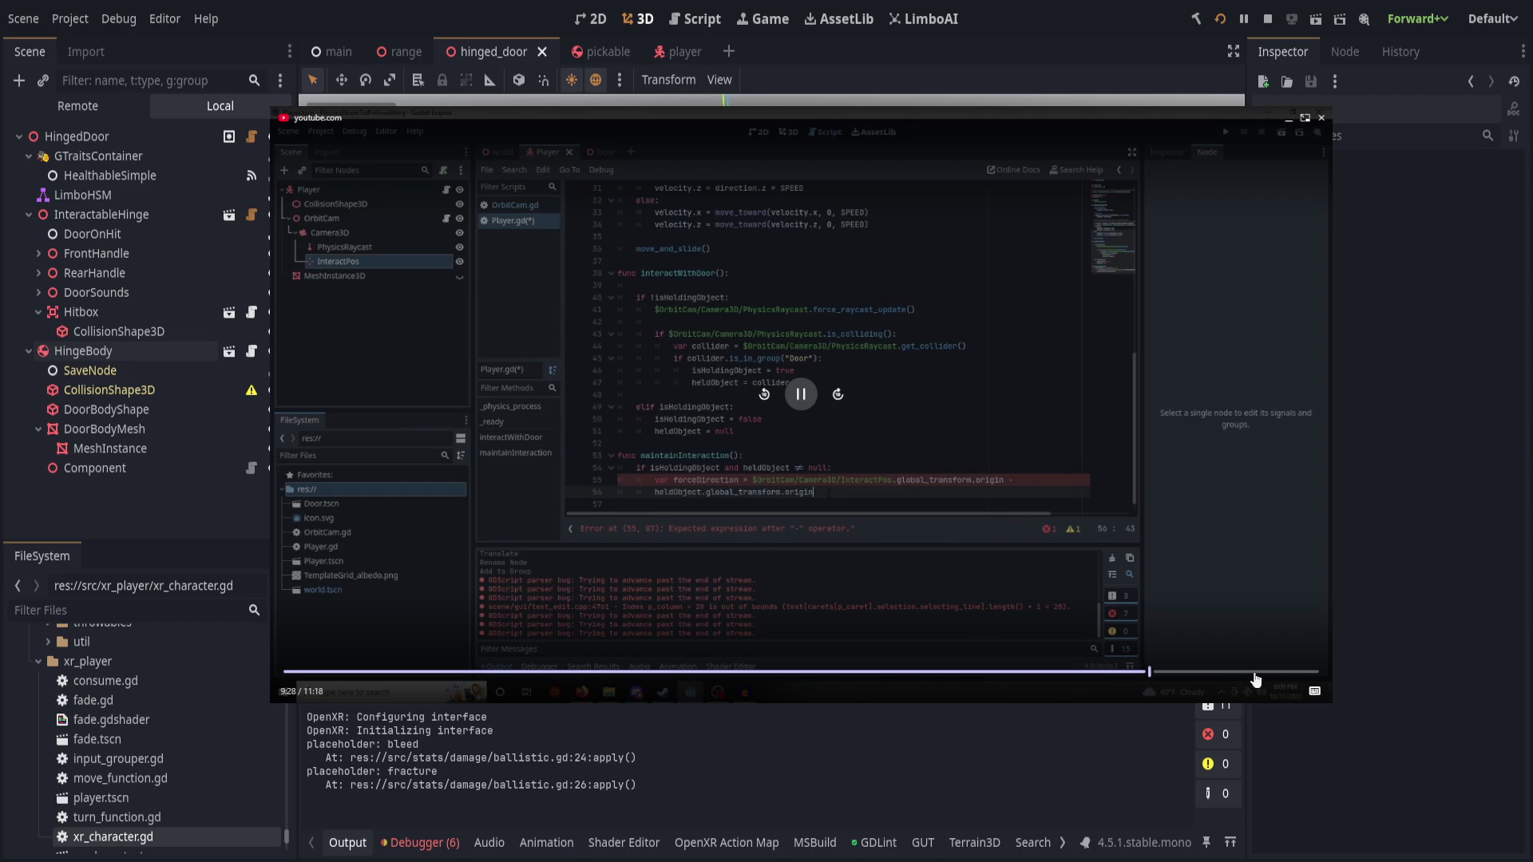
{"action": "left_click", "coordinate": [1227, 673]}
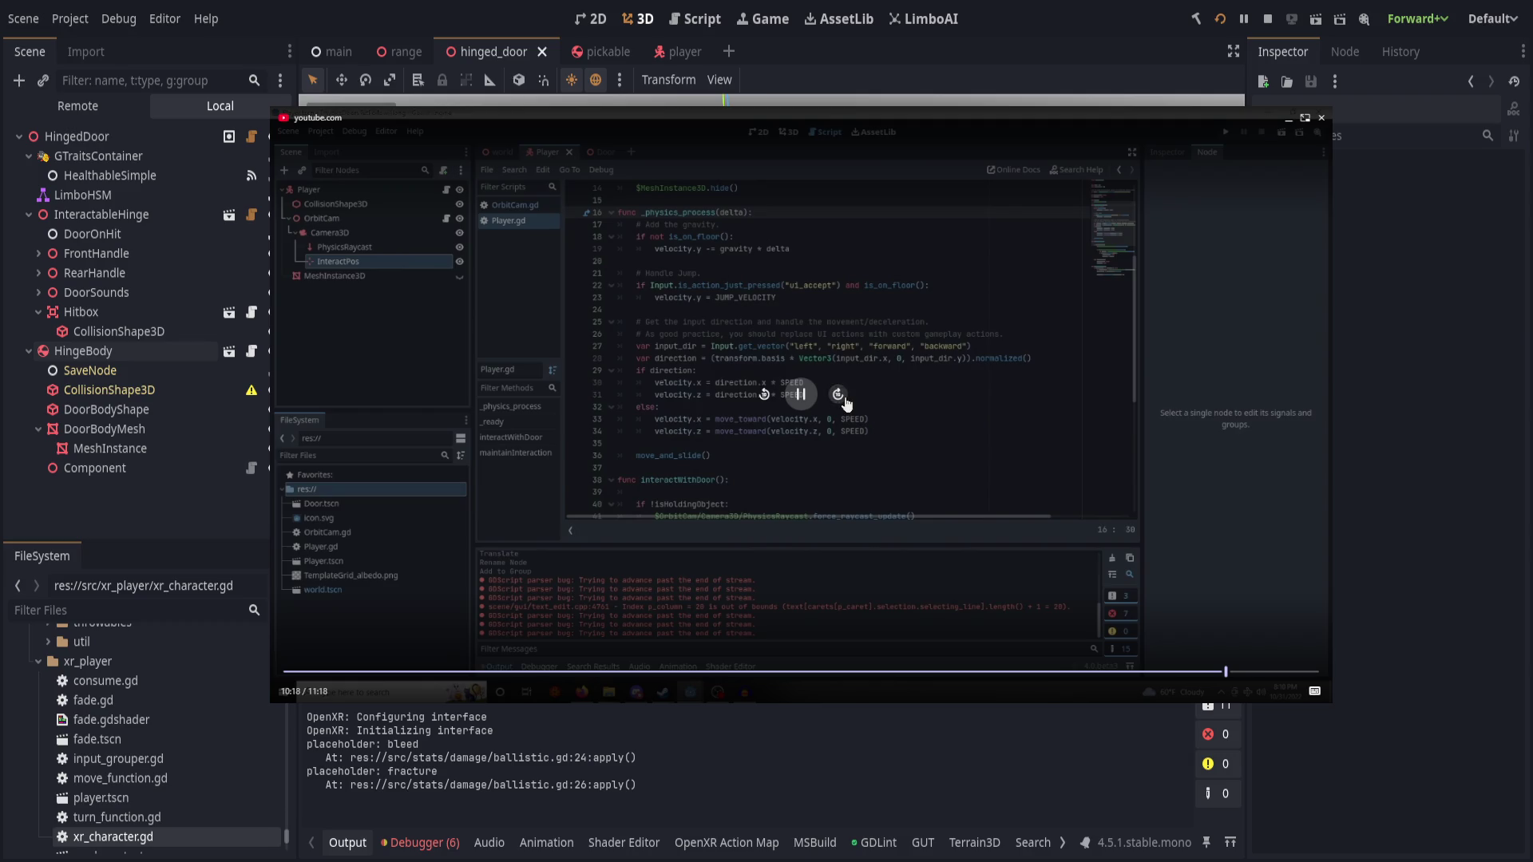
{"action": "left_click", "coordinate": [838, 394]}
{"action": "left_click", "coordinate": [838, 394]}
{"action": "left_click", "coordinate": [838, 394]}
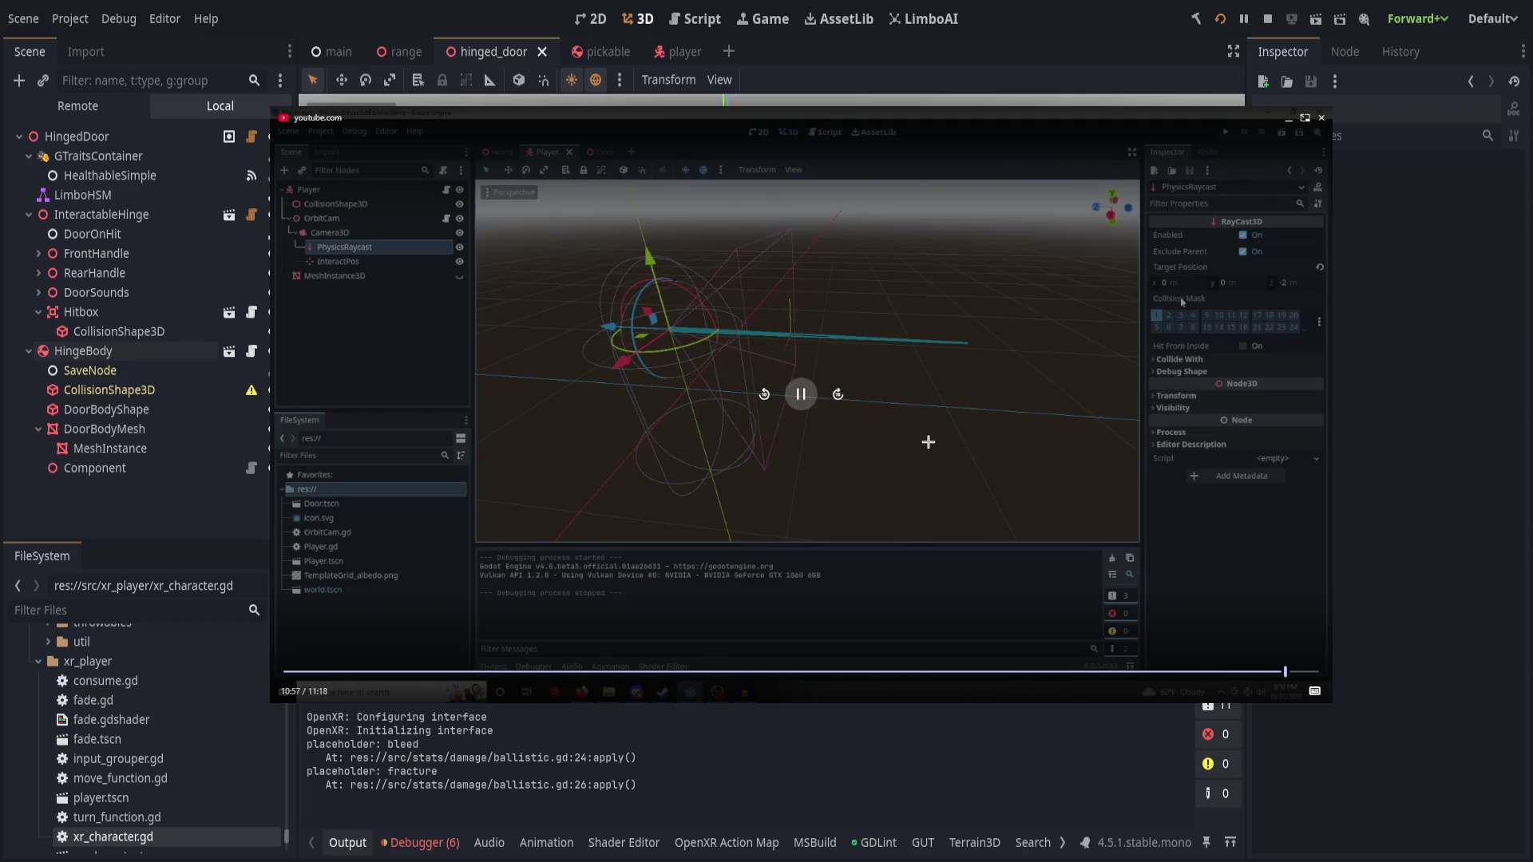
{"action": "left_click", "coordinate": [1306, 672]}
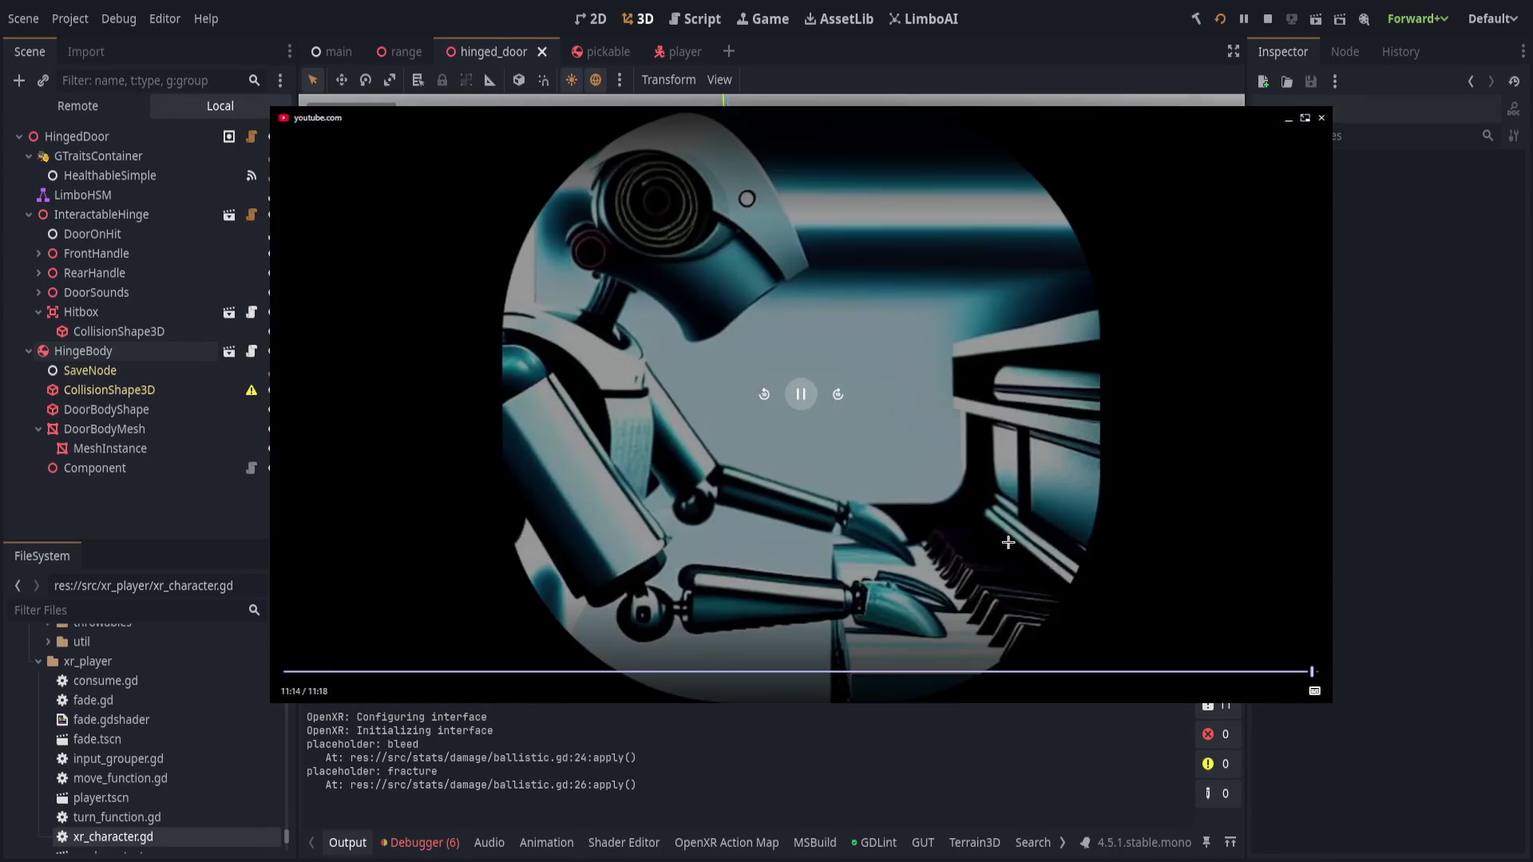
{"action": "left_click", "coordinate": [1321, 118]}
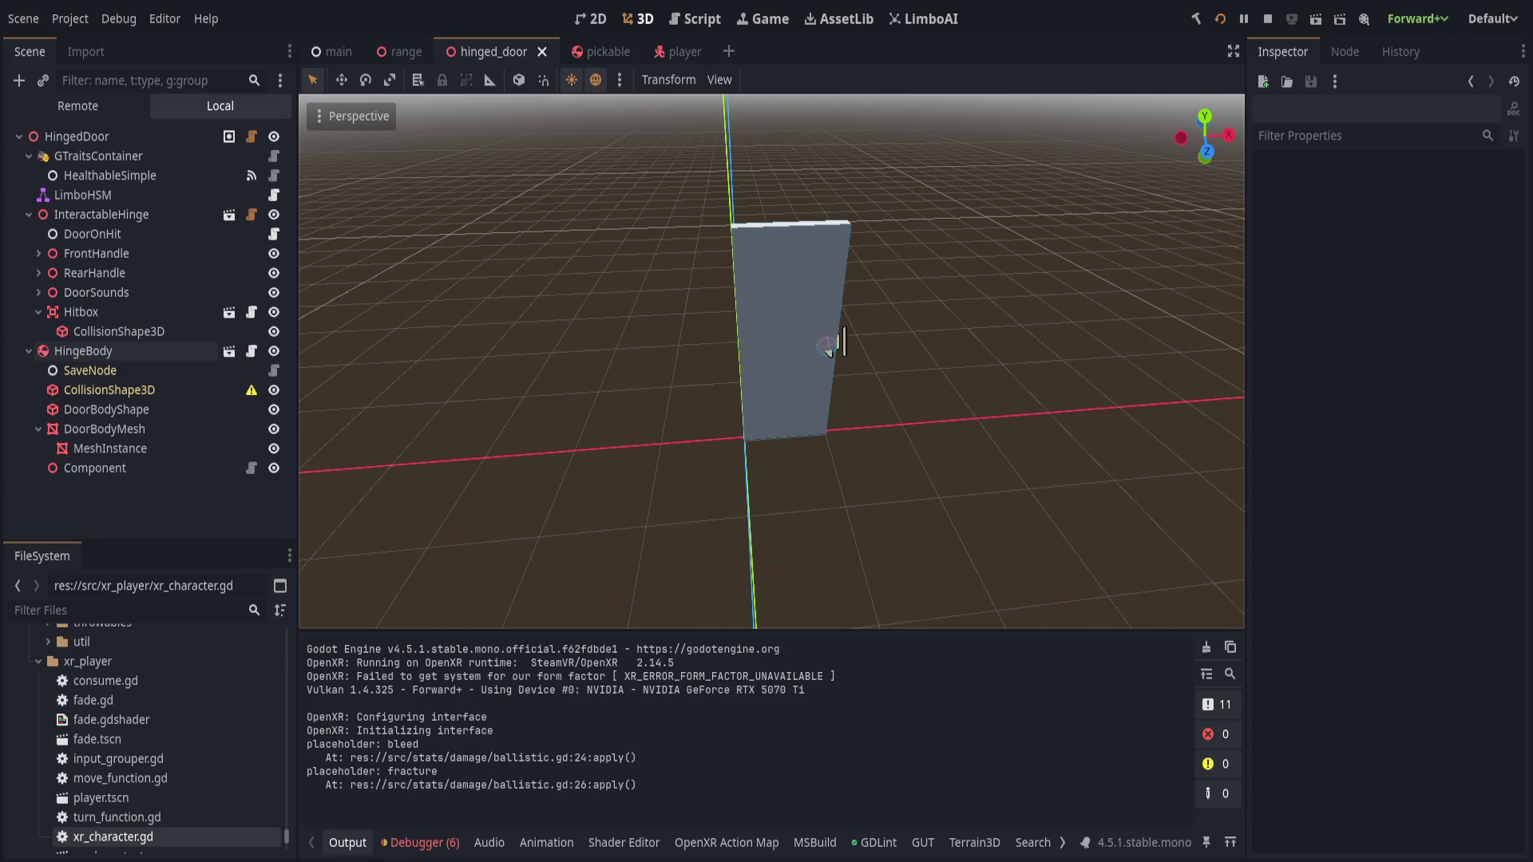
- Bring up the player scene, showing the Player node's xr_character.gd properties
{"action": "left_click", "coordinate": [678, 51]}
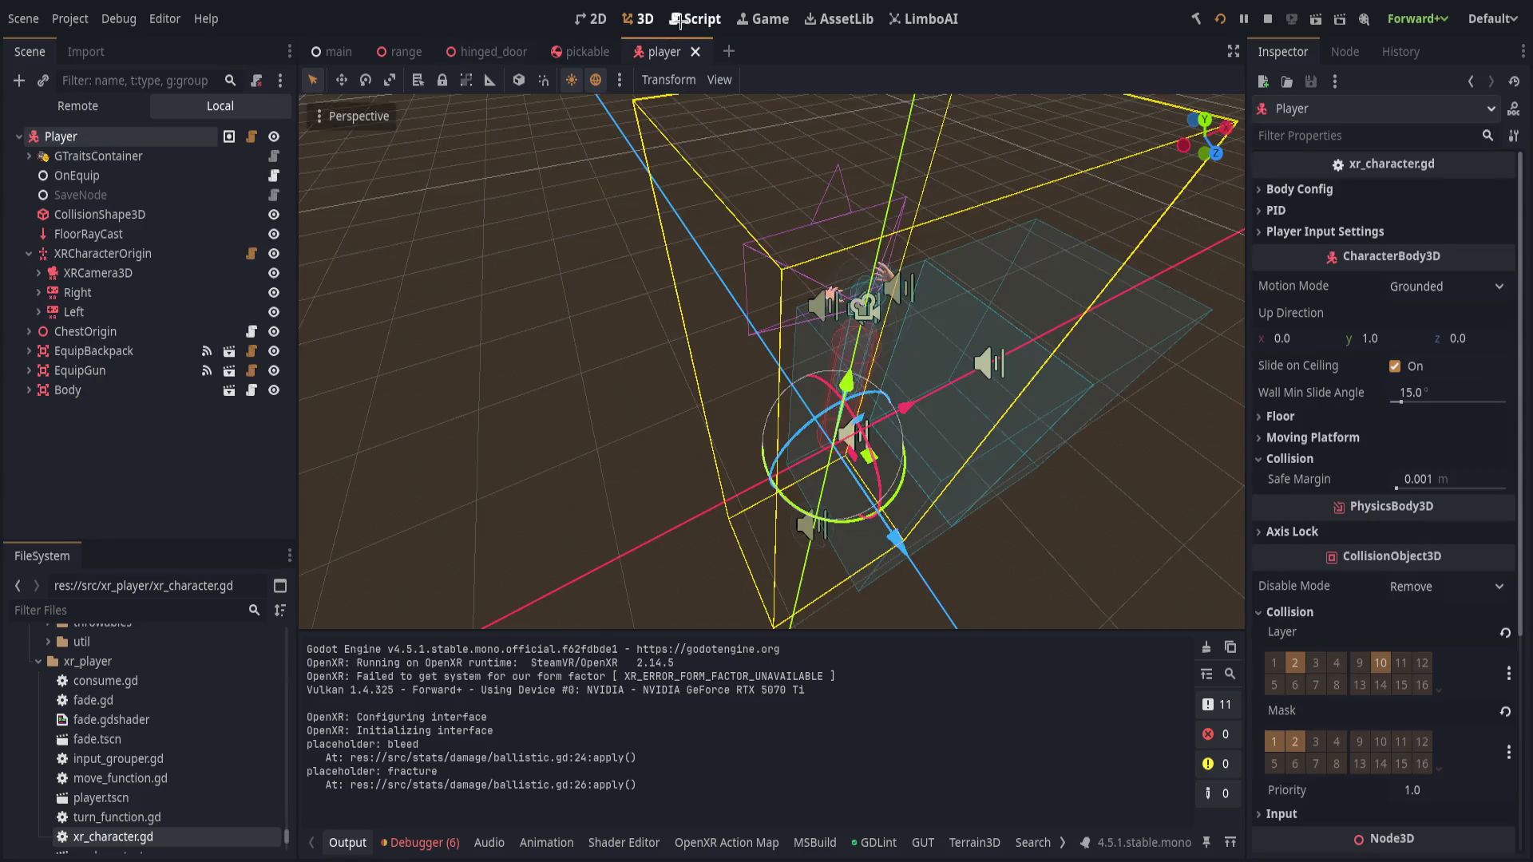
- In xr_character.gd, change push_force on line 108 from 0.1 to 0.3
{"action": "left_click", "coordinate": [694, 19]}
{"action": "scroll", "coordinate": [790, 430], "scroll_direction": "down", "scroll_amount": 1}
{"action": "left_click", "coordinate": [980, 519]}
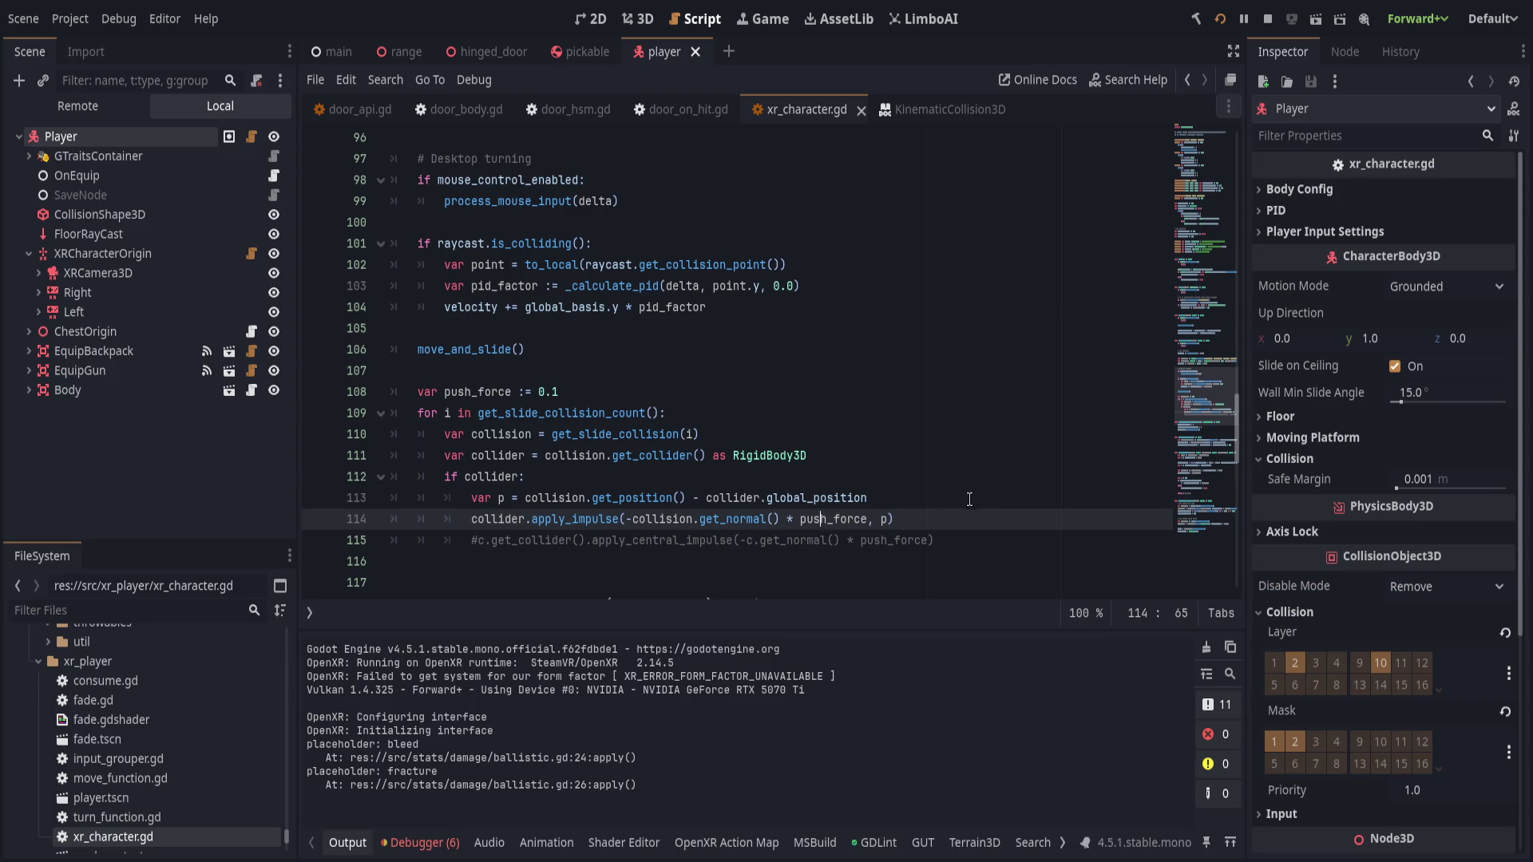
{"action": "left_click", "coordinate": [610, 392]}
{"action": "key", "text": "BackSpace"}
{"action": "type", "text": "3"}
- Search the script for uses of collision and move to the if collider push block
{"action": "left_click", "coordinate": [1028, 521]}
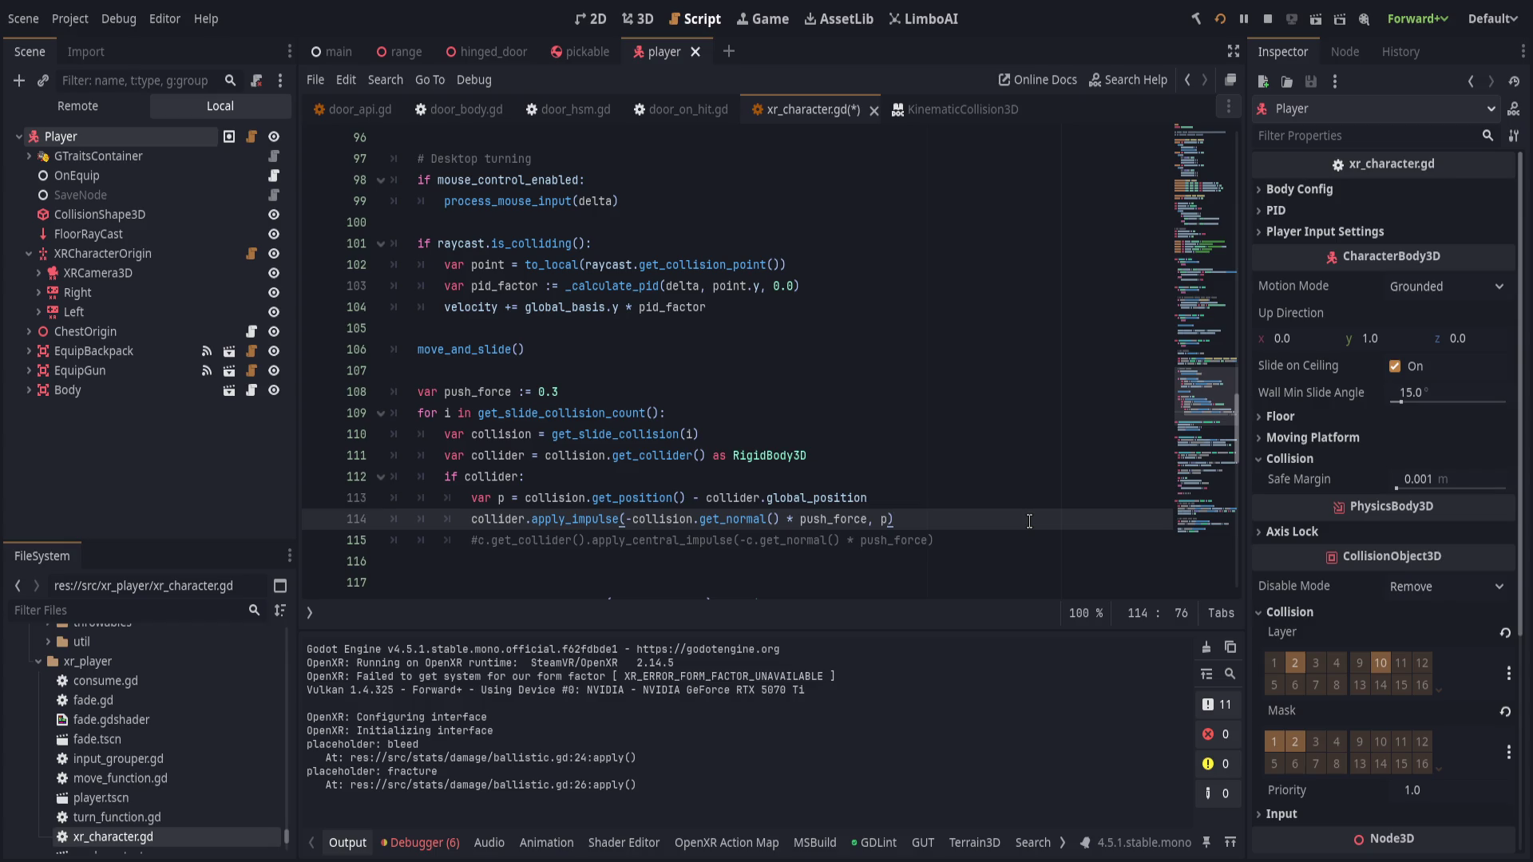
{"action": "double_click", "coordinate": [490, 432]}
{"action": "key", "text": "ctrl+f"}
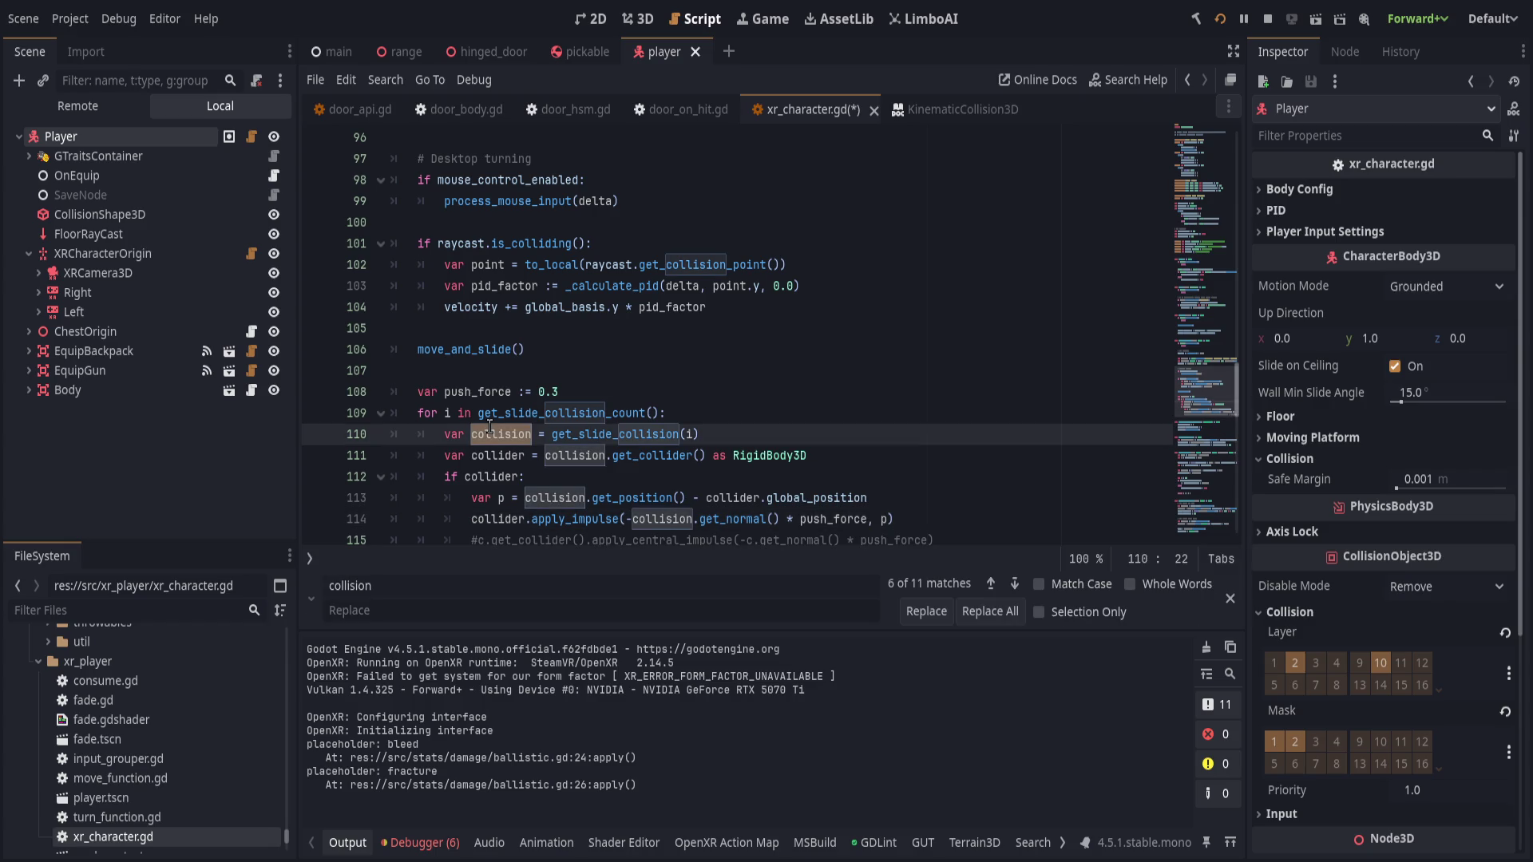
{"action": "left_click", "coordinate": [868, 428]}
{"action": "key", "text": "Escape"}
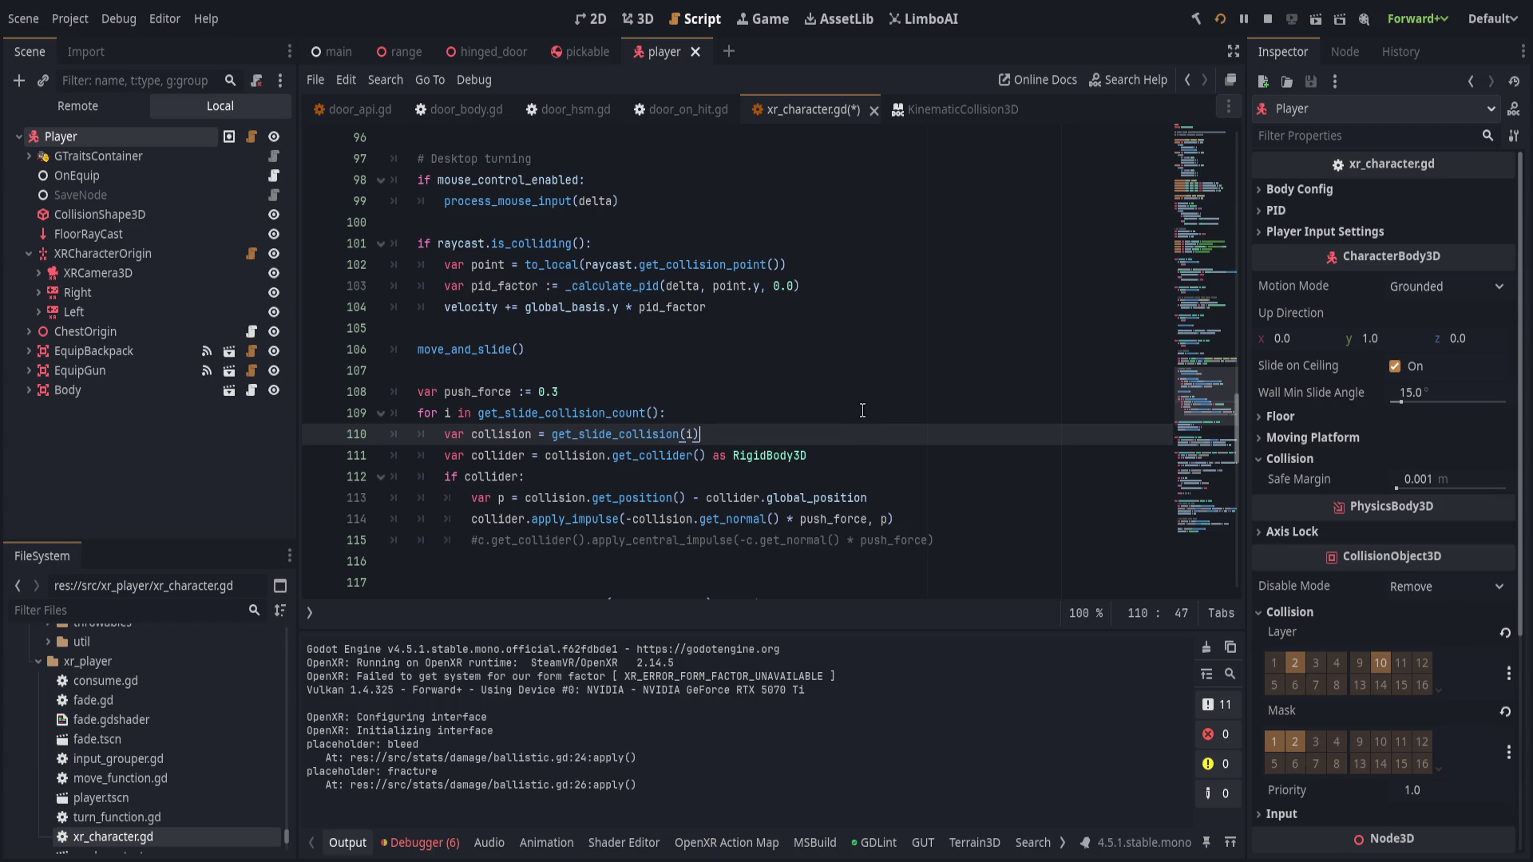
{"action": "left_click", "coordinate": [557, 482]}
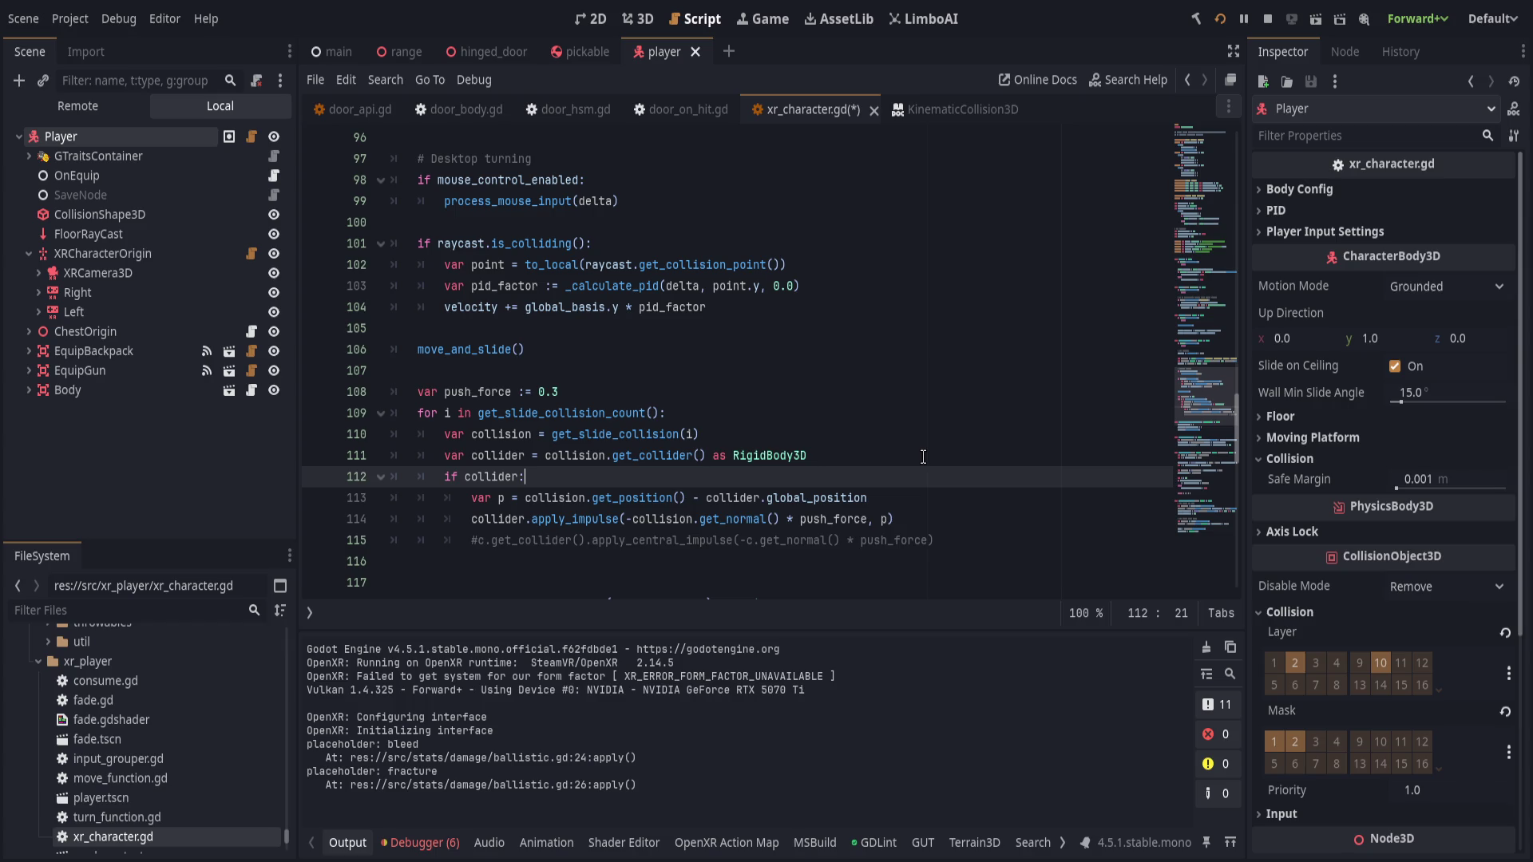
{"action": "key", "text": "Down"}
{"action": "key", "text": "Up"}
- Add a new line collider.apply_central_impulse(-collision.get_normal() * 0.1) in the collider block
{"action": "key", "text": "Down"}
{"action": "key", "text": "End"}
{"action": "key", "text": "Return"}
{"action": "type", "text": "col"}
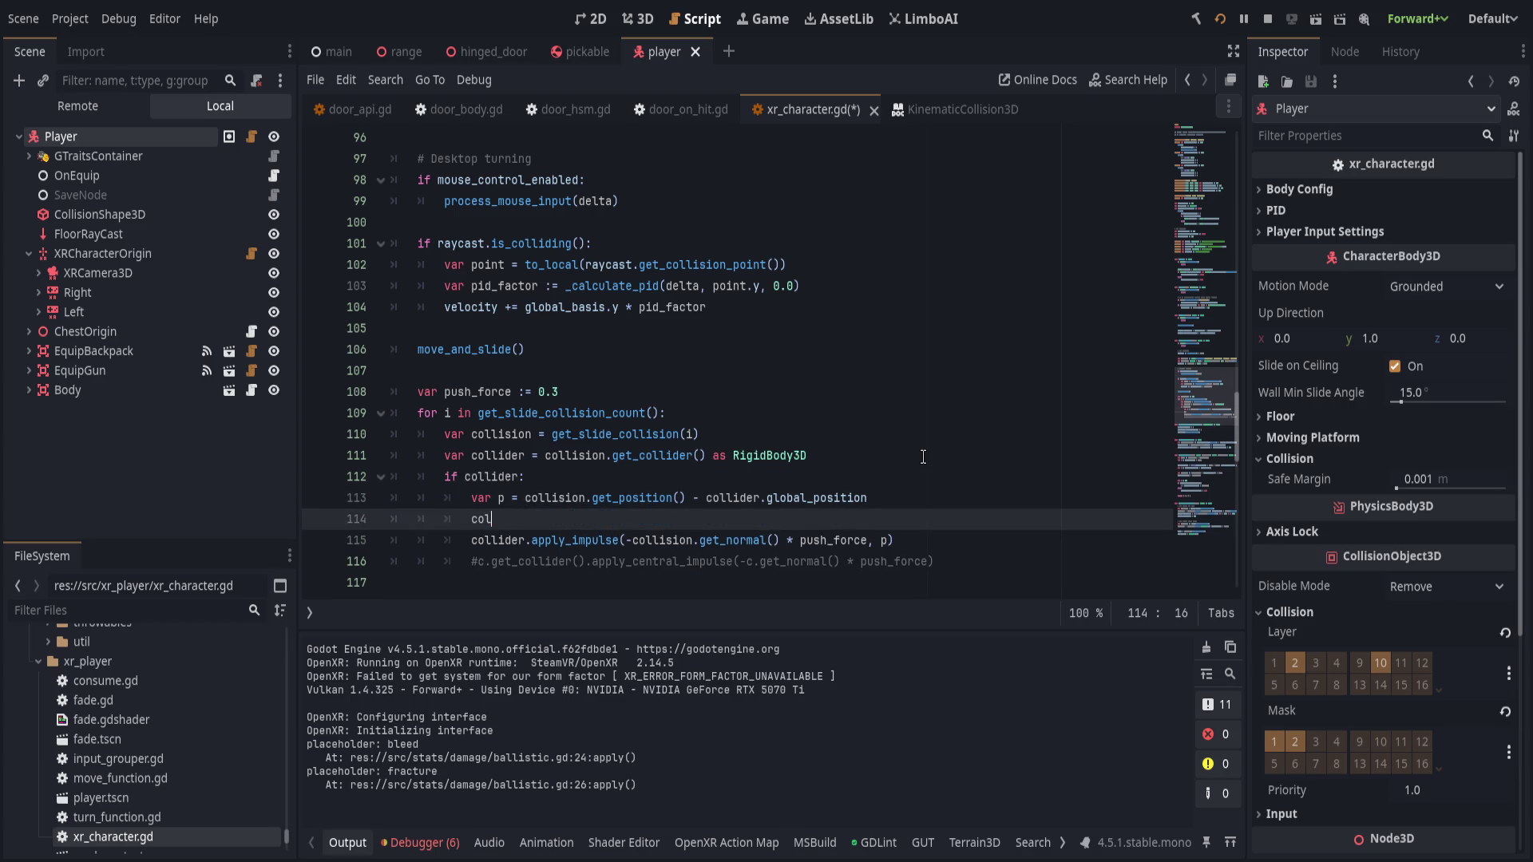
{"action": "type", "text": "lider.apply_cen"}
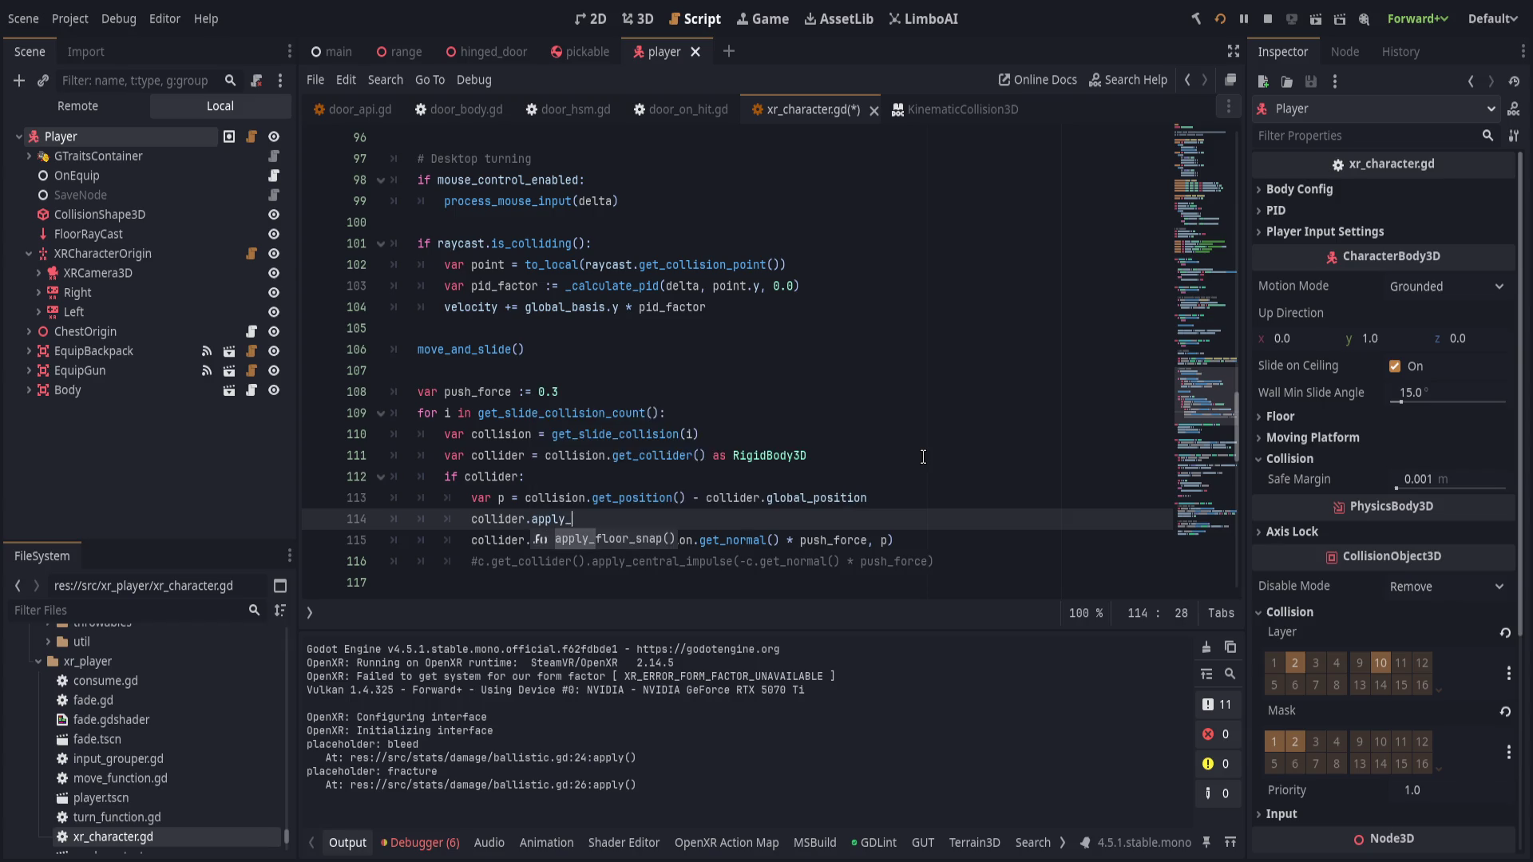
{"action": "key", "text": "Down"}
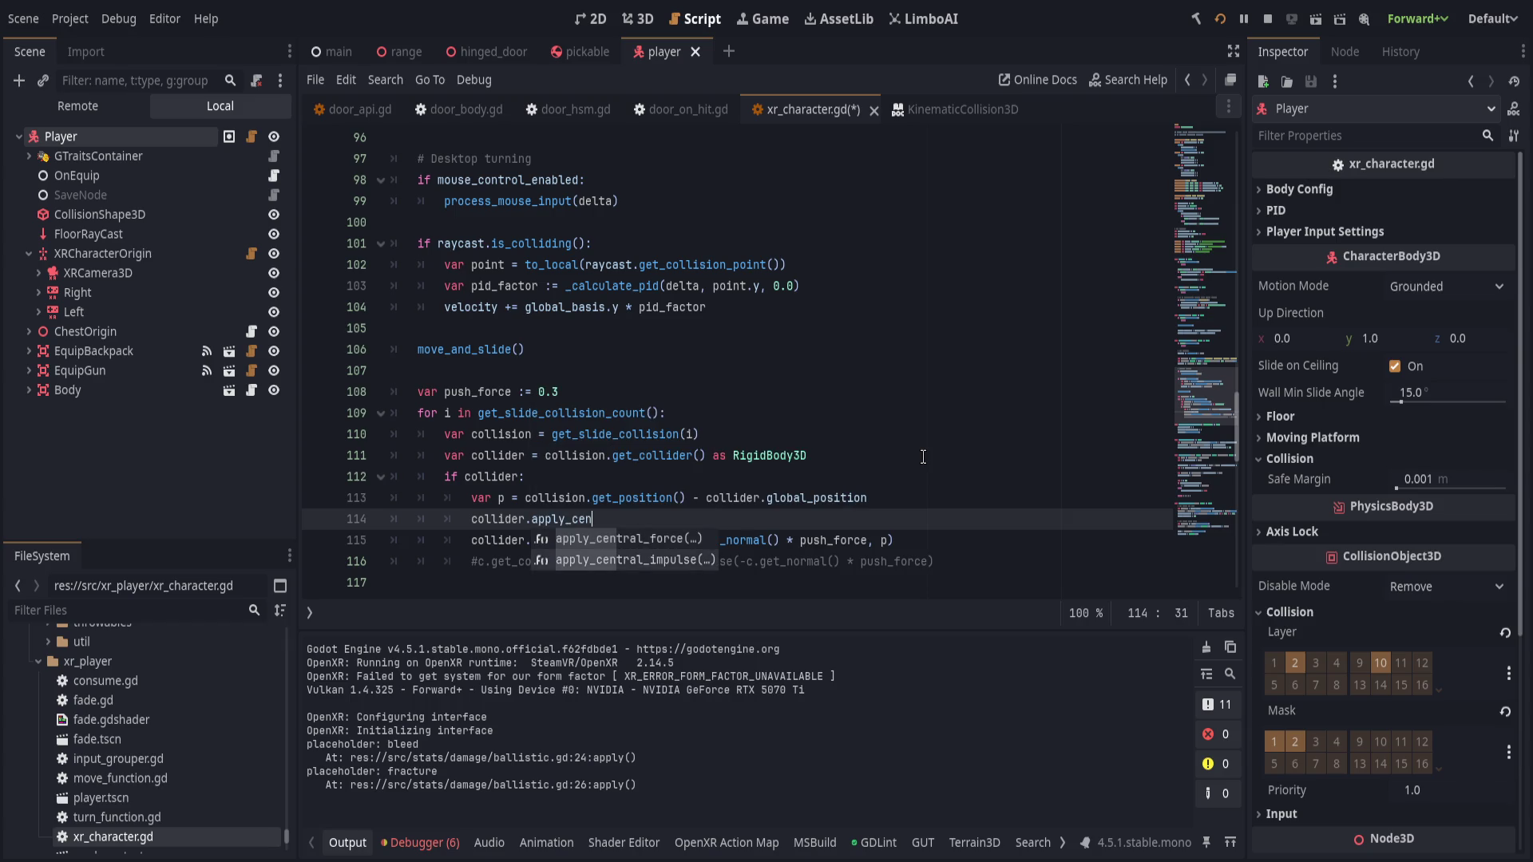
{"action": "key", "text": "Return"}
{"action": "type", "text": "-coll"}
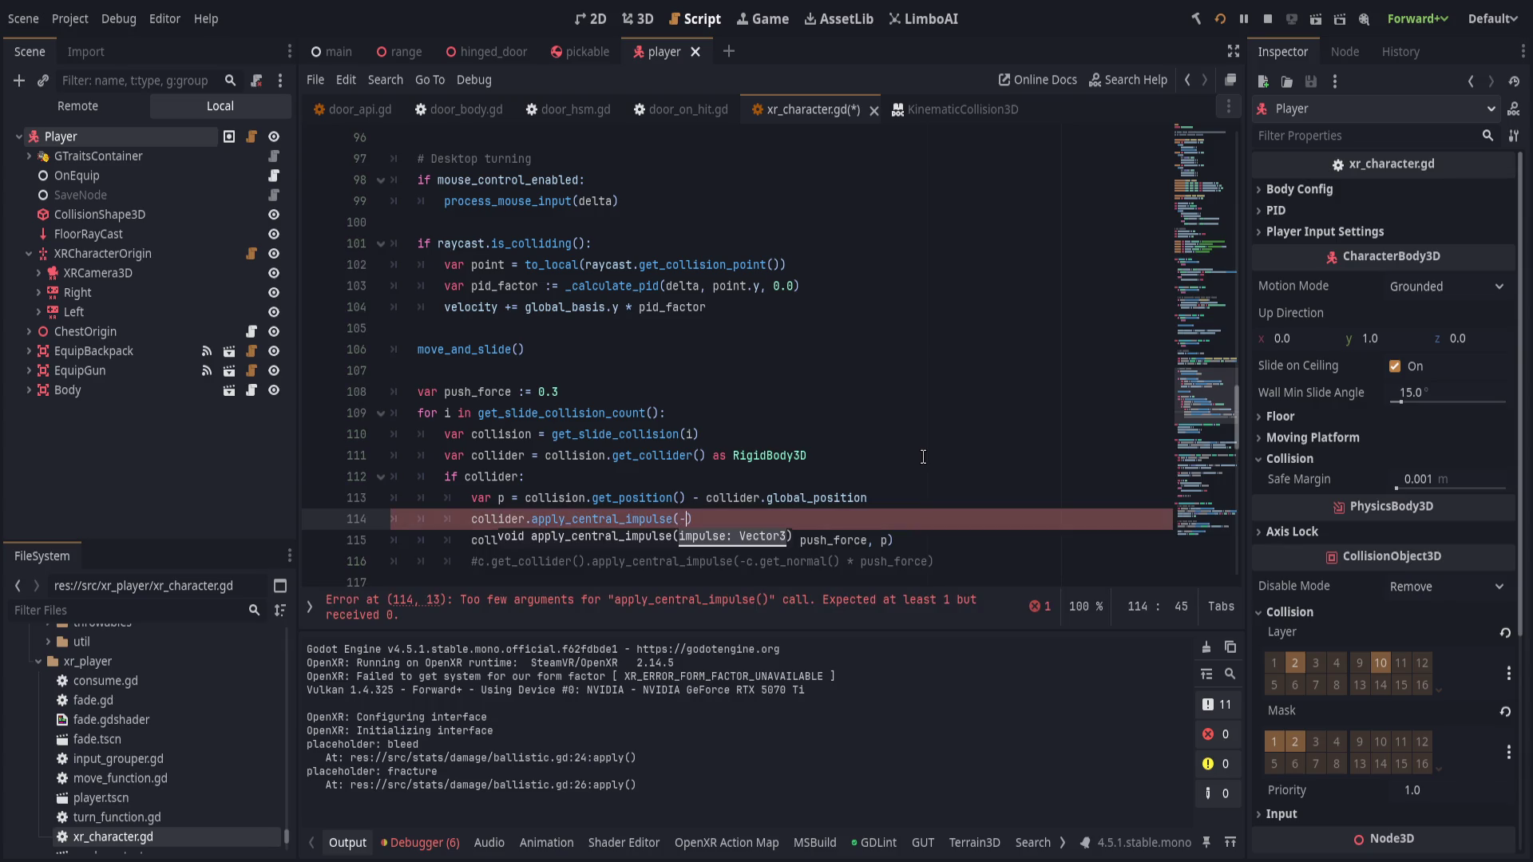
{"action": "type", "text": "ision.get_norm"}
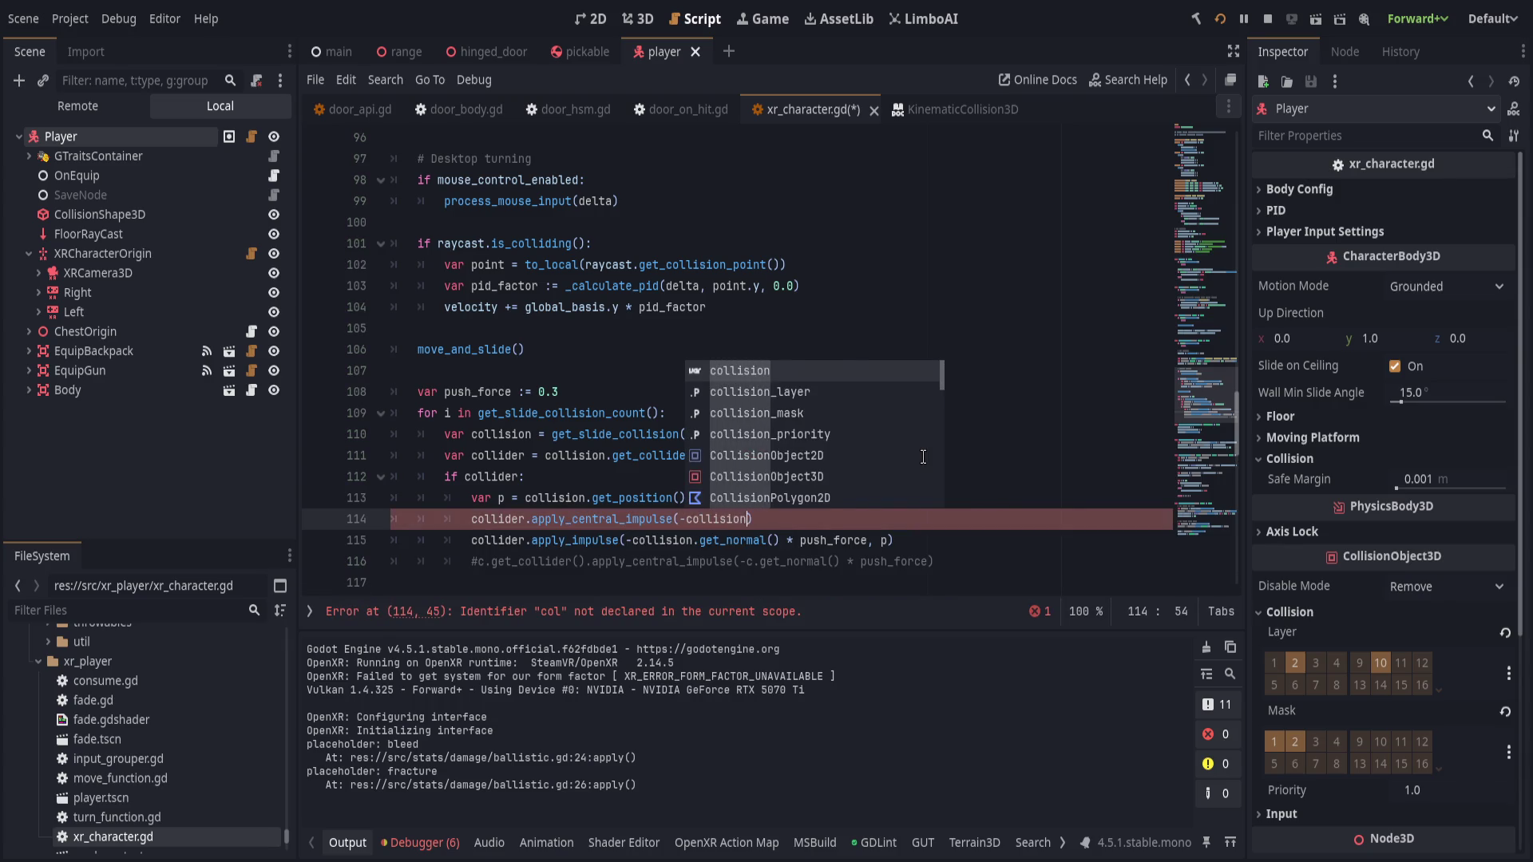
{"action": "type", "text": "al"}
{"action": "key", "text": "Return"}
{"action": "type", "text": "* 0.1"}
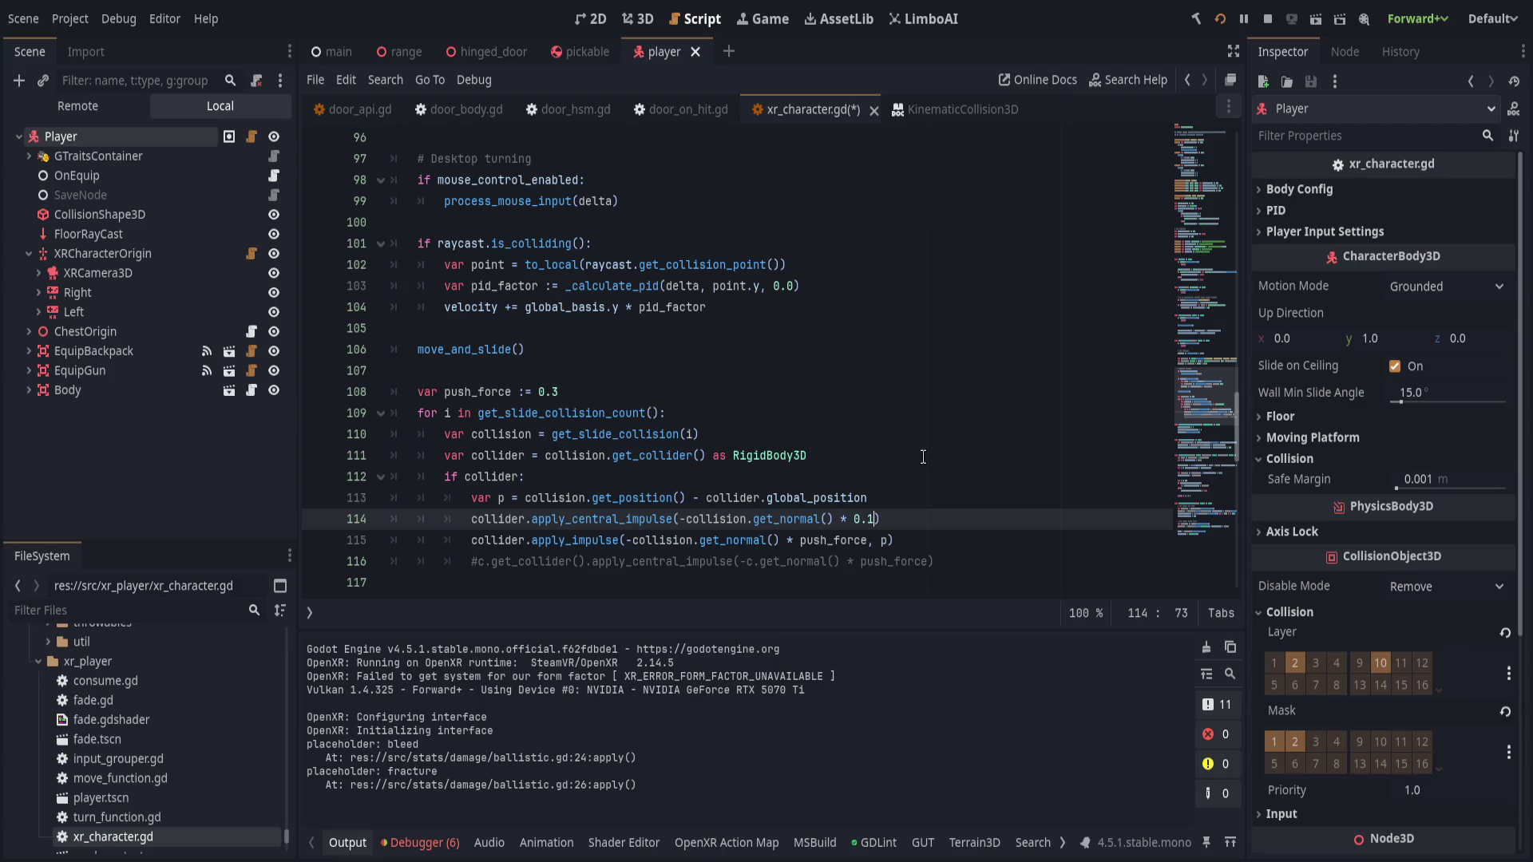
{"action": "type", "text": ")"}
- Change apply_impulse's factor to 0.01, raise the central impulse factor to 0.3, and save
{"action": "key", "text": "Down"}
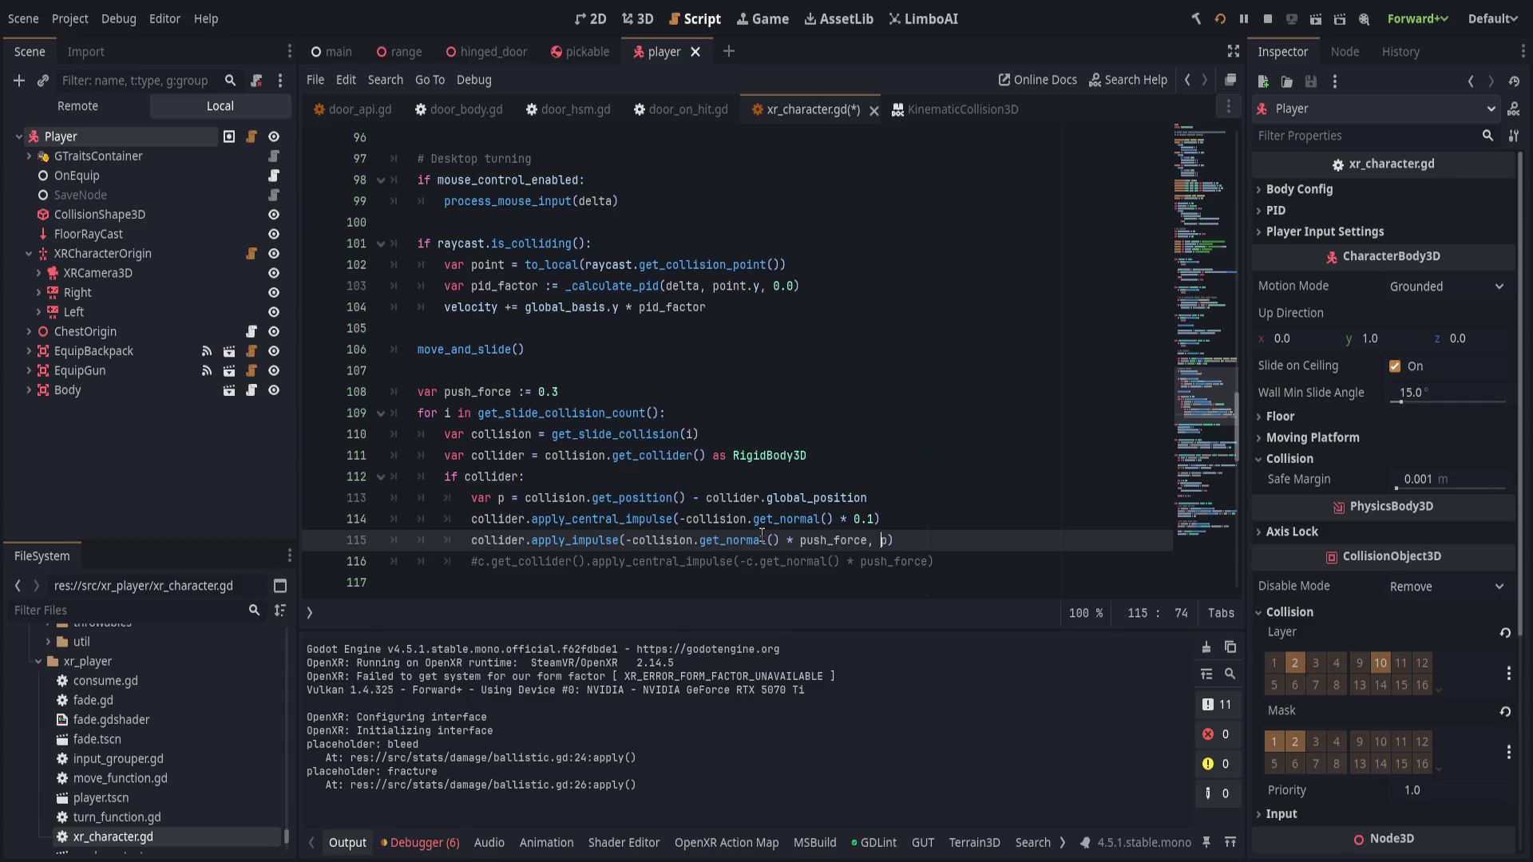
{"action": "left_click", "coordinate": [787, 539]}
{"action": "key", "text": "ctrl+Delete"}
{"action": "key", "text": "ctrl+Delete"}
{"action": "type", "text": "* 0.01"}
{"action": "key", "text": "End"}
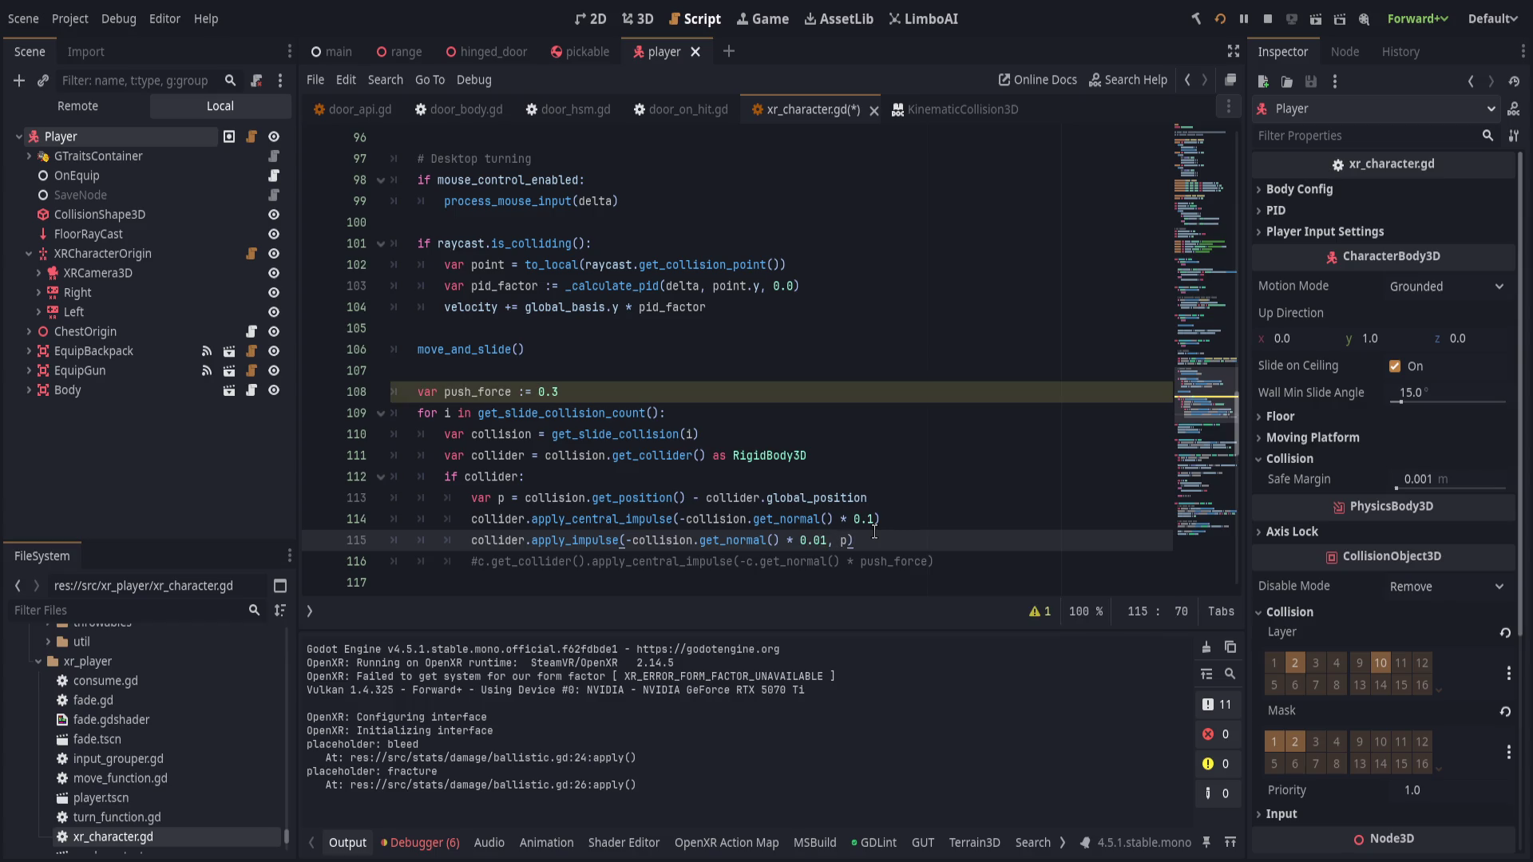
{"action": "key", "text": "ctrl+f"}
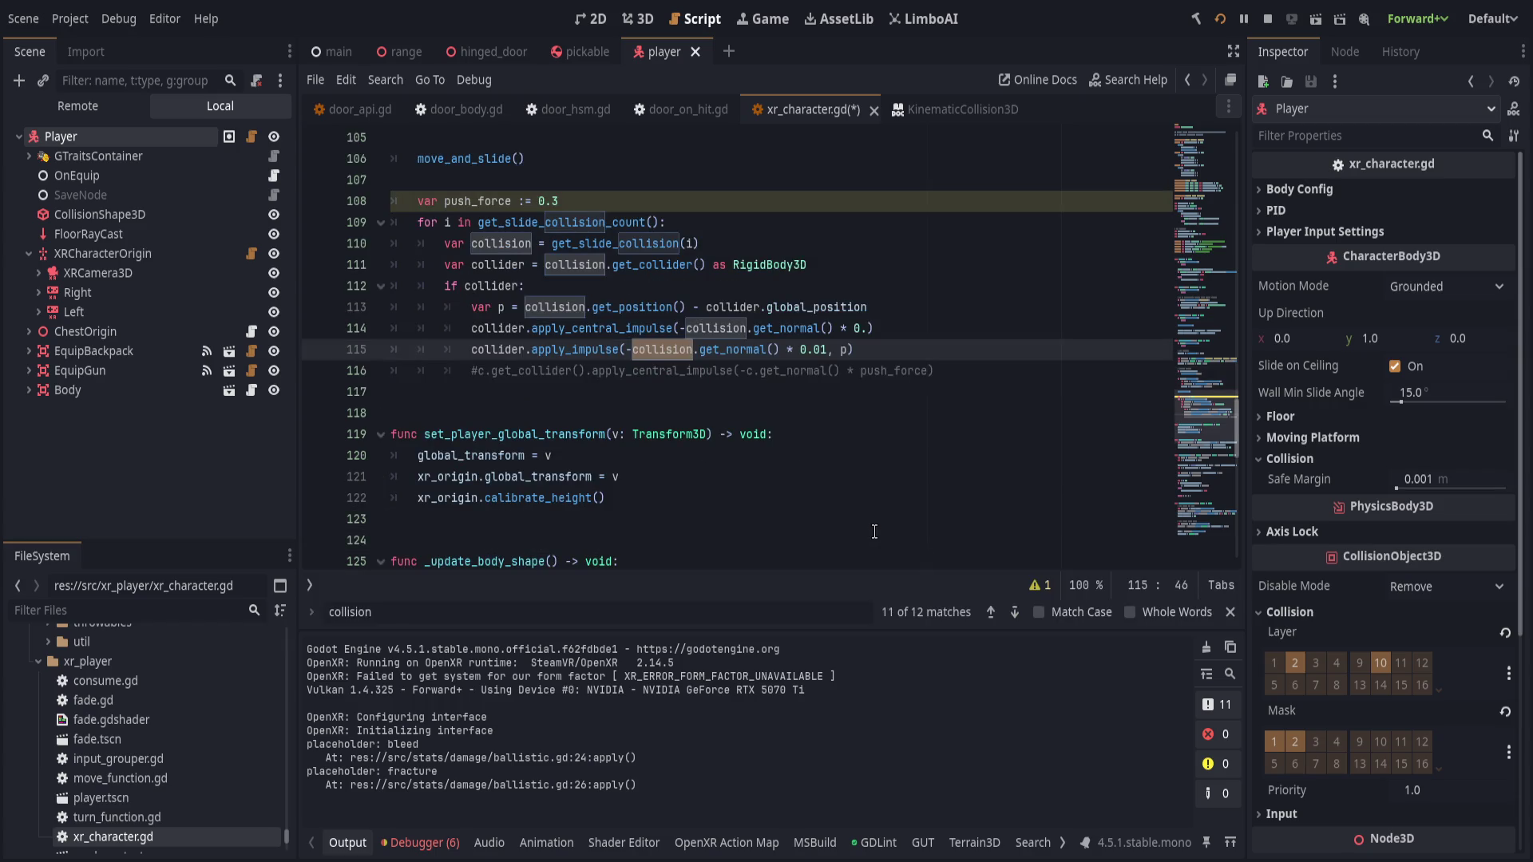
{"action": "scroll", "coordinate": [874, 527], "scroll_direction": "up", "scroll_amount": 2}
{"action": "left_click", "coordinate": [861, 455]}
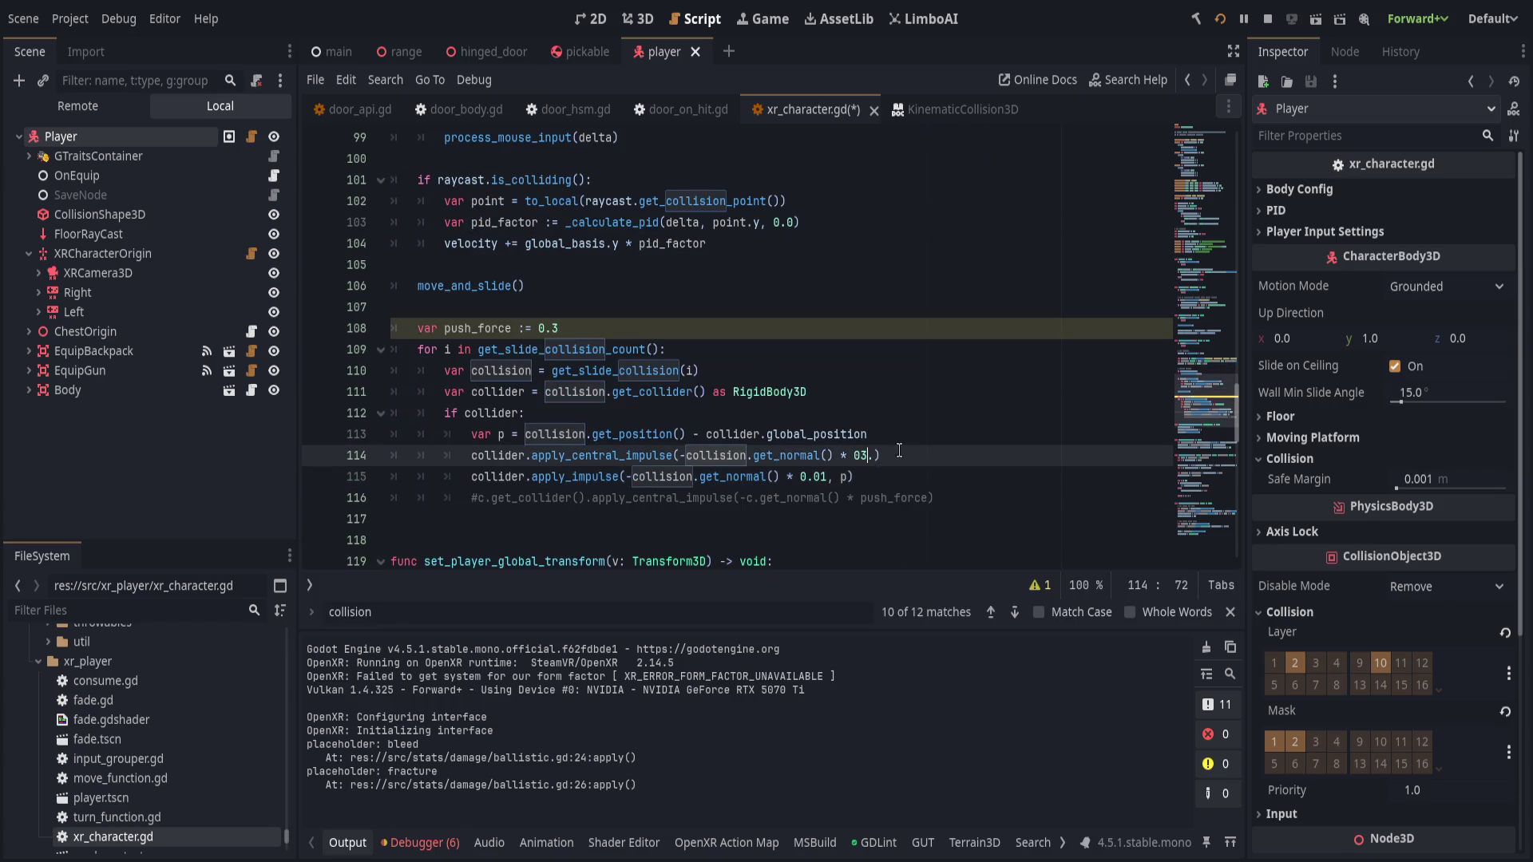
{"action": "type", "text": "3"}
{"action": "left_click", "coordinate": [920, 486]}
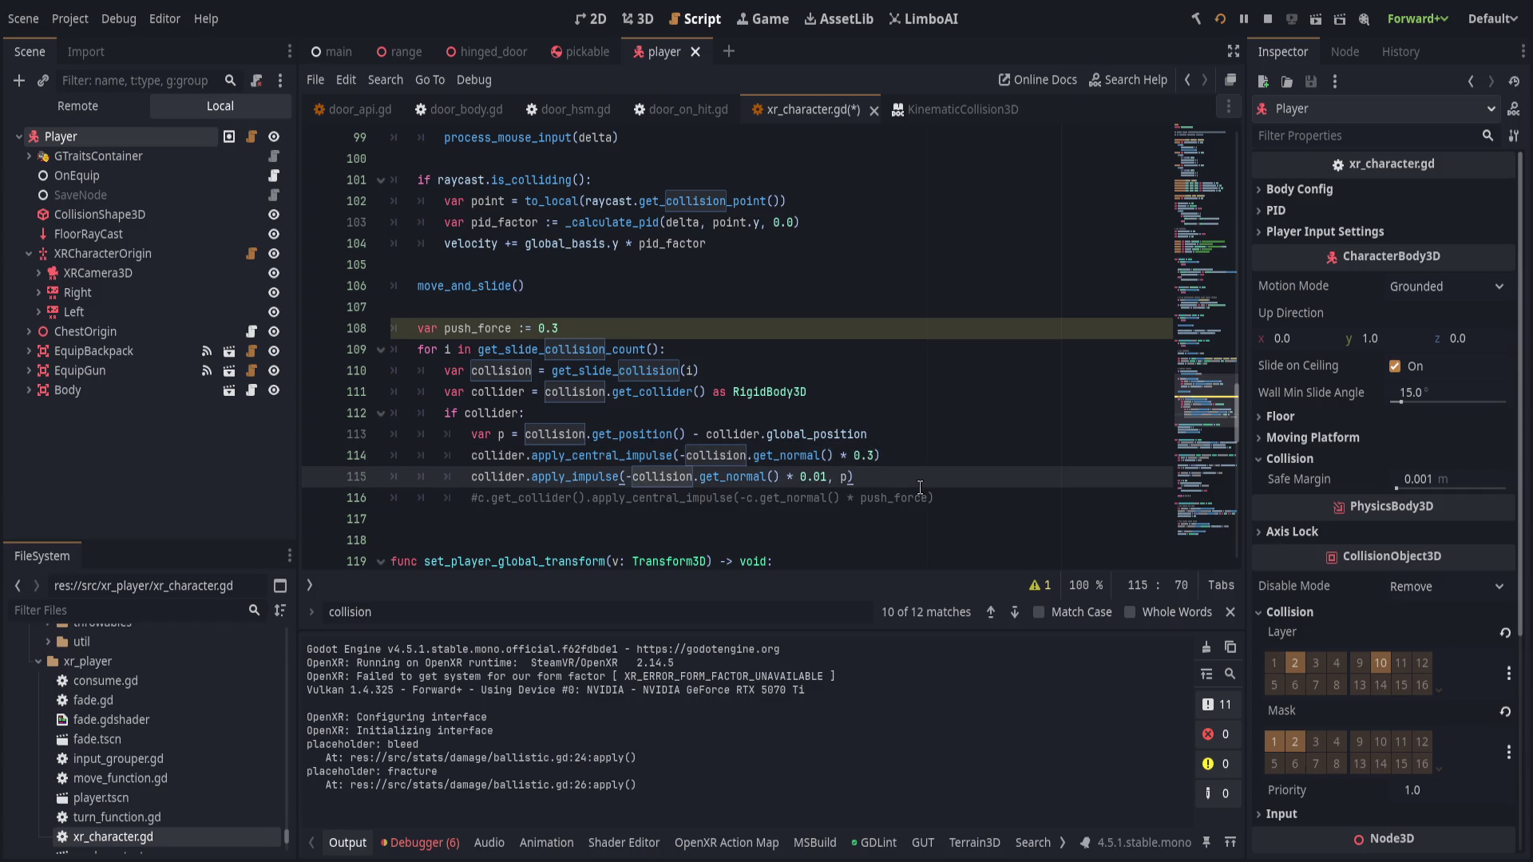
{"action": "key", "text": "ctrl+s"}
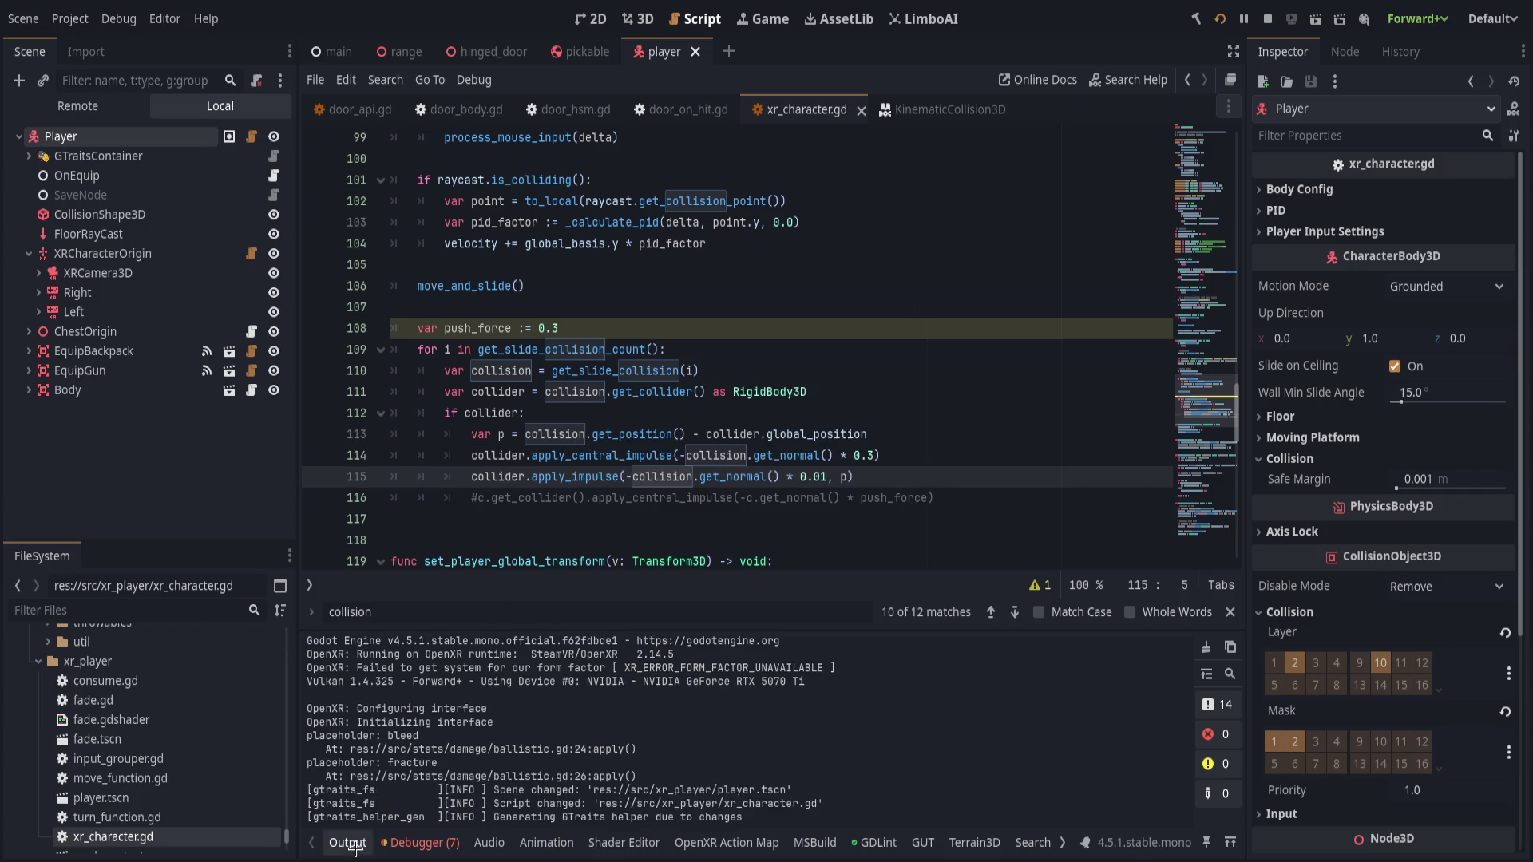
- Replace apply_impulse's p offset argument with collision.get_position() and save
{"action": "left_click", "coordinate": [349, 843]}
{"action": "scroll", "coordinate": [846, 511], "scroll_direction": "up", "scroll_amount": 1}
{"action": "left_click", "coordinate": [849, 541]}
{"action": "key", "text": "BackSpace"}
{"action": "type", "text": "collision.get_position()"}
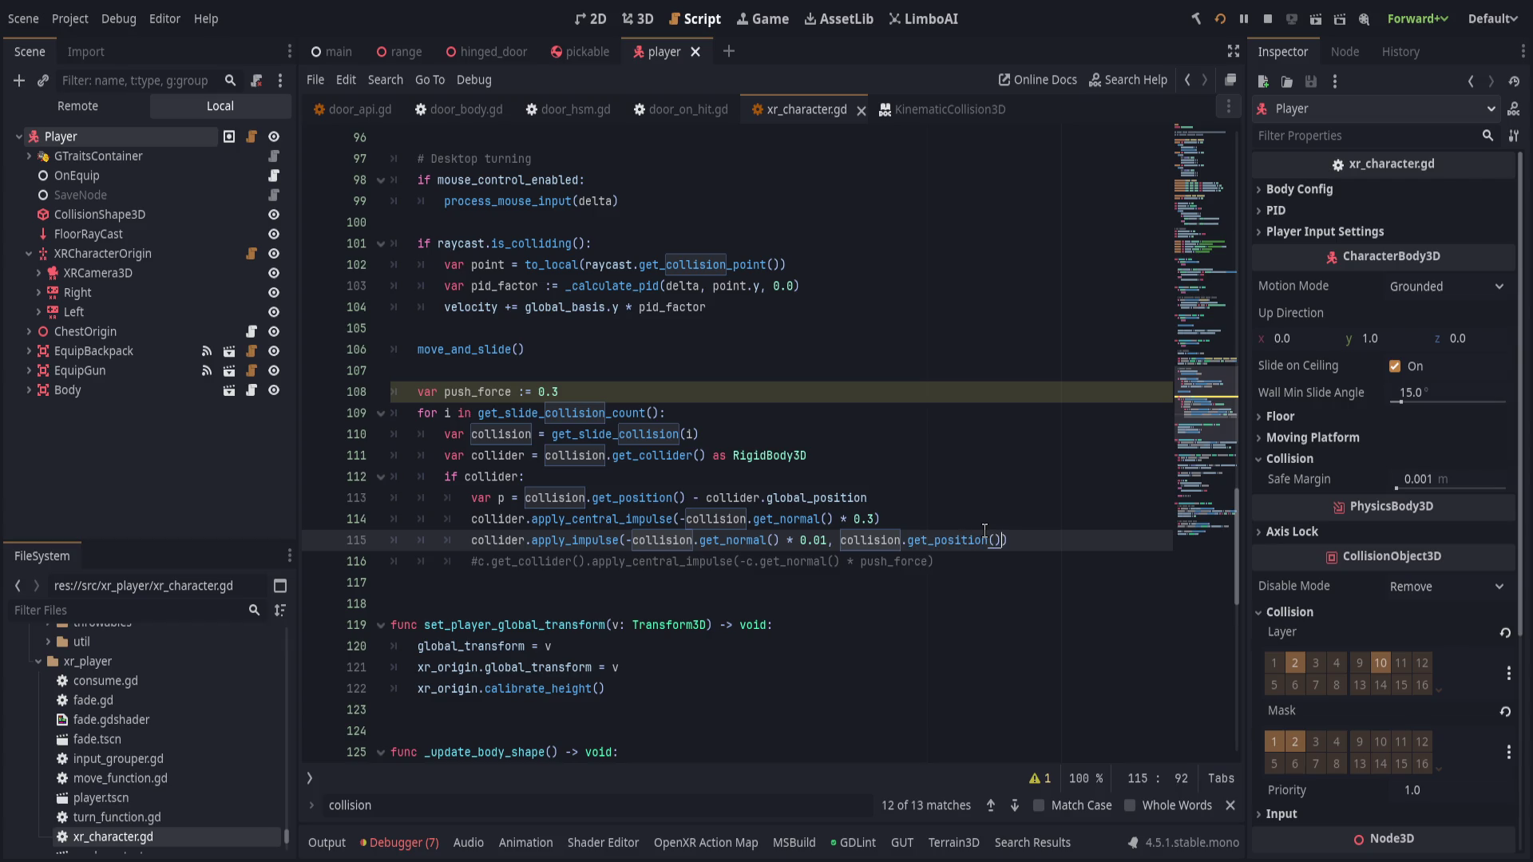
{"action": "key", "text": "ctrl+s"}
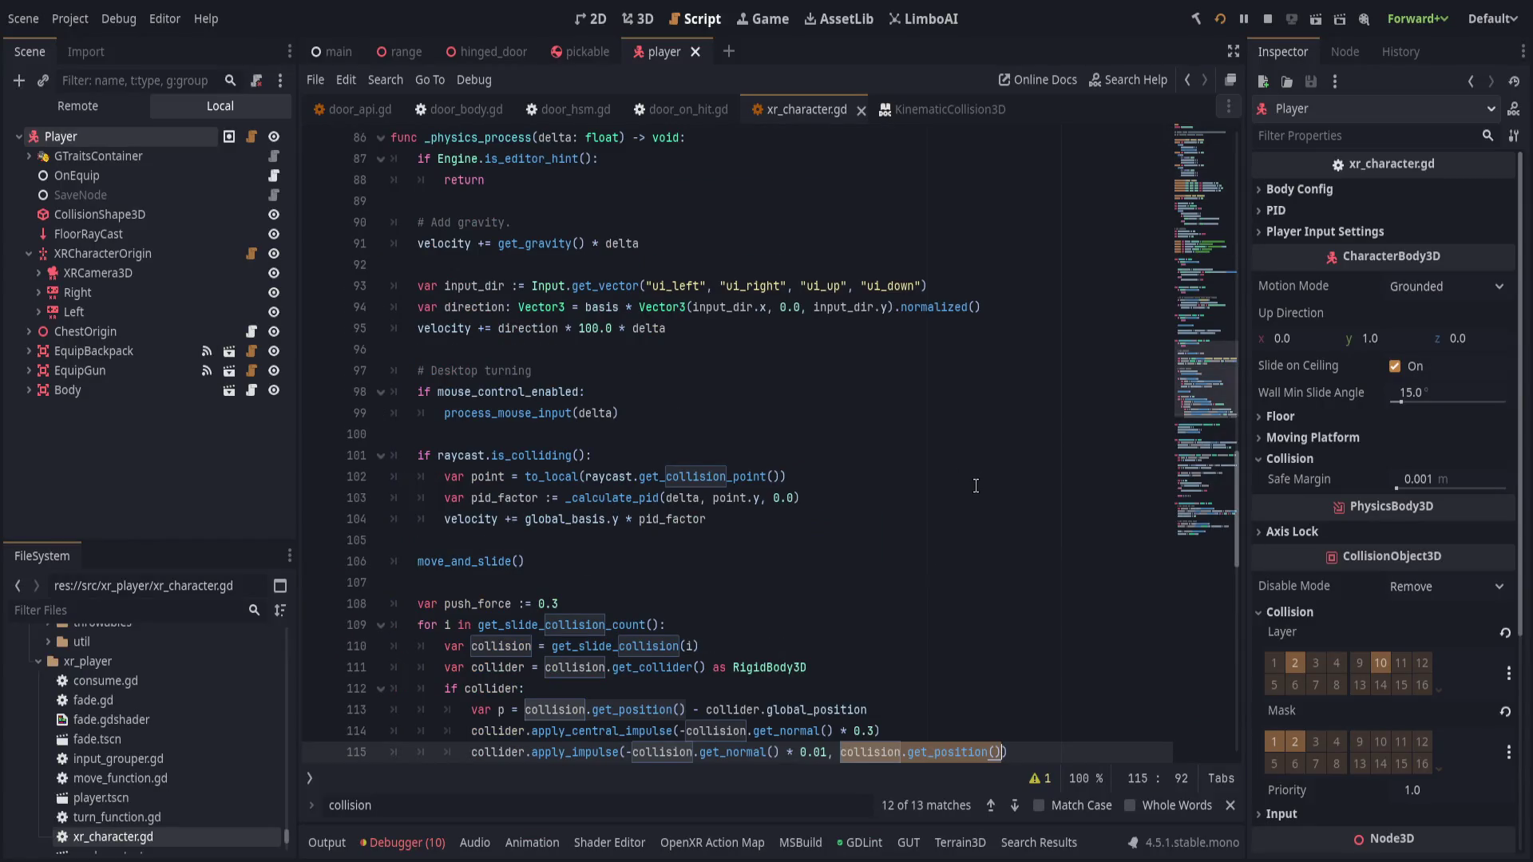
{"action": "scroll", "coordinate": [975, 486], "scroll_direction": "down", "scroll_amount": 3}
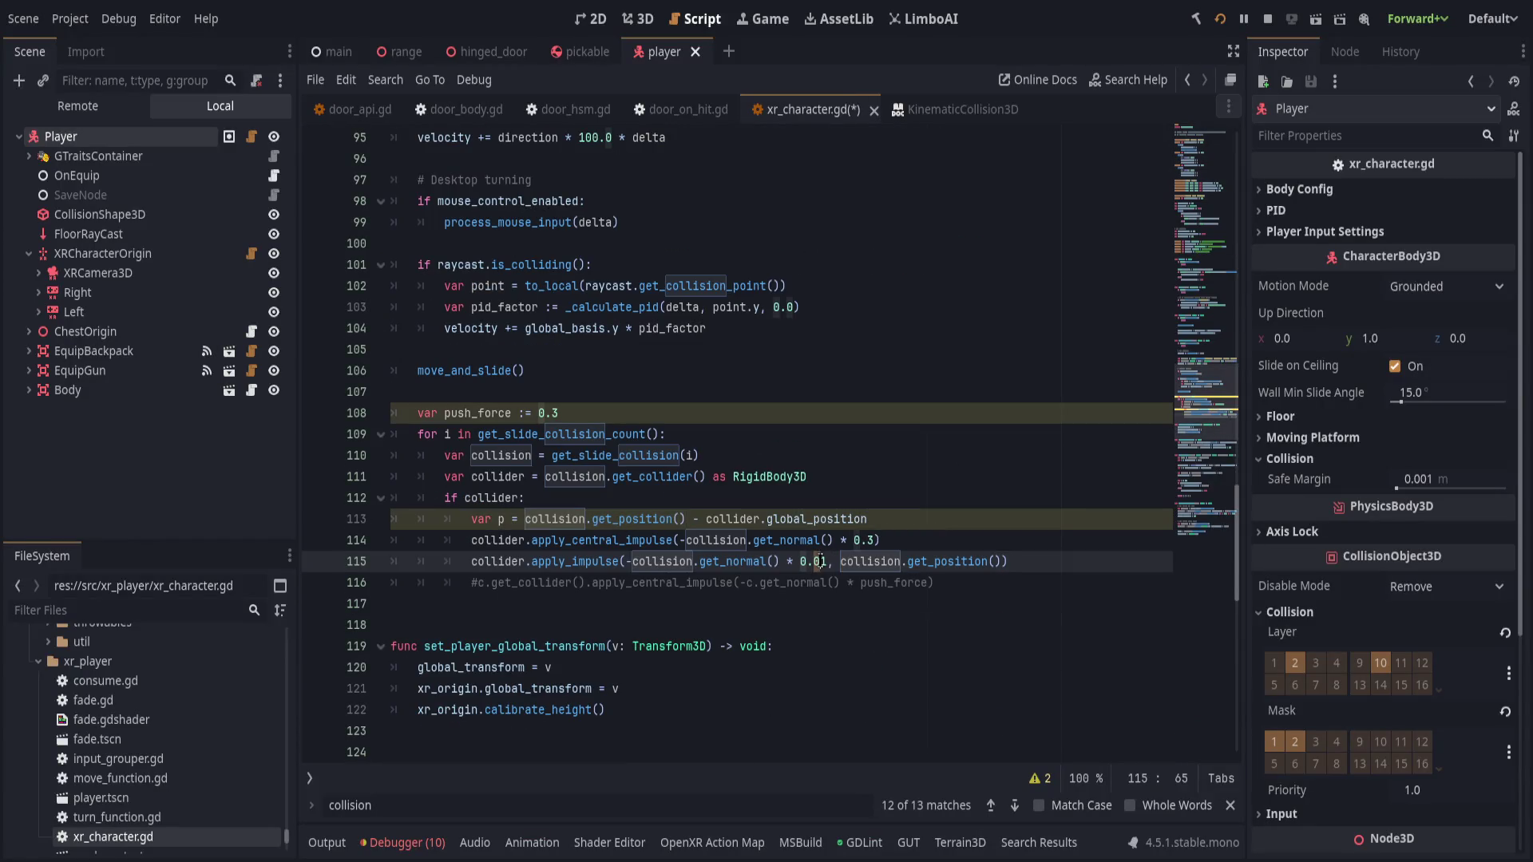
- Save the contact impulse factor at 0.1 and run the game twice to test pushing
{"action": "left_click", "coordinate": [986, 537]}
{"action": "key", "text": "ctrl+s"}
{"action": "key", "text": "Home"}
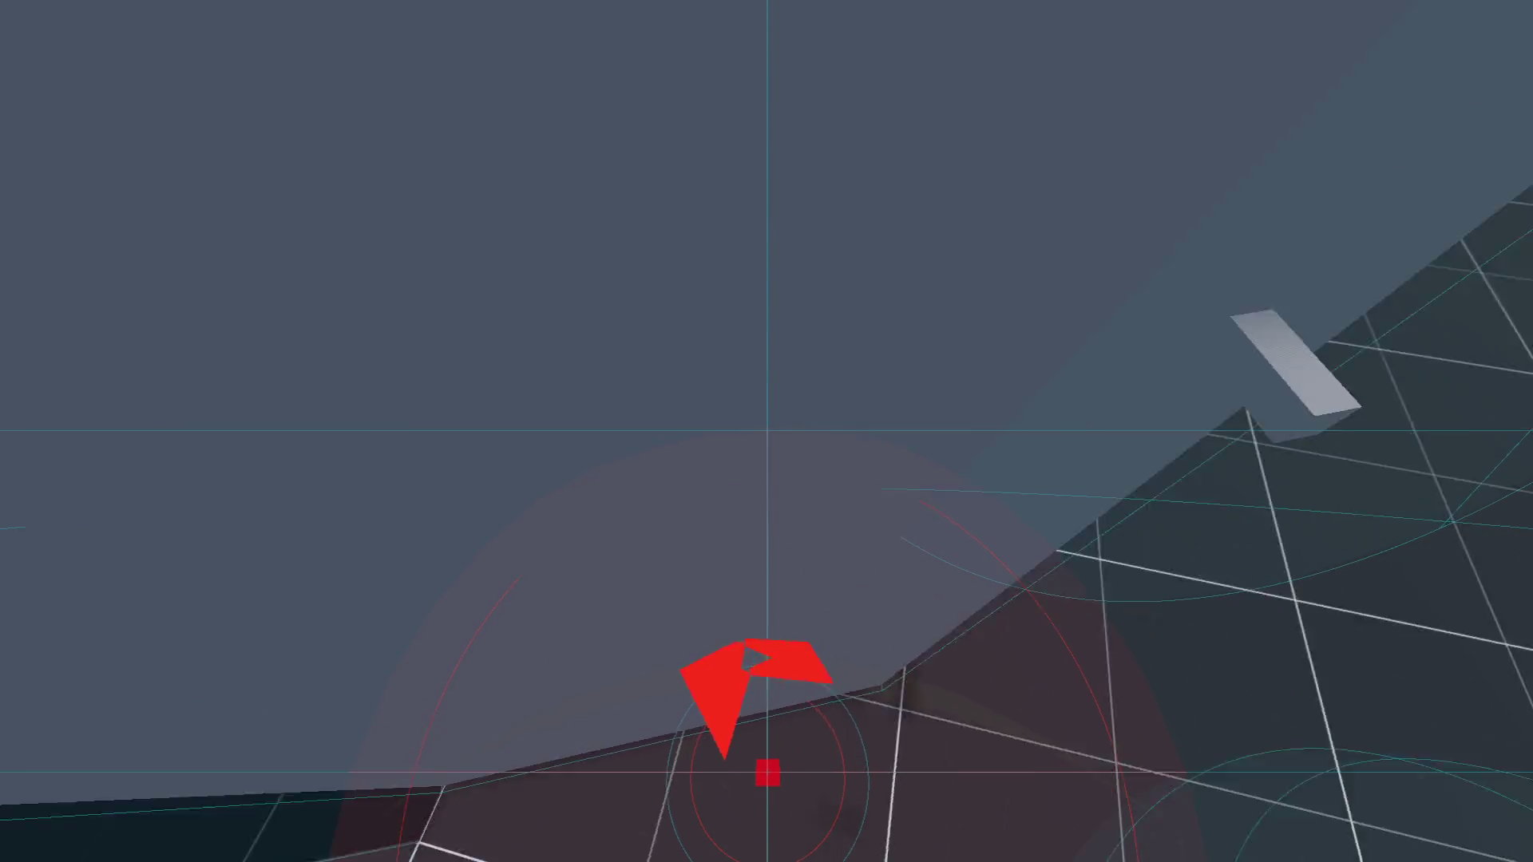
{"action": "key", "text": "F8"}
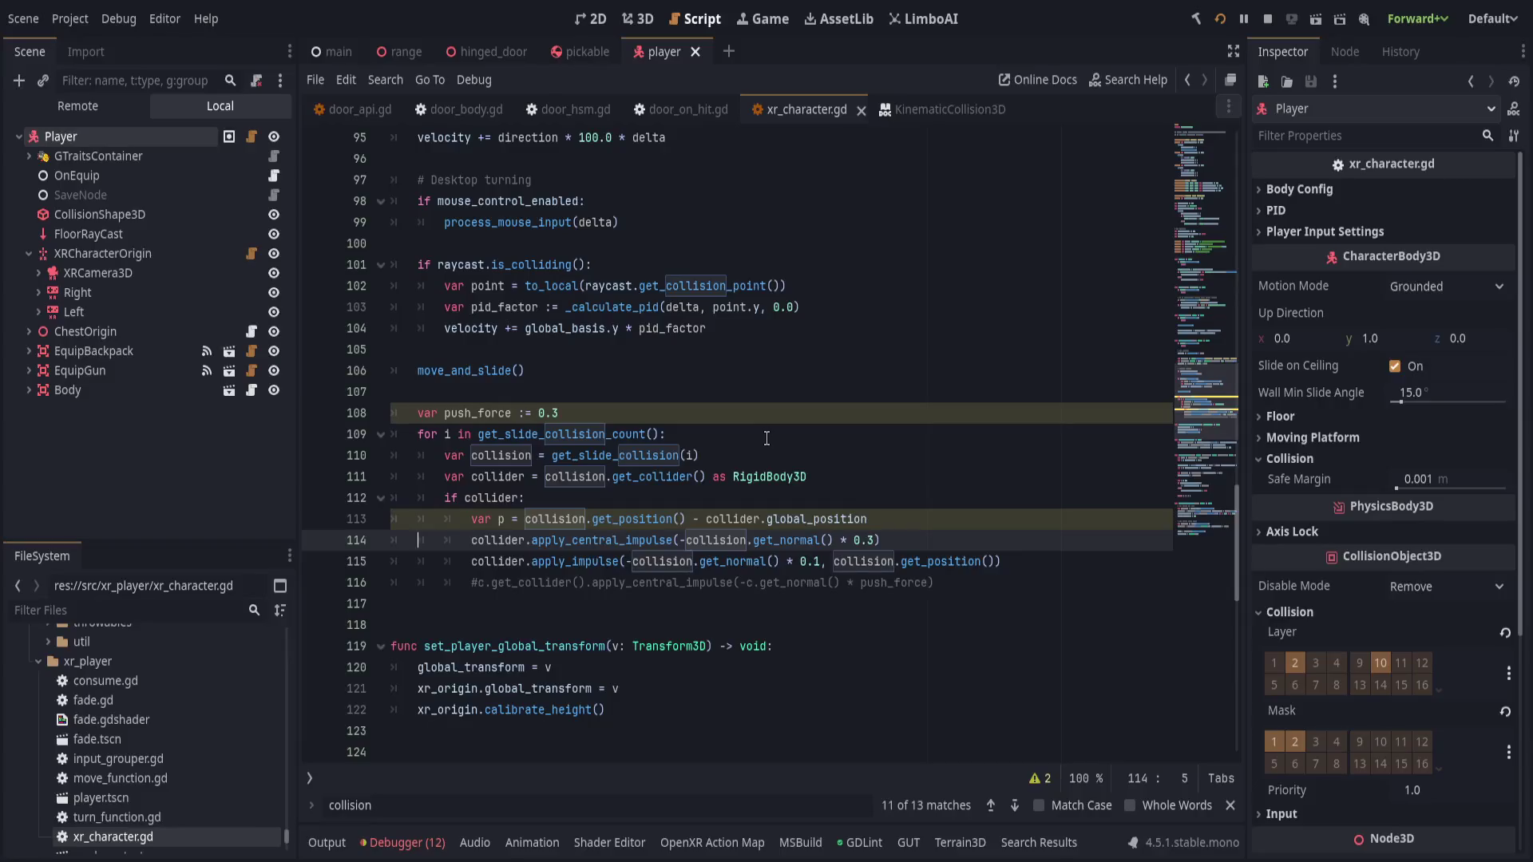
{"action": "left_click", "coordinate": [794, 477]}
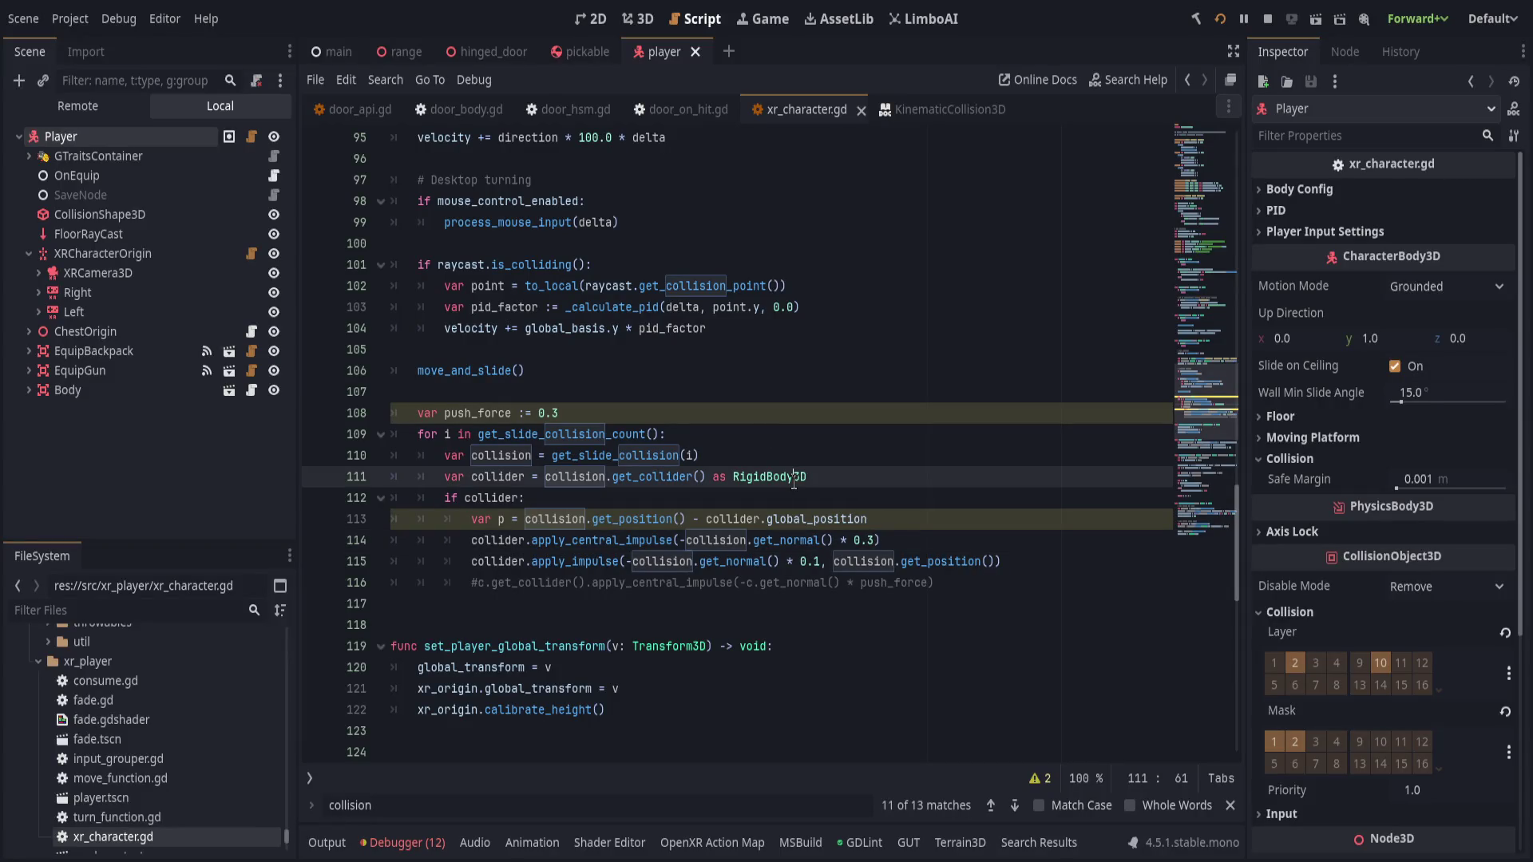
{"action": "key", "text": "F5"}
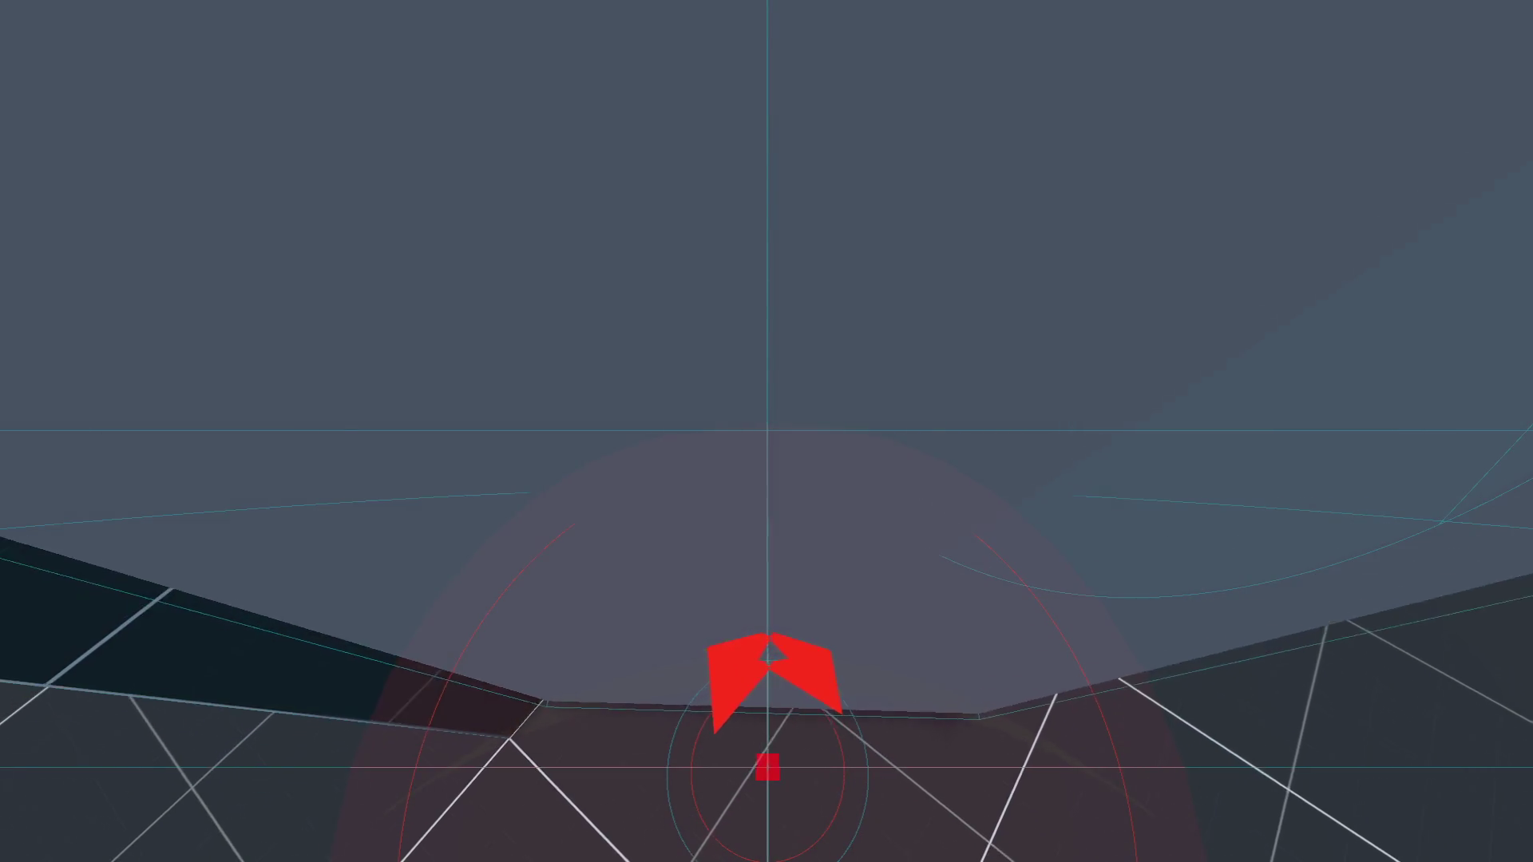
{"action": "key", "text": "F8"}
- Open the door addon's door_body.gd script
{"action": "left_click", "coordinate": [944, 258]}
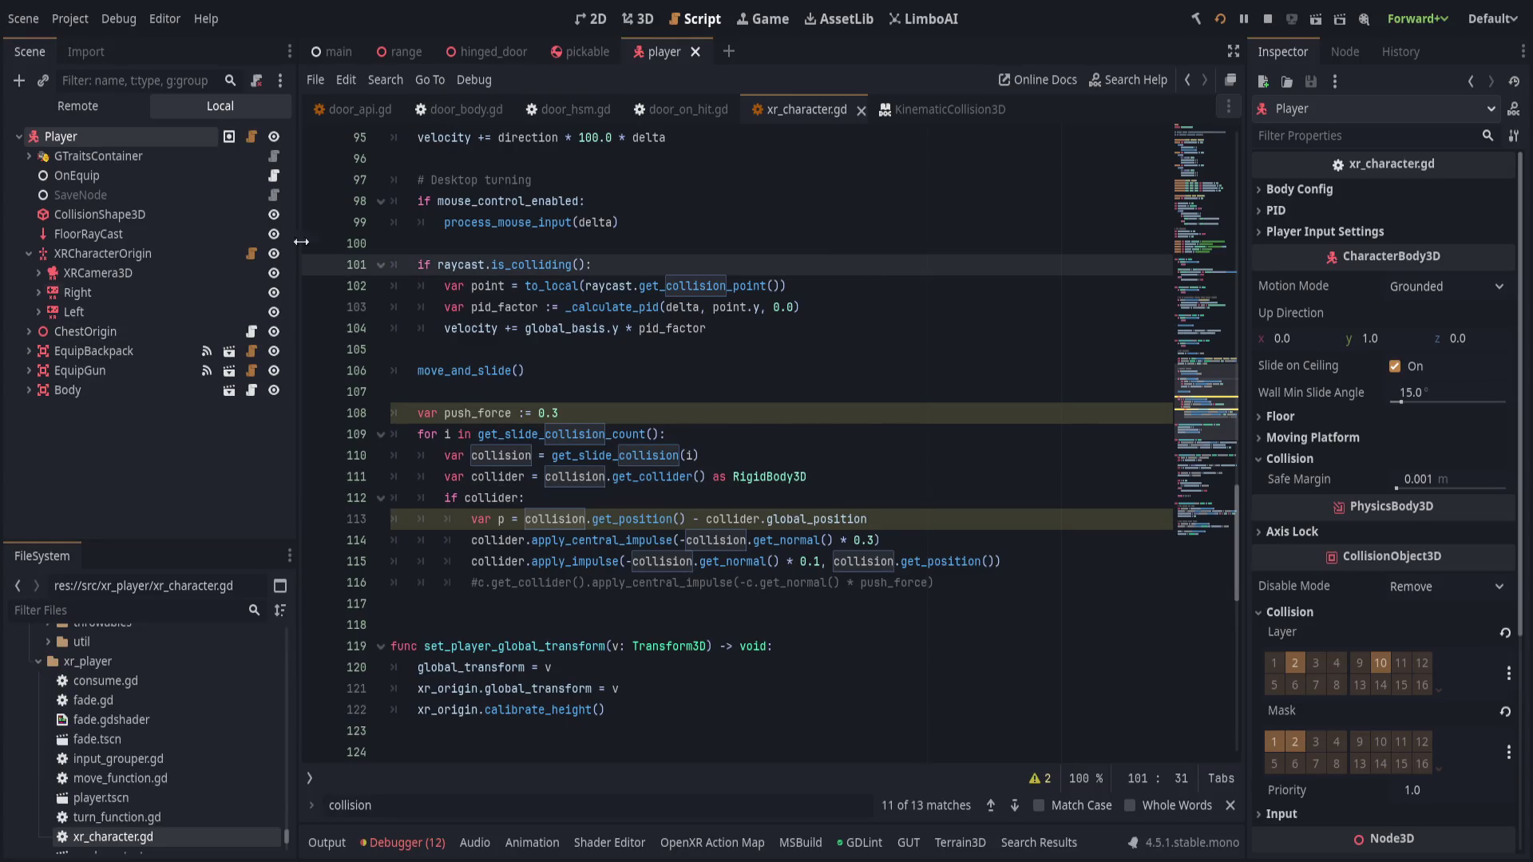
{"action": "left_click", "coordinate": [459, 110]}
{"action": "scroll", "coordinate": [631, 456], "scroll_direction": "down", "scroll_amount": 5}
- Look over door_body.gd, then in the hinged_door scene select HingeBody's CollisionShape3D
{"action": "scroll", "coordinate": [632, 459], "scroll_direction": "up", "scroll_amount": 6}
{"action": "scroll", "coordinate": [633, 462], "scroll_direction": "down", "scroll_amount": 1}
{"action": "scroll", "coordinate": [634, 462], "scroll_direction": "down", "scroll_amount": 7}
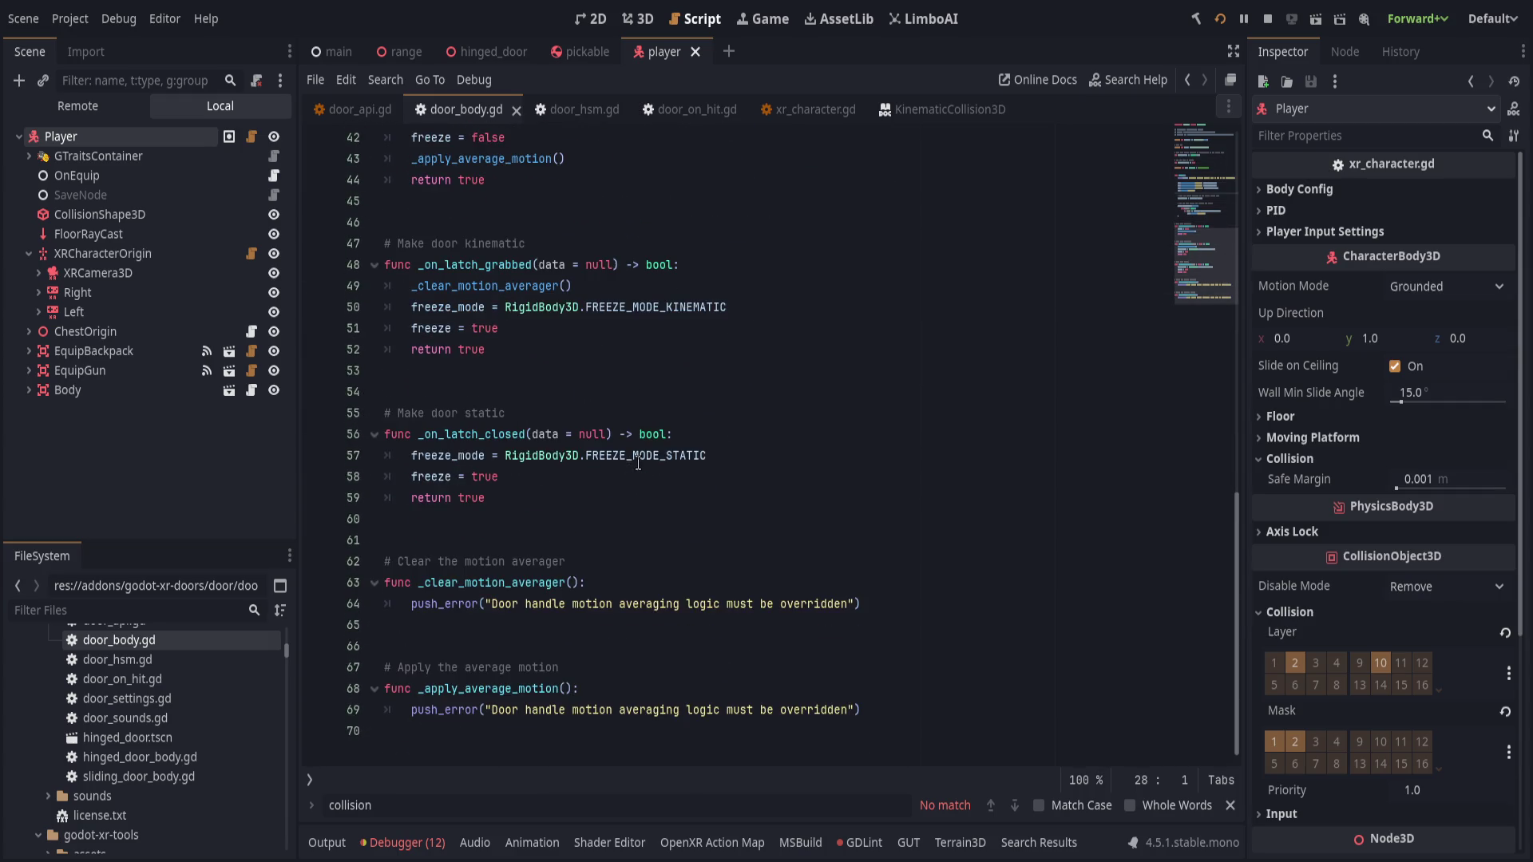
{"action": "scroll", "coordinate": [650, 459], "scroll_direction": "up", "scroll_amount": 10}
{"action": "left_click", "coordinate": [179, 520]}
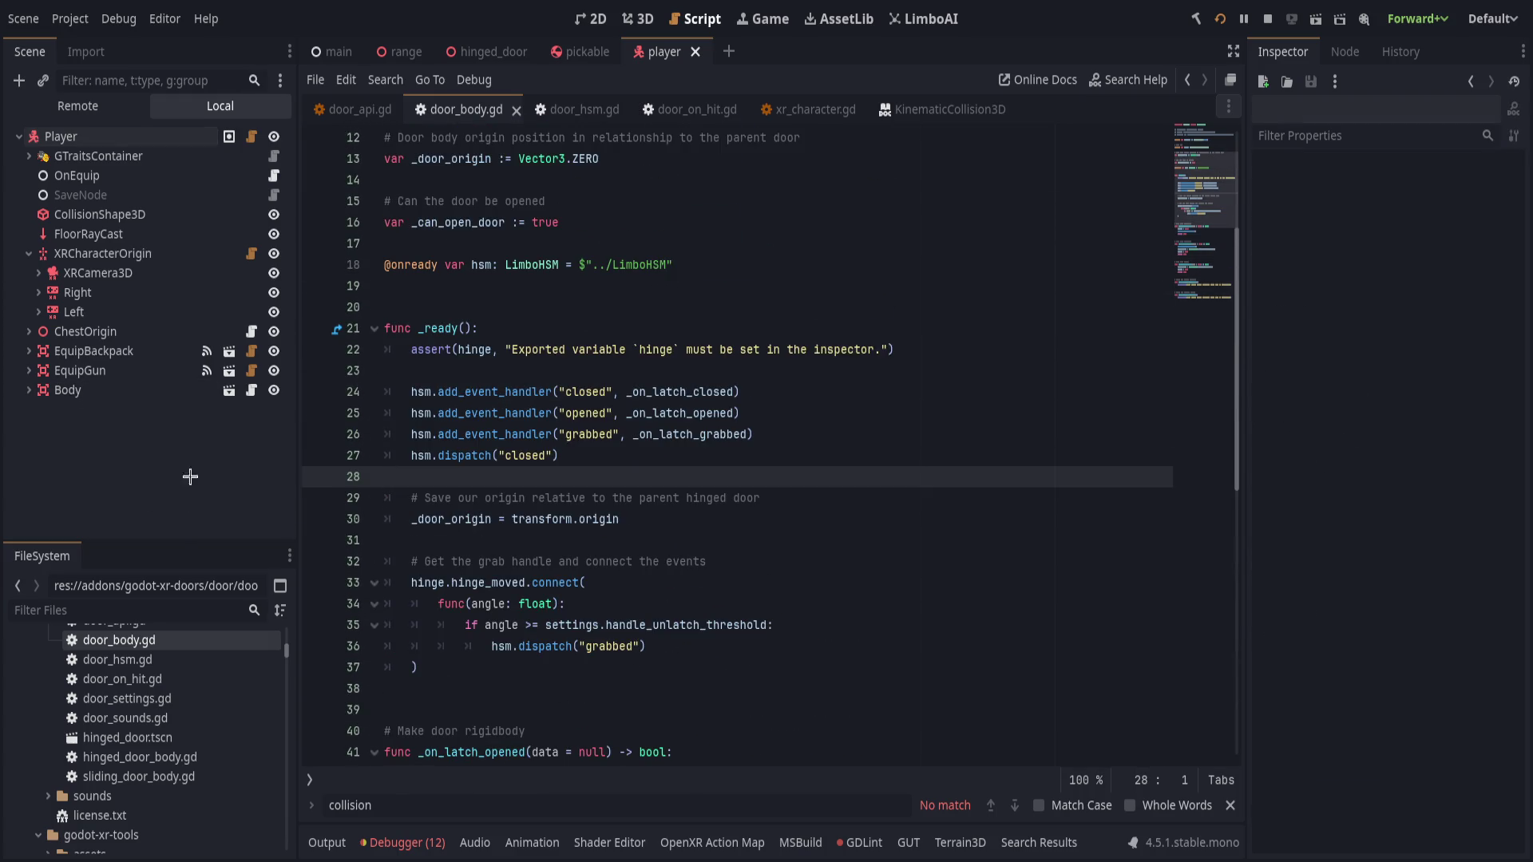
{"action": "left_click", "coordinate": [459, 46]}
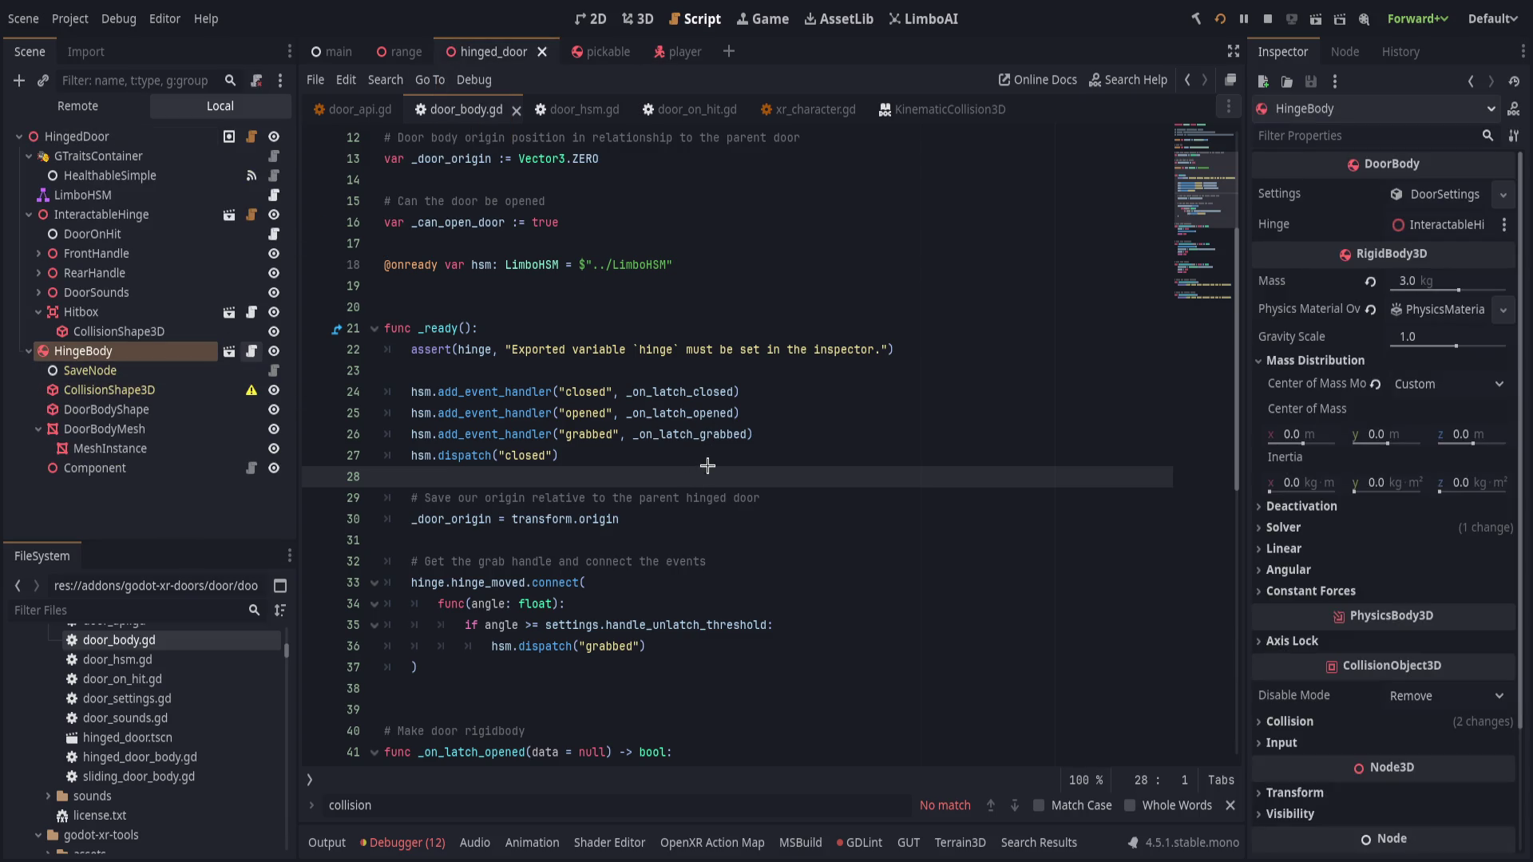
{"action": "left_click", "coordinate": [157, 393]}
- Read through hinged_door_body.gd's _integrate_forces: LatchOpen case, auto-close force, linear and angular velocity
{"action": "left_click", "coordinate": [681, 556]}
{"action": "scroll", "coordinate": [687, 558], "scroll_direction": "down", "scroll_amount": 7}
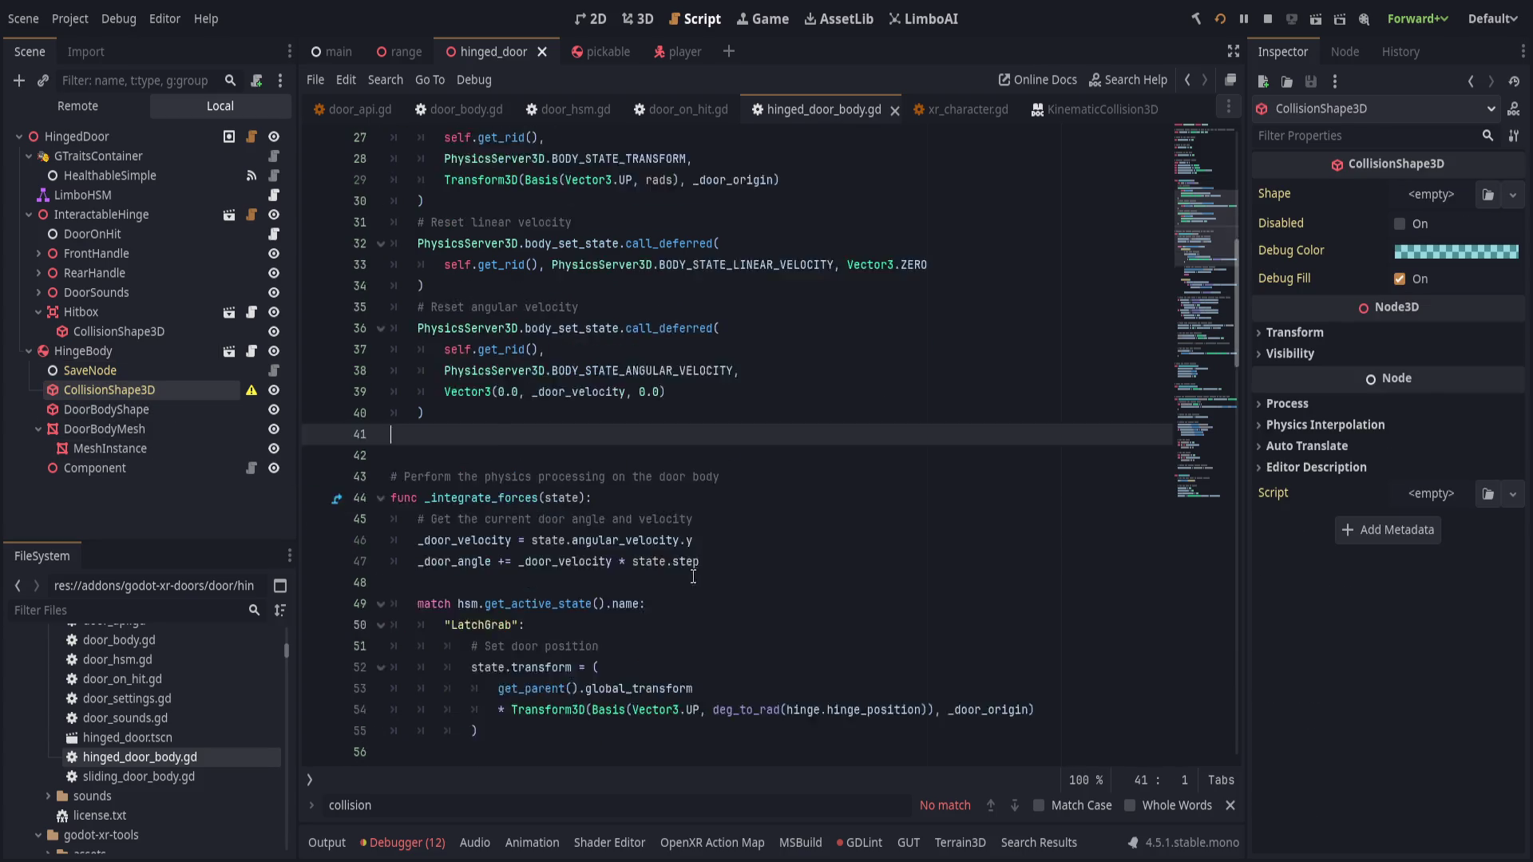
{"action": "scroll", "coordinate": [693, 553], "scroll_direction": "up", "scroll_amount": 1}
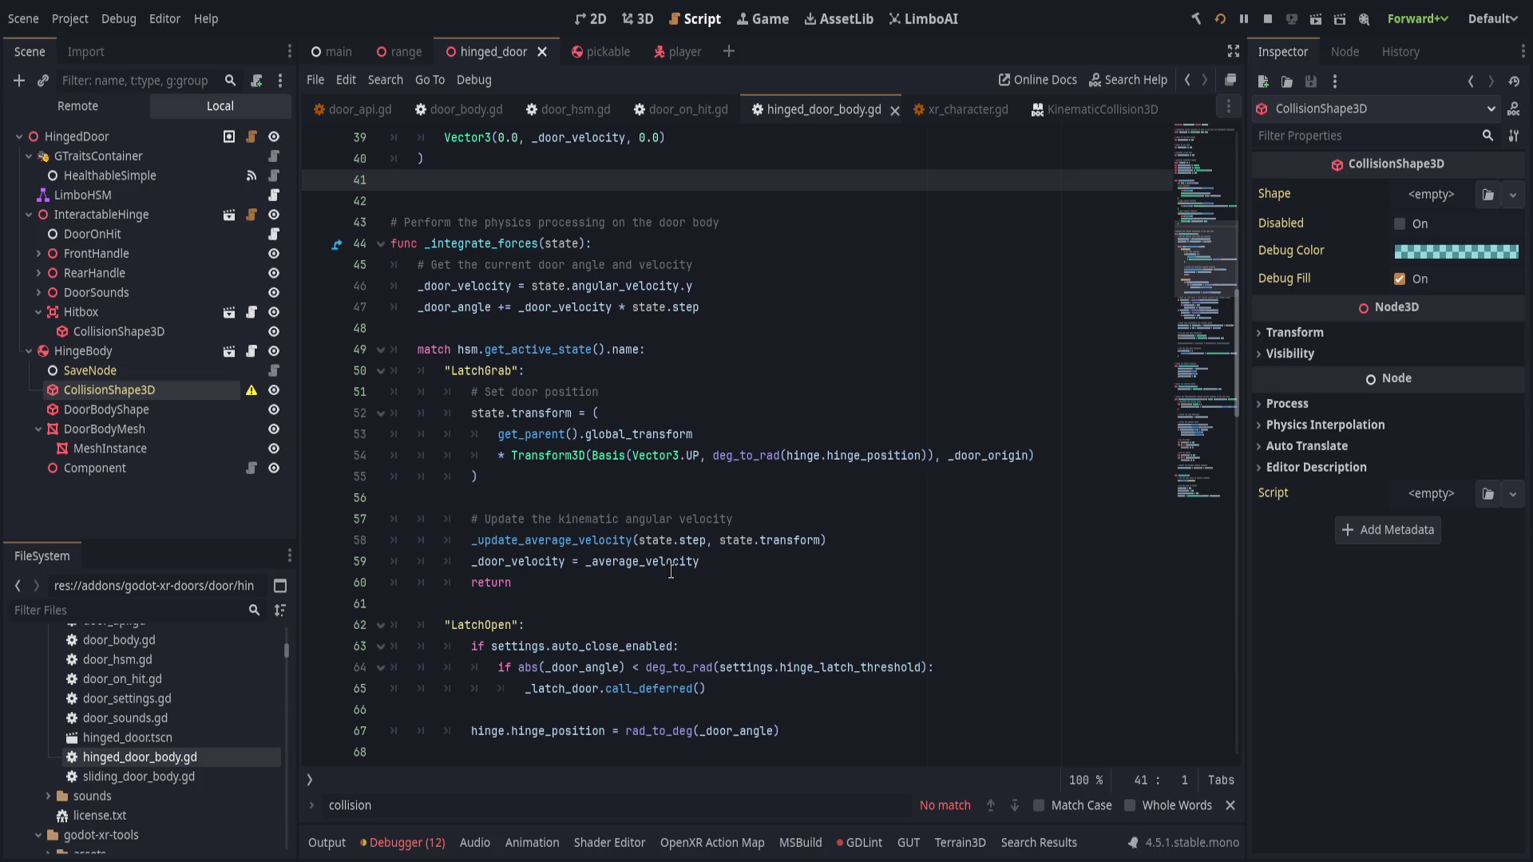
{"action": "scroll", "coordinate": [670, 571], "scroll_direction": "down", "scroll_amount": 1}
{"action": "left_click", "coordinate": [722, 568]}
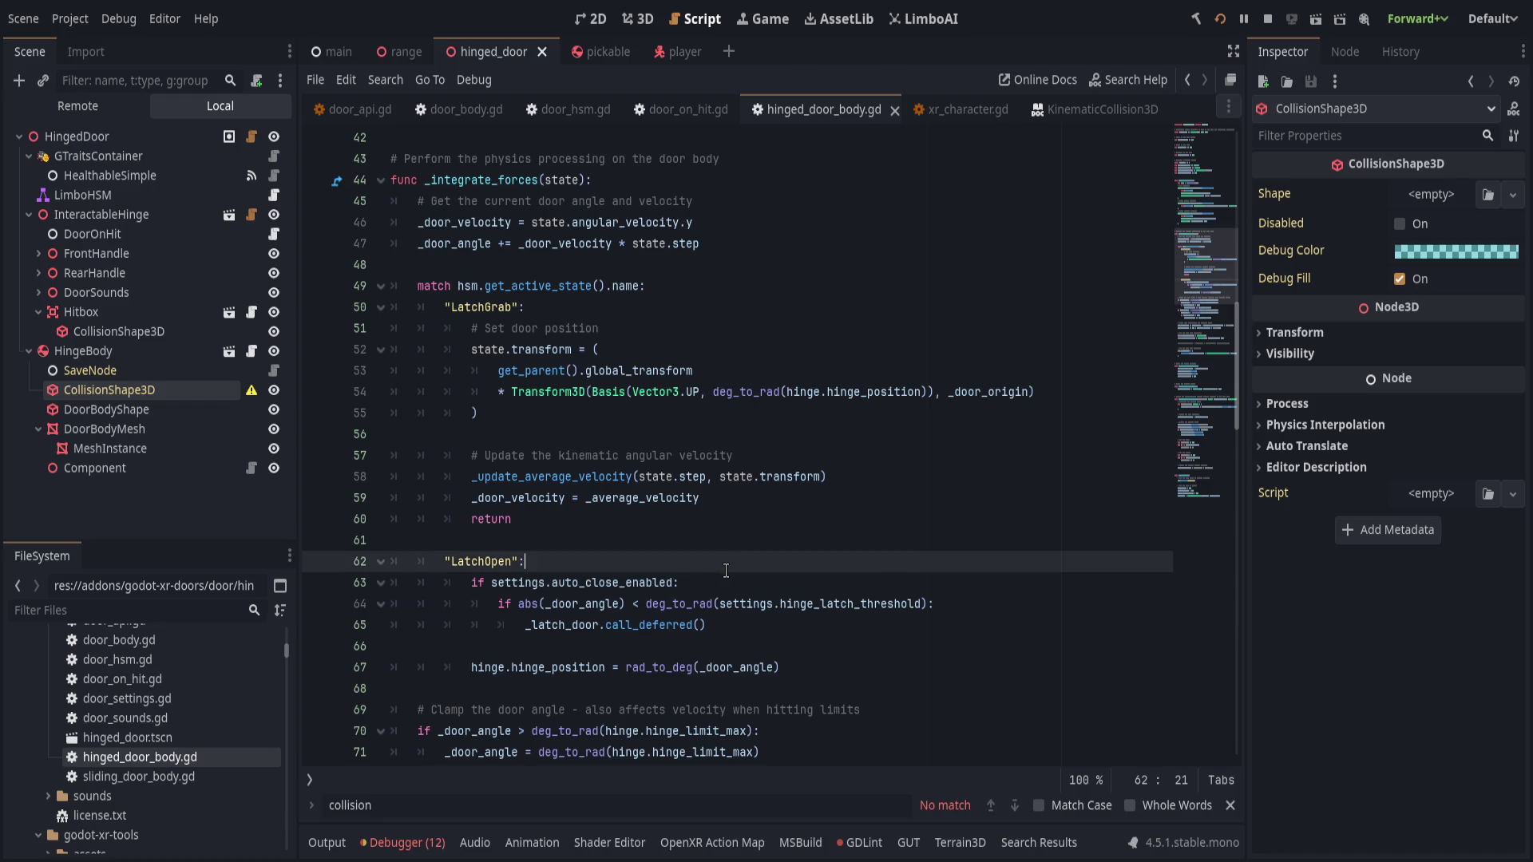
{"action": "scroll", "coordinate": [591, 656], "scroll_direction": "down", "scroll_amount": 1}
{"action": "scroll", "coordinate": [588, 651], "scroll_direction": "up", "scroll_amount": 2}
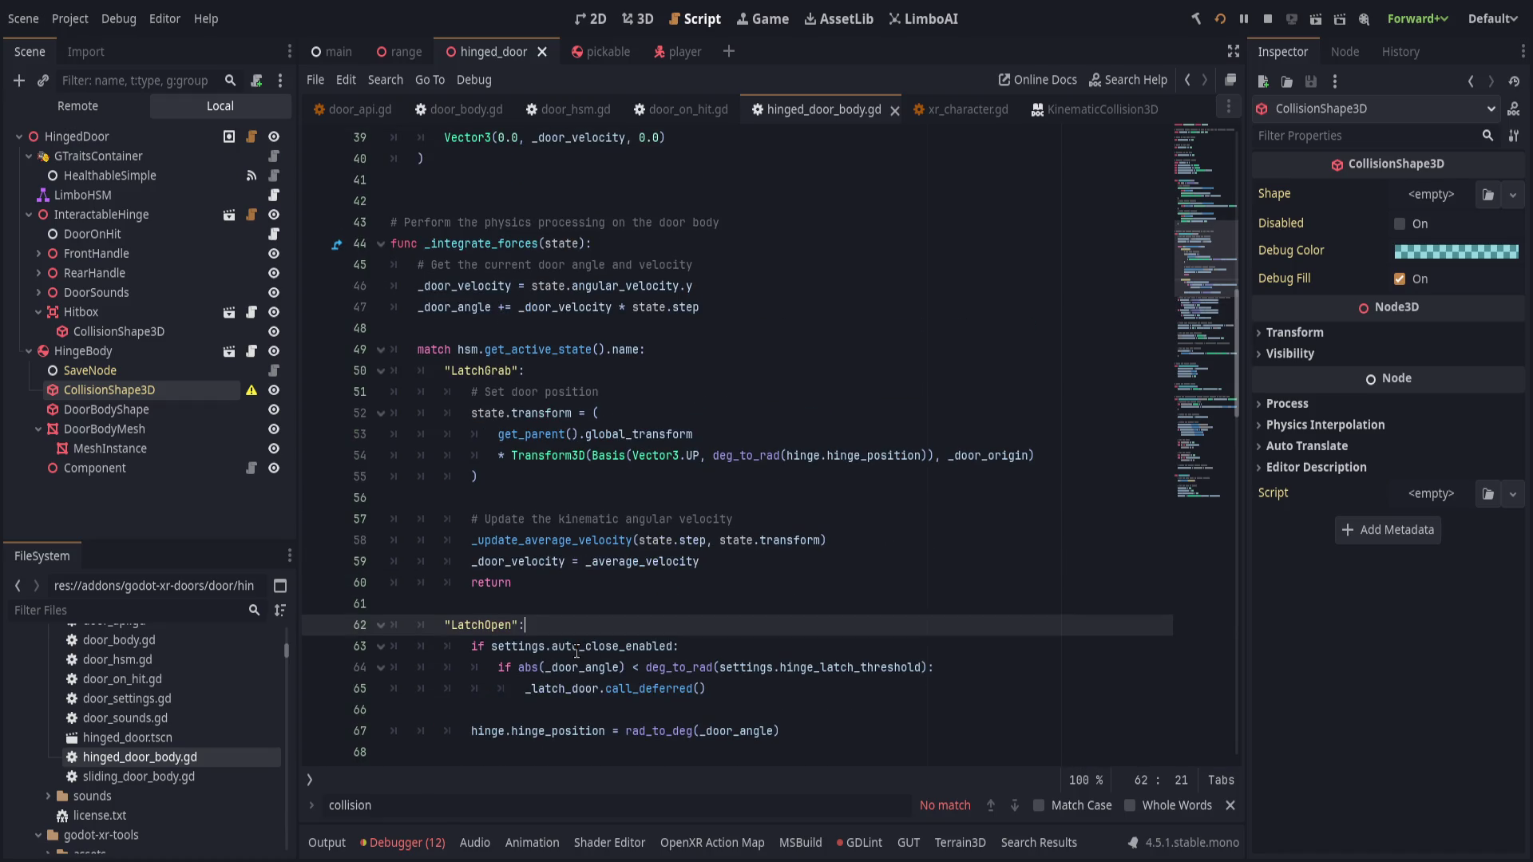
{"action": "scroll", "coordinate": [579, 649], "scroll_direction": "down", "scroll_amount": 6}
{"action": "left_click", "coordinate": [676, 611]}
{"action": "left_click", "coordinate": [800, 624]}
{"action": "scroll", "coordinate": [754, 684], "scroll_direction": "down", "scroll_amount": 1}
{"action": "left_click", "coordinate": [748, 645]}
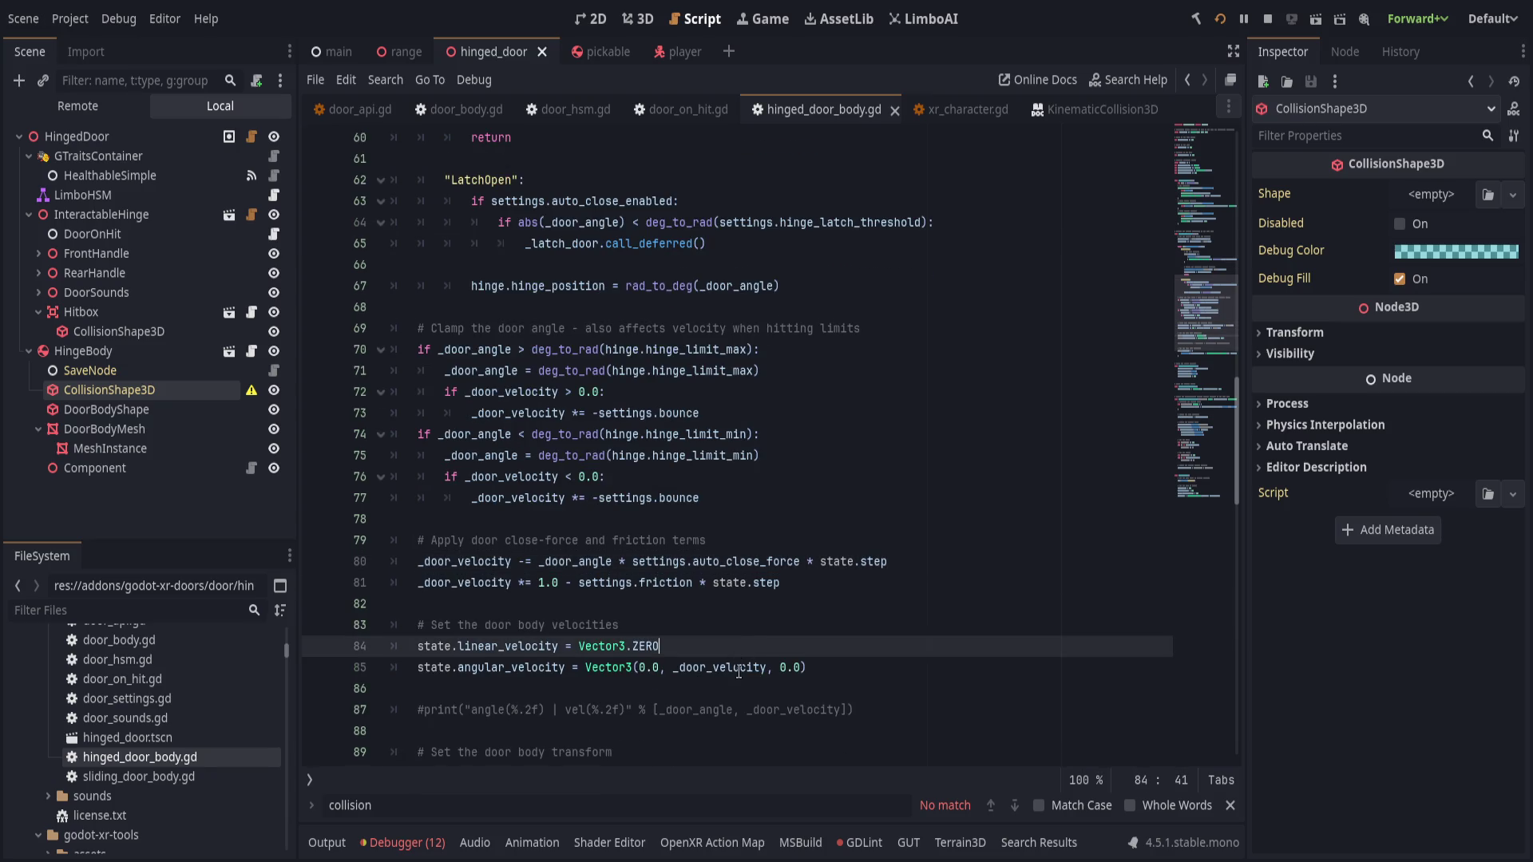
{"action": "left_click", "coordinate": [738, 670]}
{"action": "scroll", "coordinate": [950, 703], "scroll_direction": "down", "scroll_amount": 3}
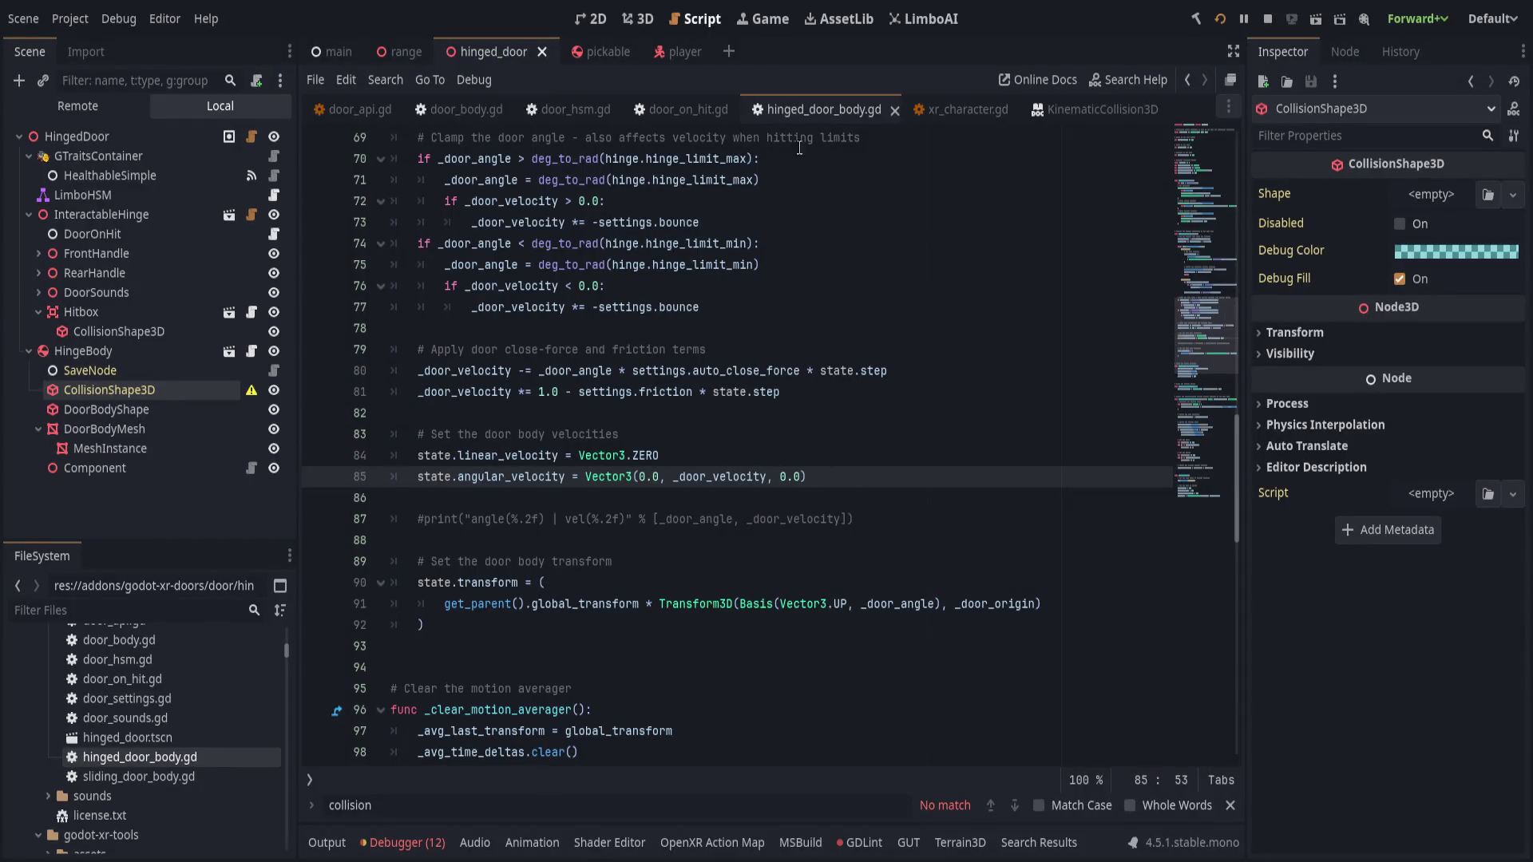
{"action": "left_click", "coordinate": [911, 114]}
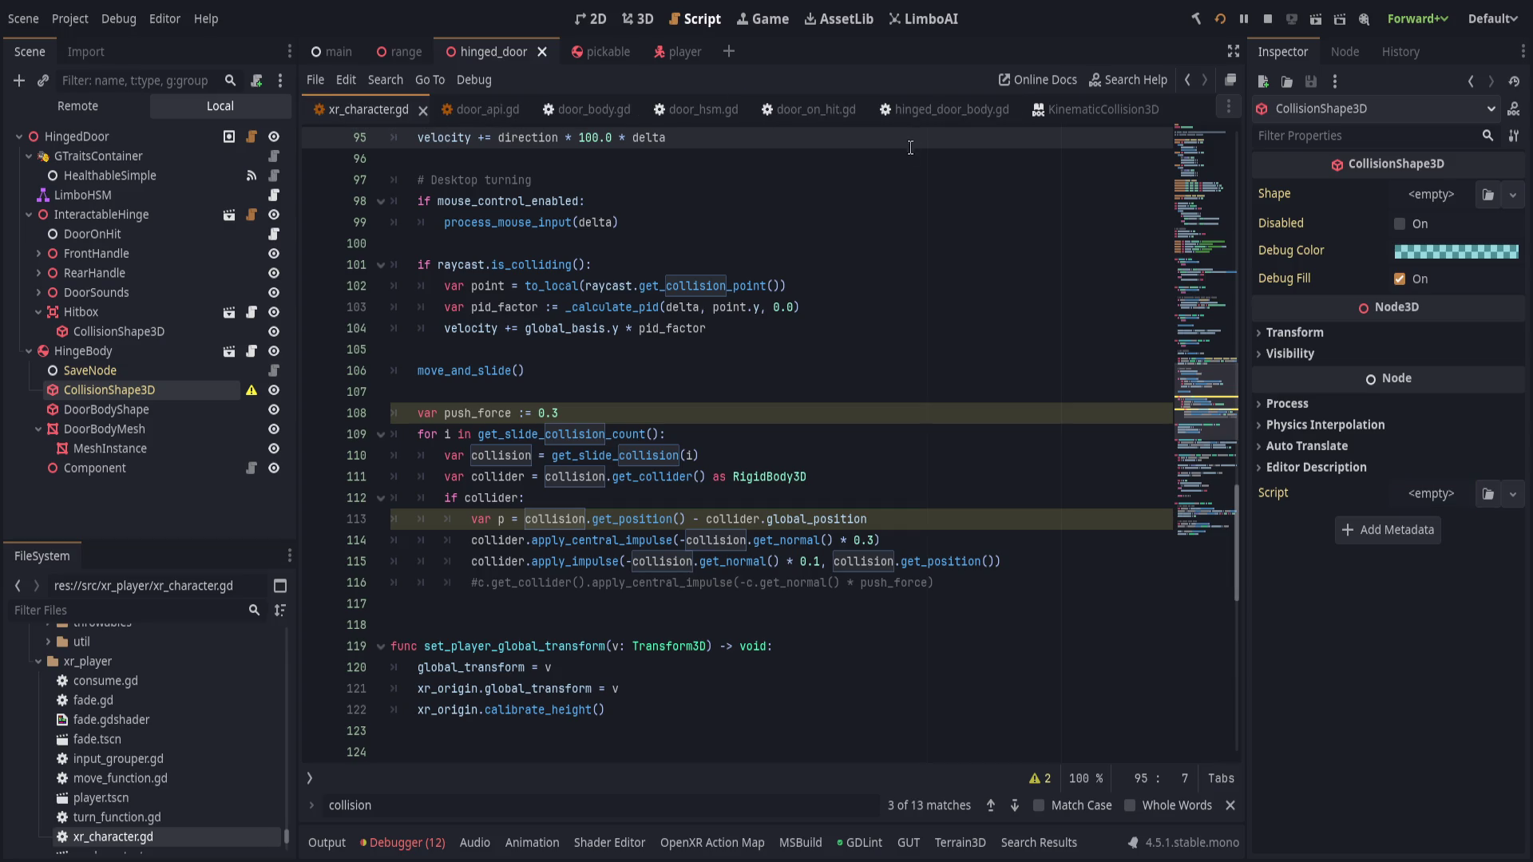
- Reorder the script tabs, close door_api.gd, and return to xr_character.gd
{"action": "left_click_drag", "start_coordinate": [496, 117], "coordinate": [455, 113]}
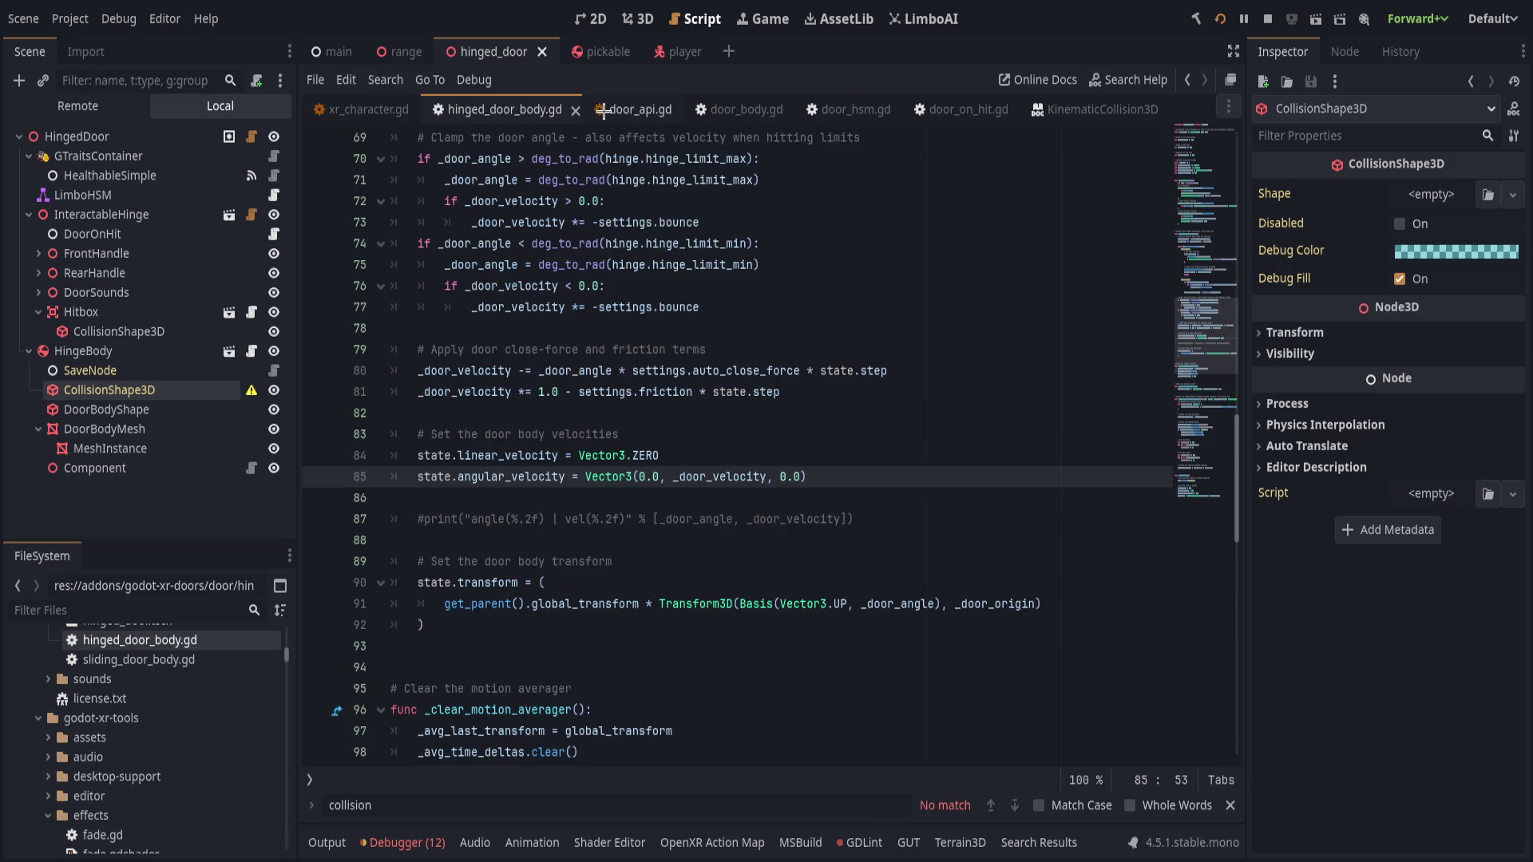
{"action": "left_click", "coordinate": [605, 112]}
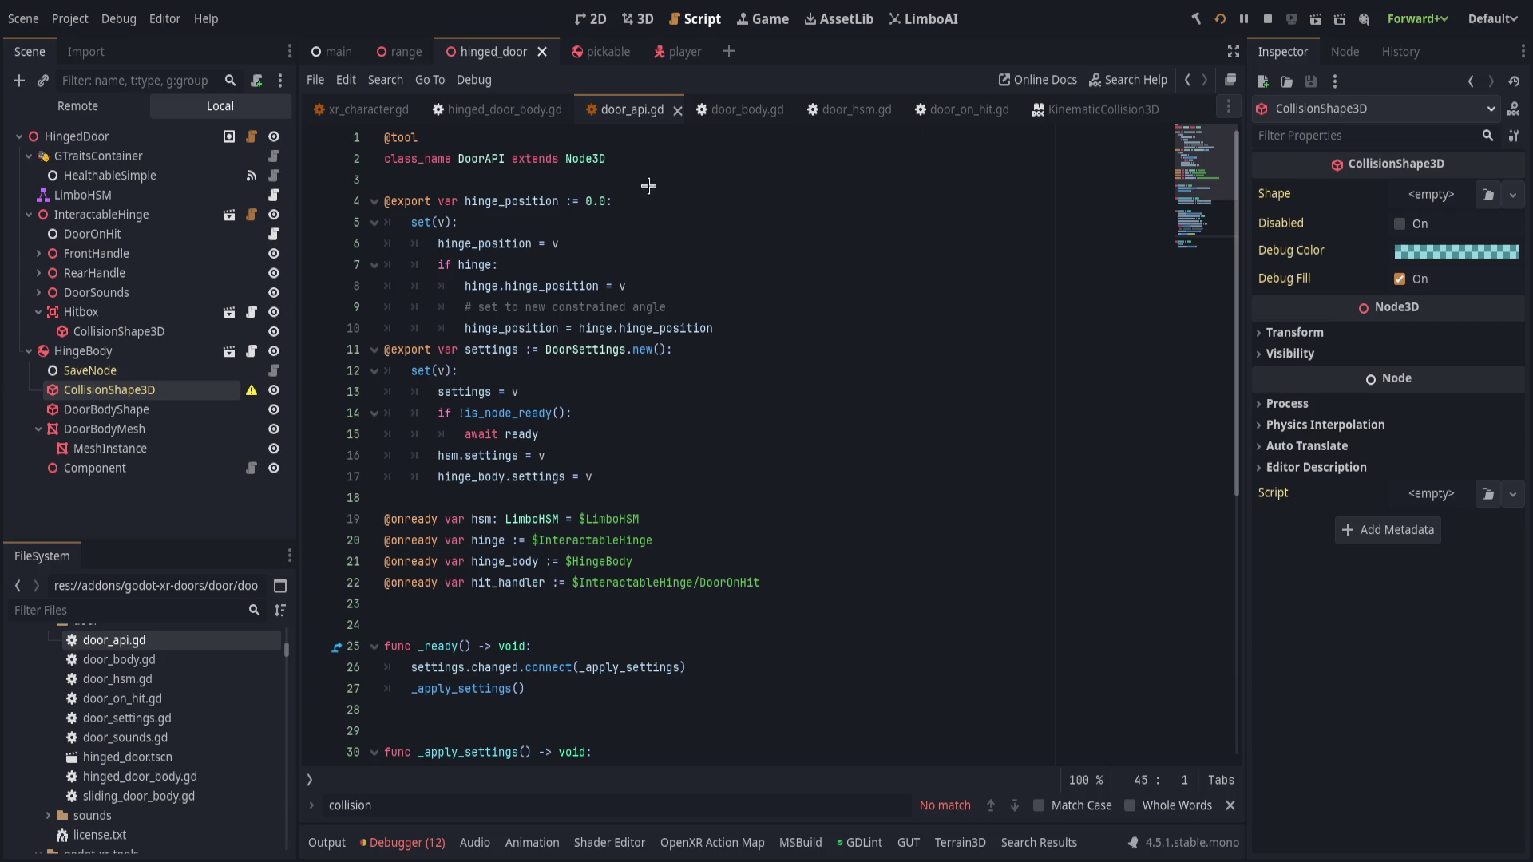
{"action": "key", "text": "ctrl+w"}
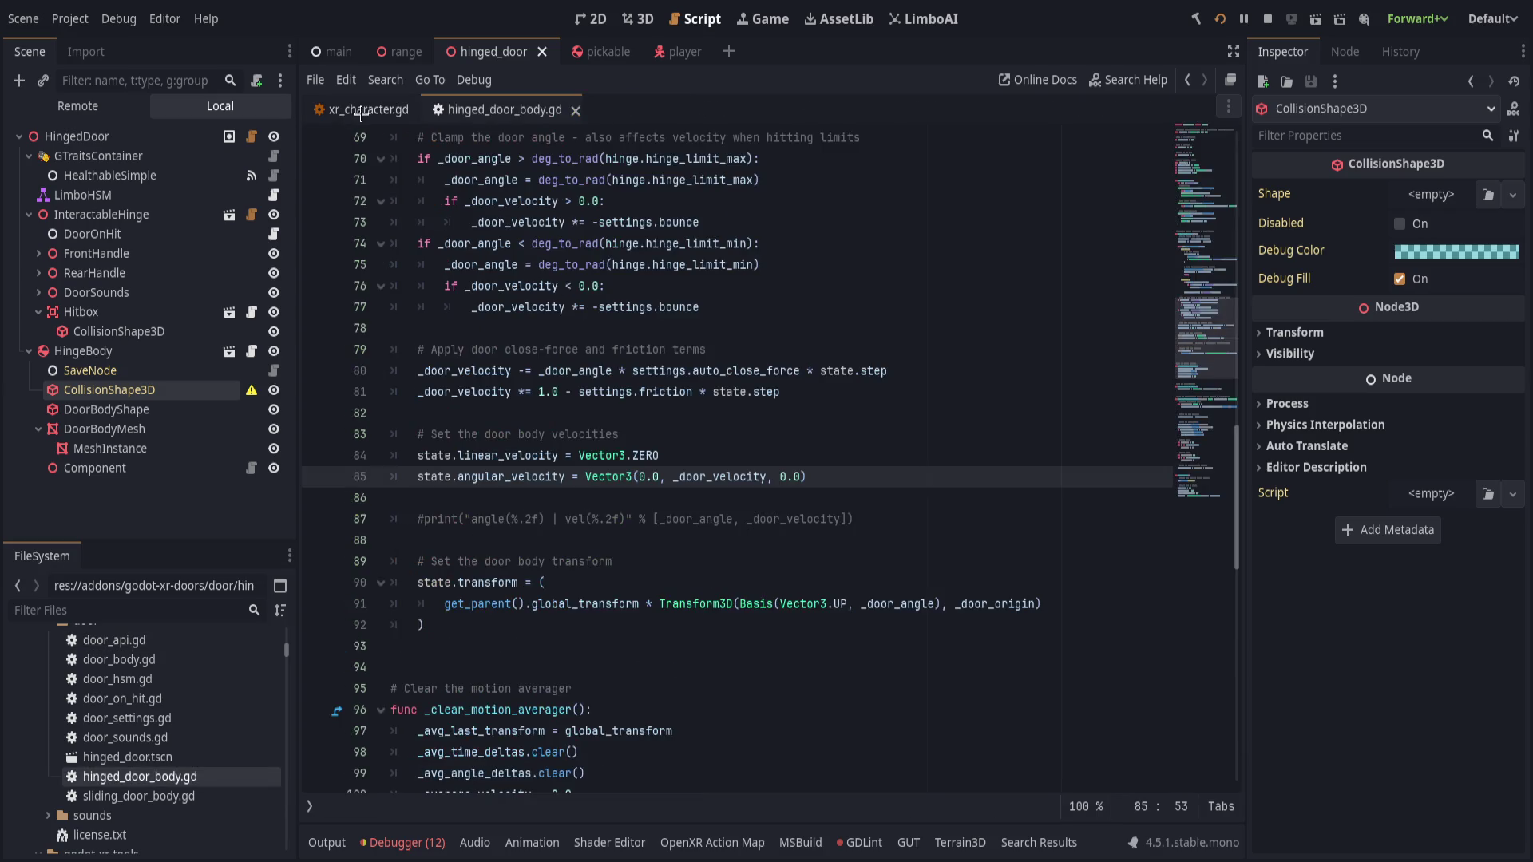
{"action": "key", "text": "alt+Left"}
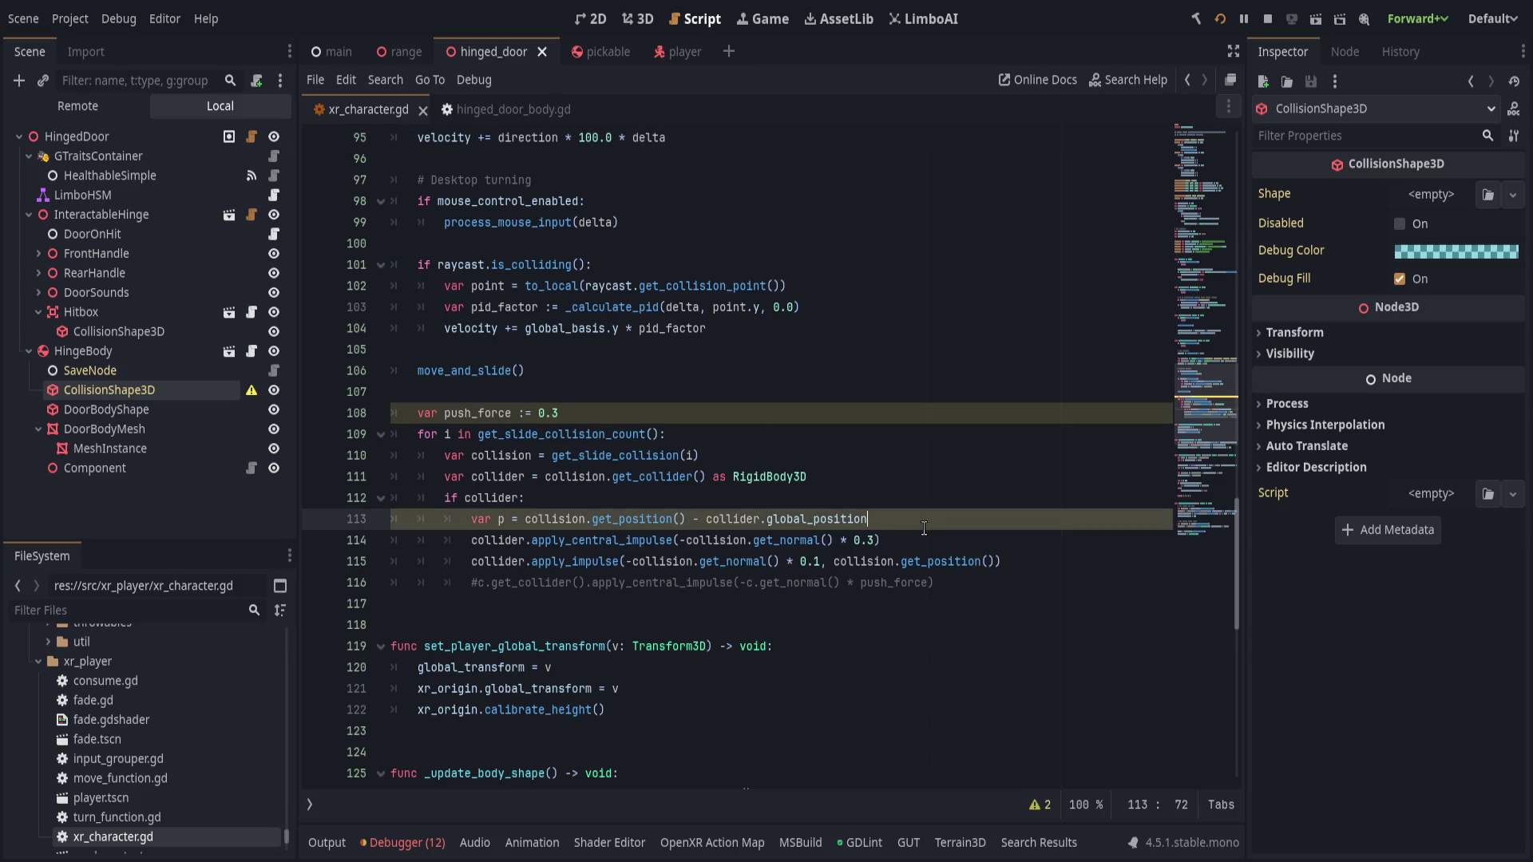
- Make line 115 apply_impulse(-collision.get_normal() * 0.01, collision.get_position()), test in-game, and save
{"action": "left_click", "coordinate": [823, 422]}
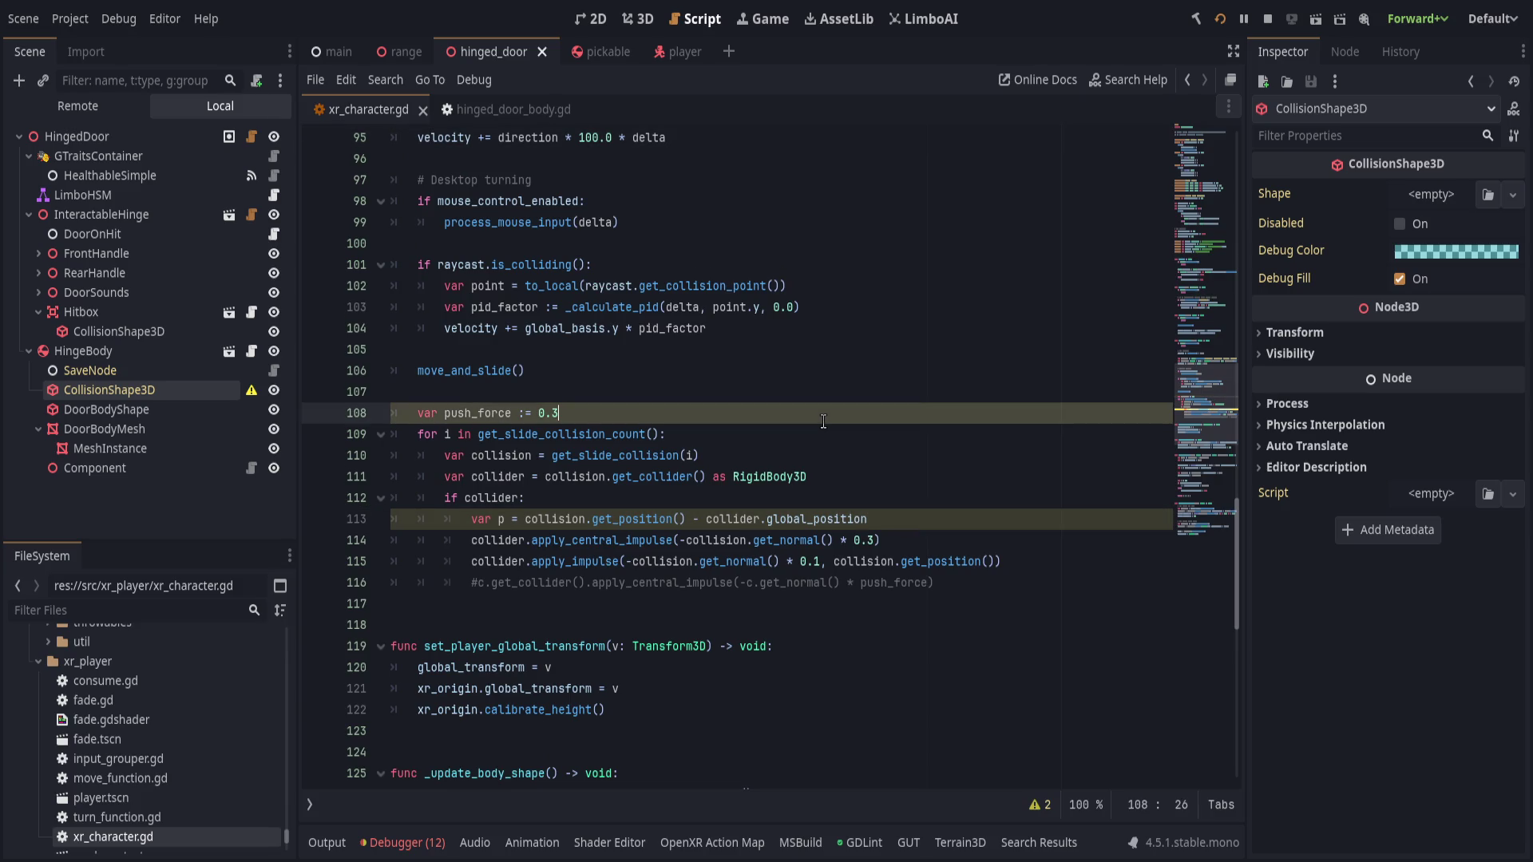
{"action": "left_click", "coordinate": [872, 562]}
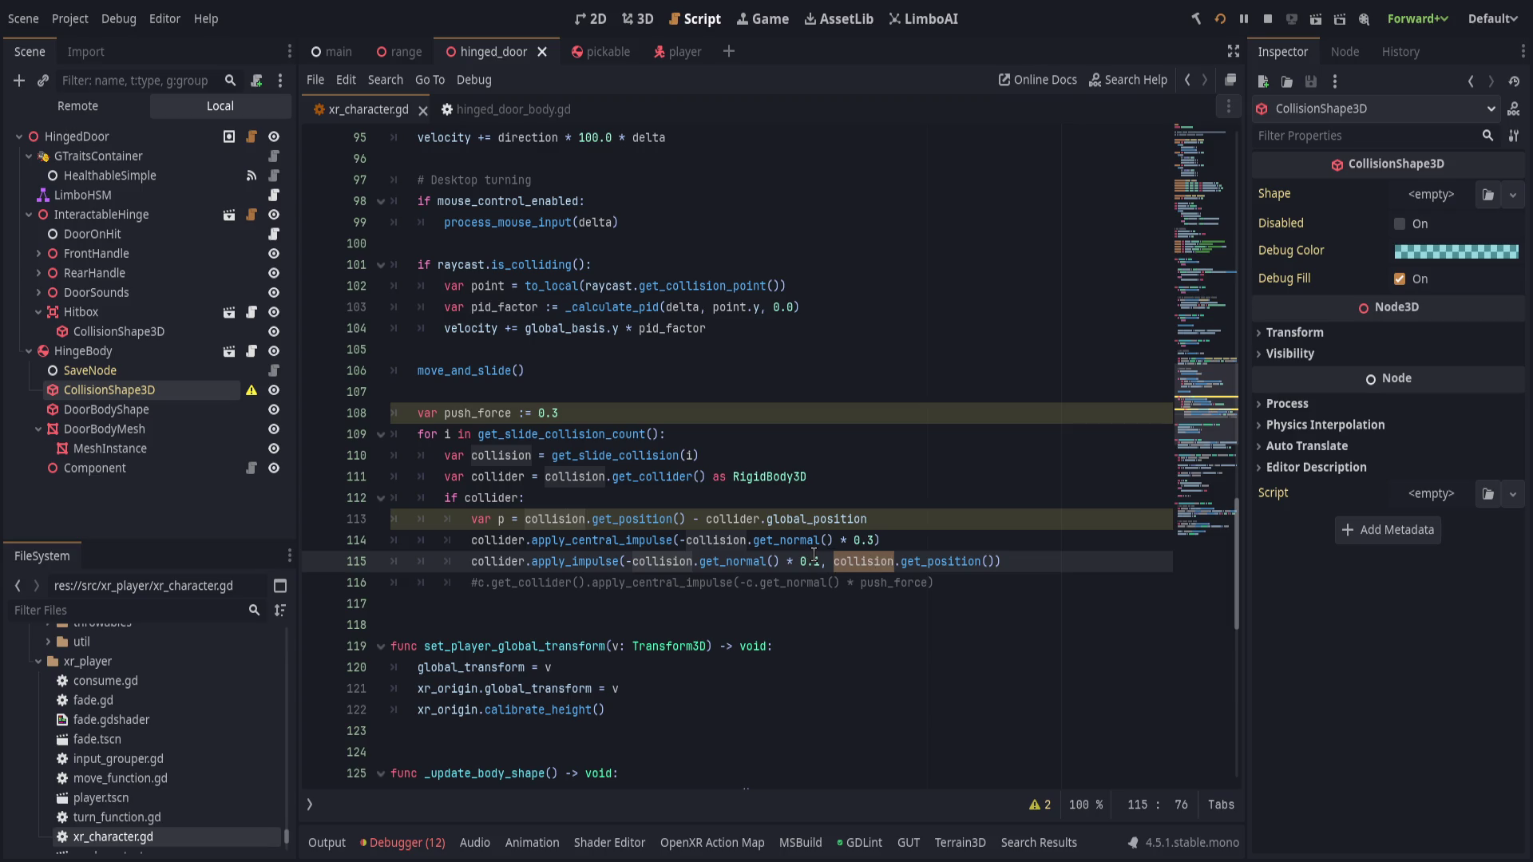
{"action": "type", "text": "0"}
{"action": "double_click", "coordinate": [873, 561]}
{"action": "left_click", "coordinate": [1000, 560], "text": "shift"}
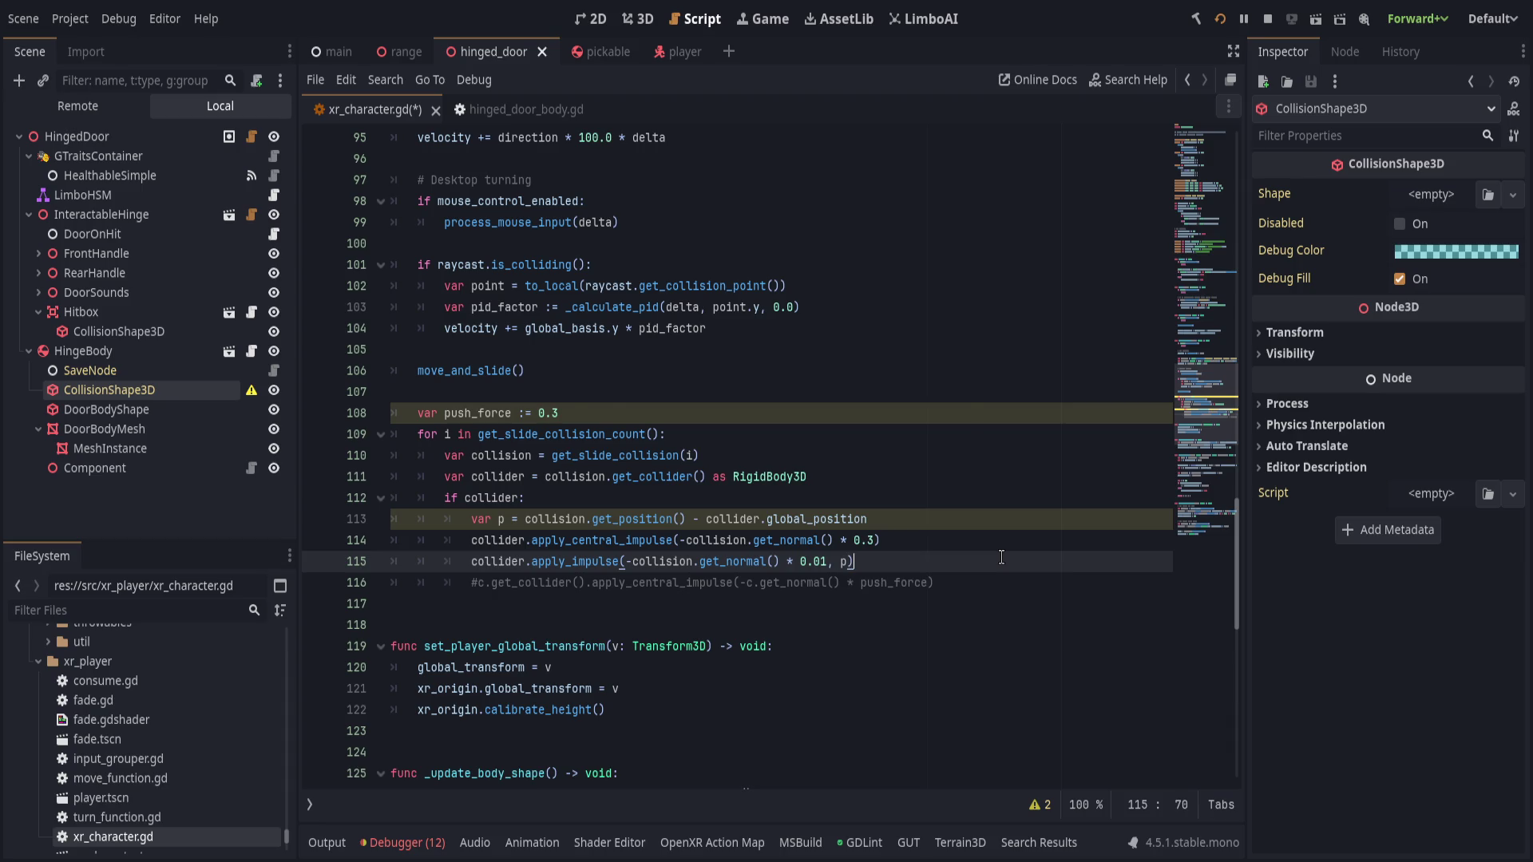
{"action": "key", "text": "ctrl+s"}
{"action": "key", "text": "F5"}
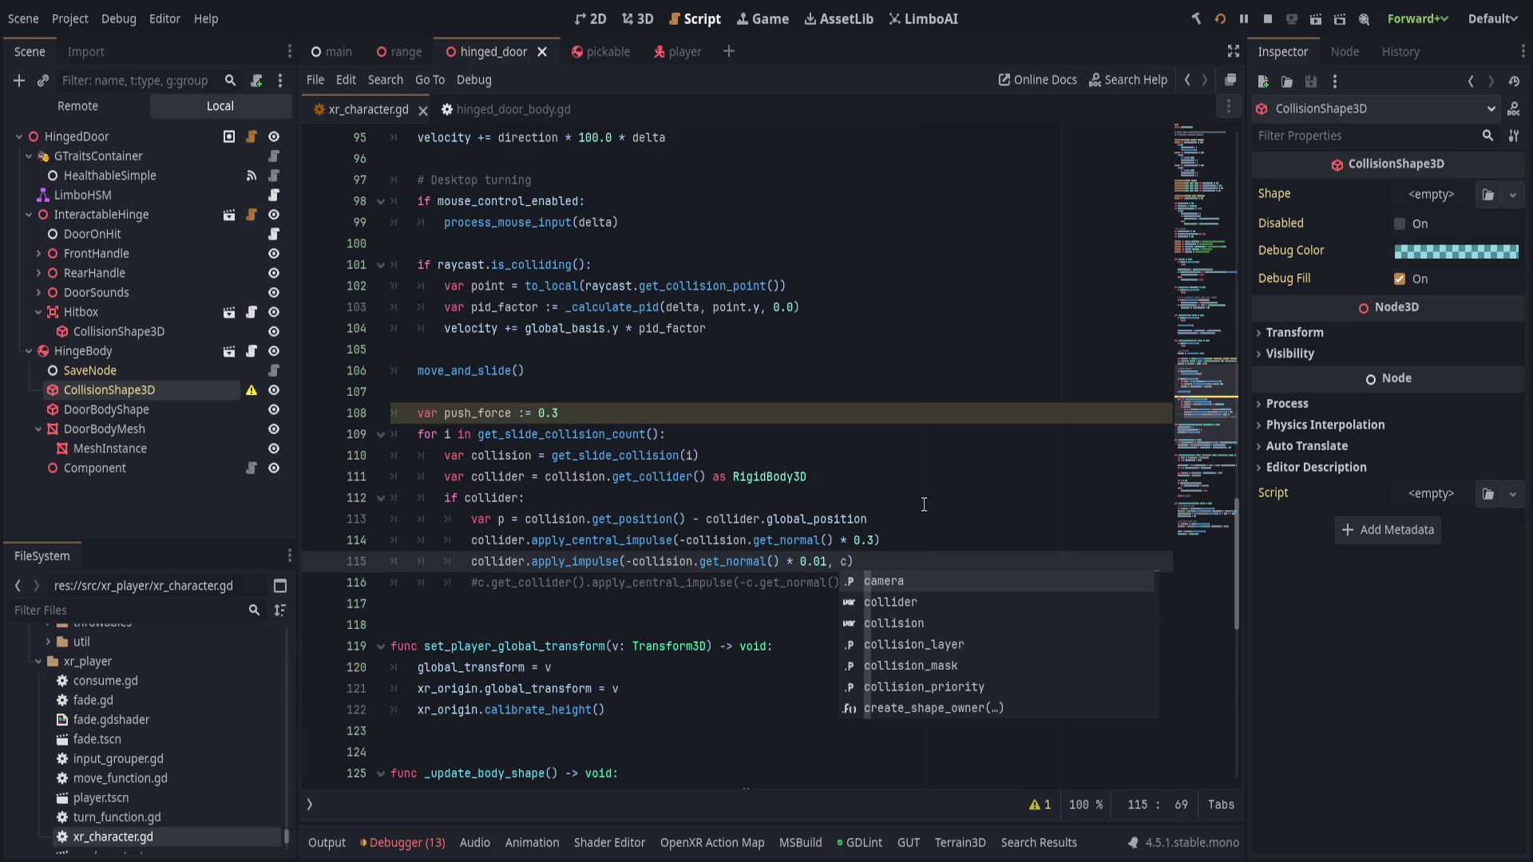
{"action": "key", "text": "Return"}
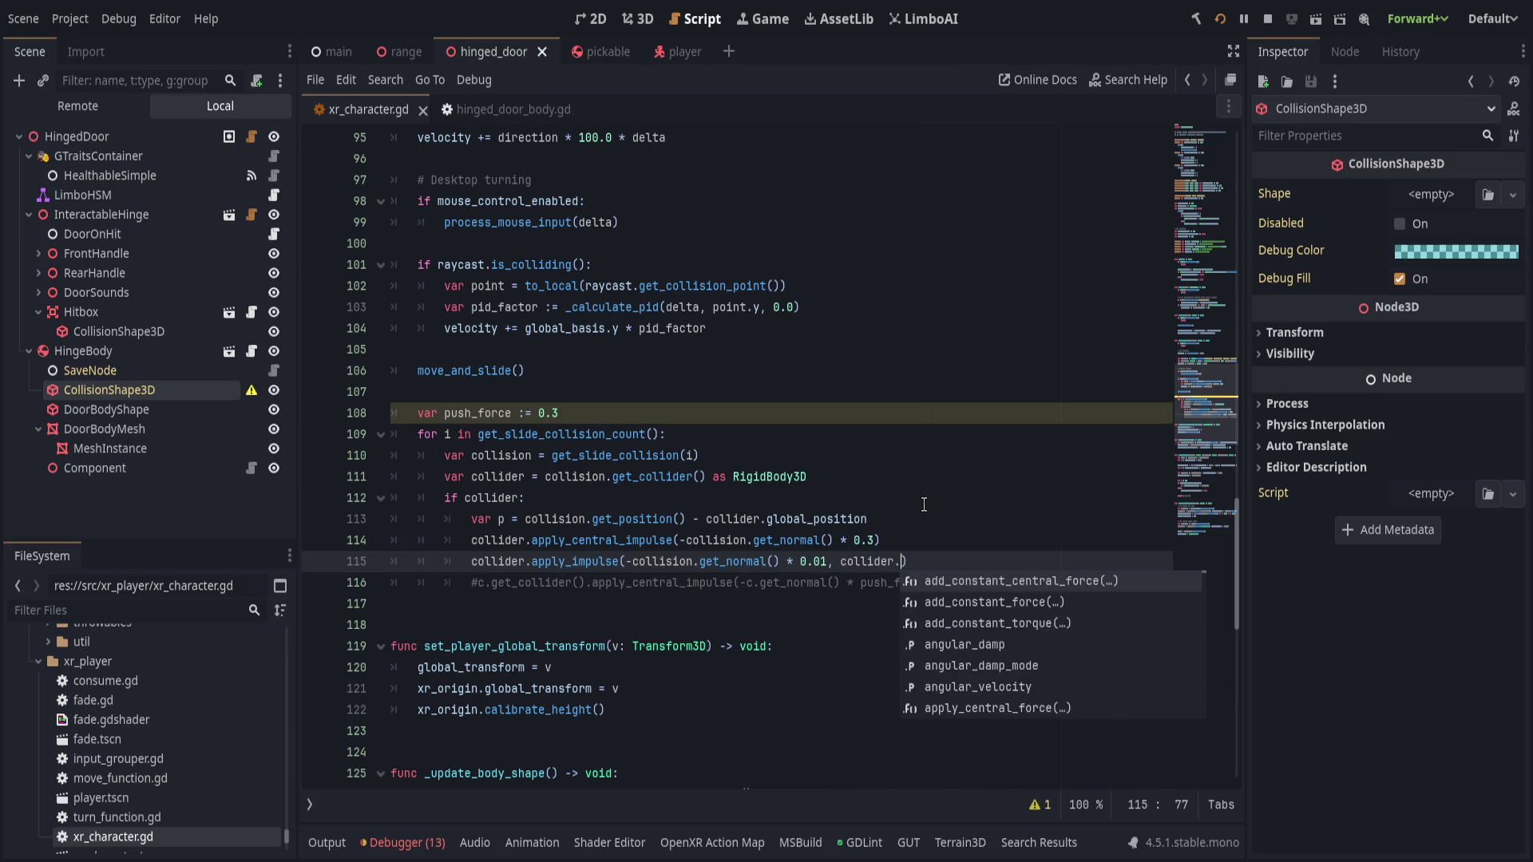
{"action": "type", "text": "get_position"}
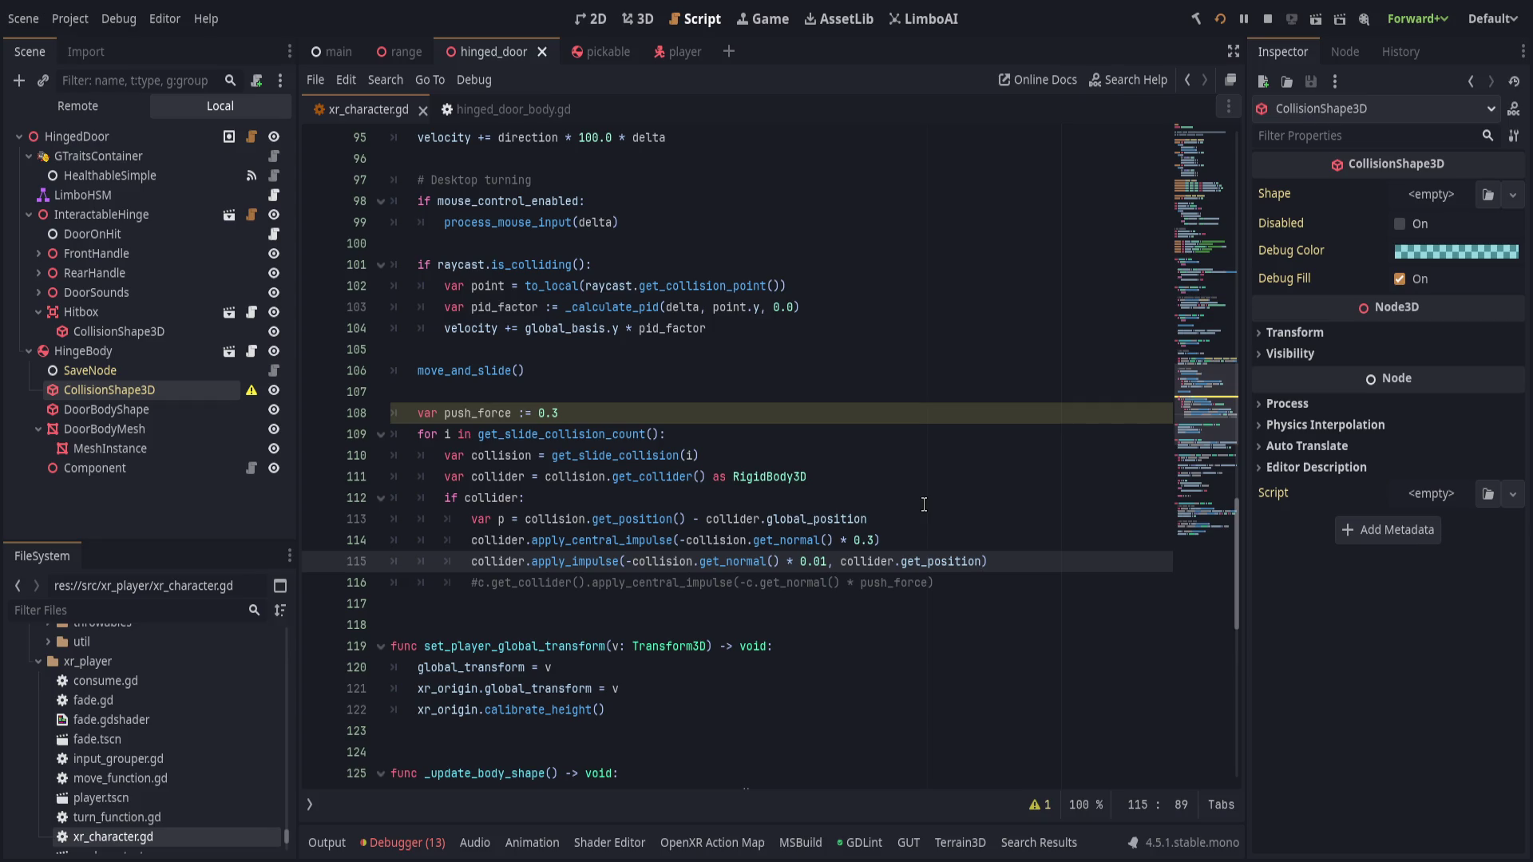
{"action": "type", "text": "ol"}
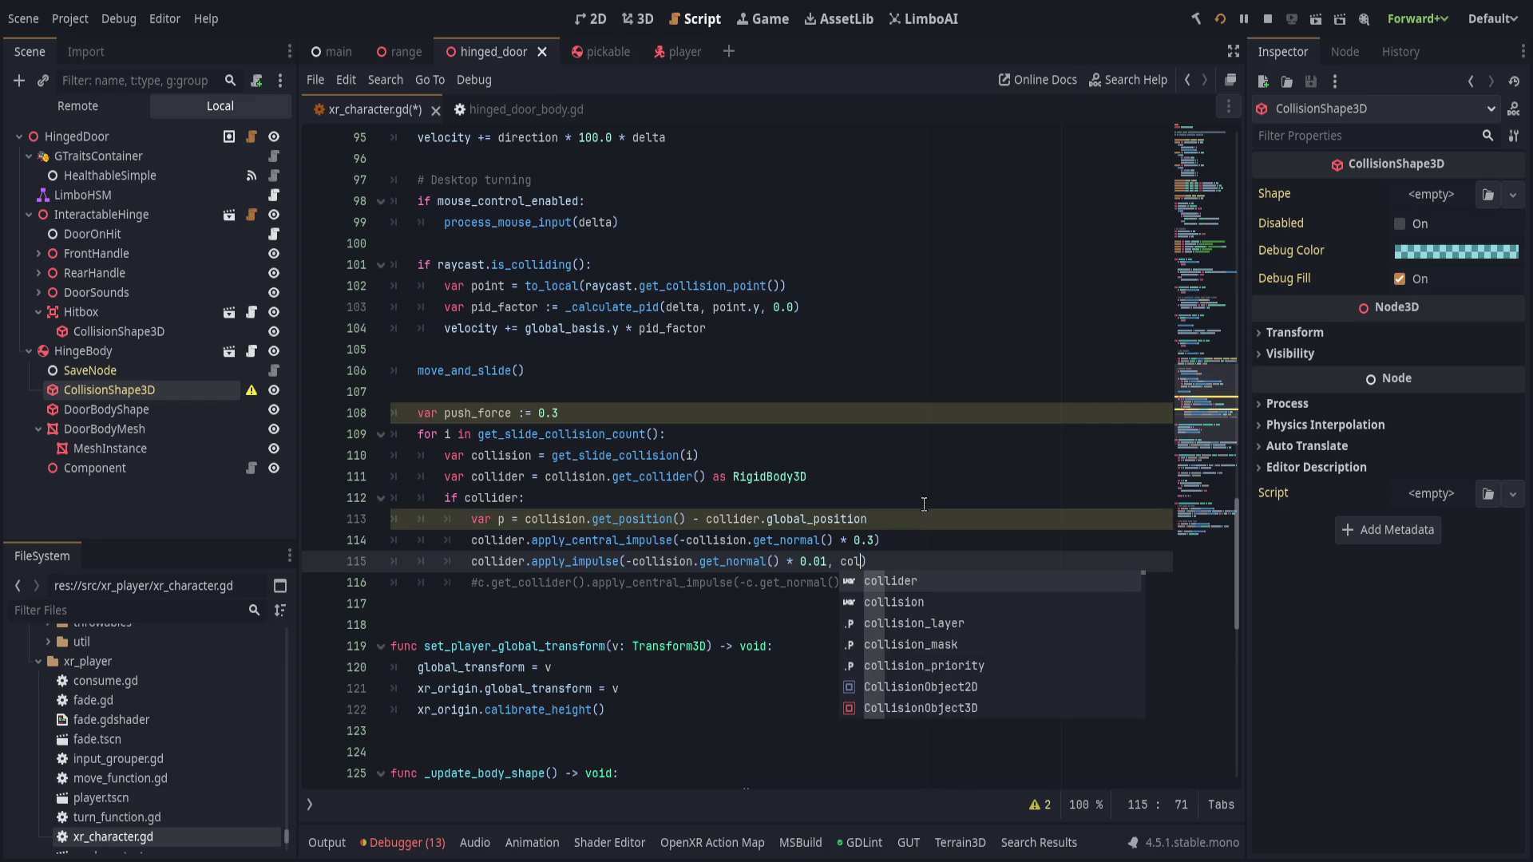
{"action": "type", "text": ".get_po"}
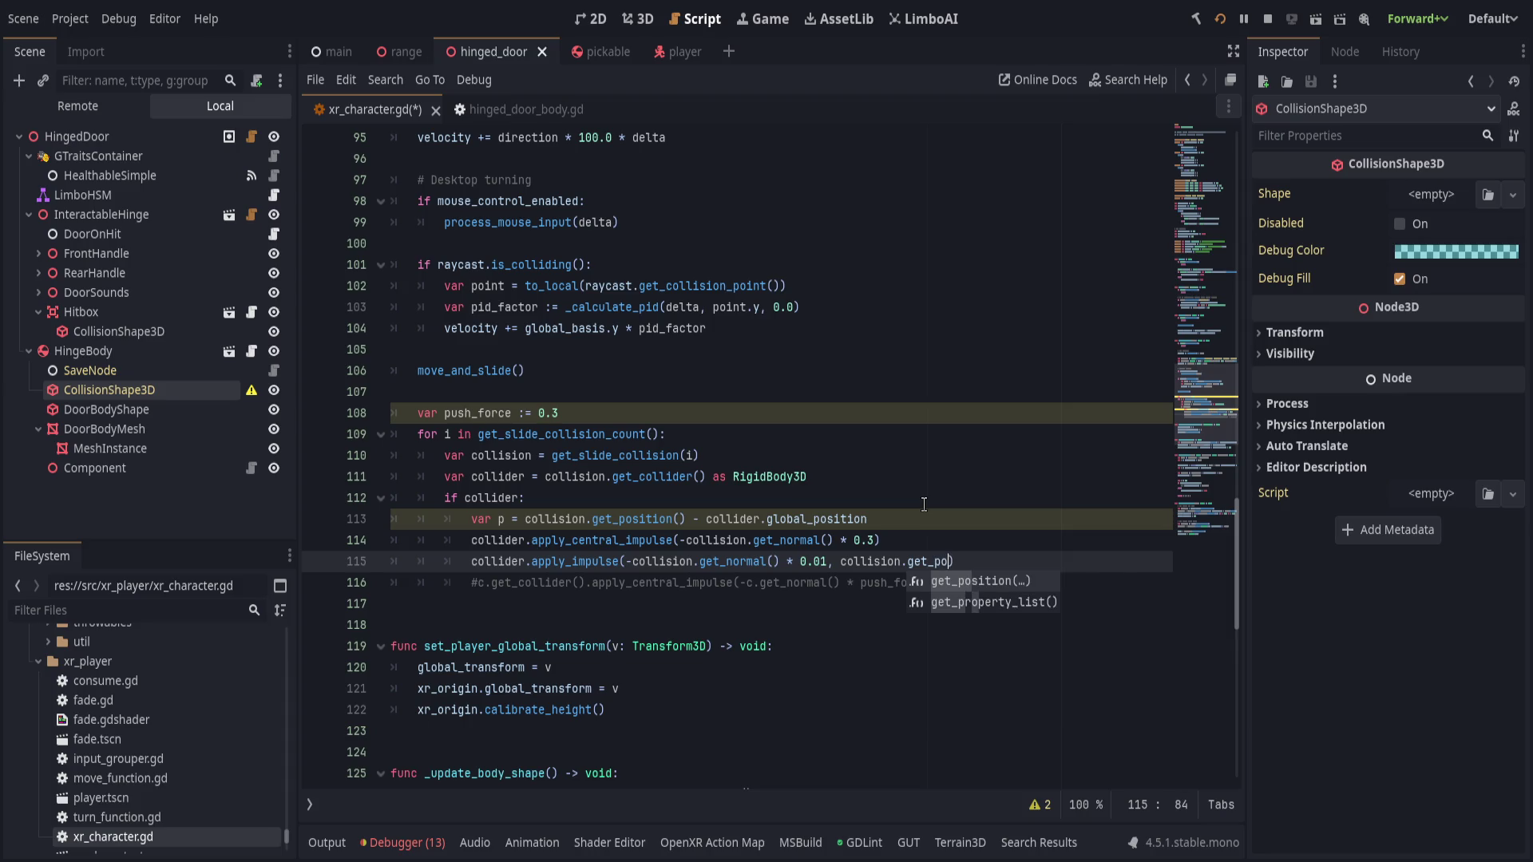
{"action": "type", "text": "))"}
{"action": "key", "text": "ctrl+s"}
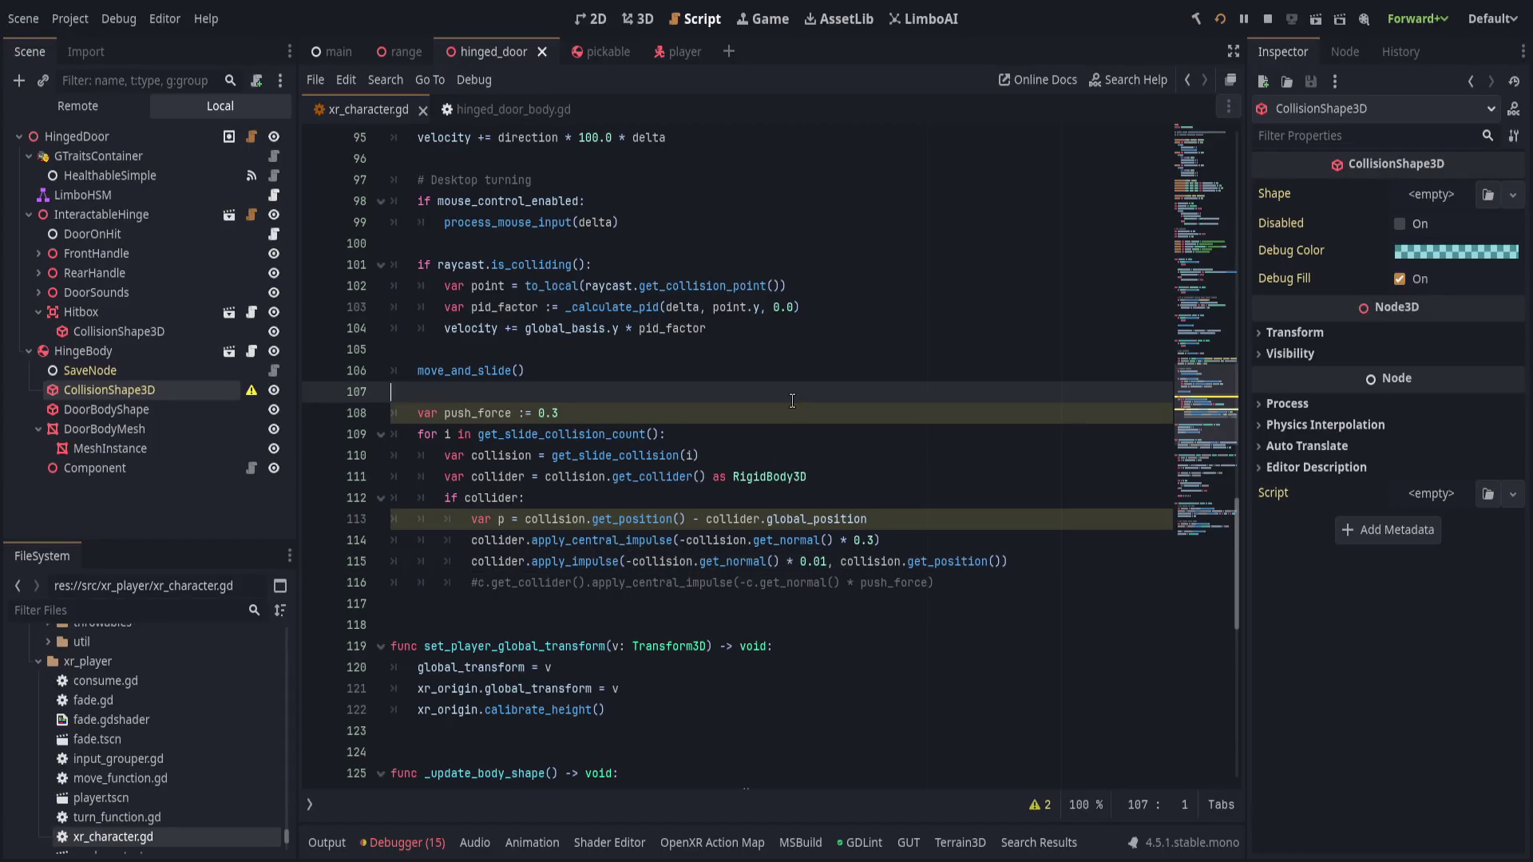
{"action": "left_click", "coordinate": [764, 406]}
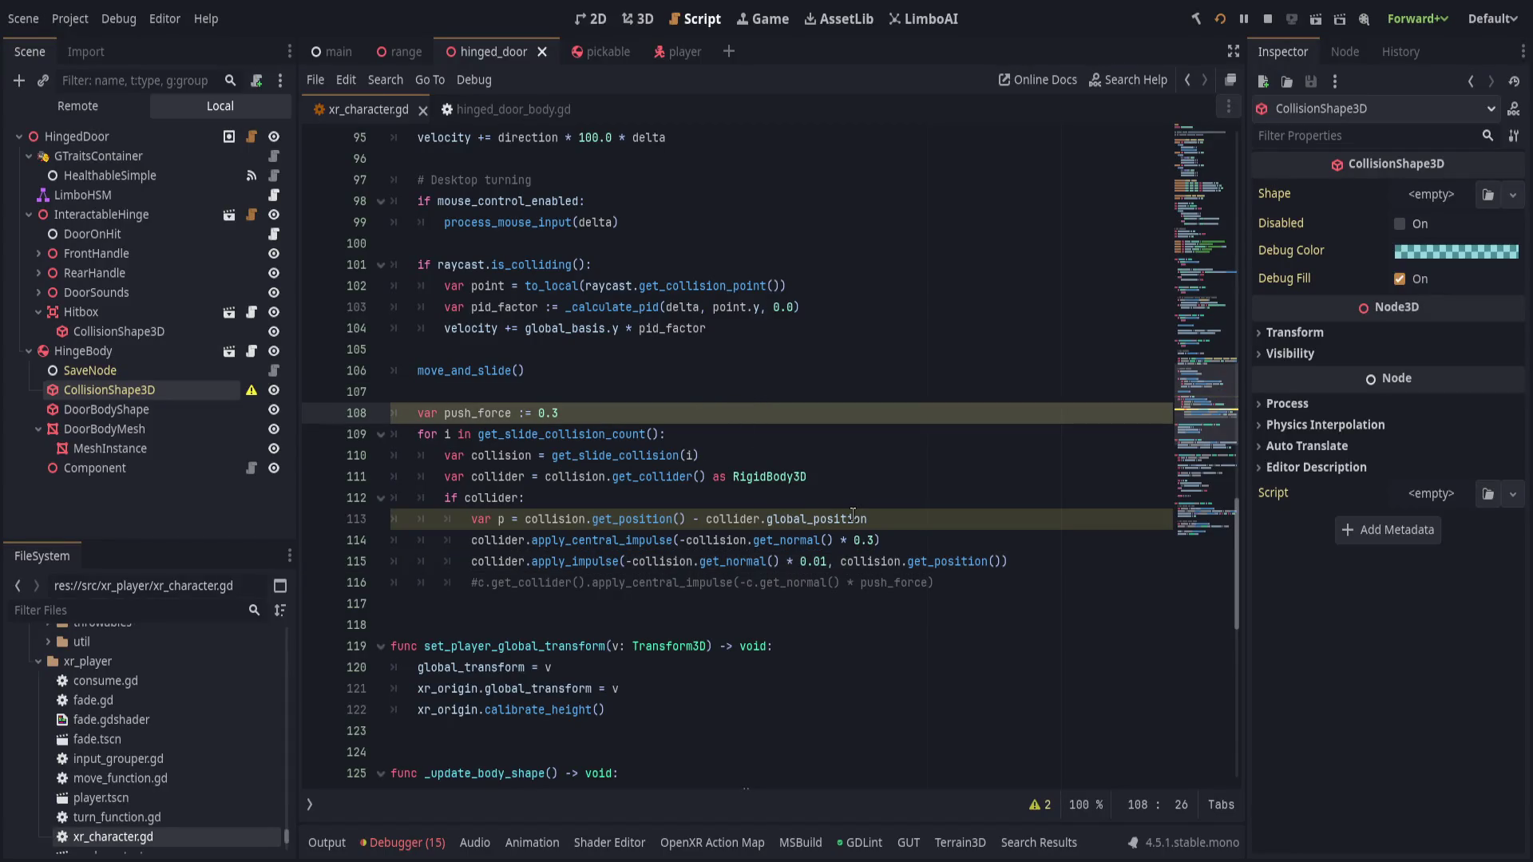
- Replace the hard-coded 0.3 central impulse factor on line 114 with push_force
{"action": "left_click", "coordinate": [868, 539]}
{"action": "key", "text": "Right"}
{"action": "type", "text": "push_force"}
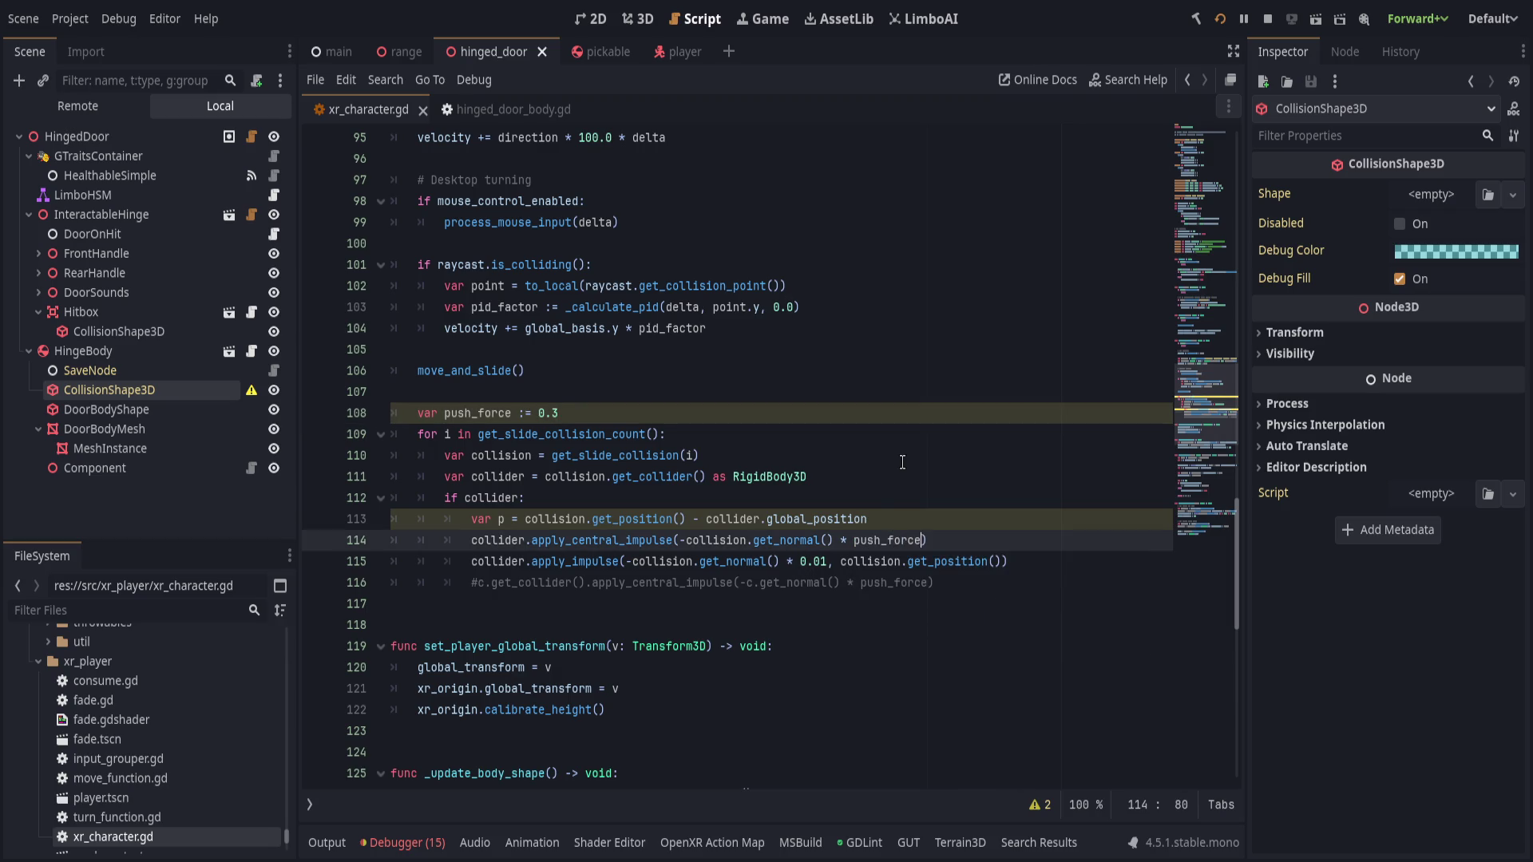
- Delete the unused var p line and the commented-out impulse line, save, and switch to bullet.gd
{"action": "key", "text": "Up"}
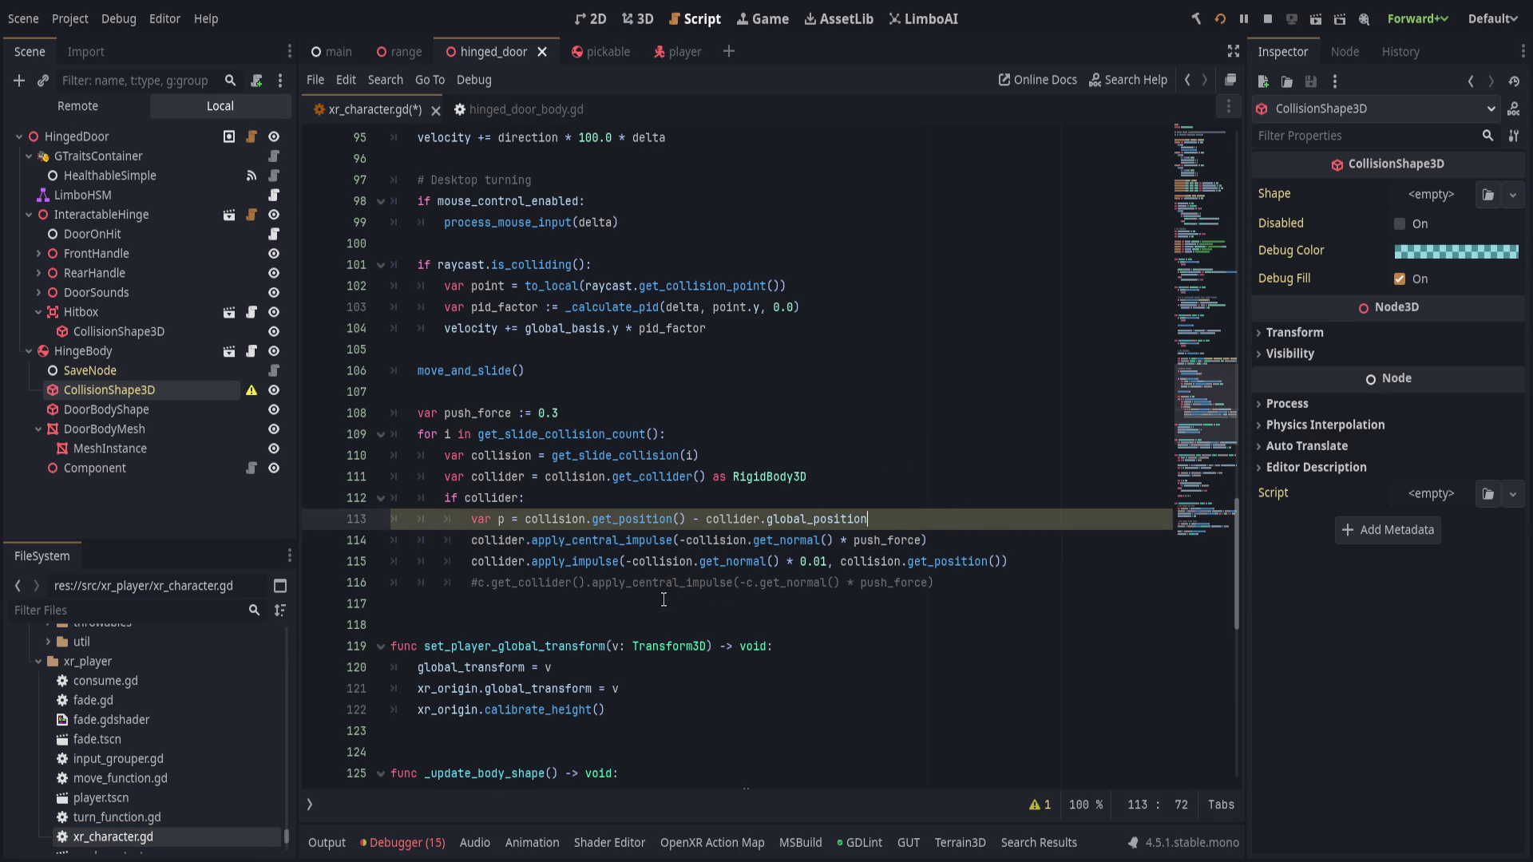
{"action": "key", "text": "ctrl+shift+k"}
{"action": "left_click", "coordinate": [1021, 562]}
{"action": "key", "text": "ctrl+shift+k"}
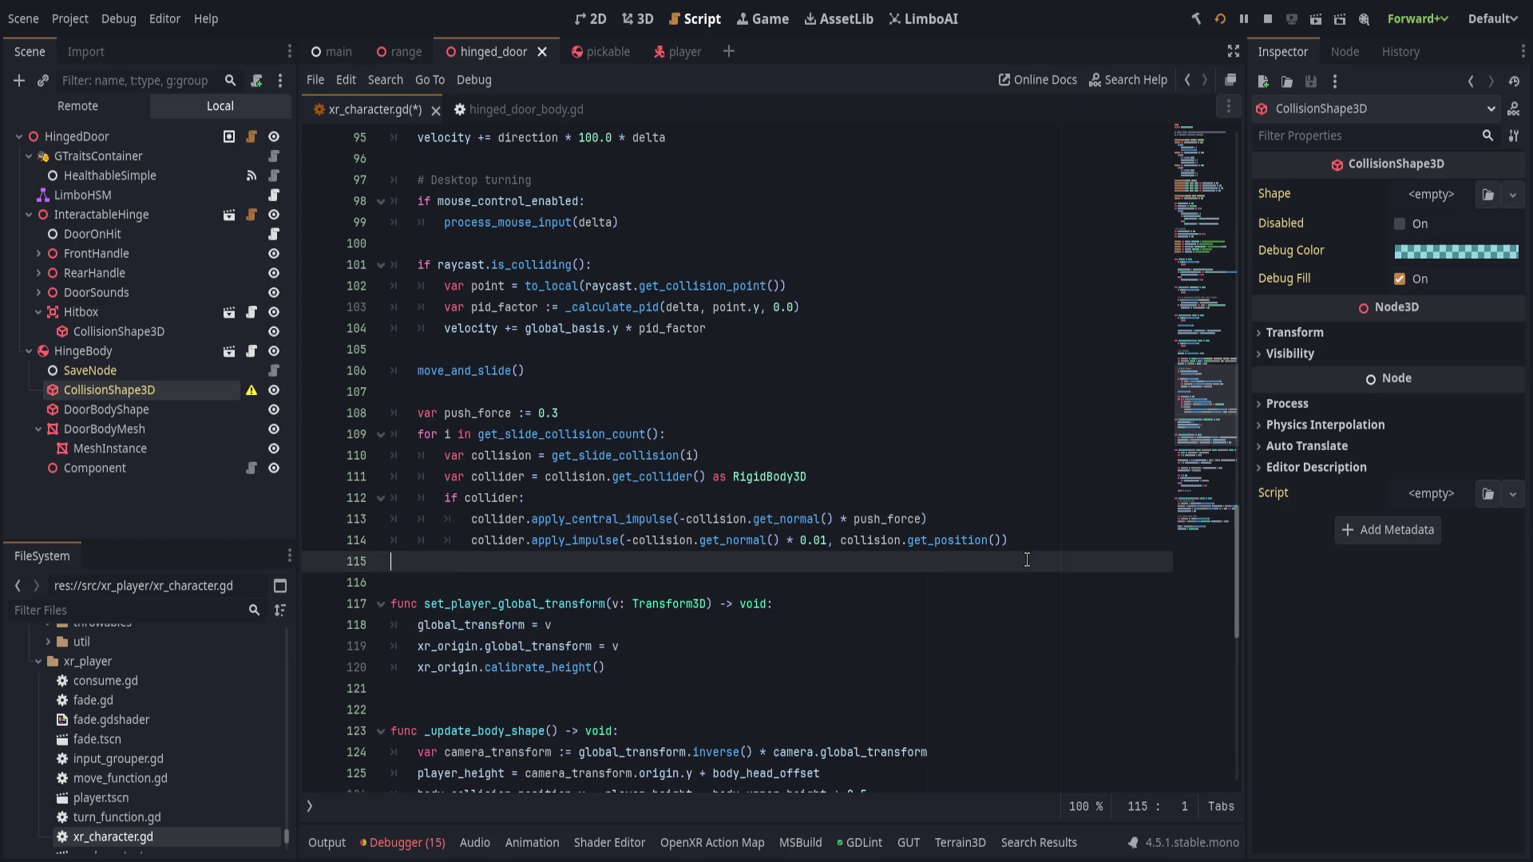
{"action": "key", "text": "ctrl+s"}
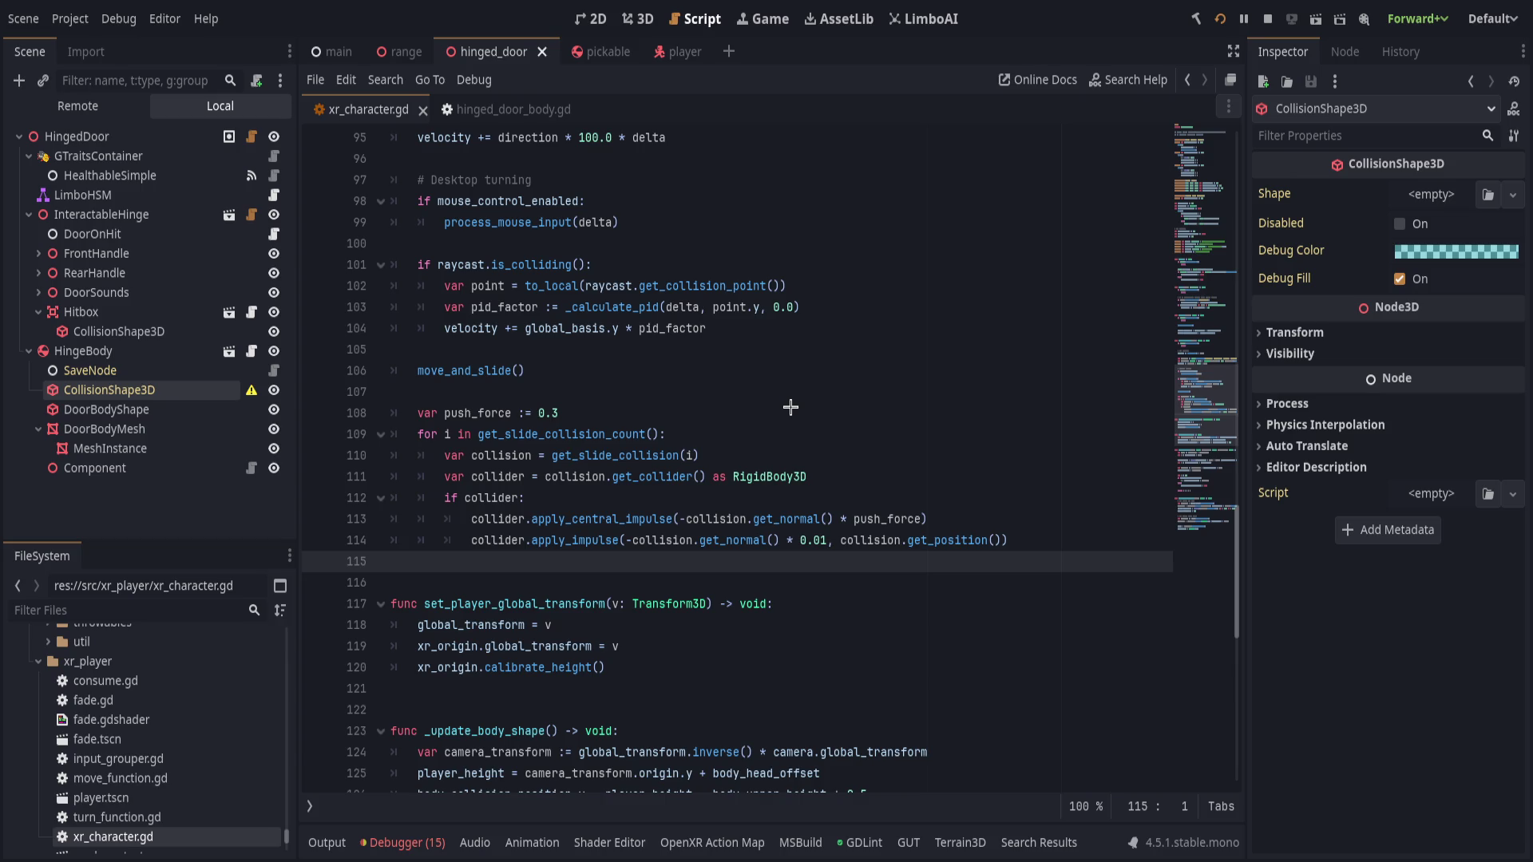
{"action": "key", "text": "alt+Left"}
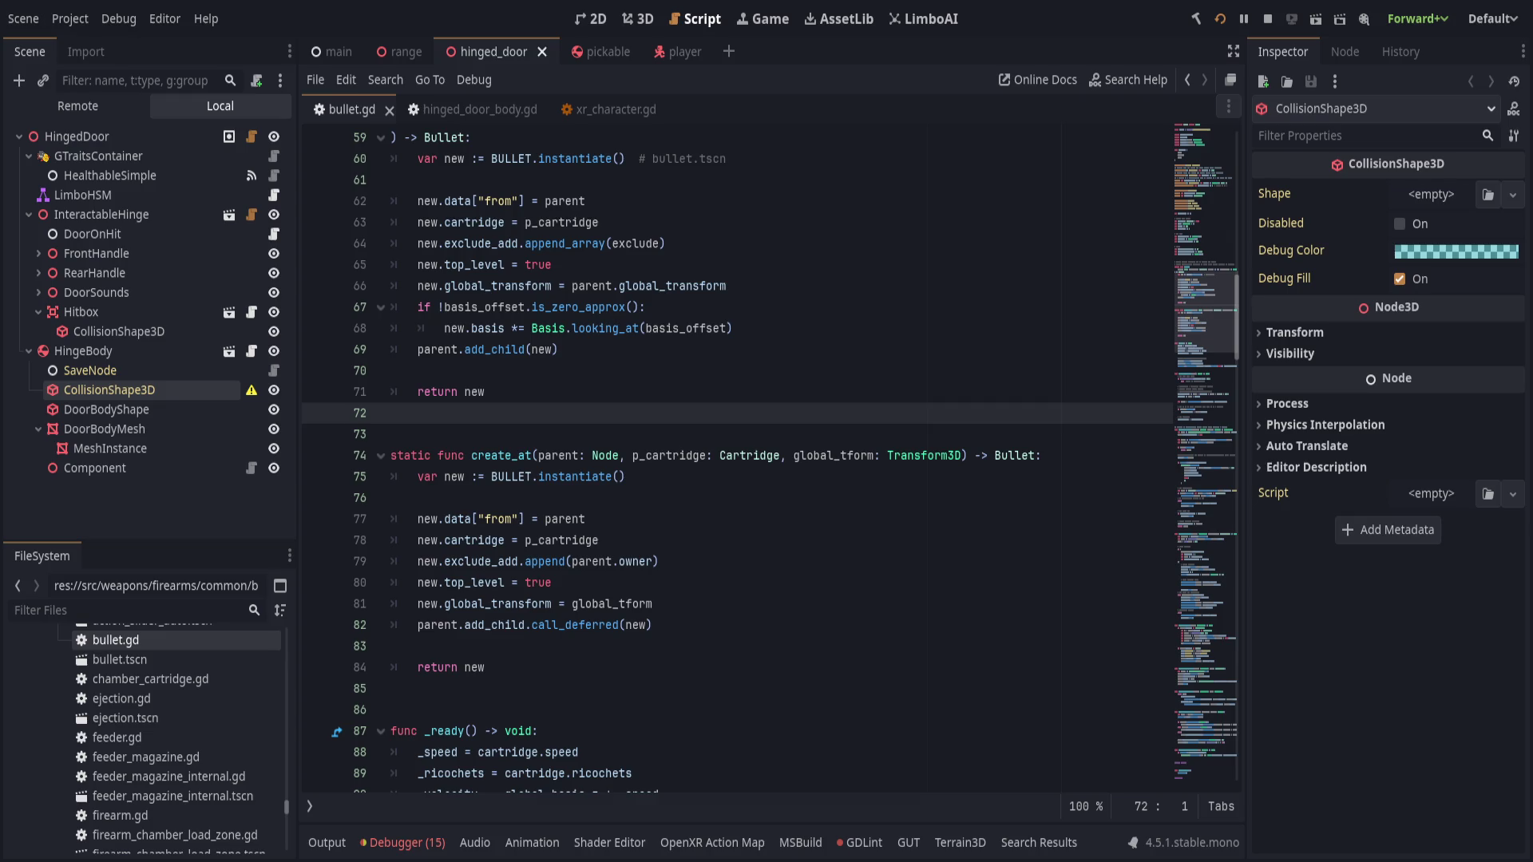
- Restart the game with the updated scripts and show the hinged_door scene in 3D
{"action": "key", "text": "F5"}
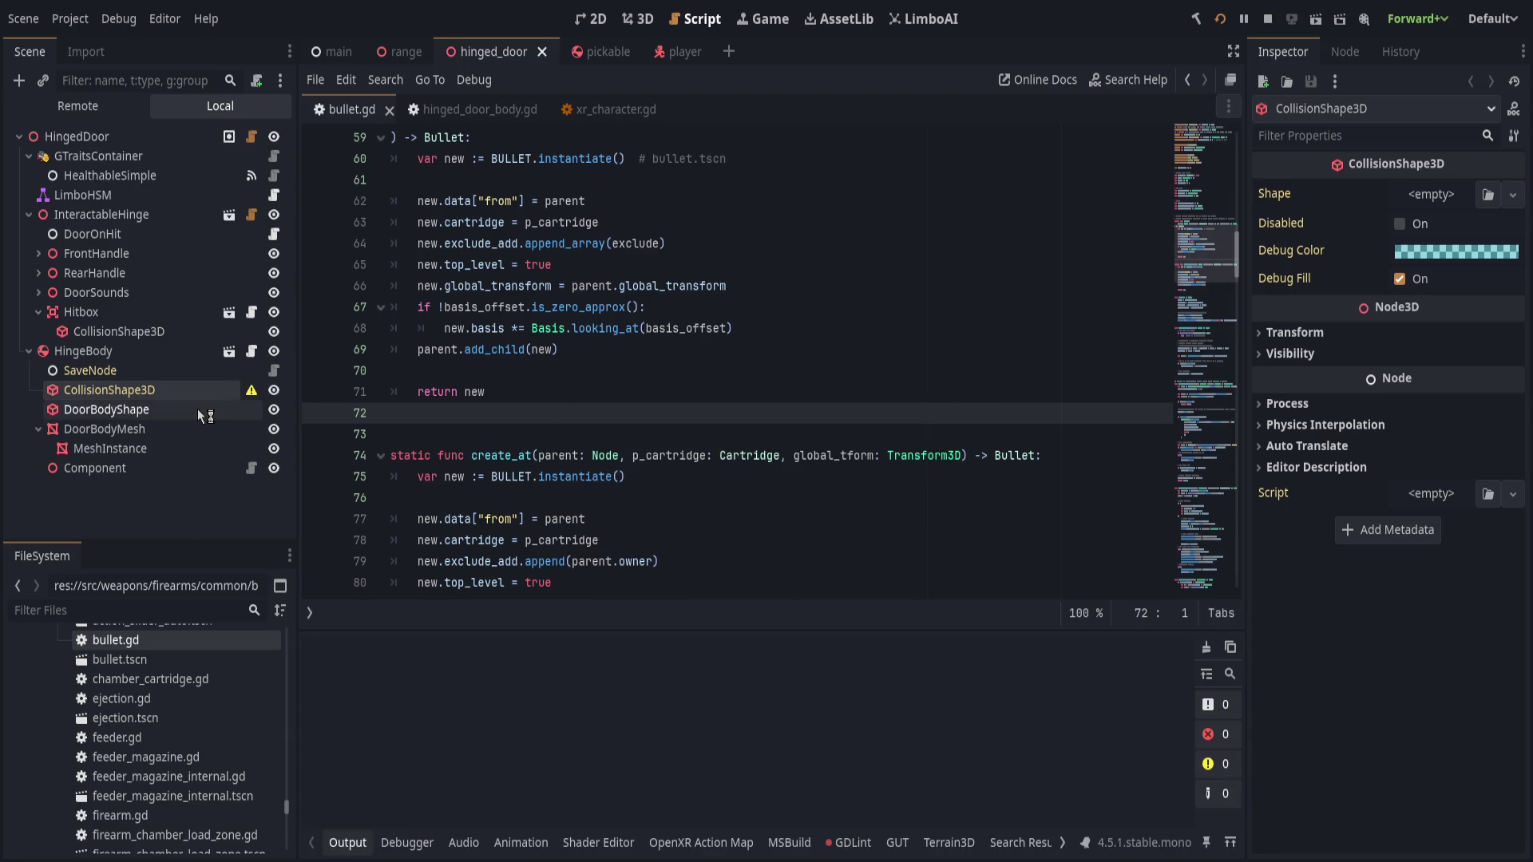
{"action": "left_click", "coordinate": [632, 19]}
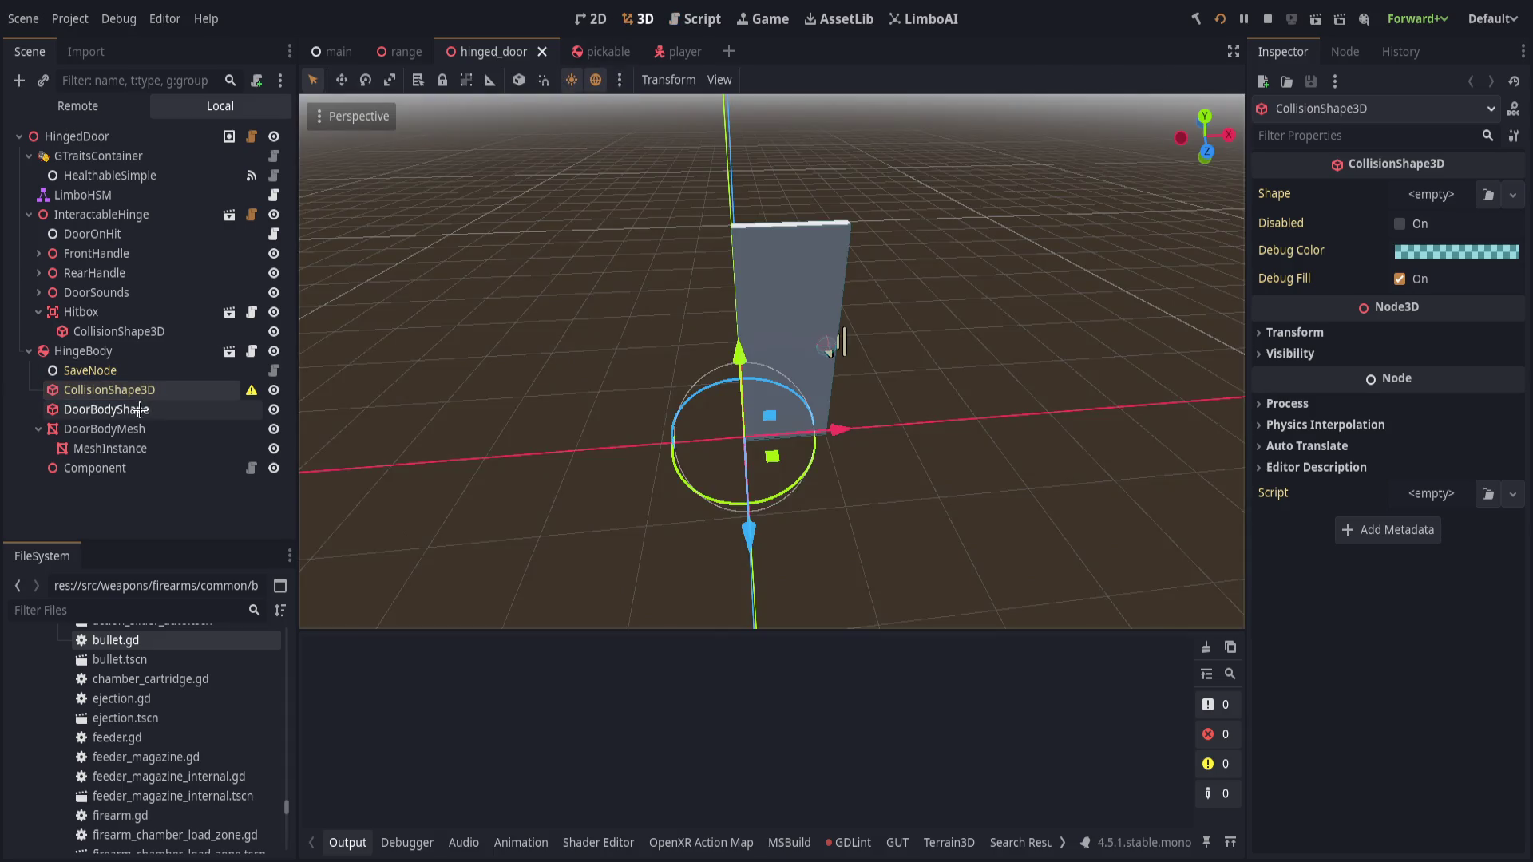
- Select DoorBodyShape and orbit down onto the door during the test, then go back to the scripts
{"action": "left_click", "coordinate": [107, 409]}
{"action": "left_click", "coordinate": [418, 410]}
{"action": "scroll", "coordinate": [876, 439], "scroll_direction": "up", "scroll_amount": 5}
{"action": "mouse_move", "coordinate": [876, 439]}
{"action": "left_mouse_down"}
{"action": "mouse_move", "coordinate": [848, 414]}
{"action": "mouse_move", "coordinate": [824, 448]}
{"action": "left_mouse_up"}
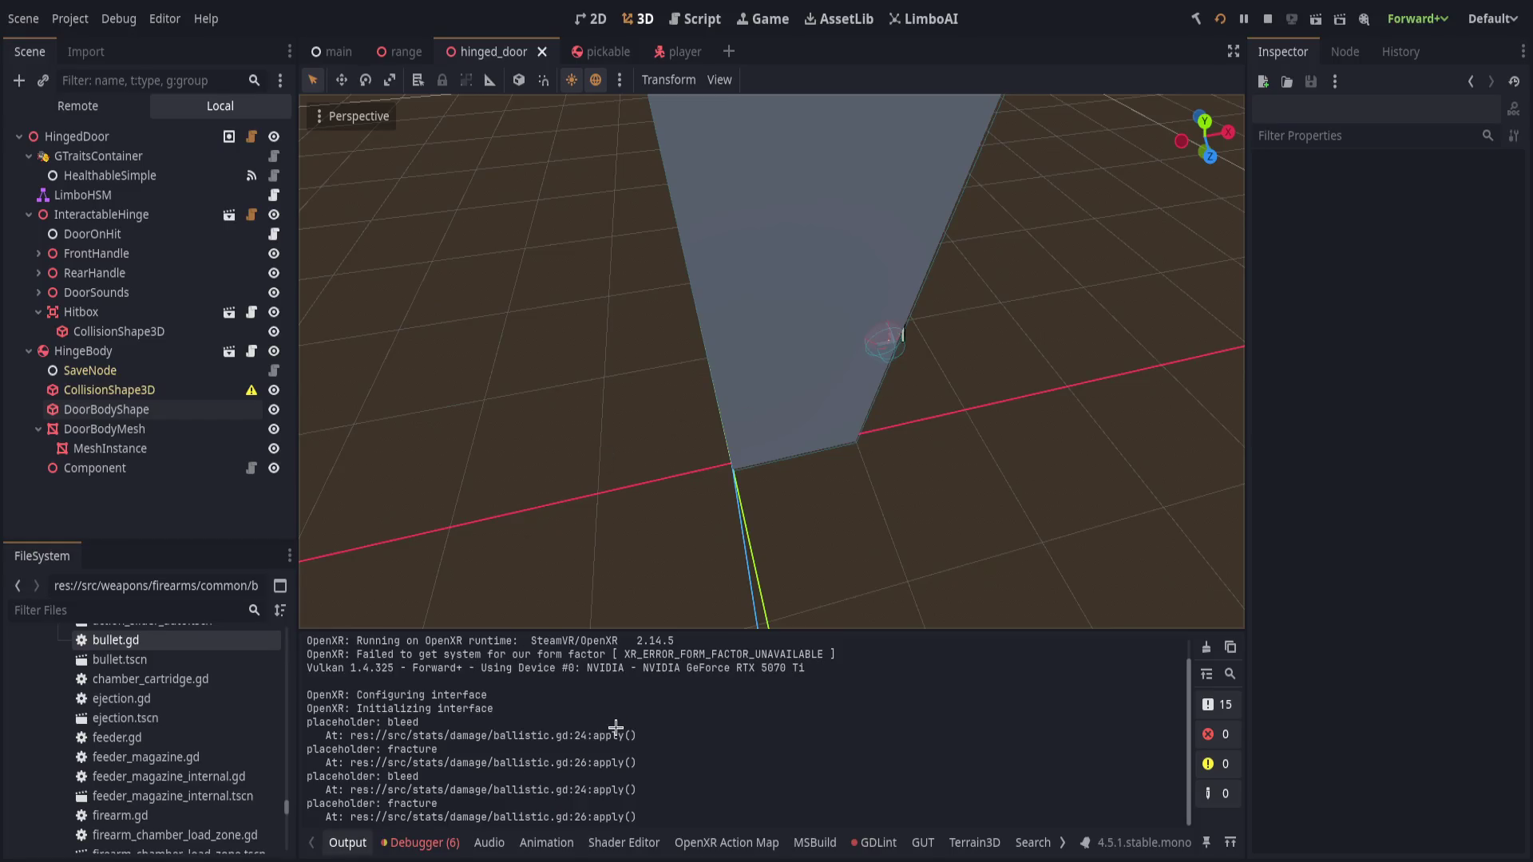
{"action": "scroll", "coordinate": [626, 715], "scroll_direction": "up", "scroll_amount": 1}
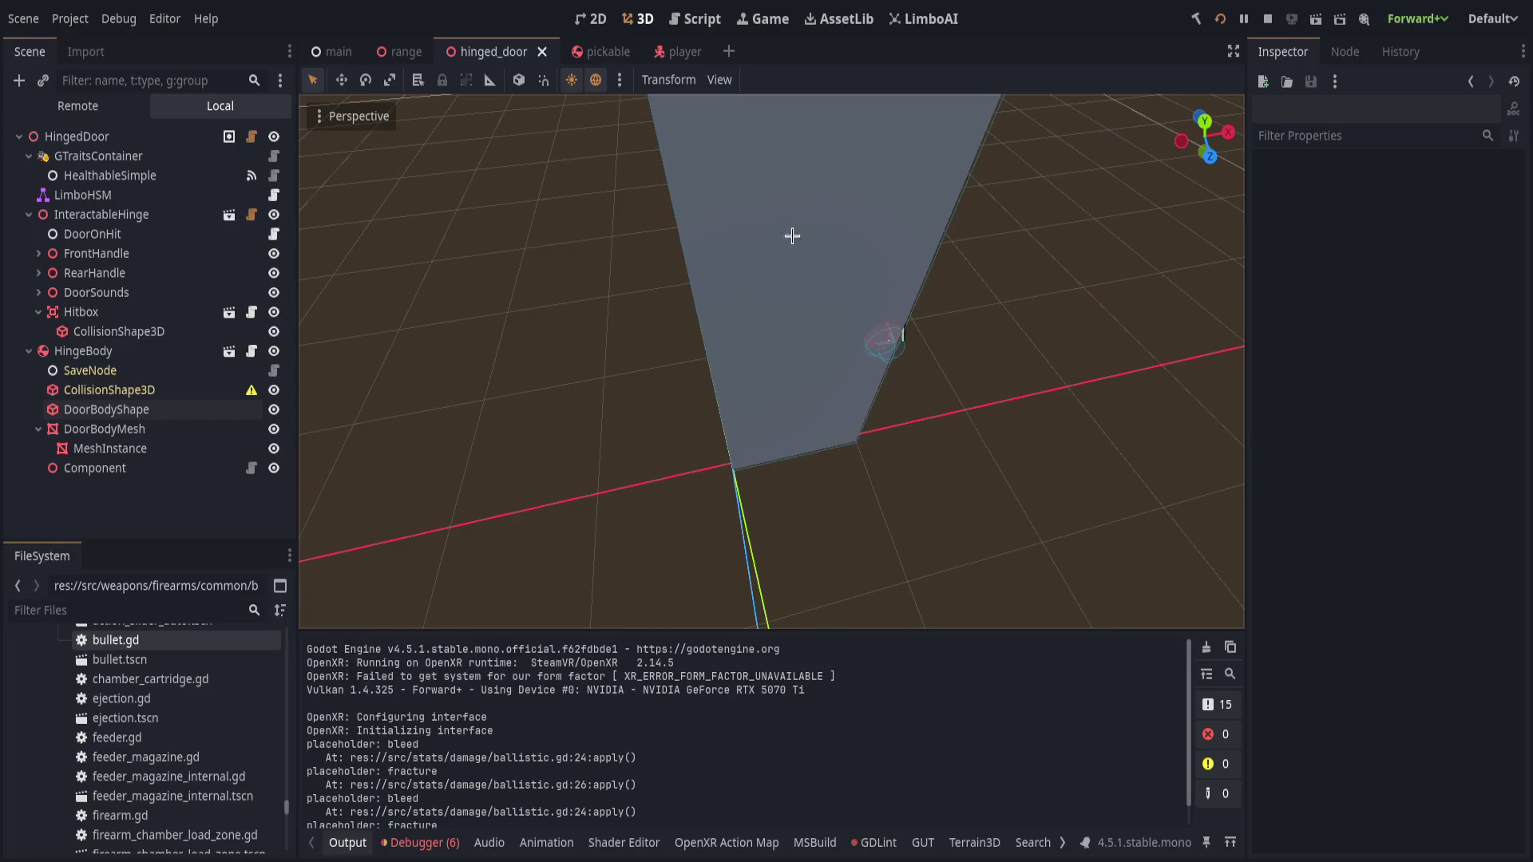
{"action": "left_click", "coordinate": [696, 19]}
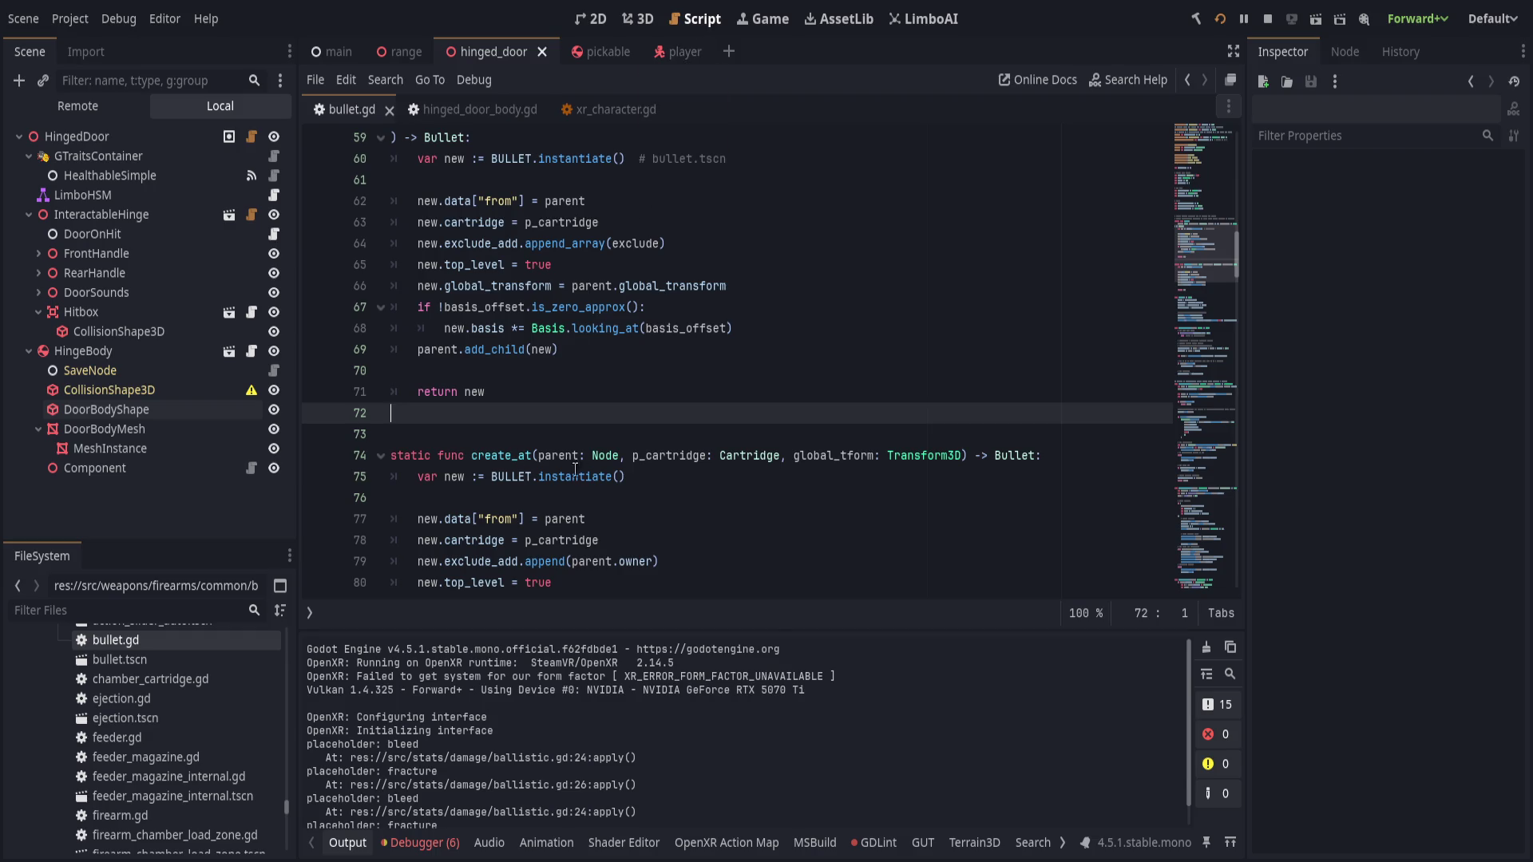
- Show bullet.gd's method list beside the code and widen the code area
{"action": "scroll", "coordinate": [526, 492], "scroll_direction": "up", "scroll_amount": 2}
{"action": "scroll", "coordinate": [526, 492], "scroll_direction": "down", "scroll_amount": 5}
{"action": "scroll", "coordinate": [569, 499], "scroll_direction": "down", "scroll_amount": 10}
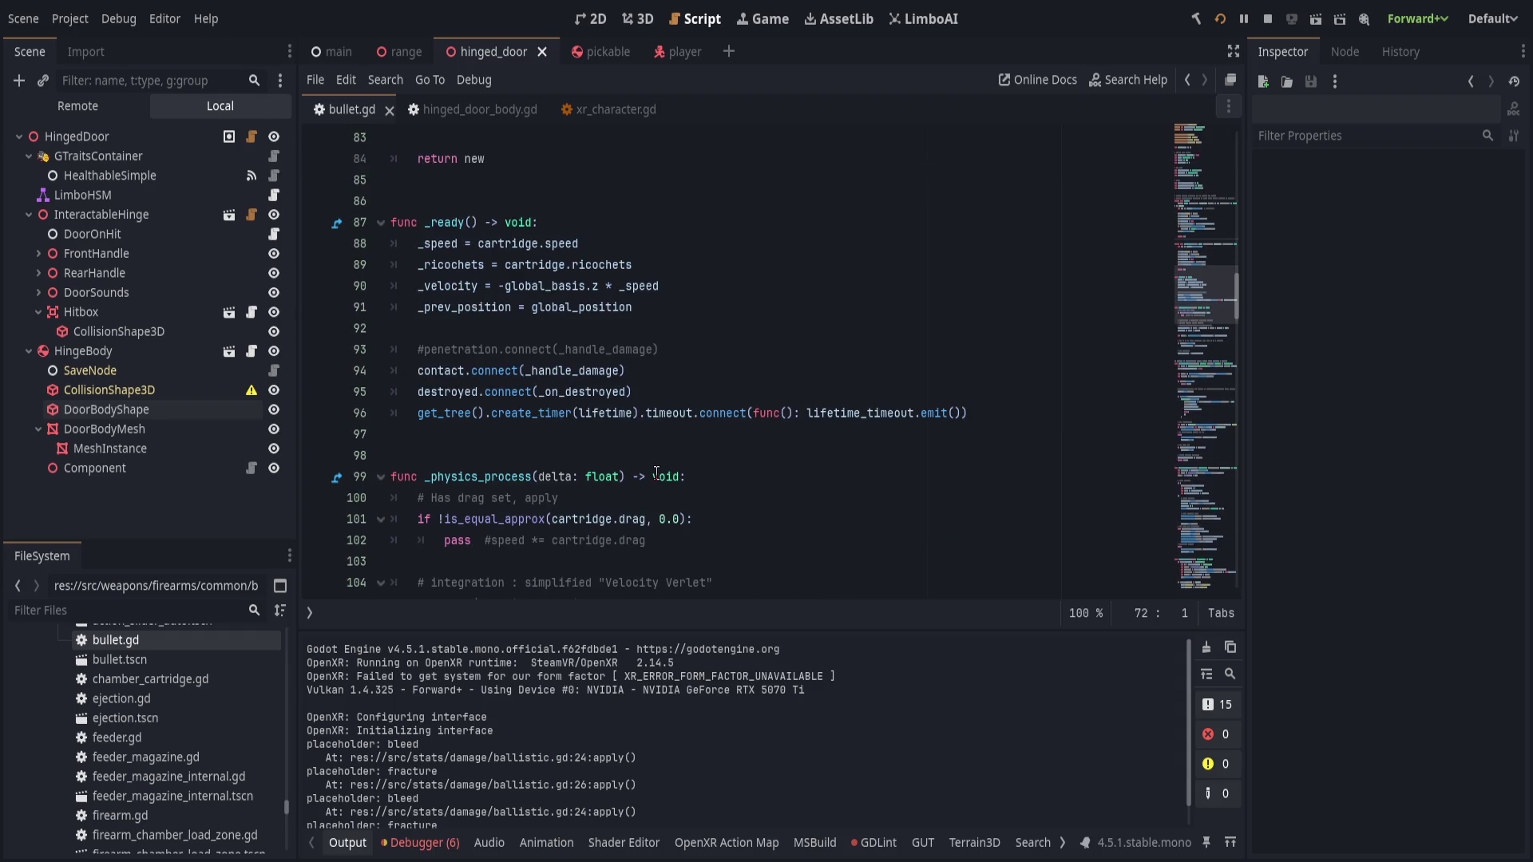
{"action": "scroll", "coordinate": [654, 476], "scroll_direction": "down", "scroll_amount": 4}
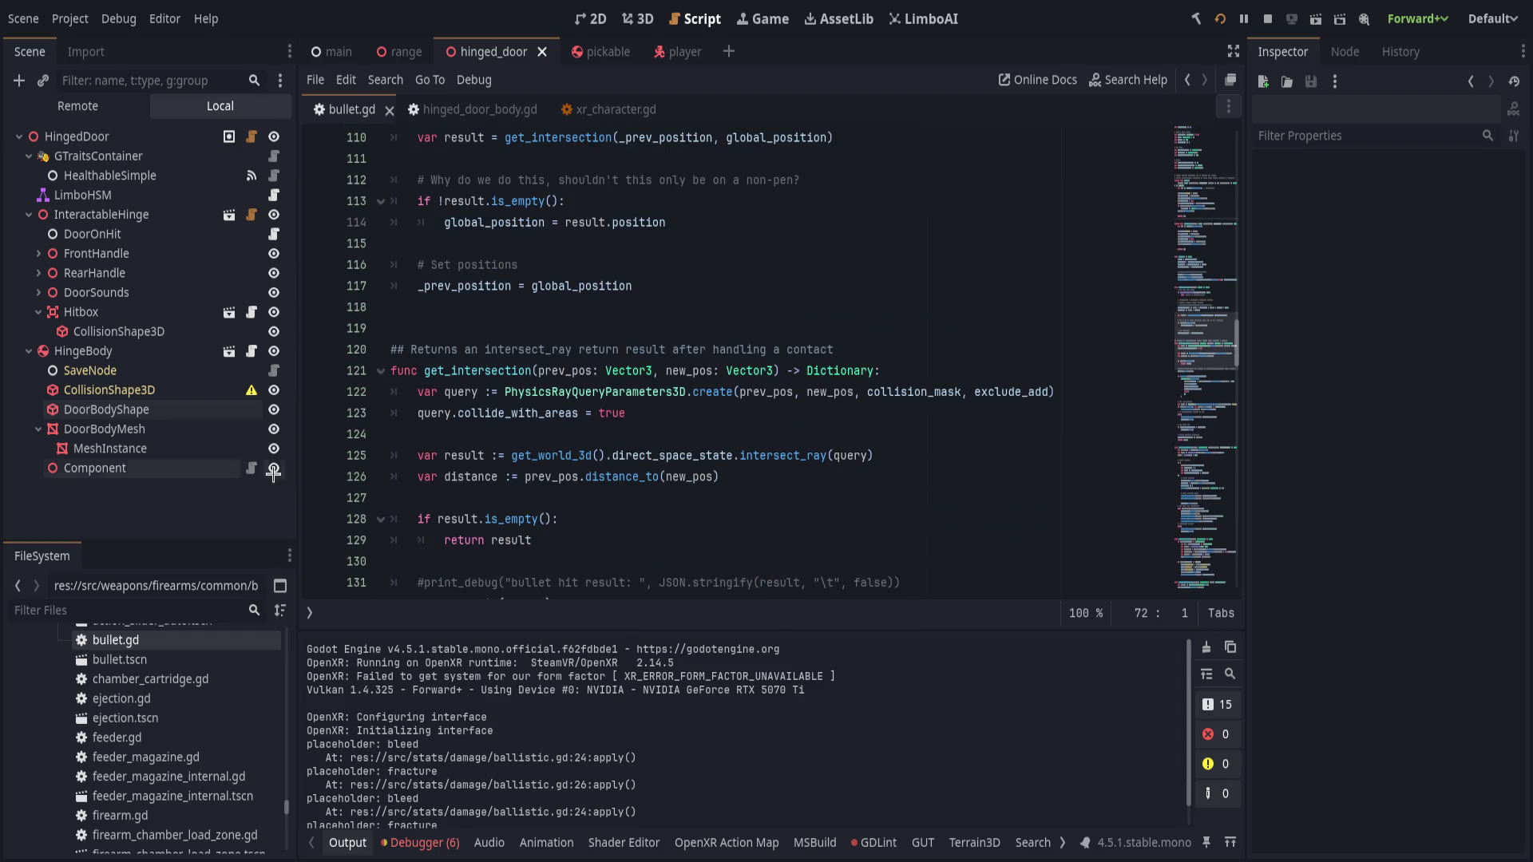
{"action": "scroll", "coordinate": [584, 405], "scroll_direction": "down", "scroll_amount": 1}
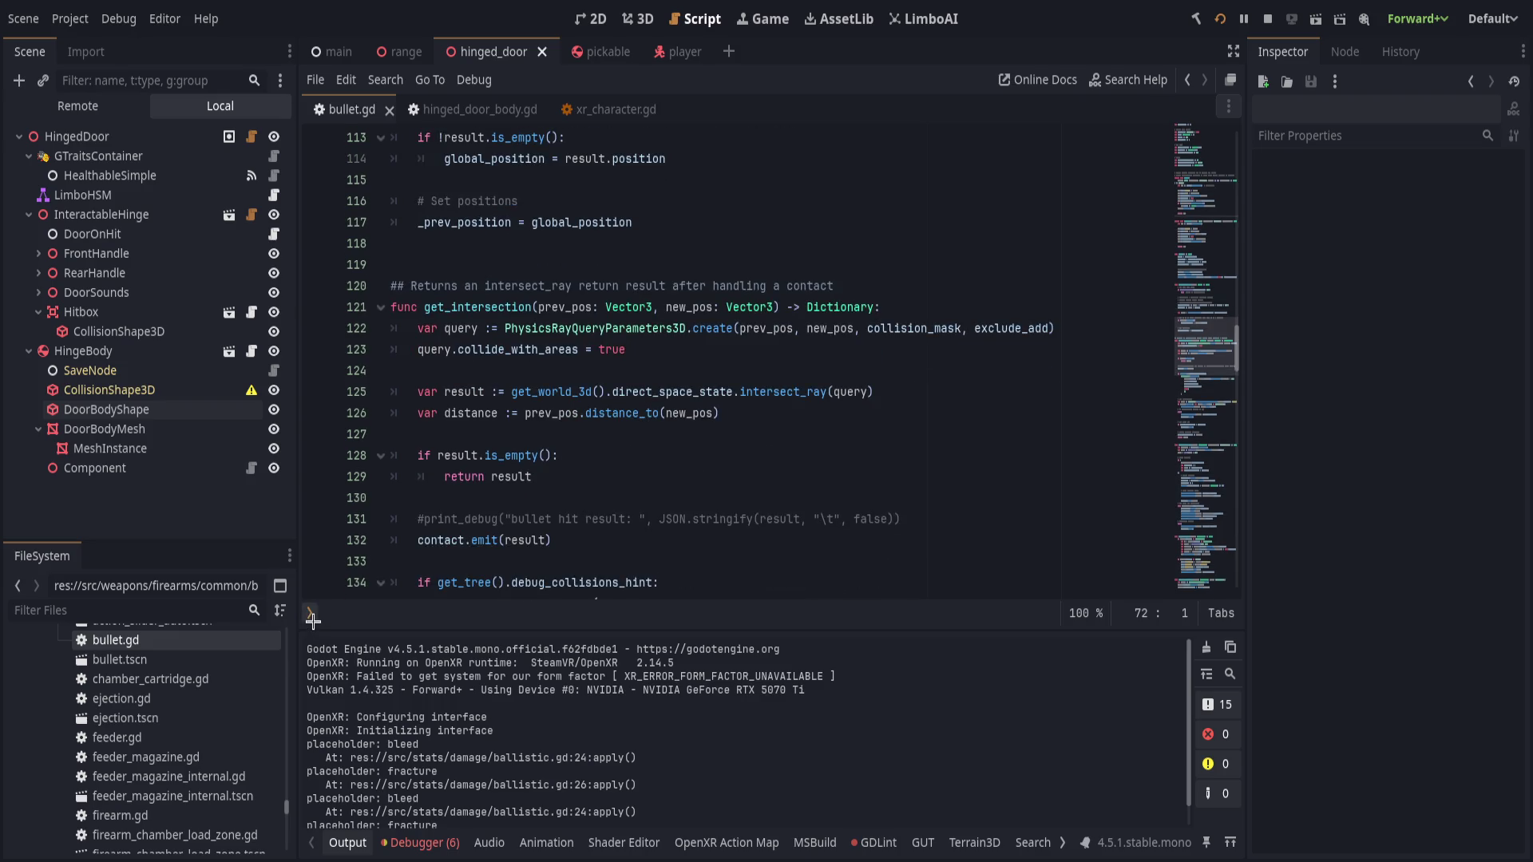
{"action": "left_click", "coordinate": [310, 612]}
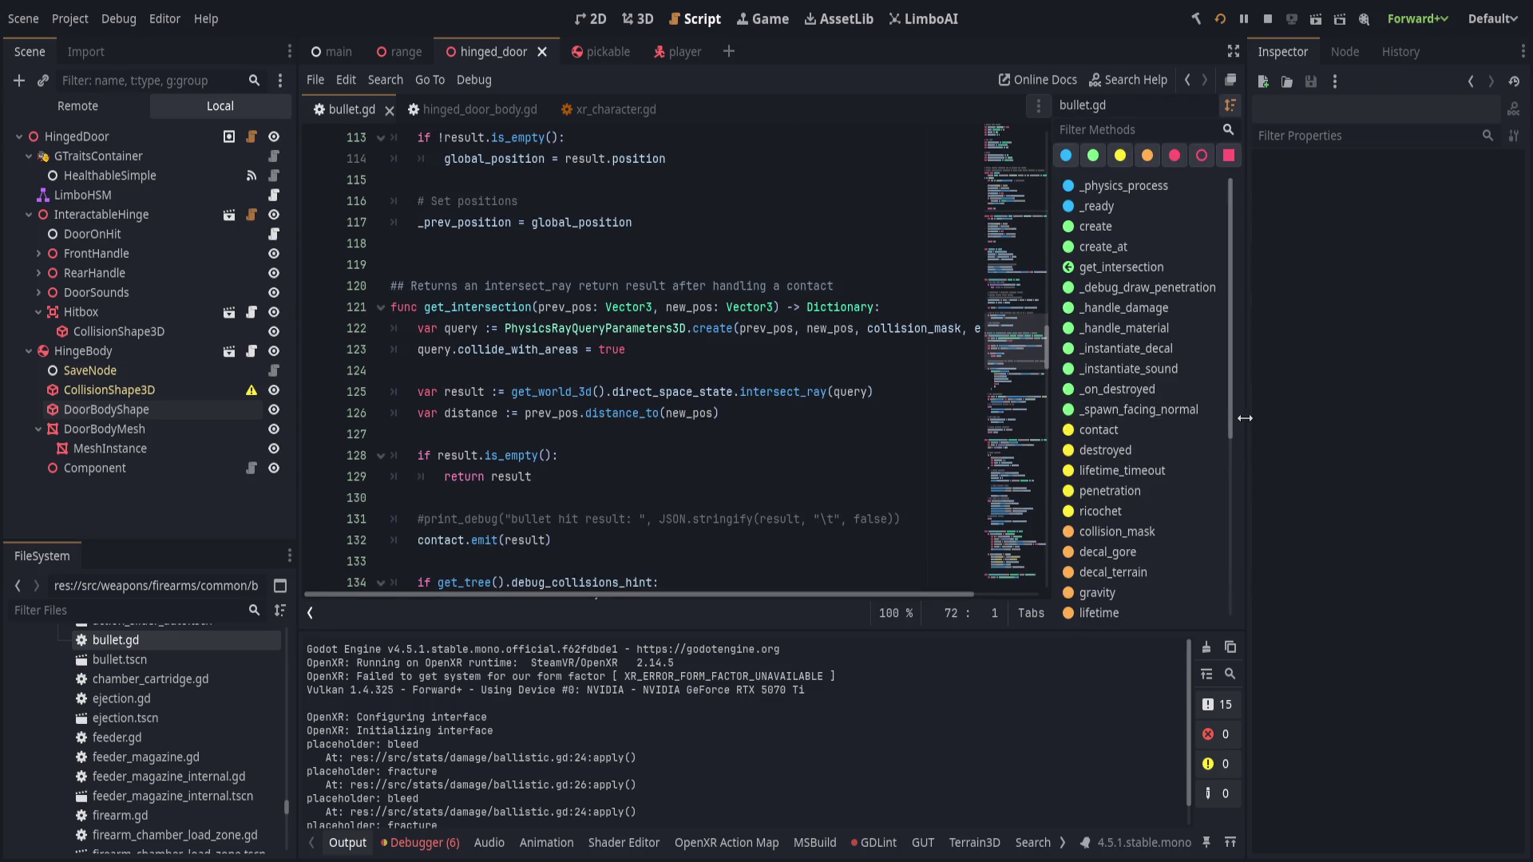
{"action": "left_click_drag", "start_coordinate": [1242, 415], "coordinate": [1339, 431]}
- Jump to the _handle_damage function in bullet.gd
{"action": "scroll", "coordinate": [1270, 479], "scroll_direction": "down", "scroll_amount": 4}
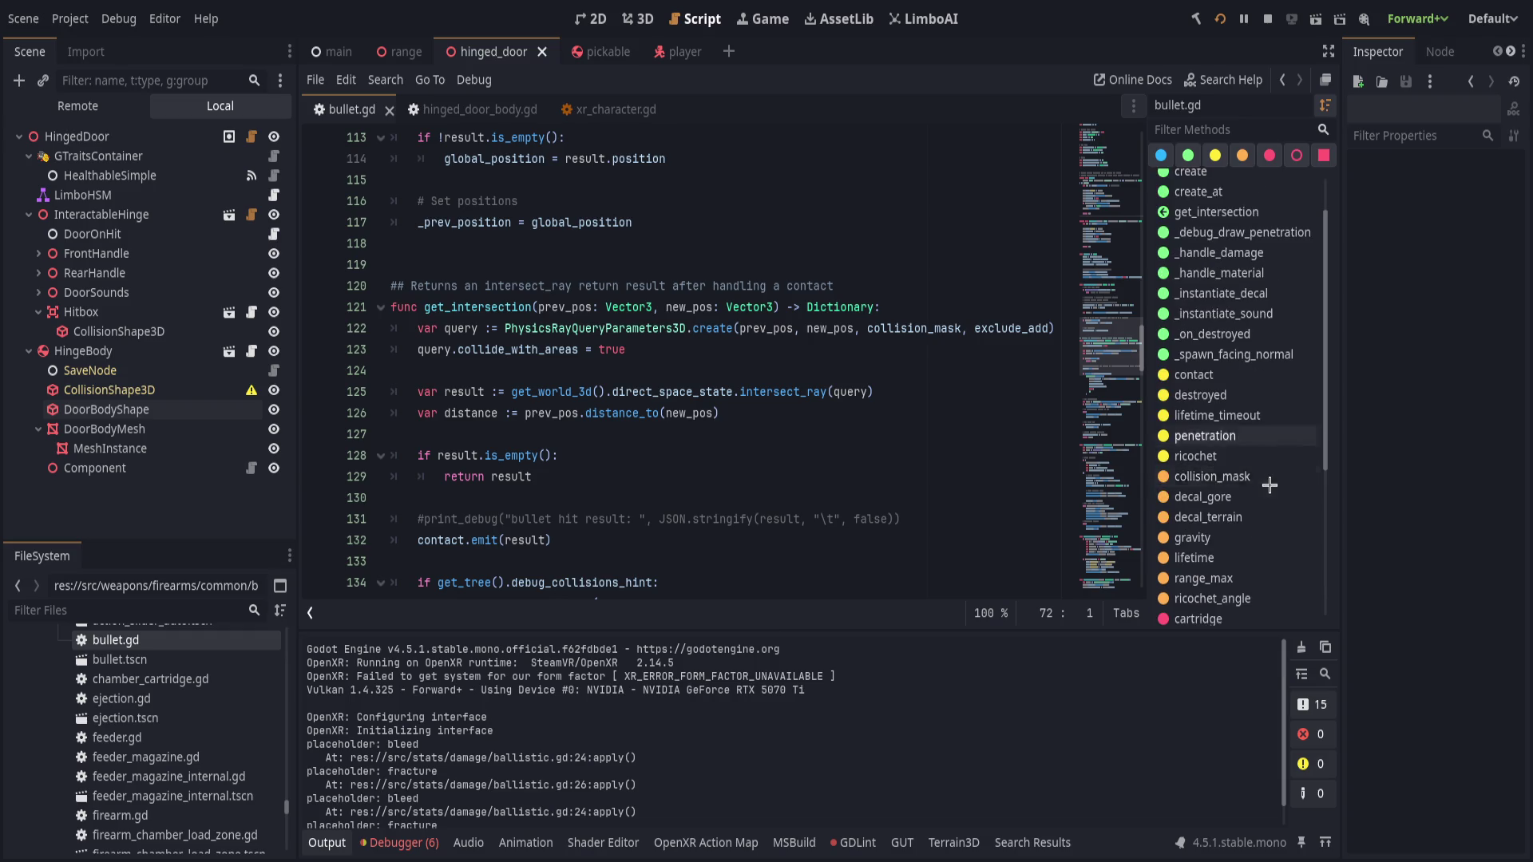
{"action": "scroll", "coordinate": [1269, 487], "scroll_direction": "up", "scroll_amount": 4}
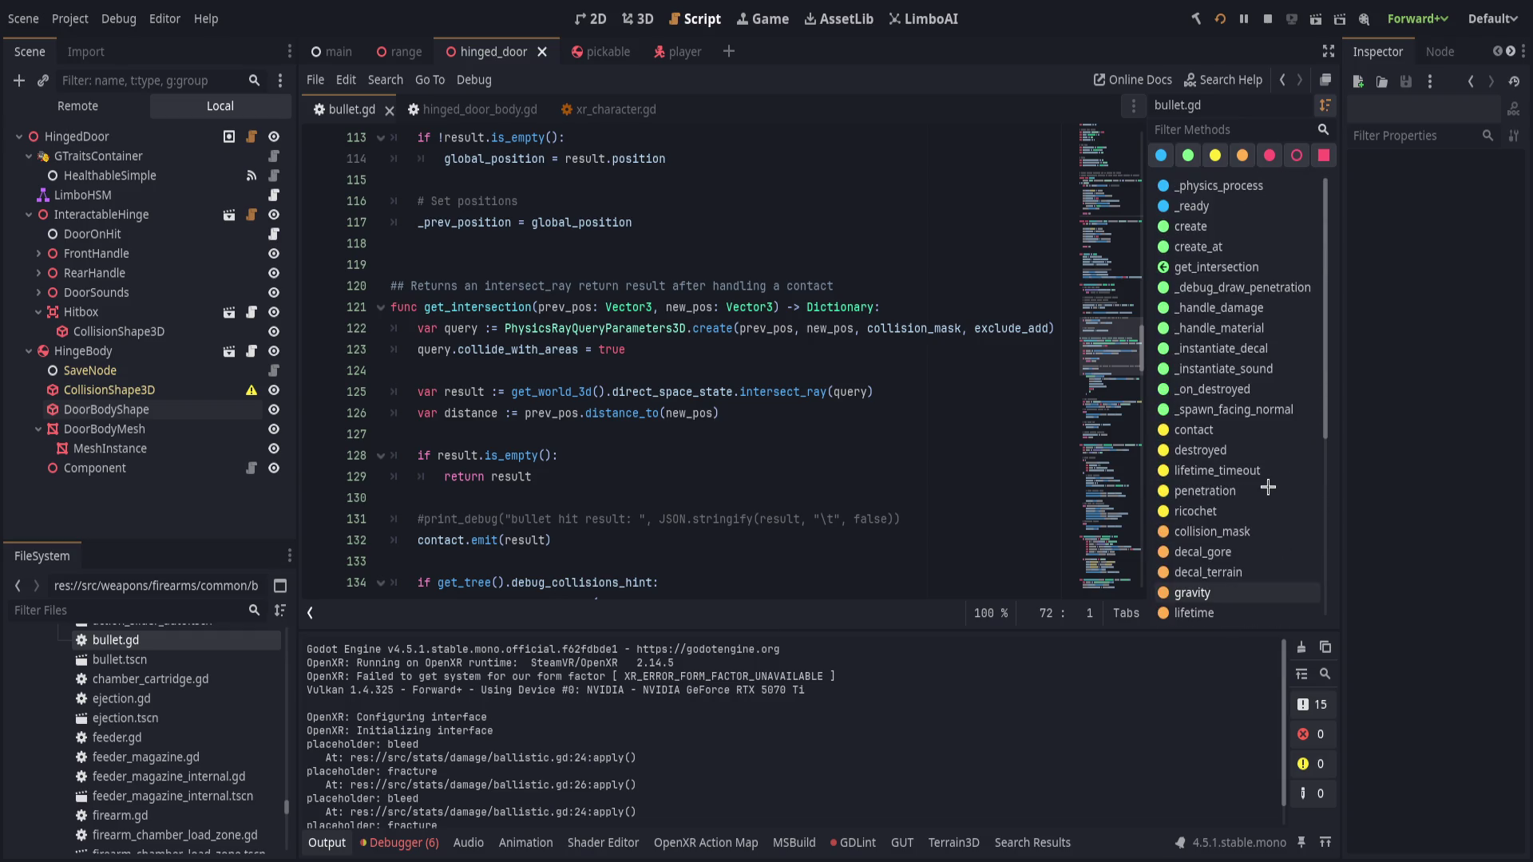
{"action": "left_click", "coordinate": [1238, 327]}
{"action": "left_click", "coordinate": [1245, 308]}
{"action": "scroll", "coordinate": [980, 310], "scroll_direction": "up", "scroll_amount": 1}
{"action": "left_click_drag", "start_coordinate": [781, 223], "coordinate": [781, 247]}
{"action": "left_click", "coordinate": [781, 246]}
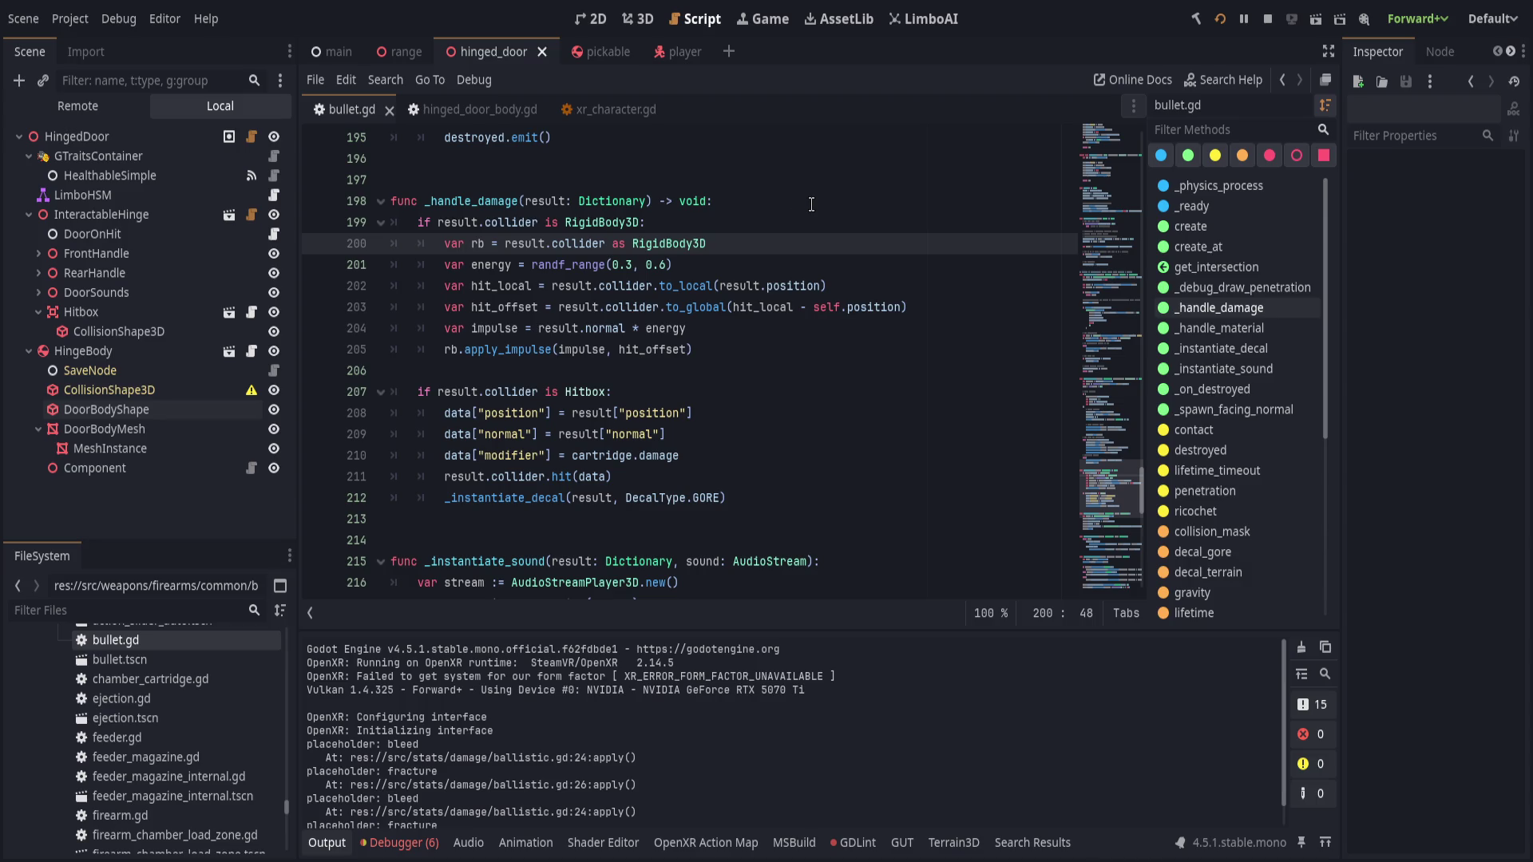
- Fix the impulse energy on line 201 at 0.2, commenting out the randf_range call
{"action": "left_click", "coordinate": [814, 265]}
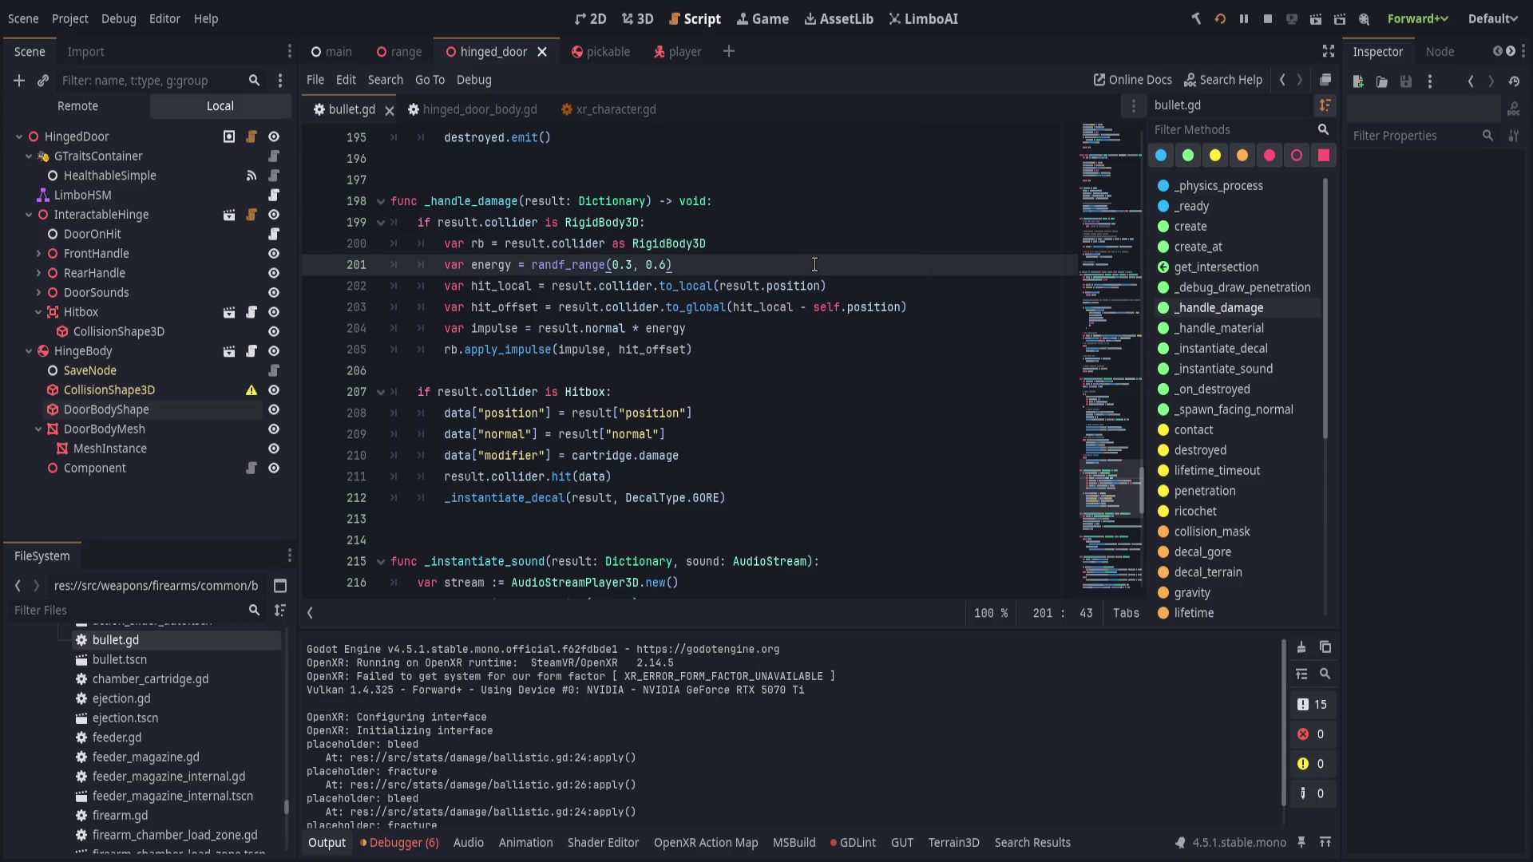
{"action": "left_click", "coordinate": [533, 264]}
{"action": "type", "text": "0.1"}
{"action": "key", "text": "BackSpace"}
{"action": "key", "text": "BackSpace"}
{"action": "key", "text": "BackSpace"}
{"action": "type", "text": "0.2#"}
{"action": "left_click", "coordinate": [707, 269]}
{"action": "left_click", "coordinate": [905, 289]}
{"action": "left_click", "coordinate": [802, 262]}
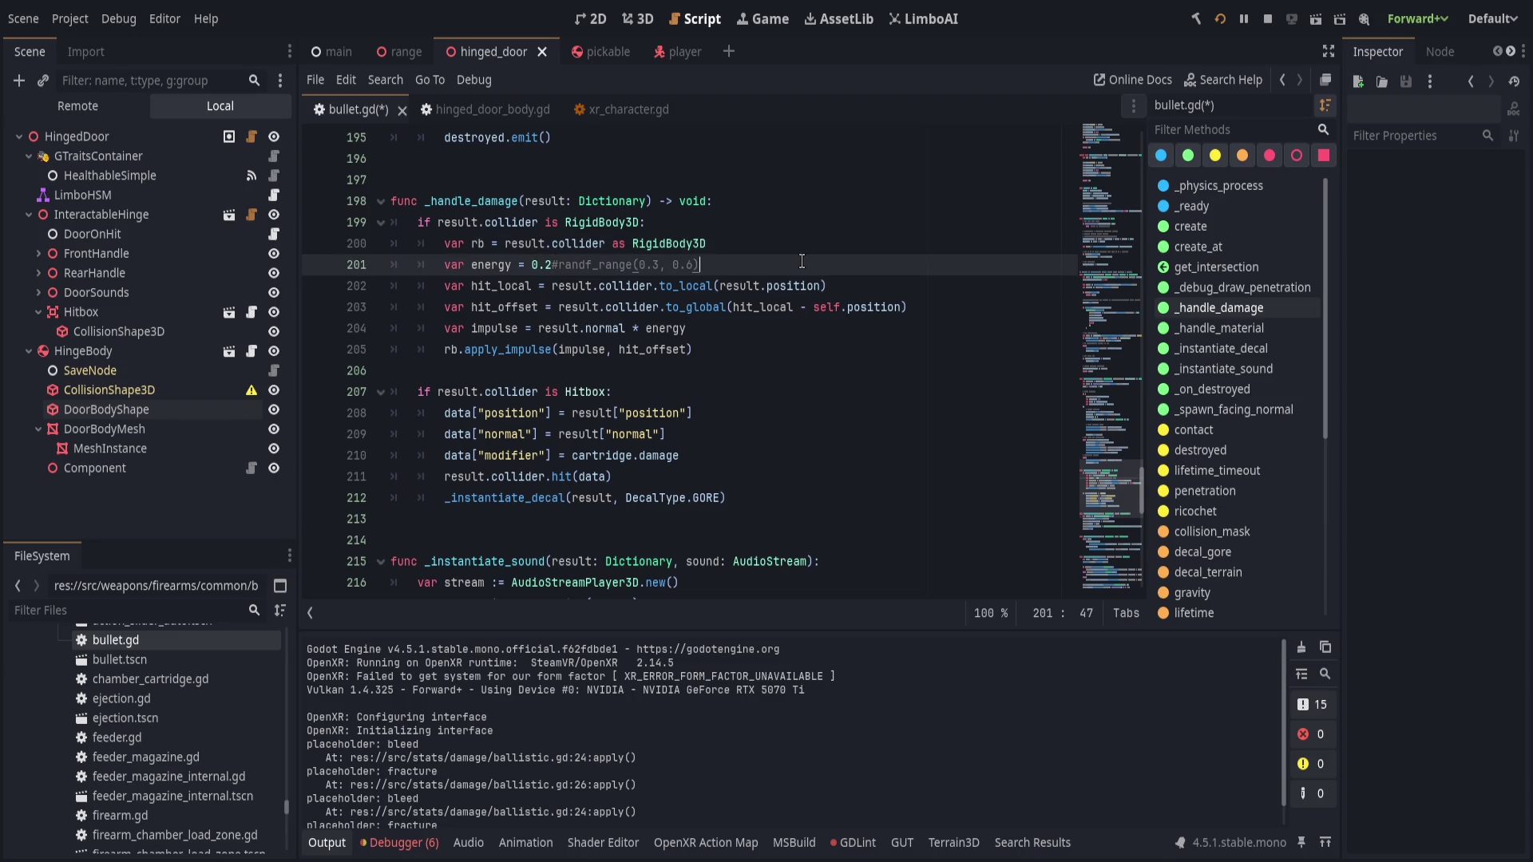
- Add an rb.apply_central_force() call below the impulse line on line 204
{"action": "left_click", "coordinate": [642, 357]}
{"action": "left_click", "coordinate": [766, 337]}
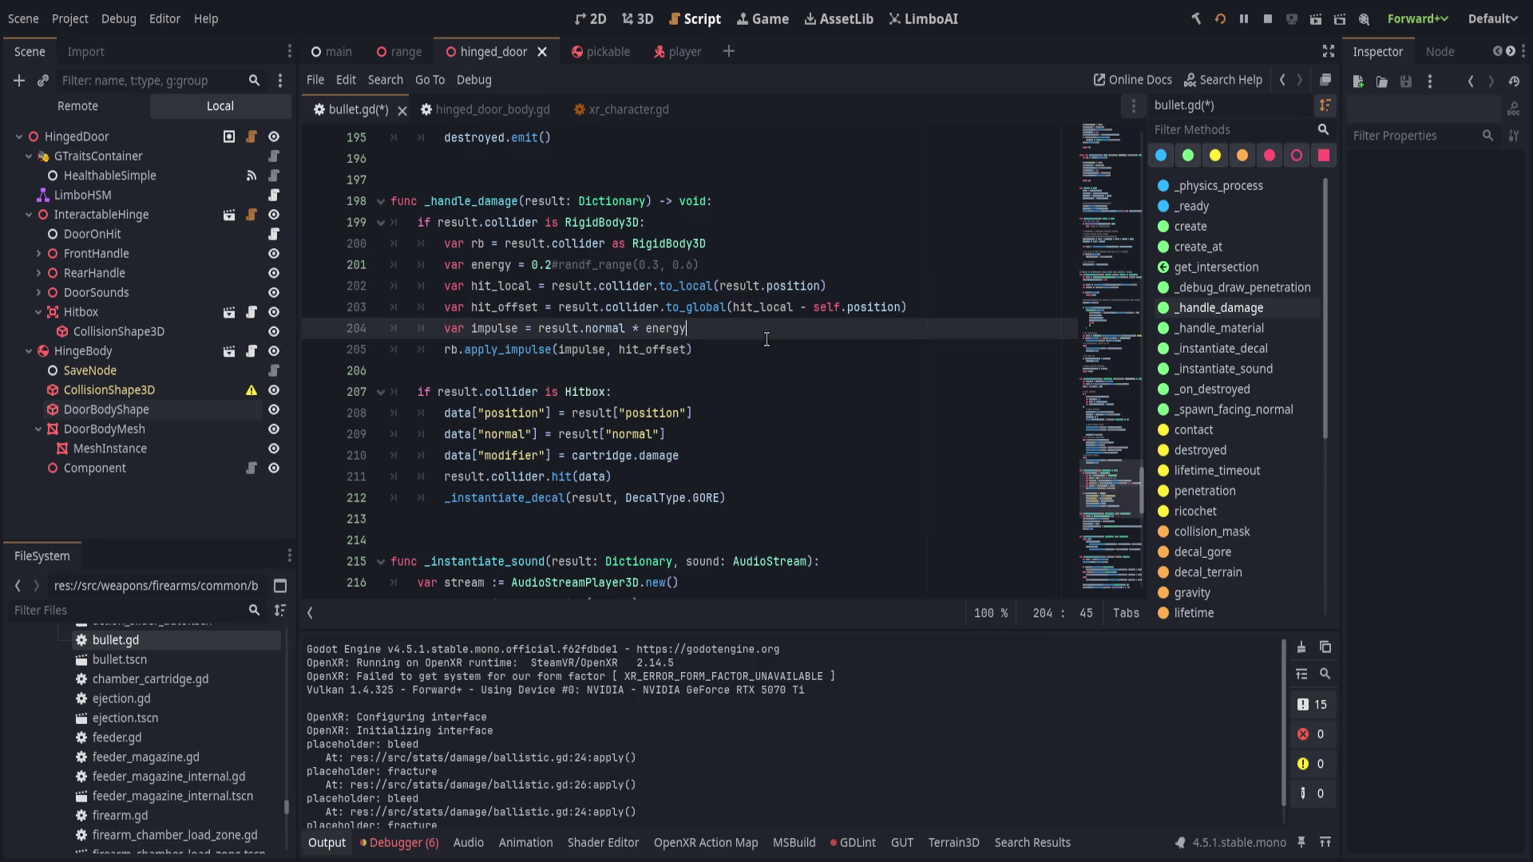
{"action": "key", "text": "Return"}
{"action": "type", "text": "rb.appl"}
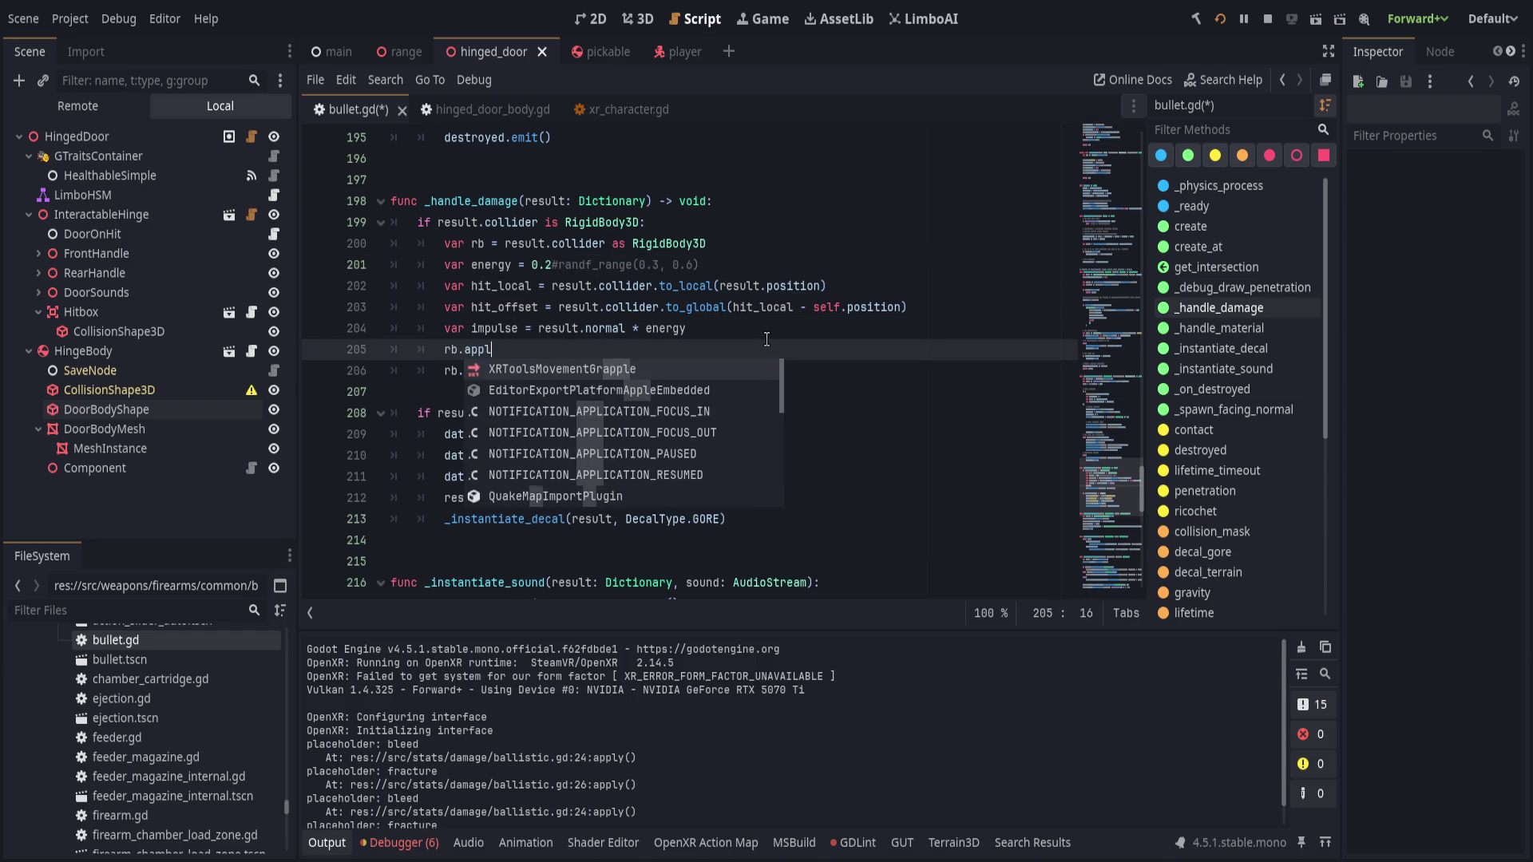
{"action": "type", "text": "y_ce"}
{"action": "key", "text": "Return"}
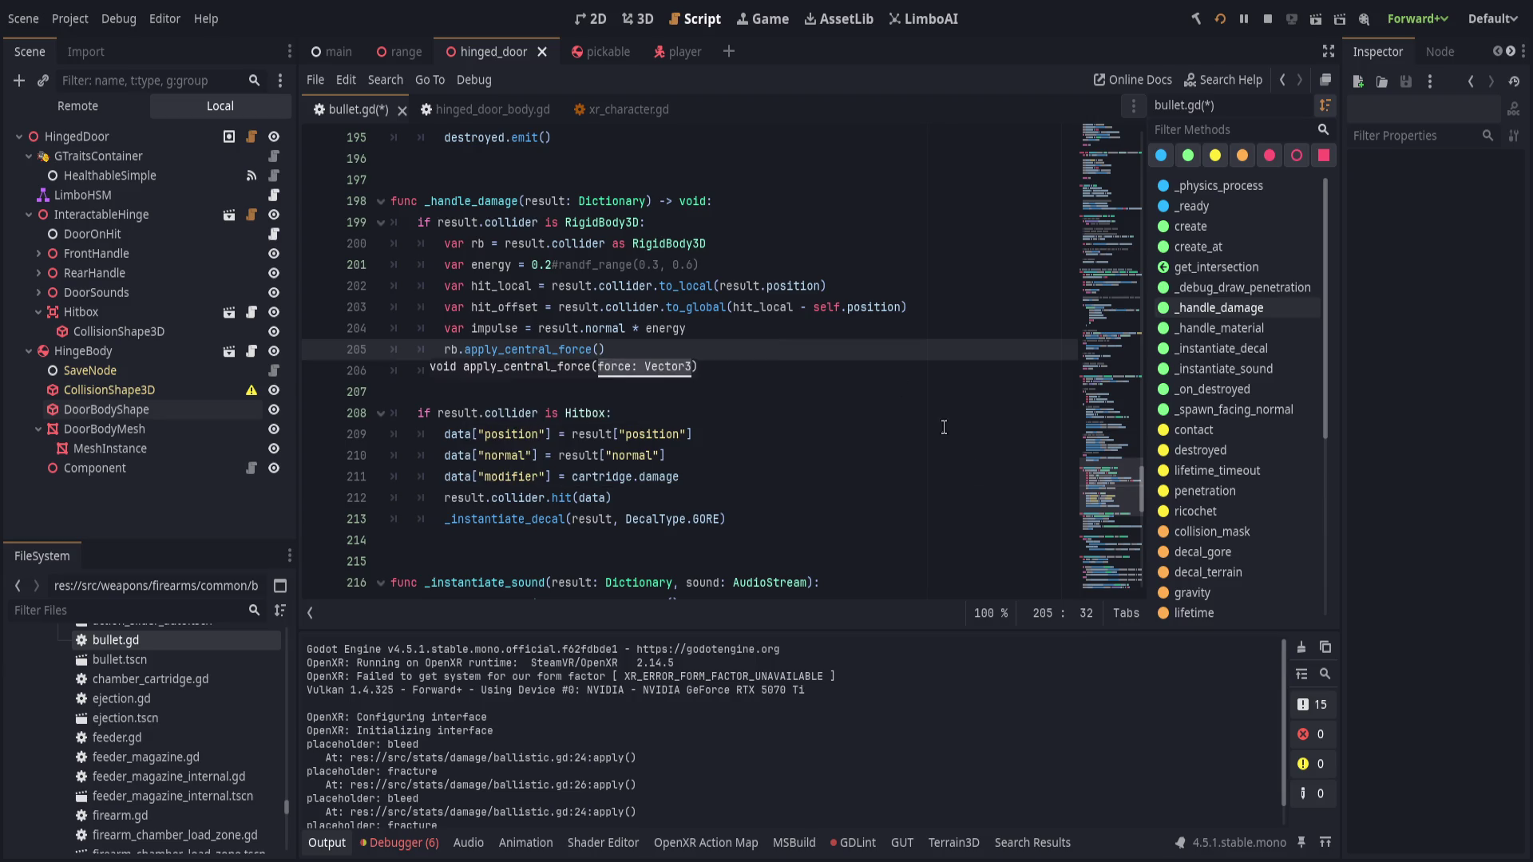
{"action": "left_click", "coordinate": [483, 109]}
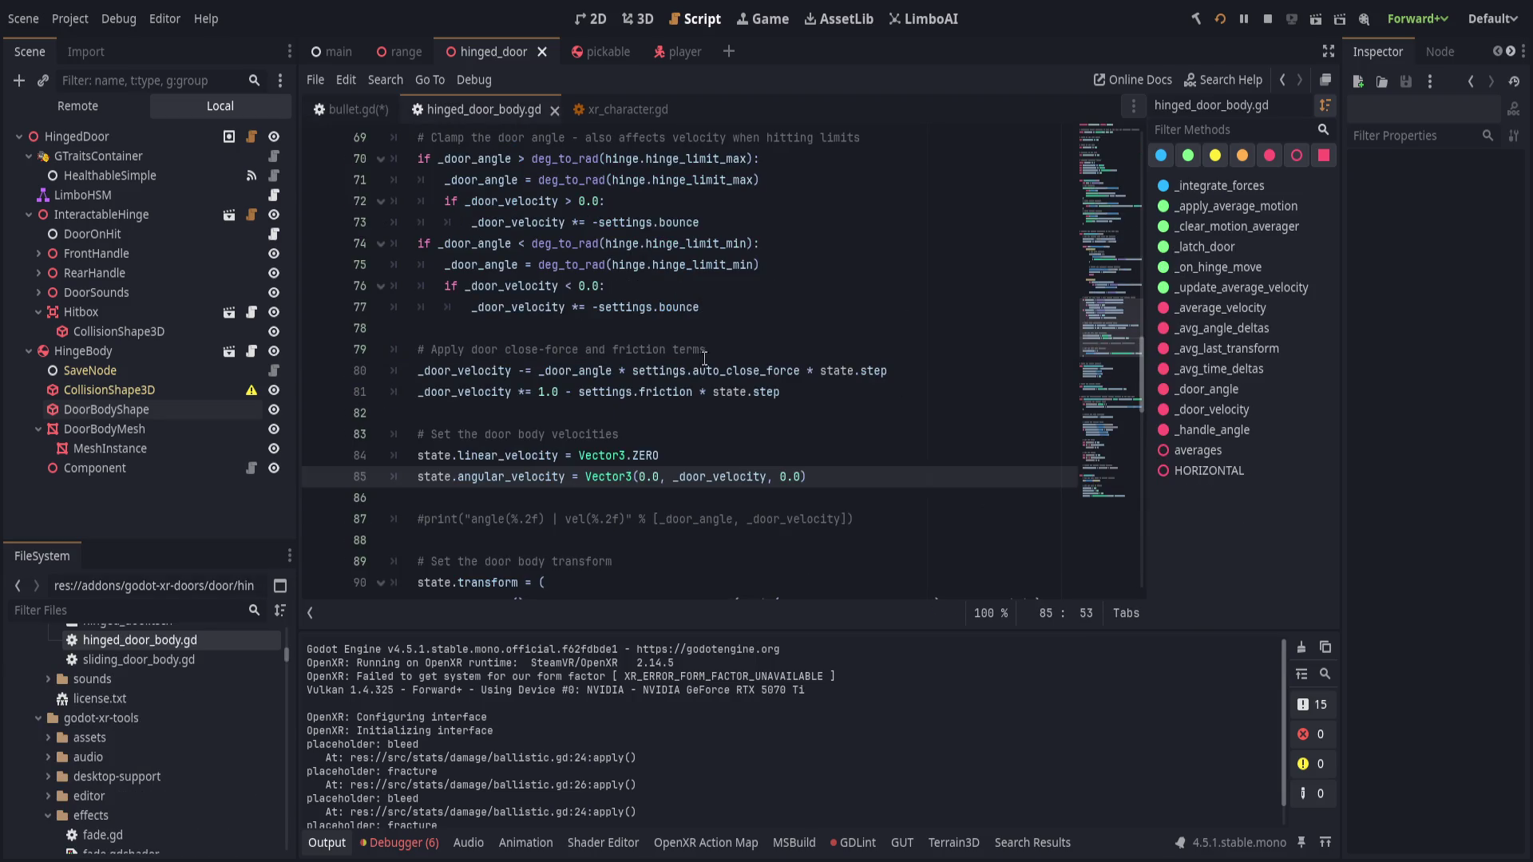
- Copy the two collider impulse lines from xr_character.gd over bullet.gd lines 205–206
{"action": "scroll", "coordinate": [643, 488], "scroll_direction": "down", "scroll_amount": 2}
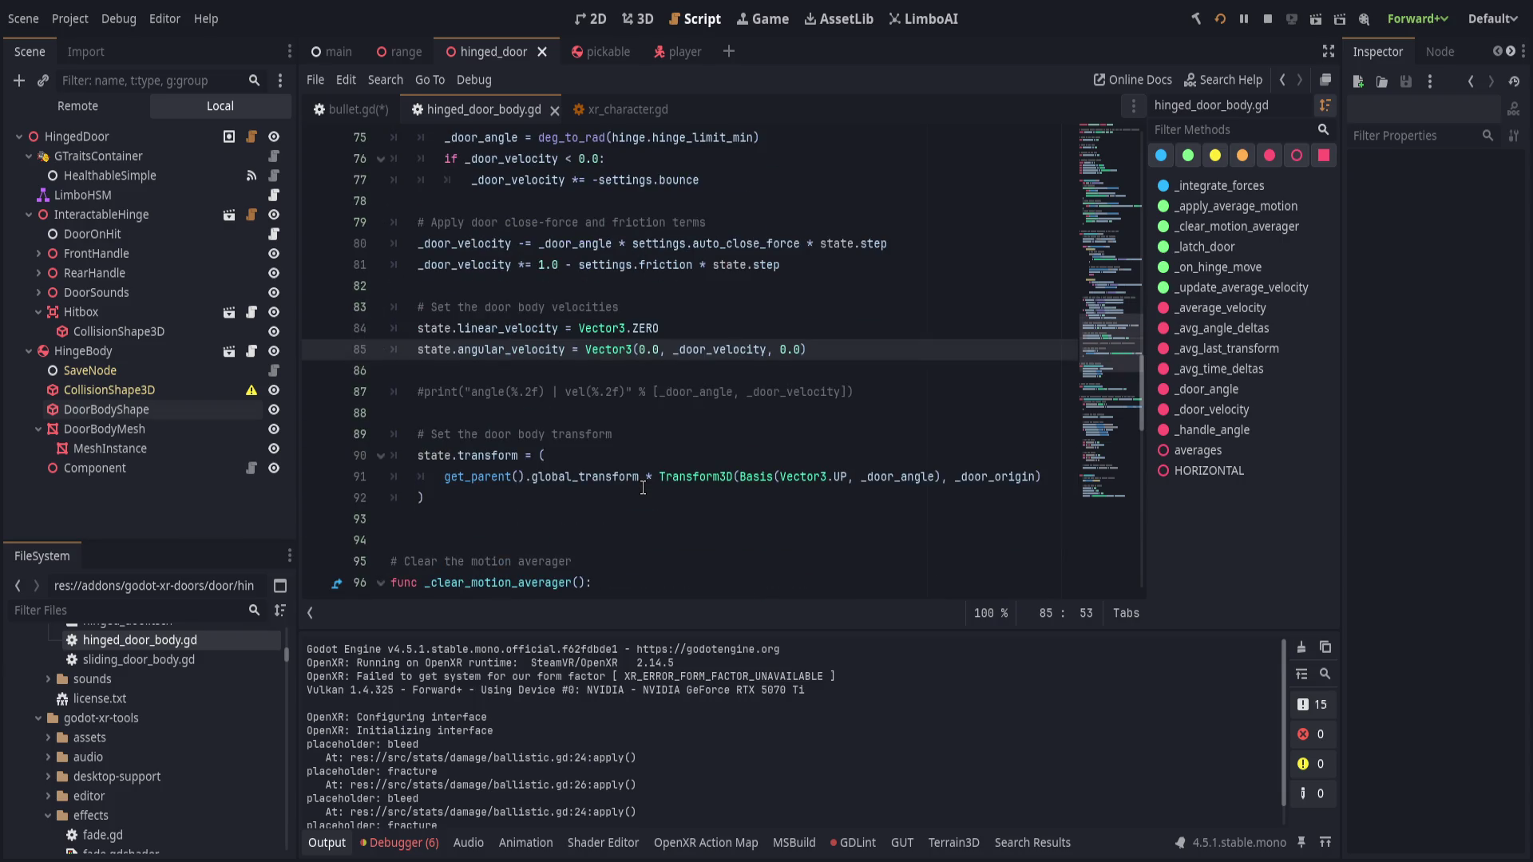
{"action": "left_click", "coordinate": [615, 110]}
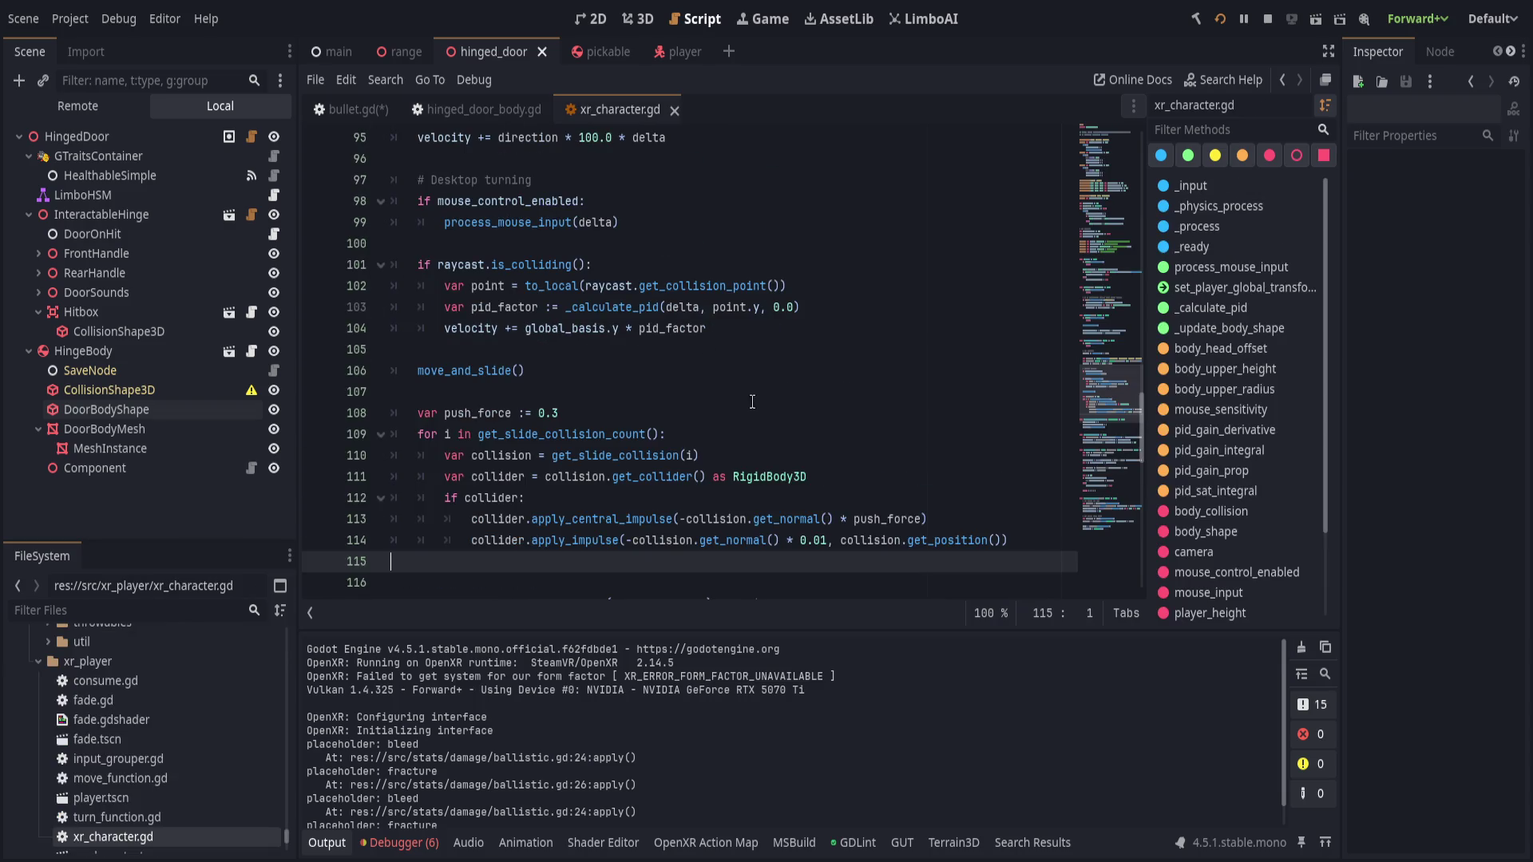
{"action": "mouse_move", "coordinate": [1007, 541]}
{"action": "left_mouse_down"}
{"action": "mouse_move", "coordinate": [926, 498]}
{"action": "mouse_move", "coordinate": [898, 435]}
{"action": "mouse_move", "coordinate": [917, 496]}
{"action": "mouse_move", "coordinate": [902, 487]}
{"action": "left_mouse_up"}
{"action": "key", "text": "ctrl+c"}
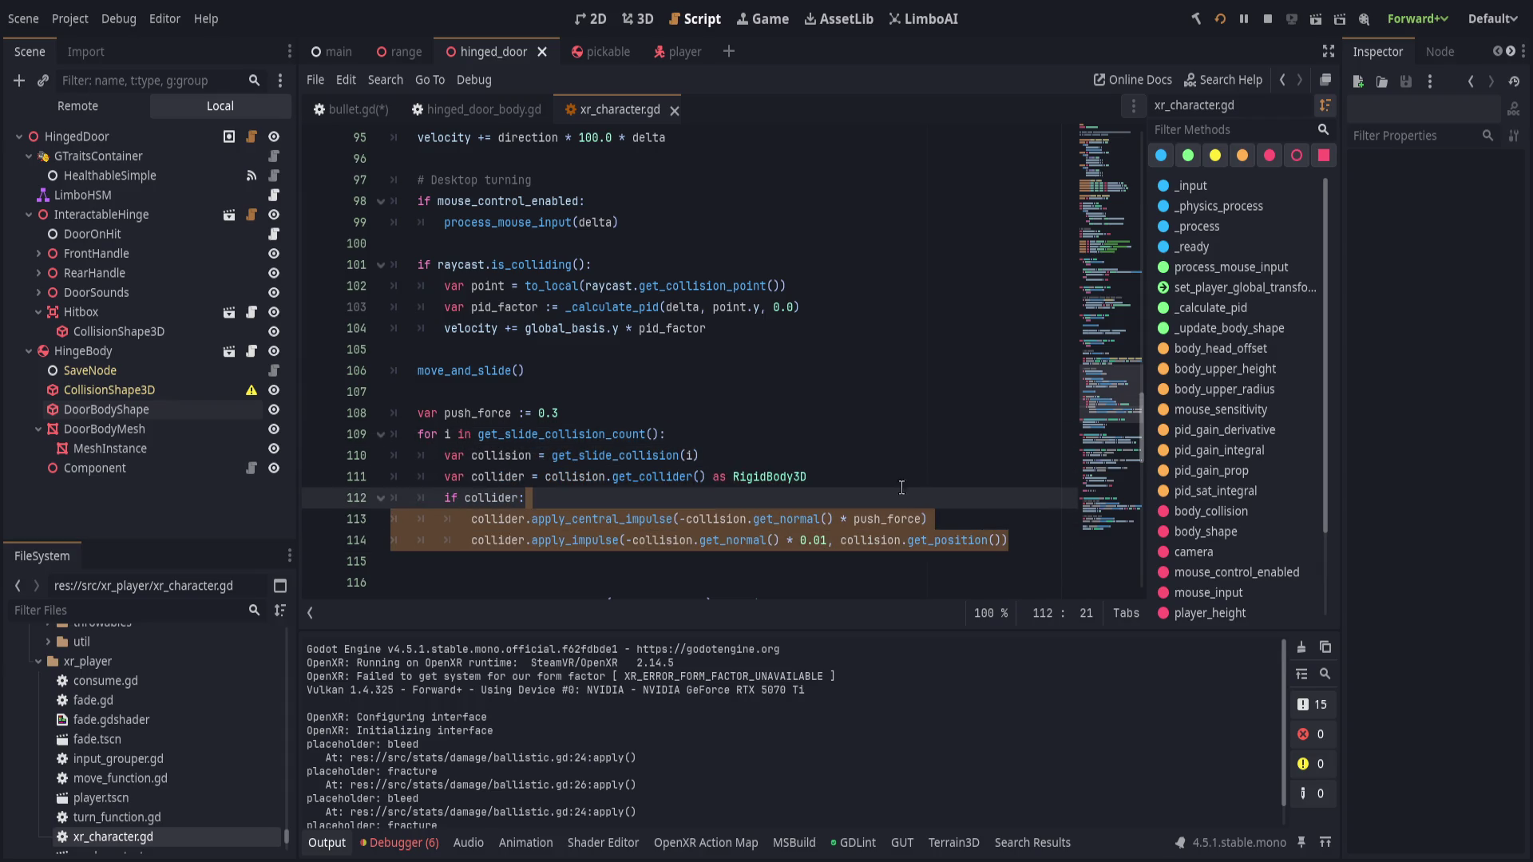
{"action": "left_click", "coordinate": [340, 108]}
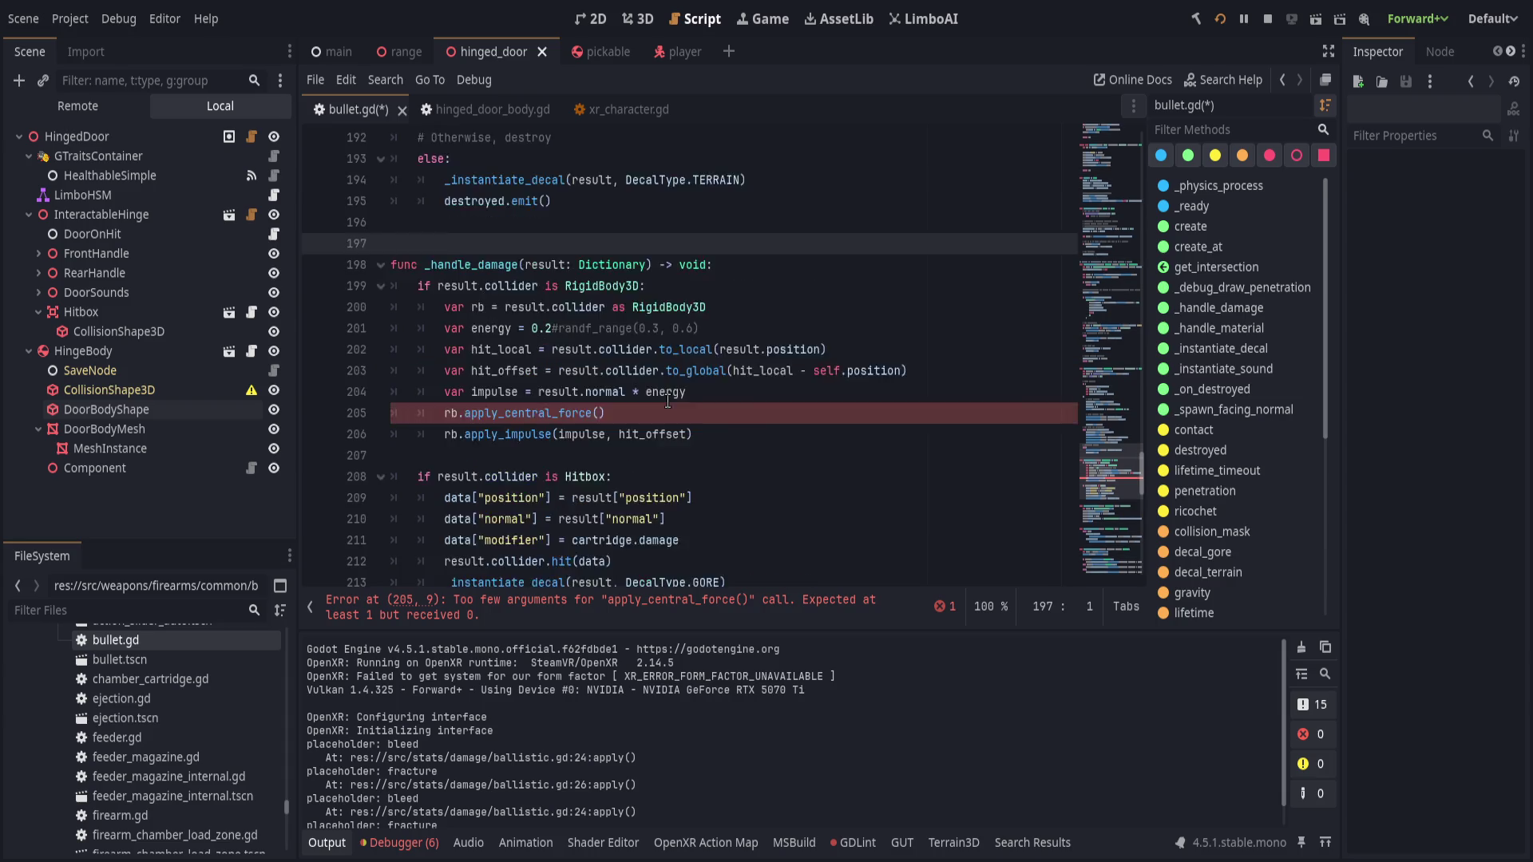
{"action": "scroll", "coordinate": [668, 401], "scroll_direction": "up", "scroll_amount": 1}
{"action": "left_click", "coordinate": [757, 479]}
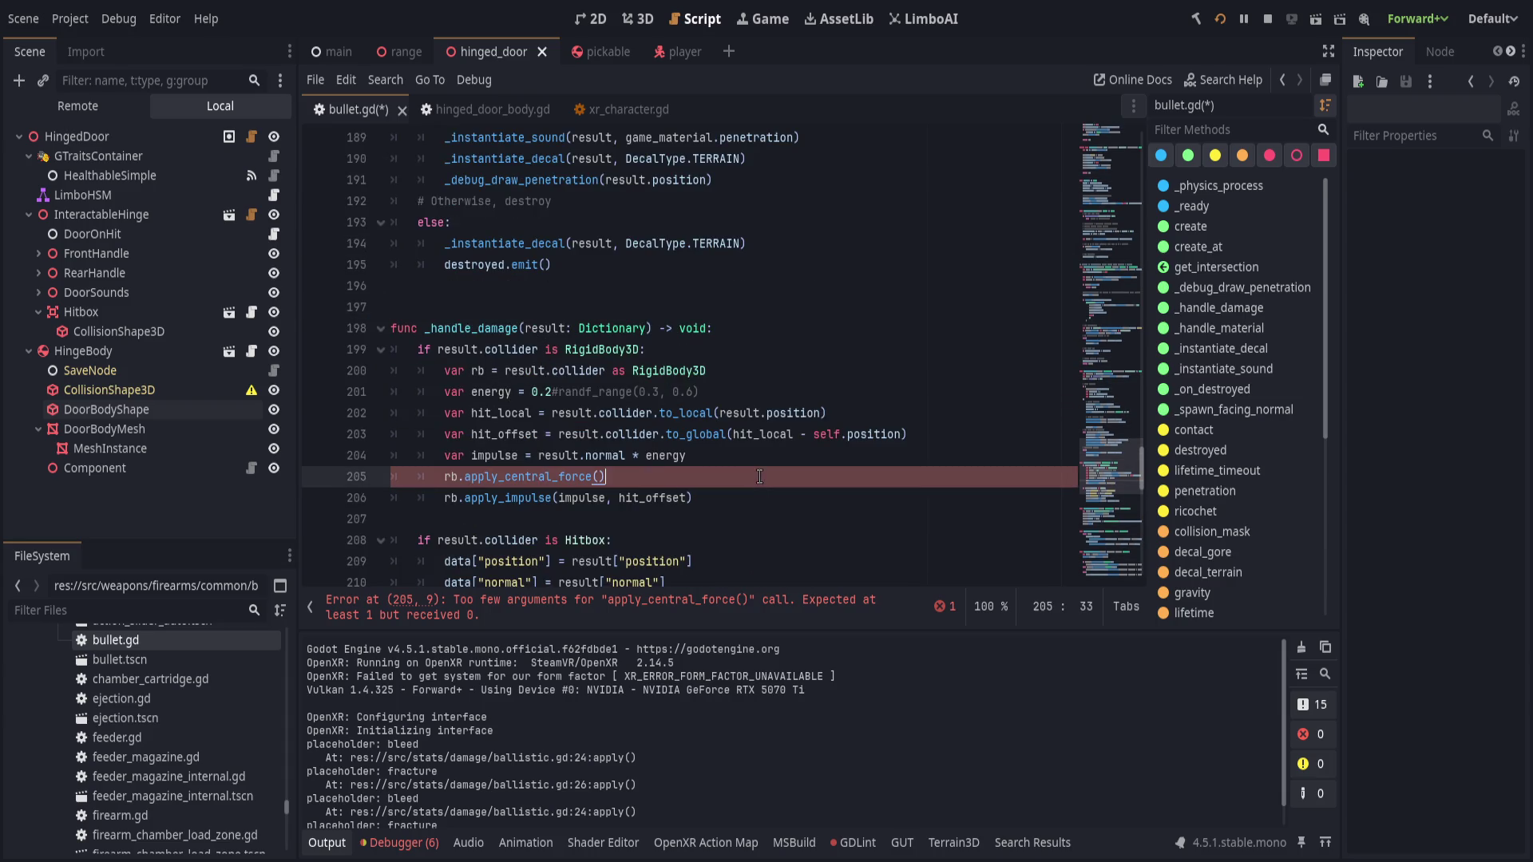
{"action": "left_click_drag", "start_coordinate": [702, 499], "coordinate": [256, 470]}
{"action": "key", "text": "ctrl+v"}
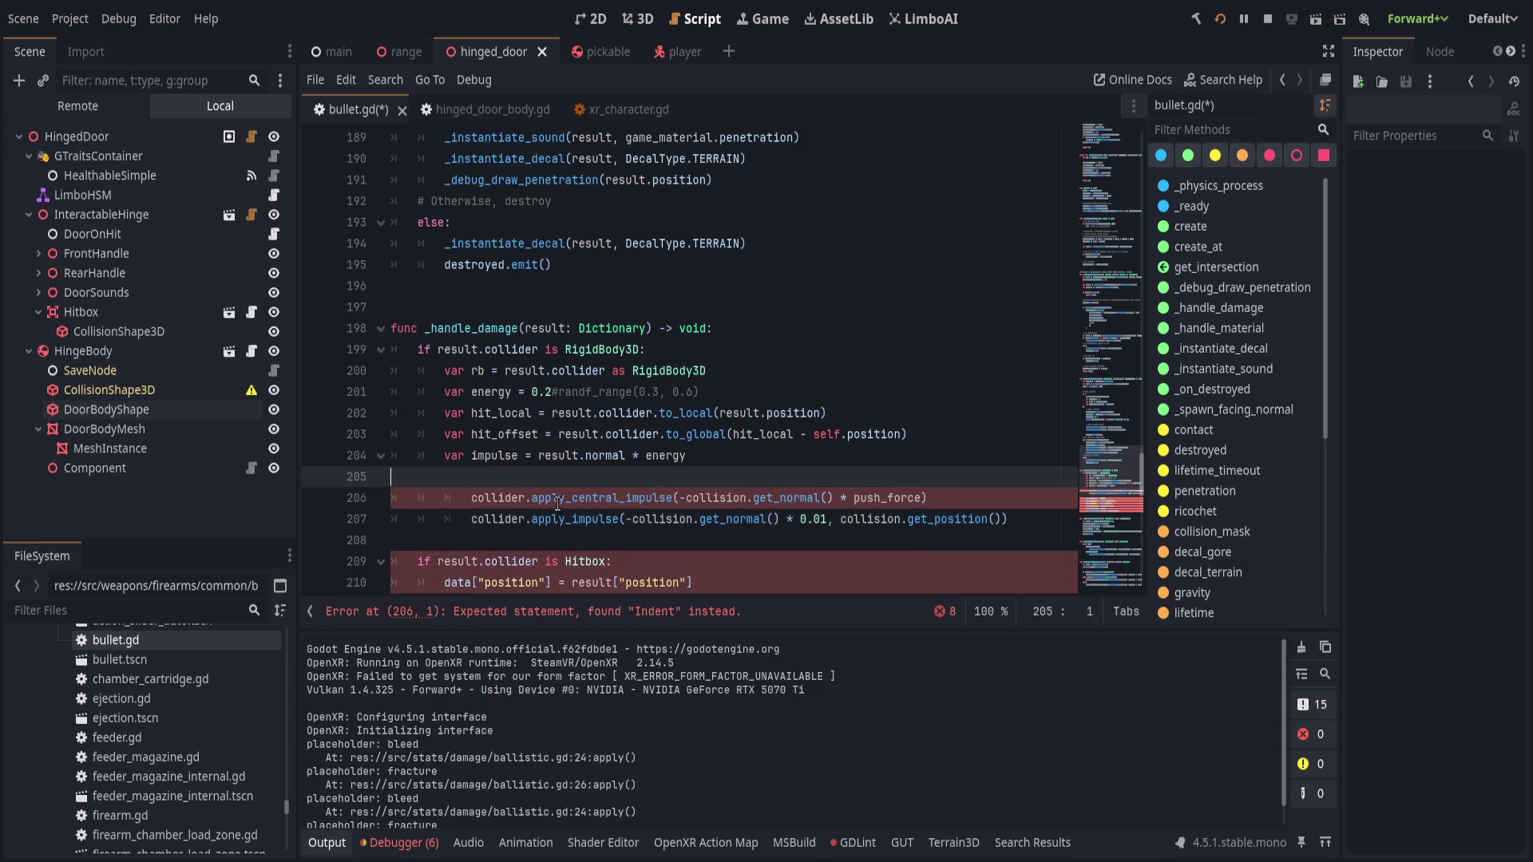
{"action": "left_click", "coordinate": [562, 477]}
{"action": "key", "text": "BackSpace"}
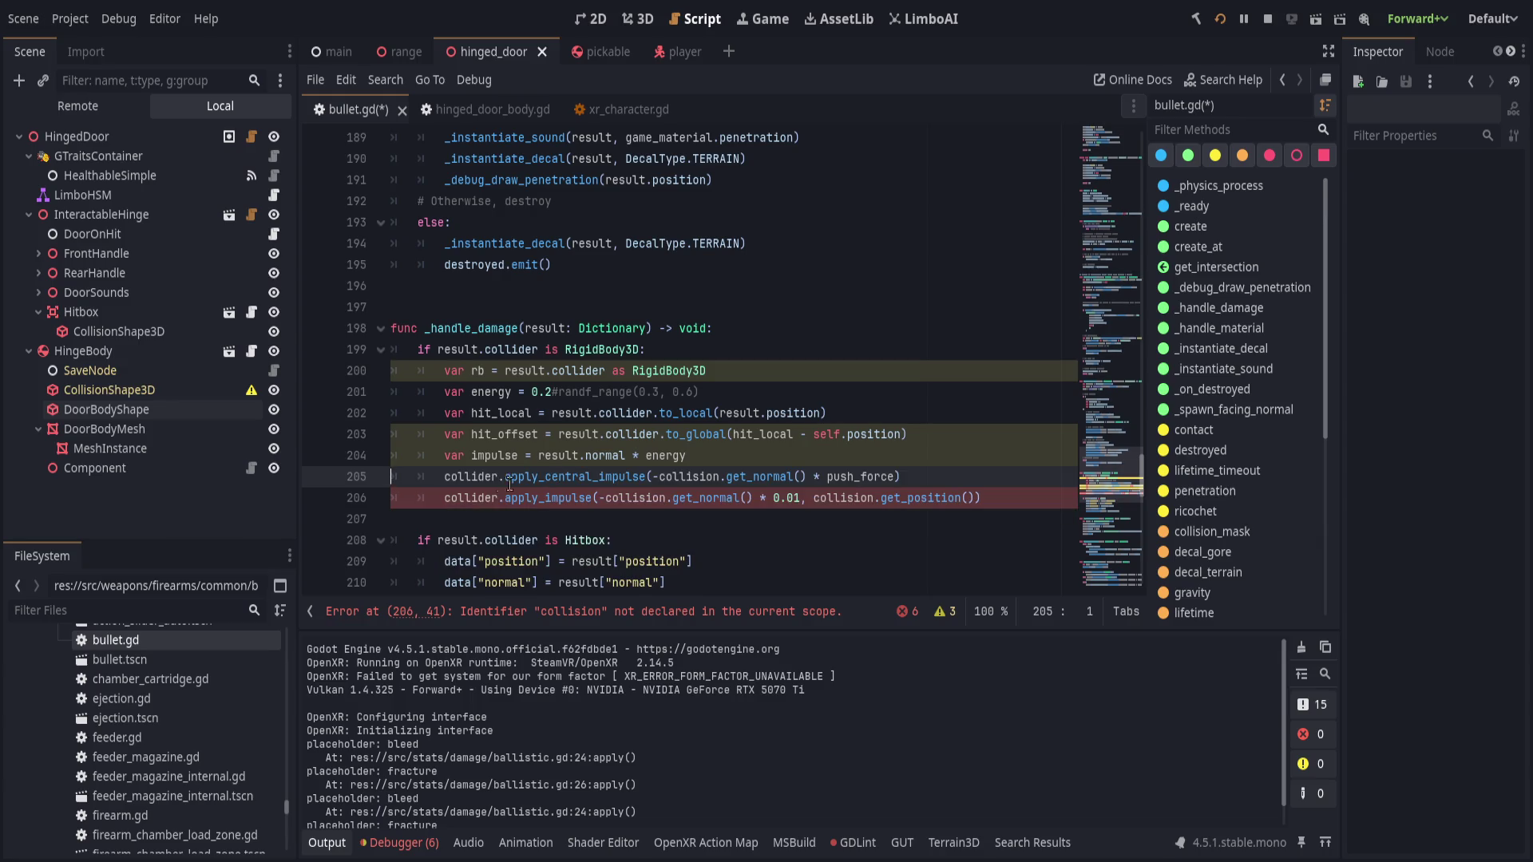
- Rename the rb variable on line 200 to body
{"action": "left_click", "coordinate": [478, 372]}
{"action": "double_click", "coordinate": [478, 372]}
{"action": "type", "text": "collider"}
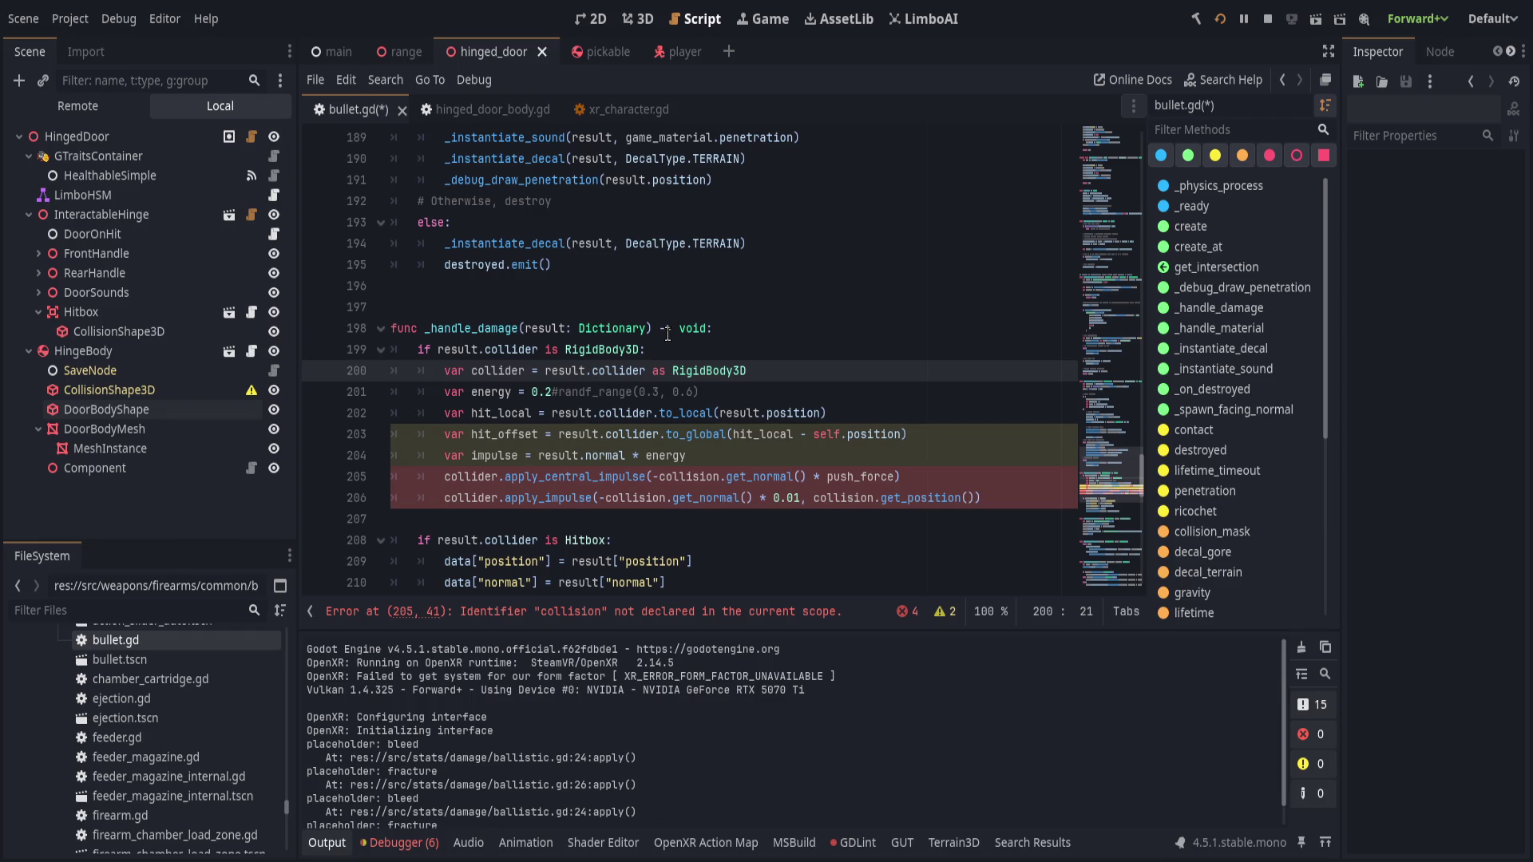
{"action": "scroll", "coordinate": [748, 412], "scroll_direction": "down", "scroll_amount": 4}
{"action": "scroll", "coordinate": [747, 412], "scroll_direction": "up", "scroll_amount": 3}
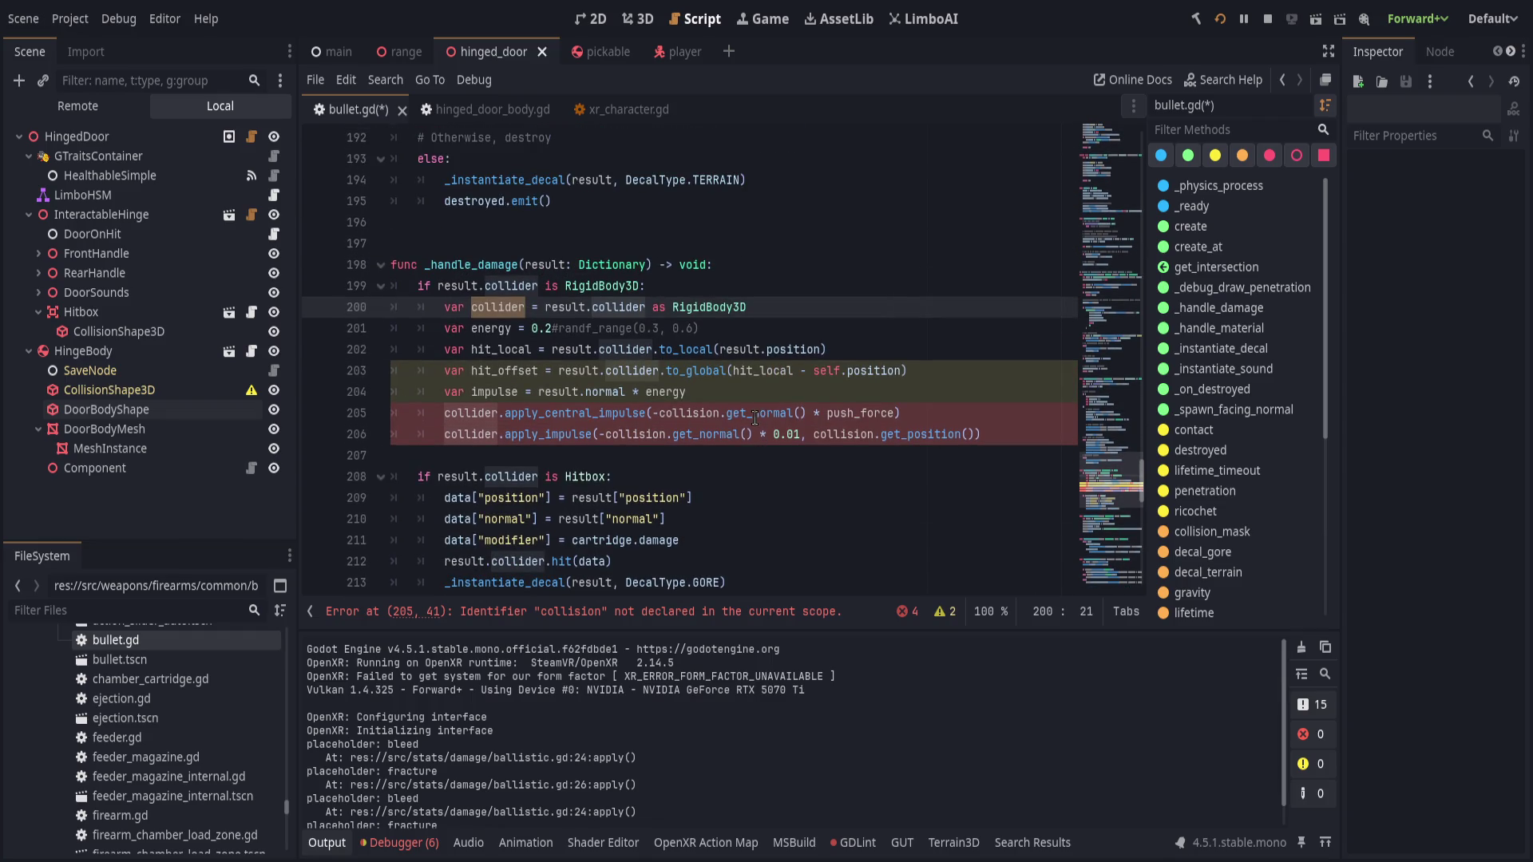
{"action": "type", "text": "rigid"}
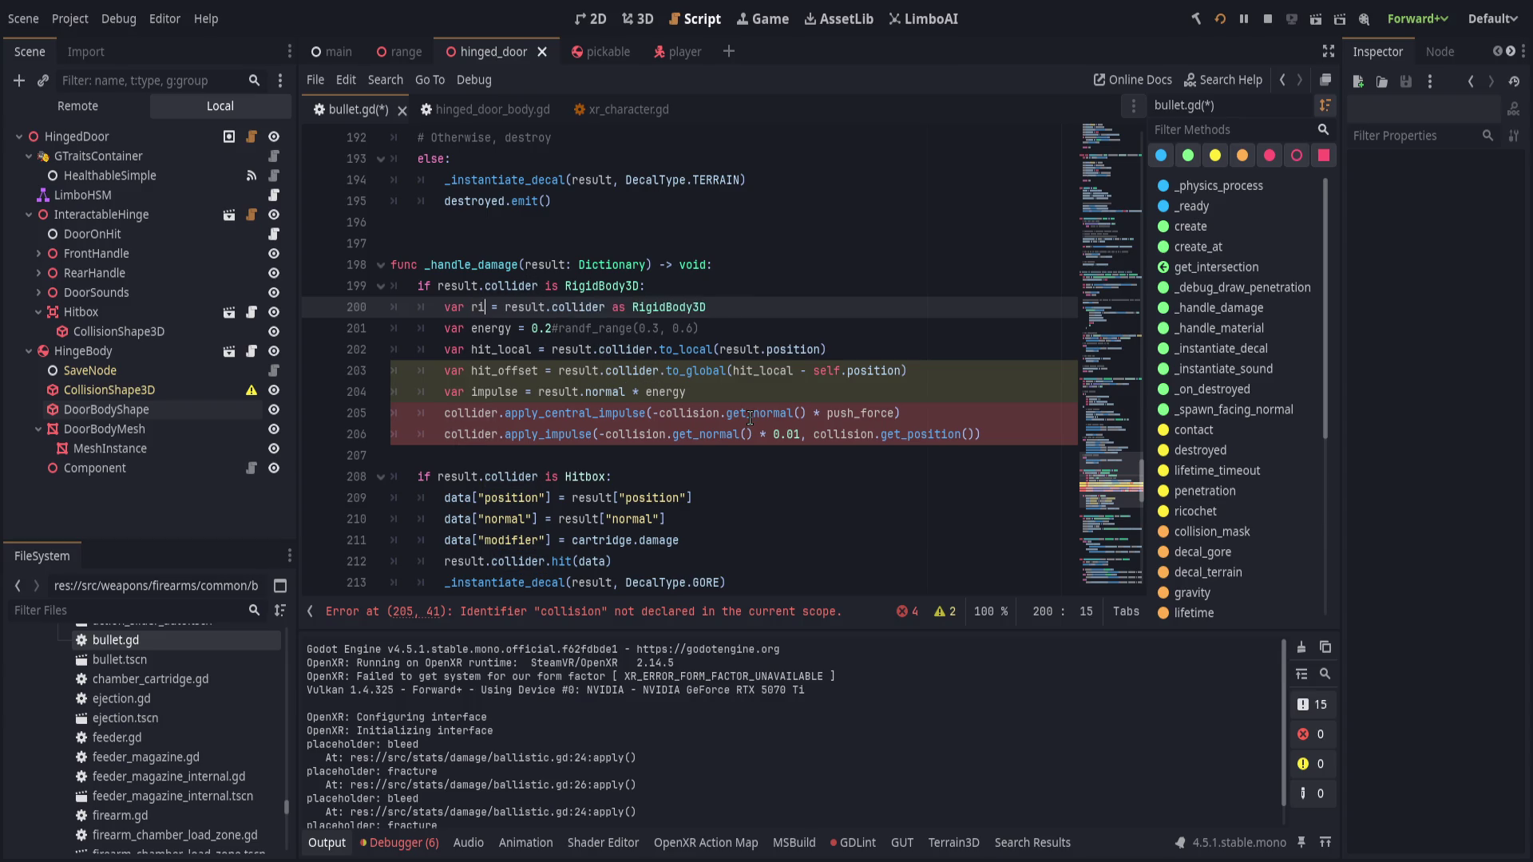
{"action": "key", "text": "BackSpace"}
{"action": "key", "text": "BackSpace"}
{"action": "key", "text": "BackSpace"}
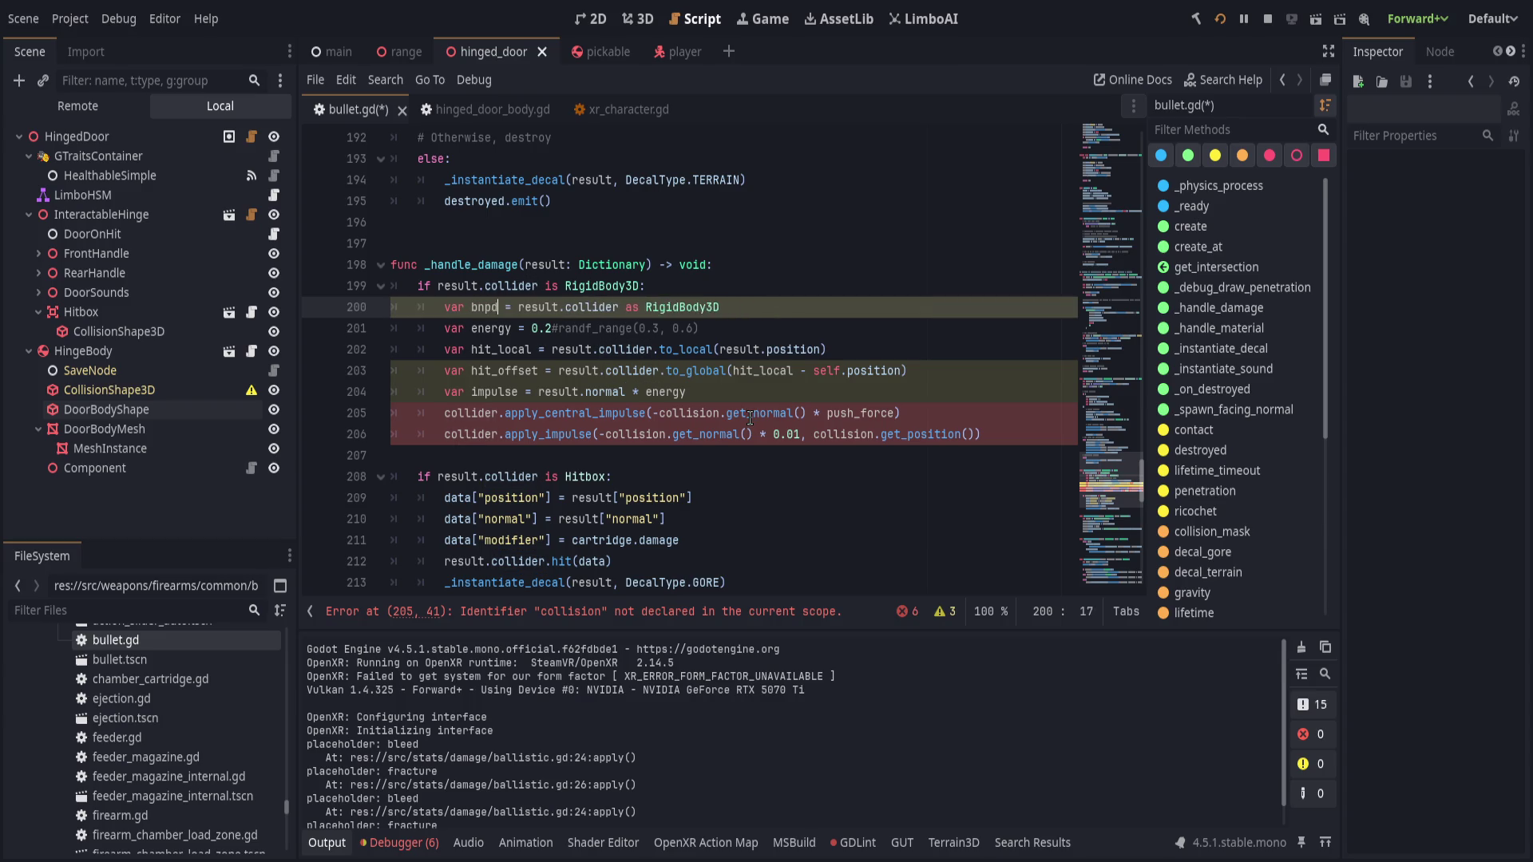
{"action": "type", "text": "body"}
{"action": "left_click", "coordinate": [795, 308]}
{"action": "type", "text": "rb"}
{"action": "key", "text": "BackSpace"}
{"action": "key", "text": "BackSpace"}
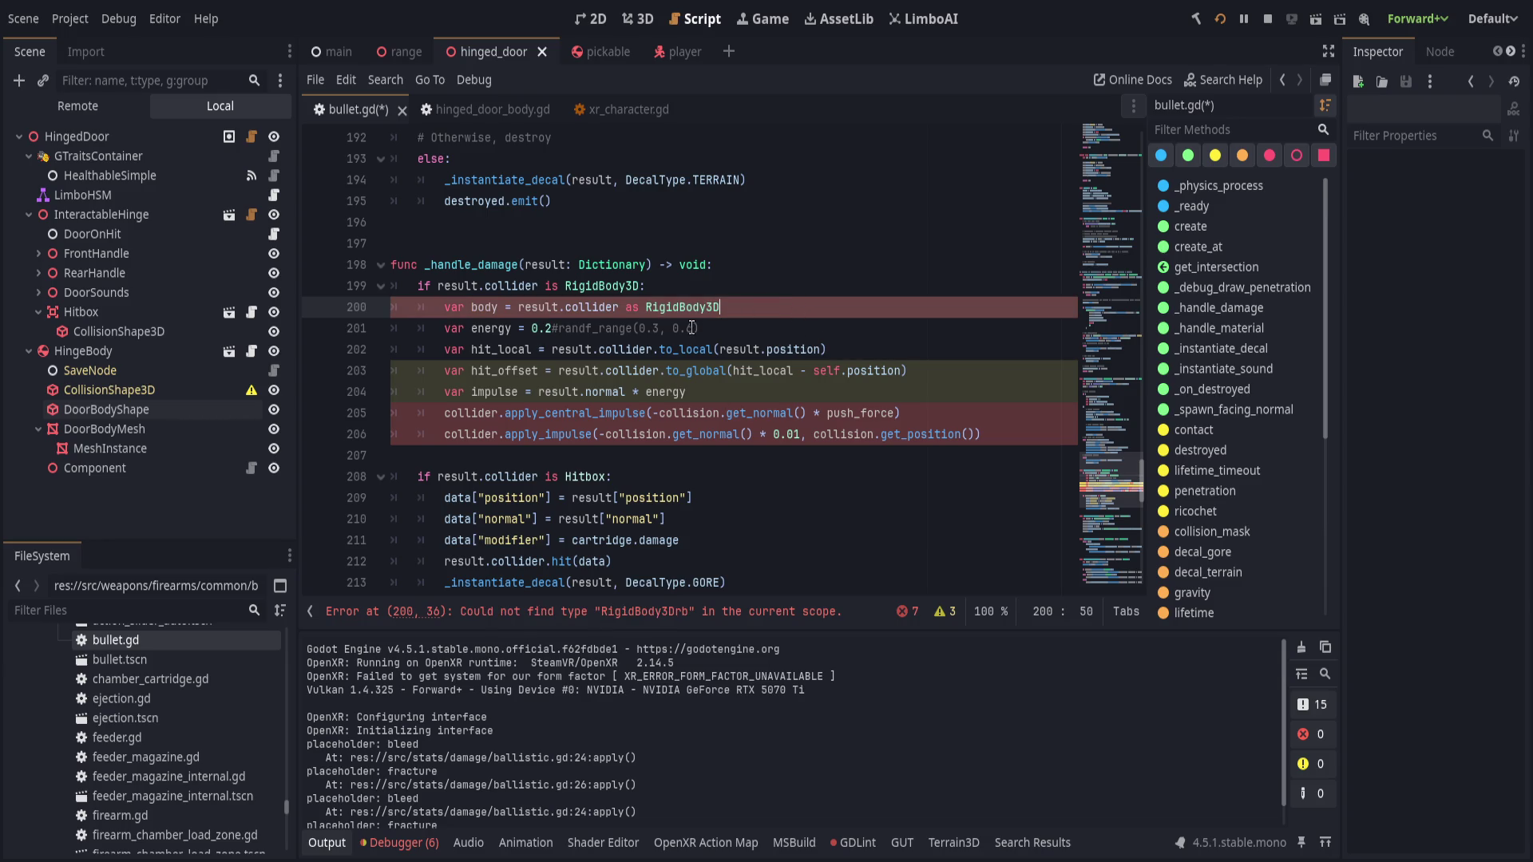
- Replace collider with body in both pasted impulse lines
{"action": "double_click", "coordinate": [471, 412]}
{"action": "type", "text": "body"}
{"action": "left_click", "coordinate": [473, 434]}
{"action": "double_click", "coordinate": [473, 434]}
{"action": "type", "text": "body"}
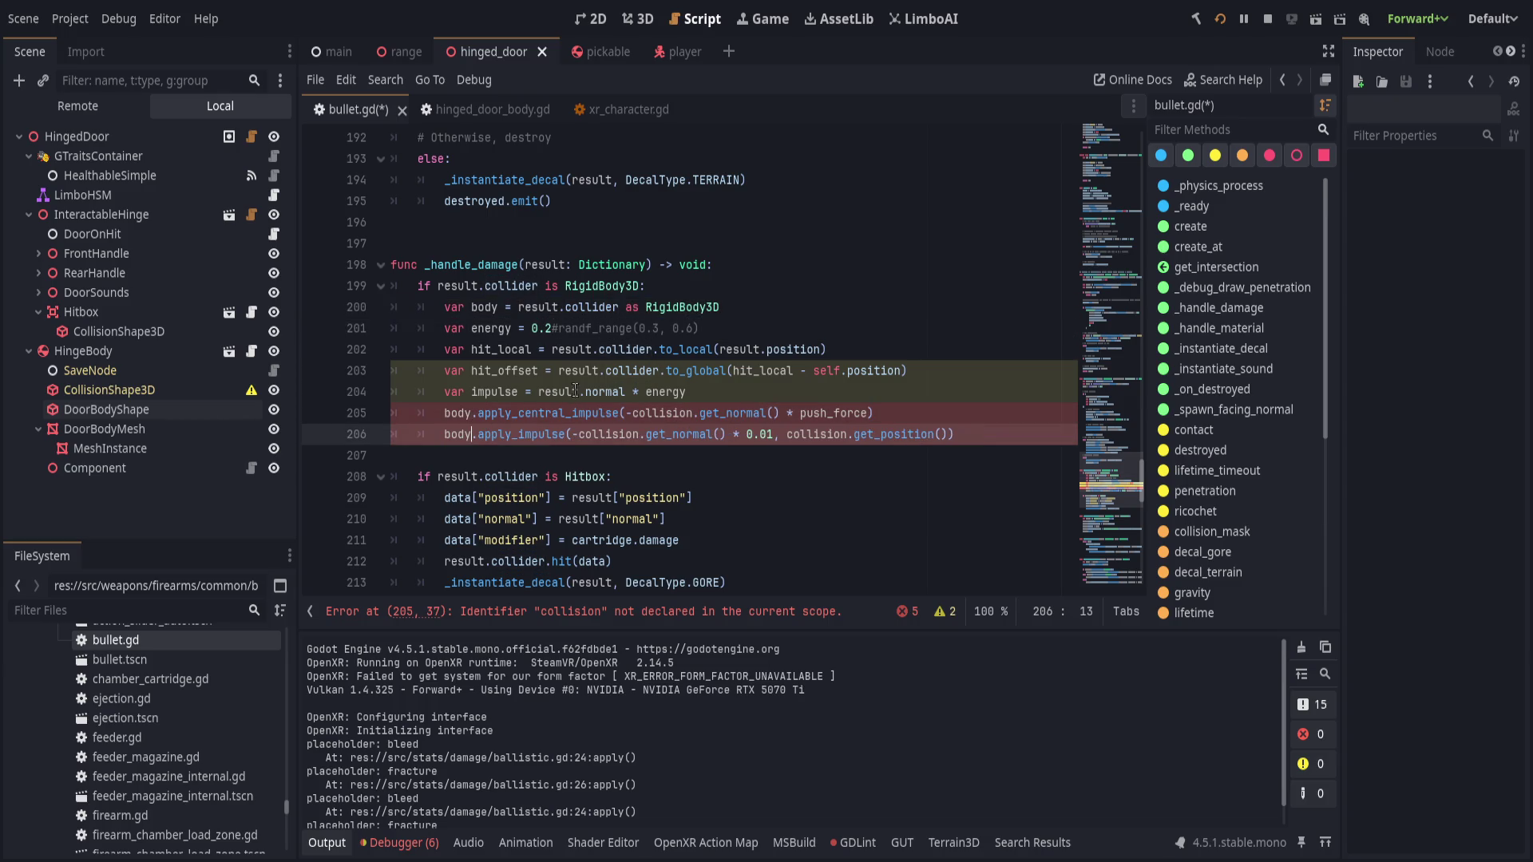
{"action": "left_click", "coordinate": [666, 413]}
{"action": "double_click", "coordinate": [666, 413]}
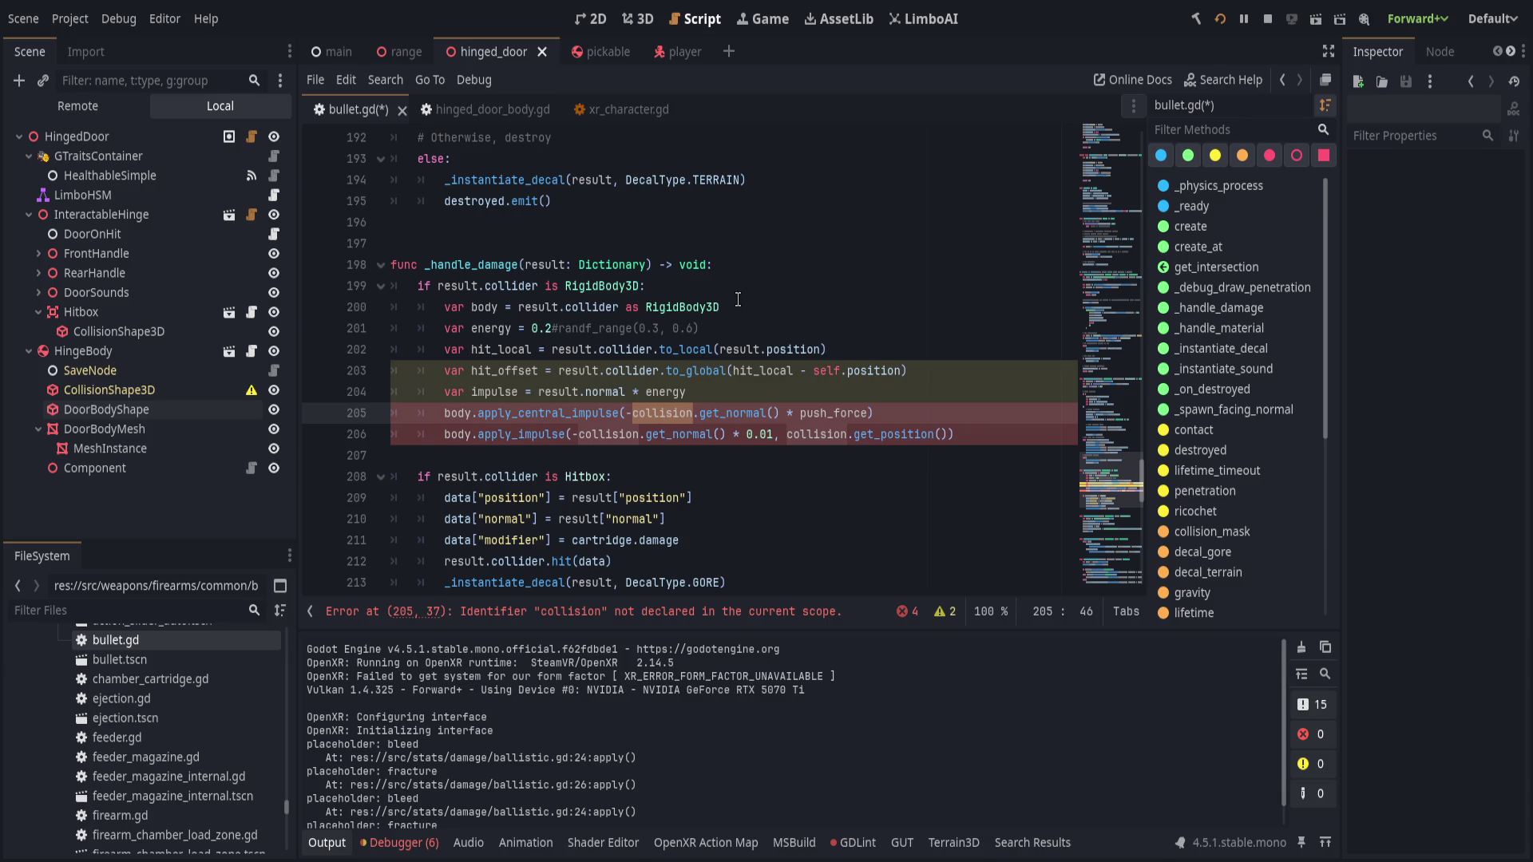
- Swap collision for result and push_force for energy in the two impulse lines
{"action": "type", "text": "result"}
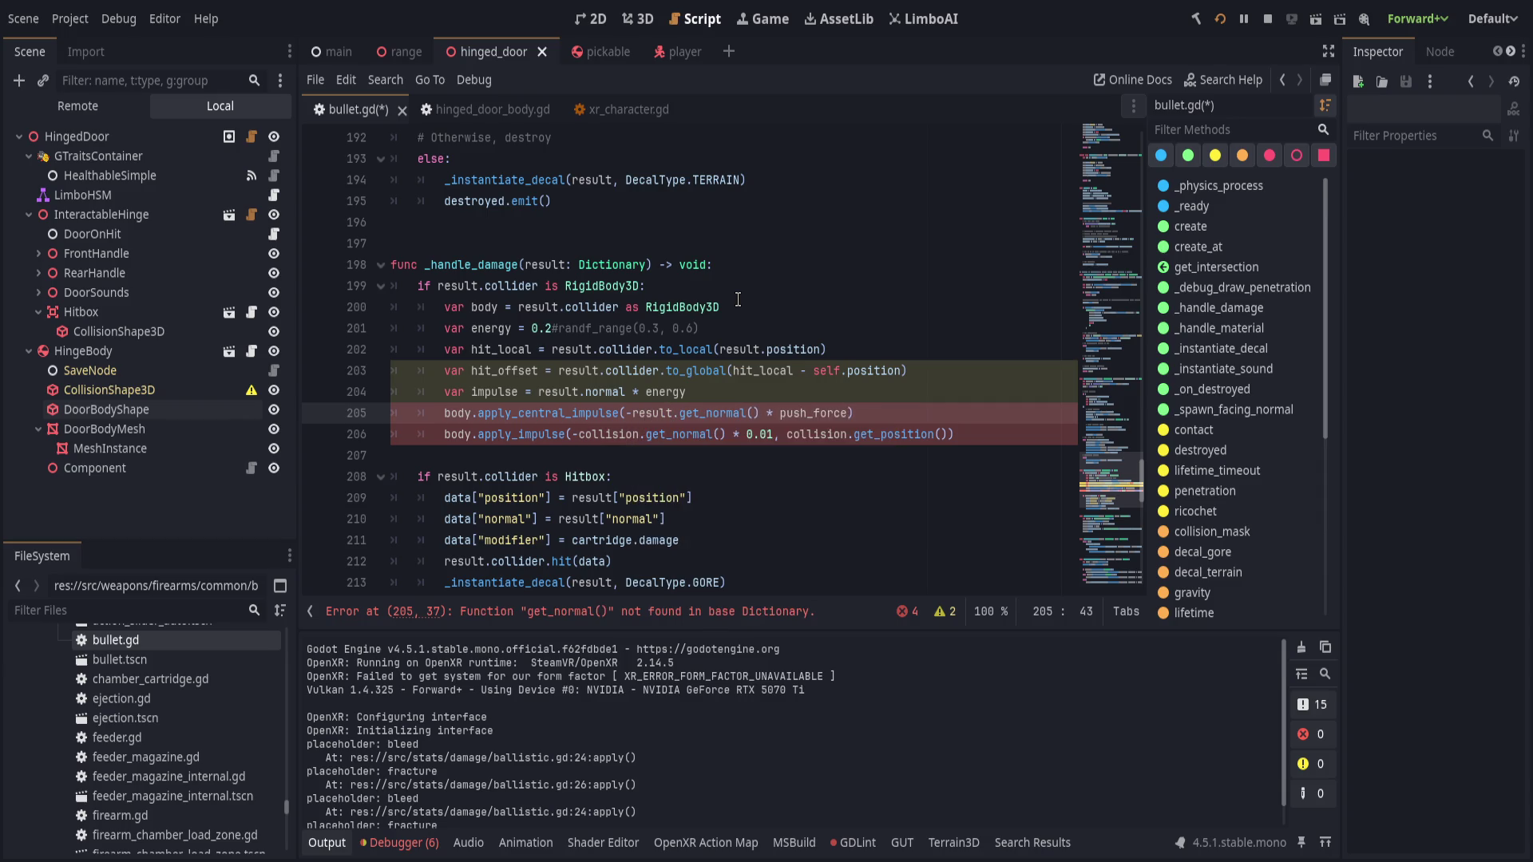
{"action": "key", "text": "Down"}
{"action": "key", "text": "ctrl+Left"}
{"action": "key", "text": "ctrl+BackSpace"}
{"action": "type", "text": "result"}
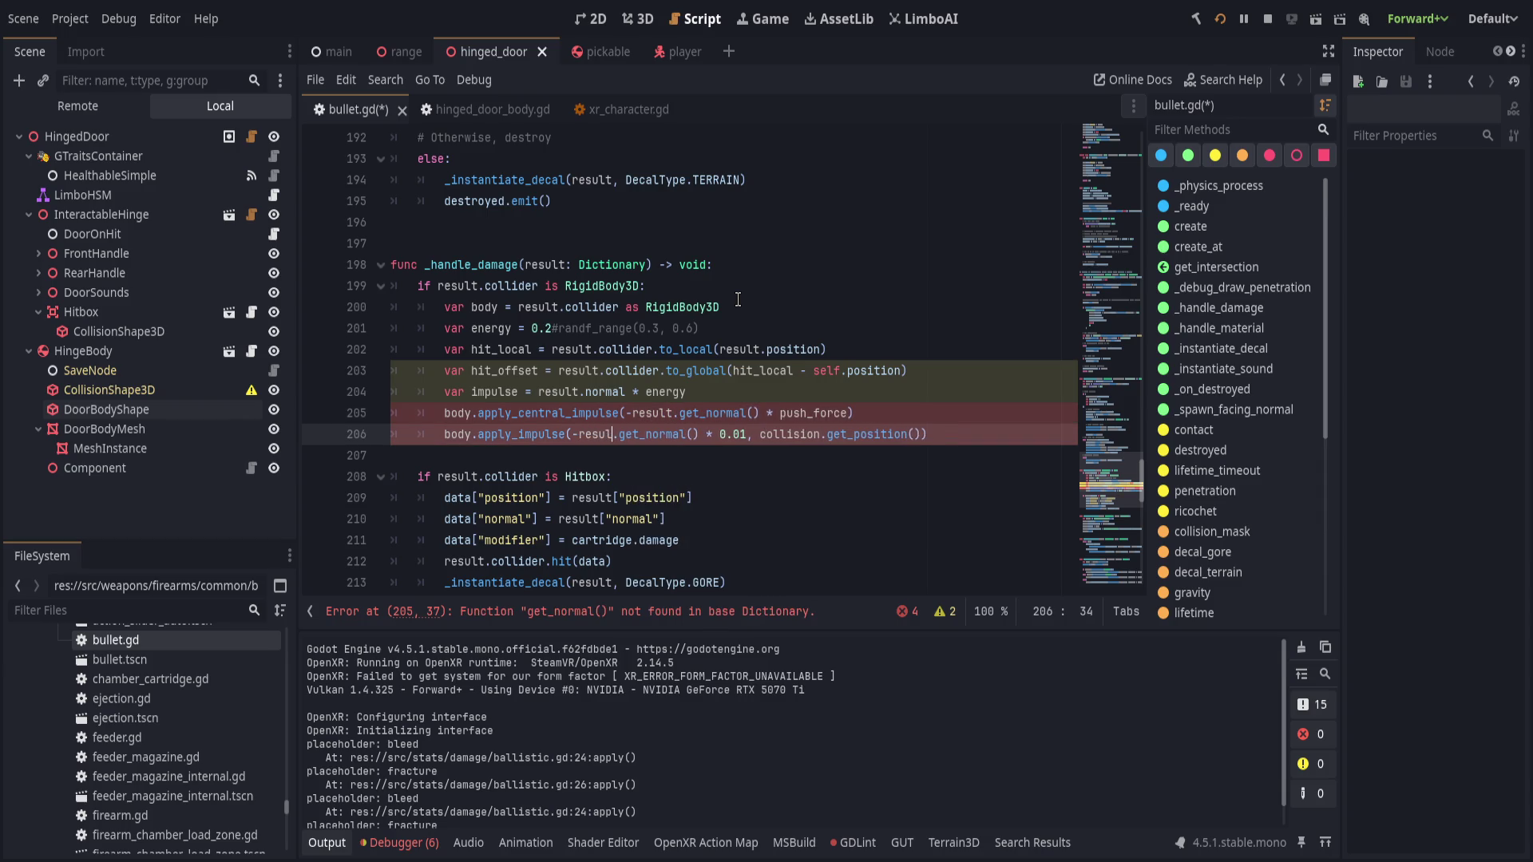
{"action": "key", "text": "Escape"}
{"action": "key", "text": "Up"}
{"action": "key", "text": "End"}
{"action": "key", "text": "Left"}
{"action": "key", "text": "ctrl+BackSpace"}
{"action": "type", "text": "energy"}
{"action": "key", "text": "Down"}
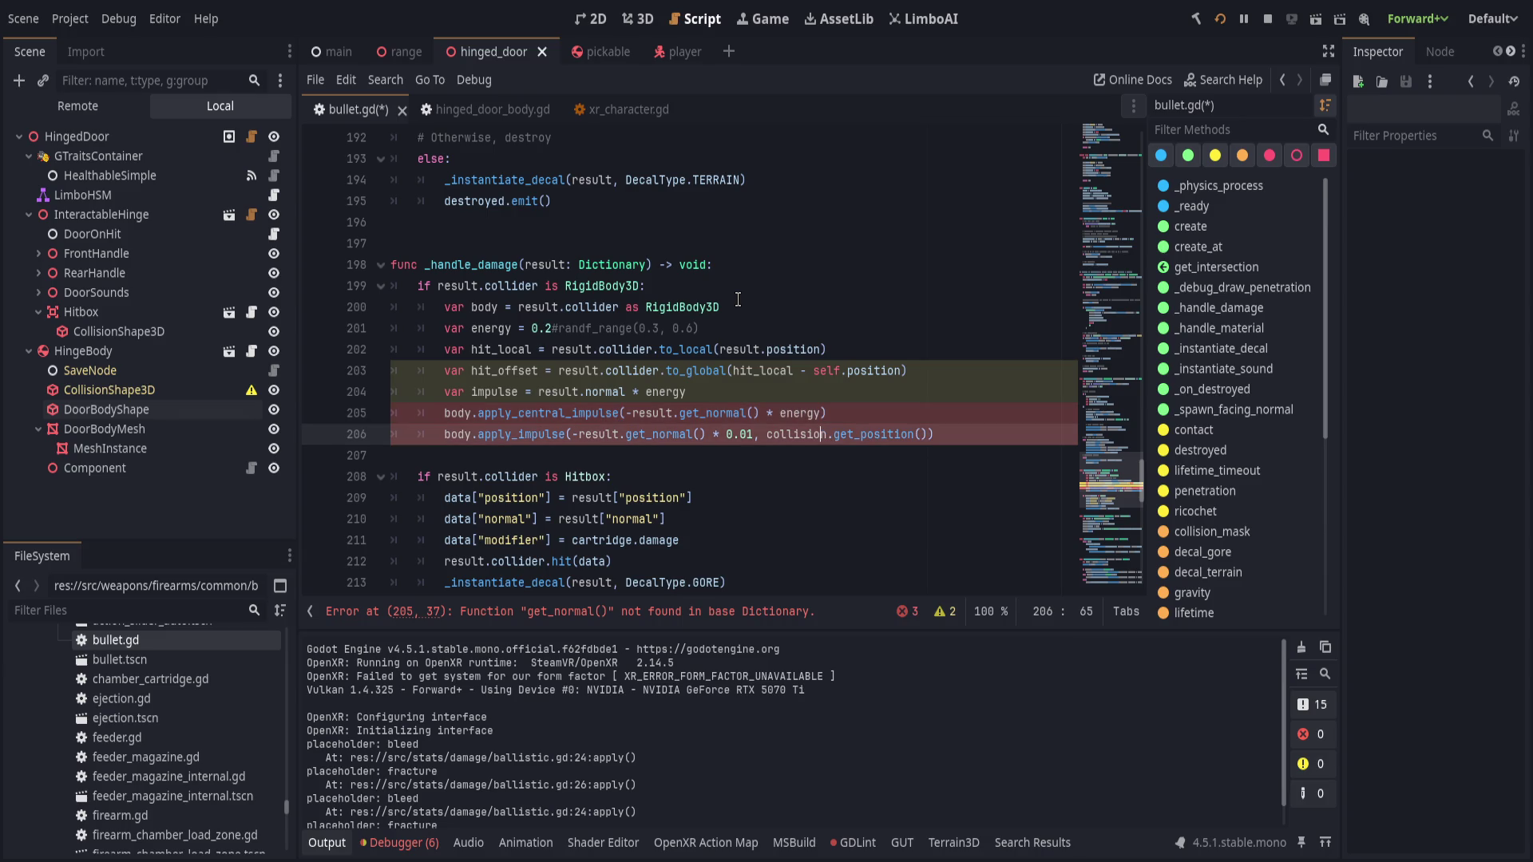
{"action": "key", "text": "ctrl+BackSpace"}
{"action": "type", "text": "result"}
{"action": "key", "text": "End"}
{"action": "key", "text": "Up"}
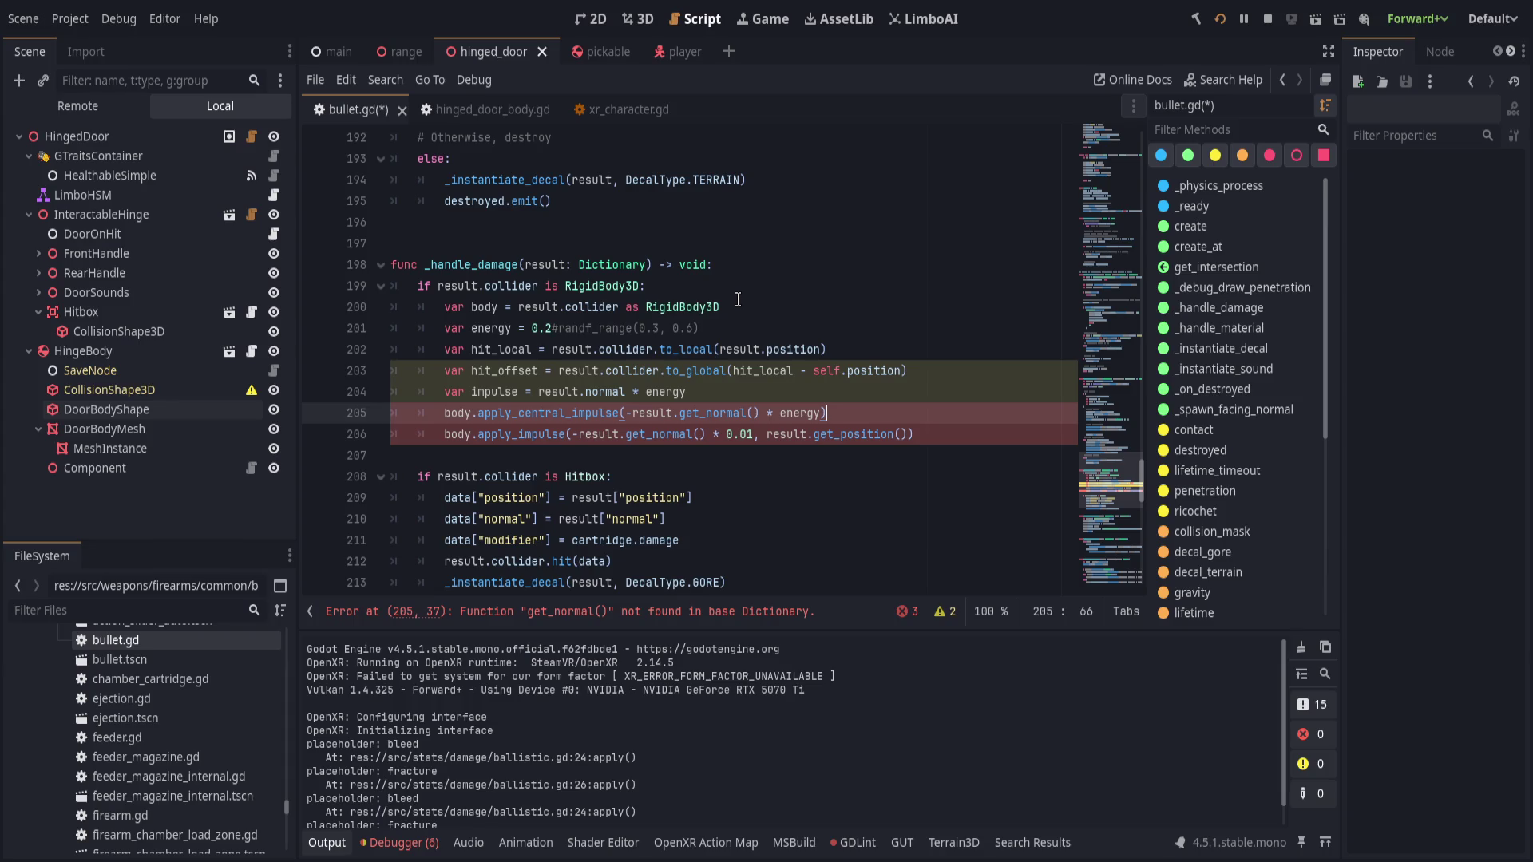
- Use result.normal instead of get_normal() in both impulse calls
{"action": "left_click", "coordinate": [737, 299]}
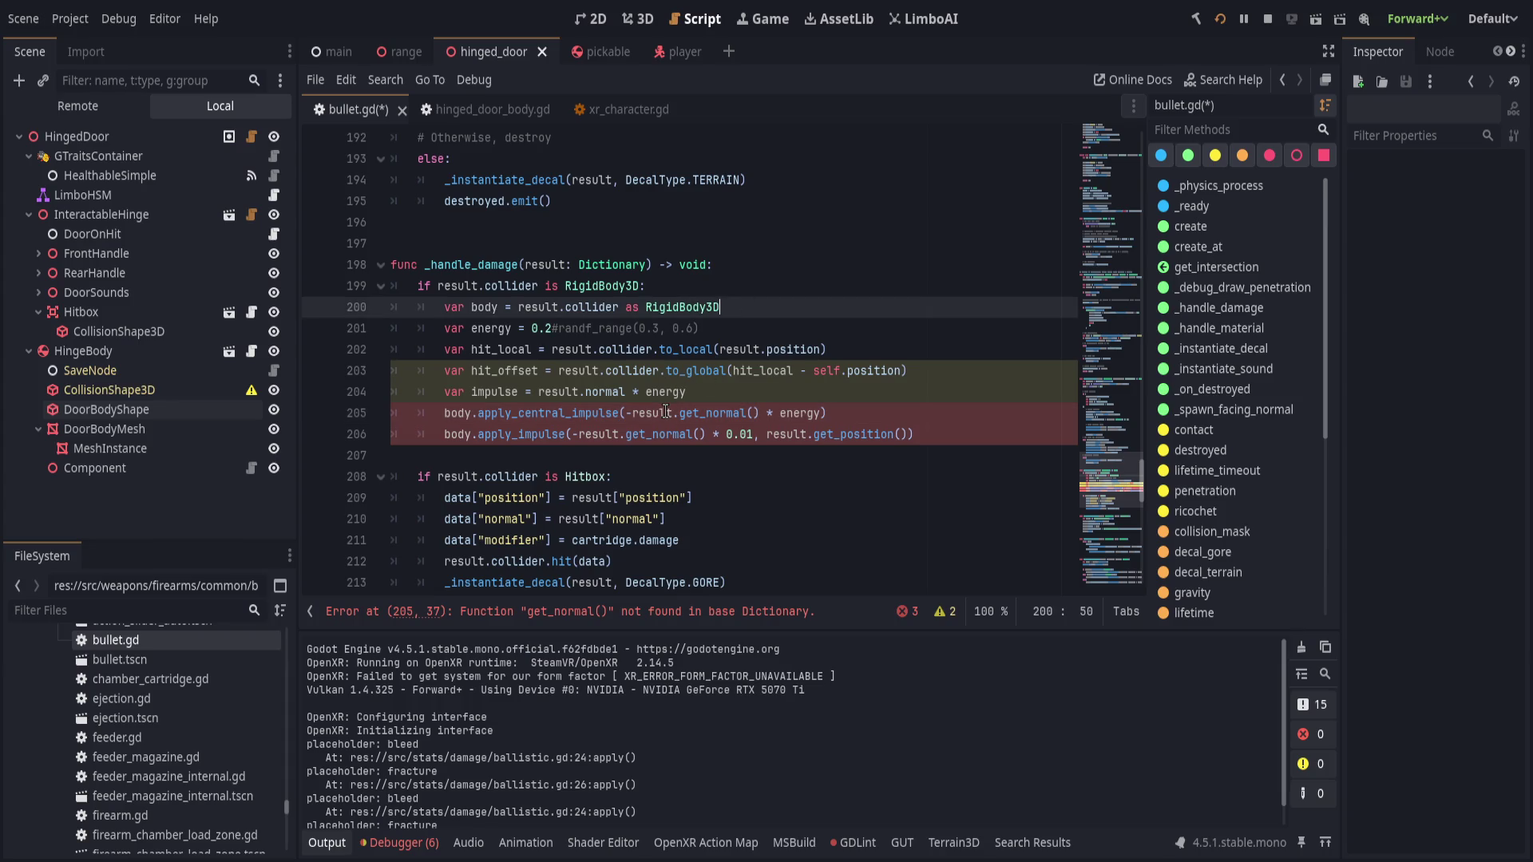
{"action": "left_click_drag", "start_coordinate": [679, 413], "coordinate": [759, 412]}
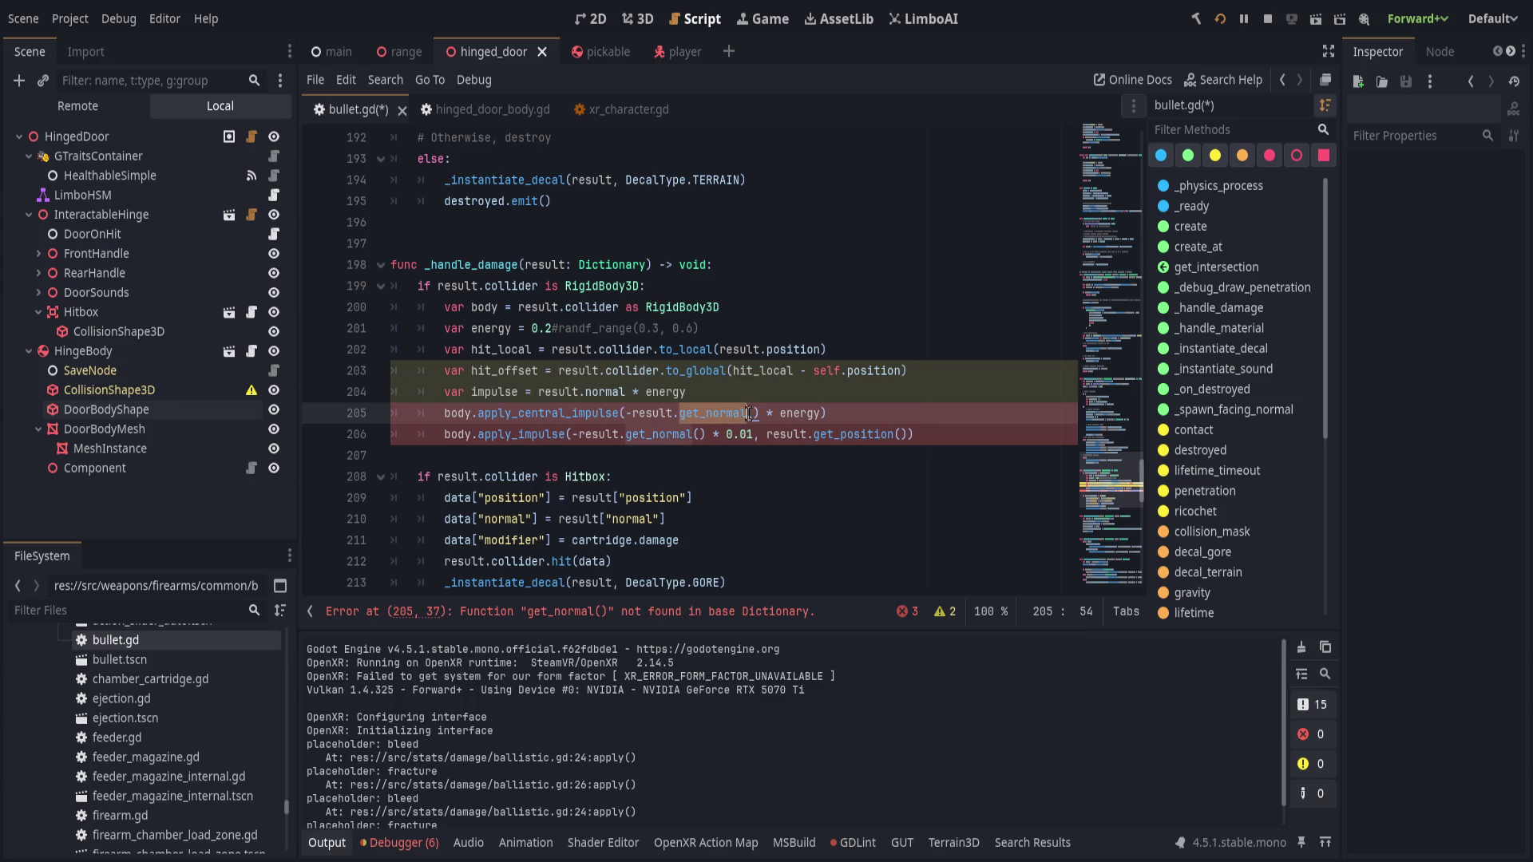
{"action": "type", "text": "normal"}
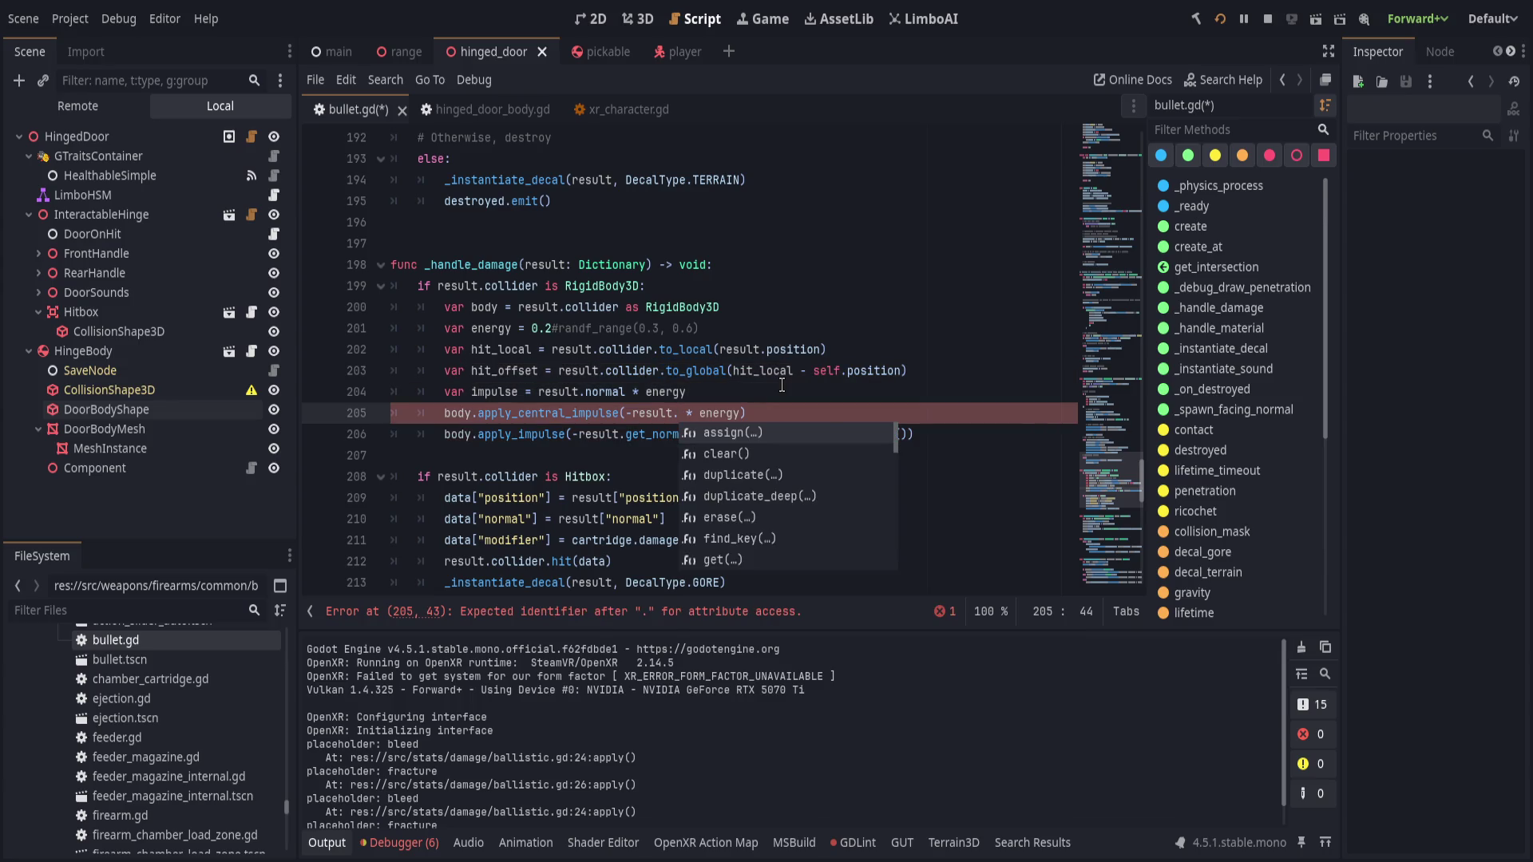
{"action": "key", "text": "Down"}
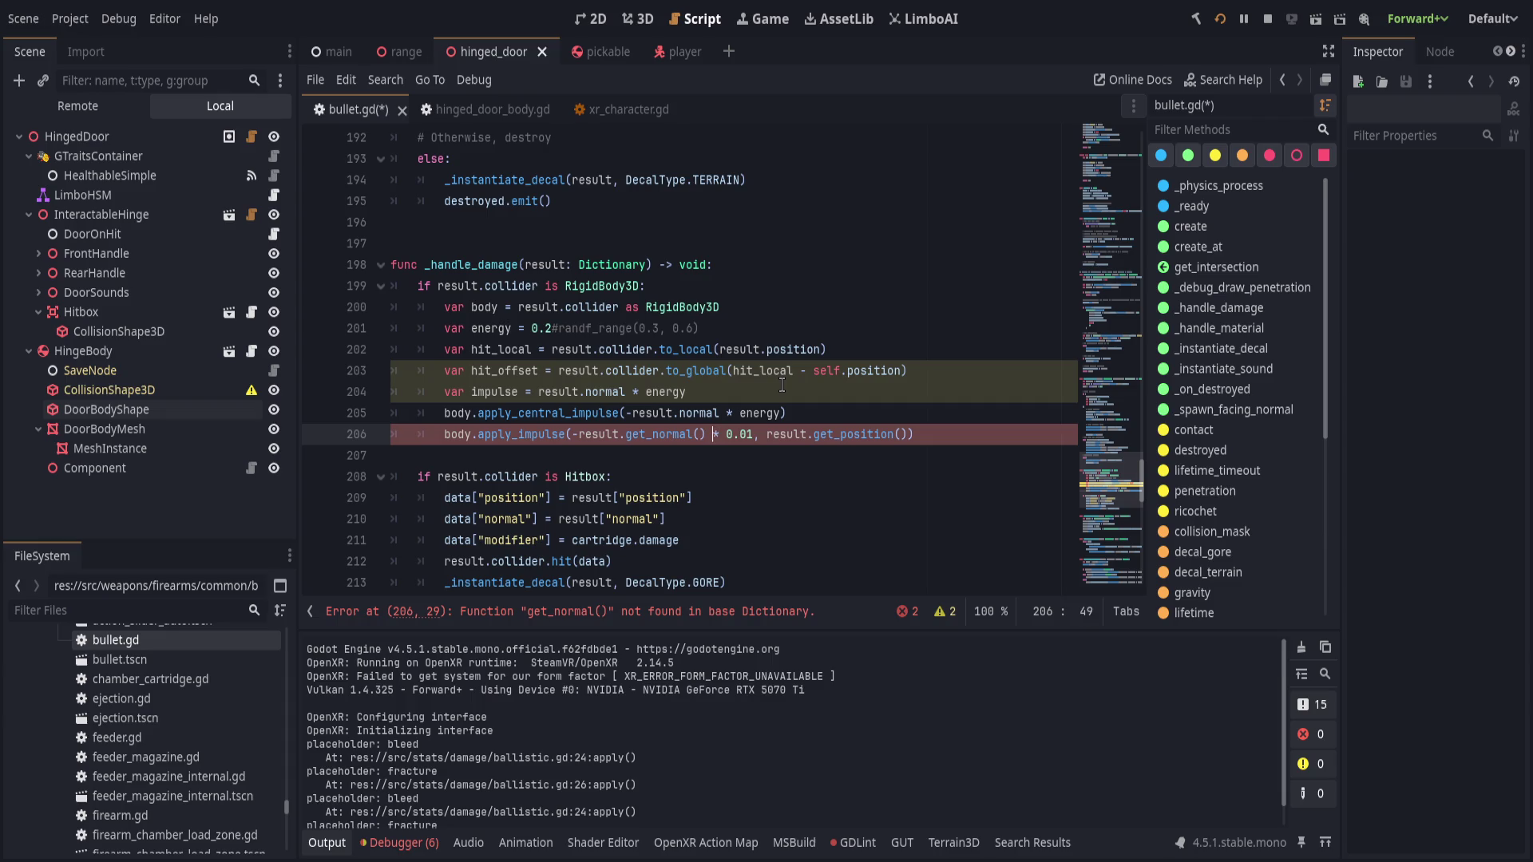
{"action": "key", "text": "ctrl+BackSpace"}
{"action": "key", "text": "ctrl+BackSpace"}
{"action": "type", "text": "normal"}
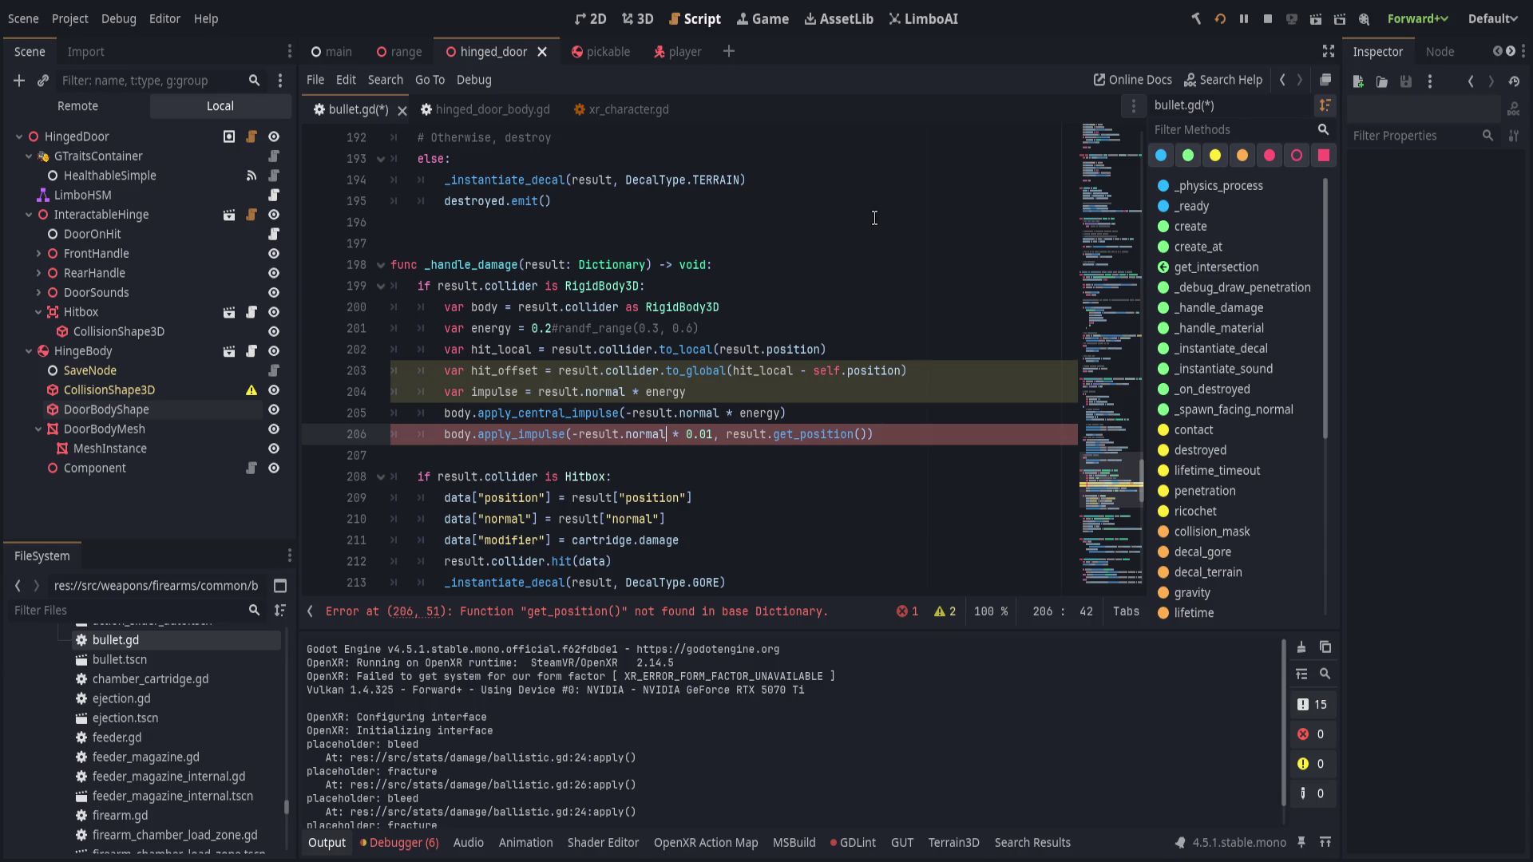
- Remove the unused hit_local, hit_offset and impulse lines and save bullet.gd
{"action": "scroll", "coordinate": [859, 463], "scroll_direction": "up", "scroll_amount": 1}
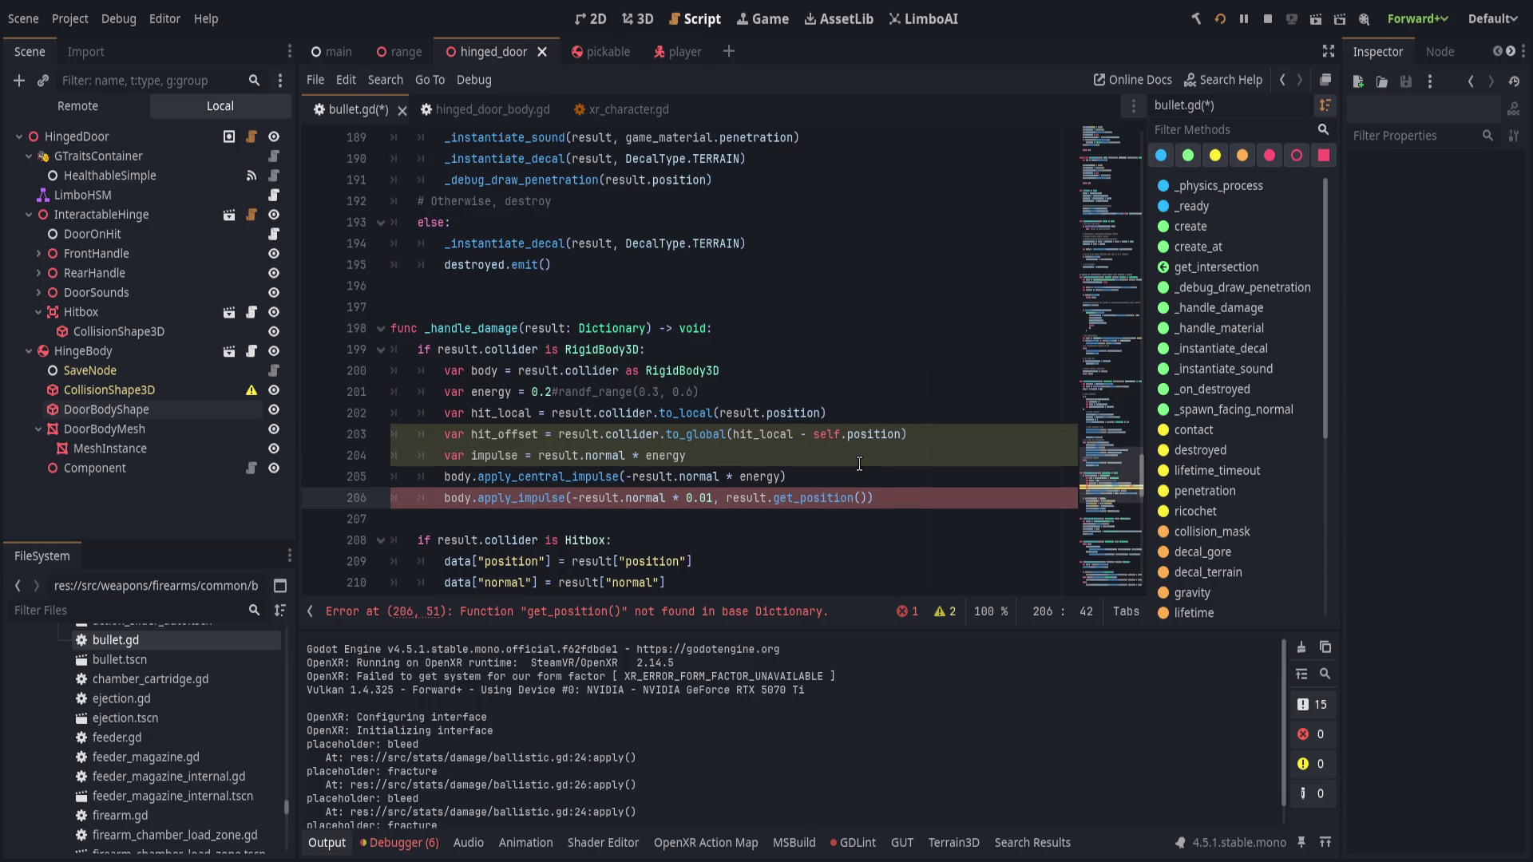
{"action": "left_click", "coordinate": [916, 411]}
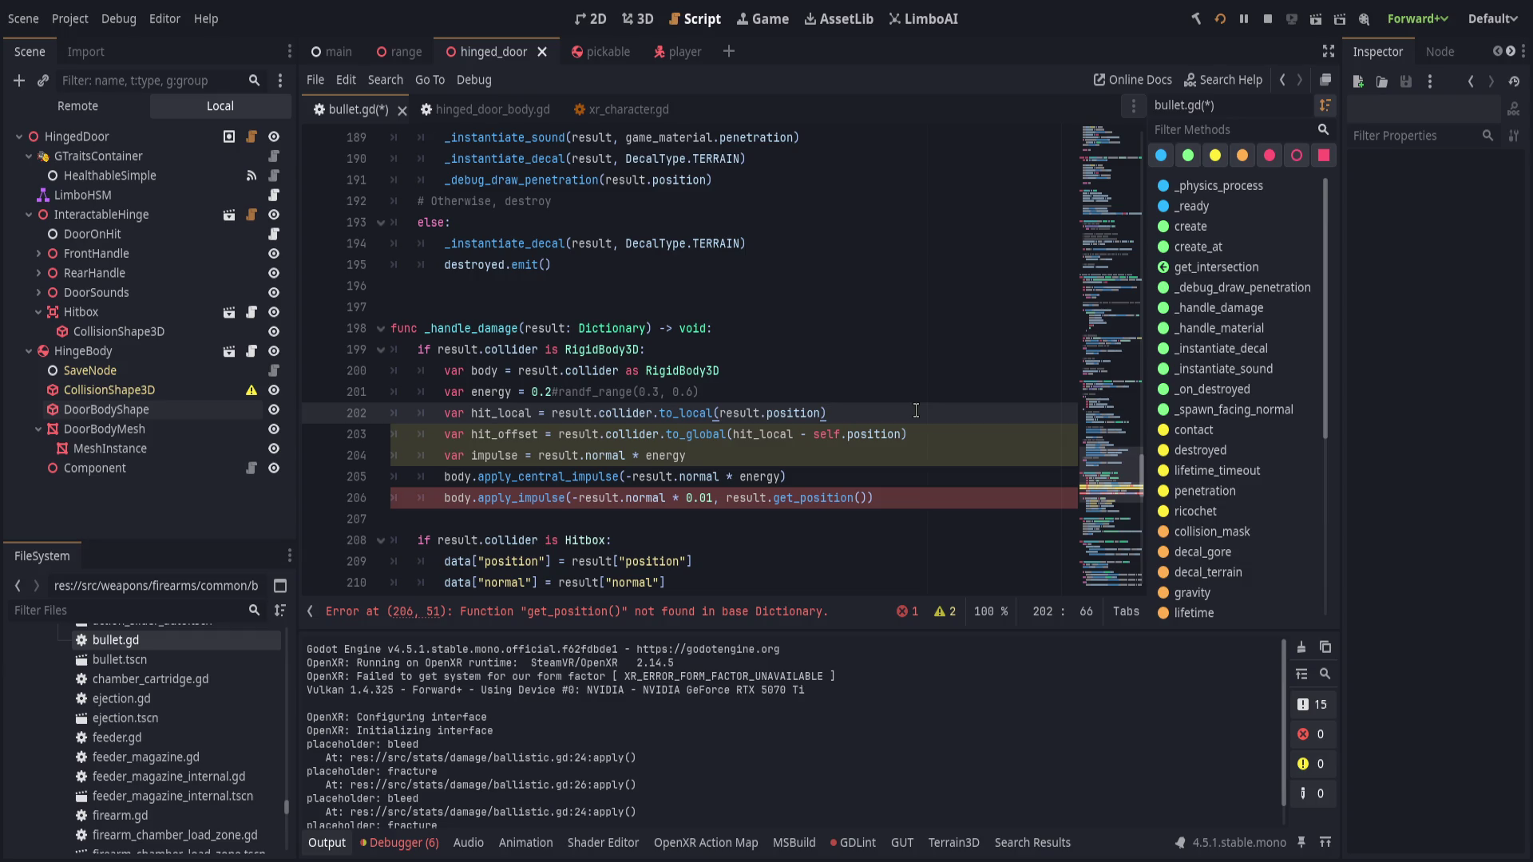
{"action": "key", "text": "ctrl+z"}
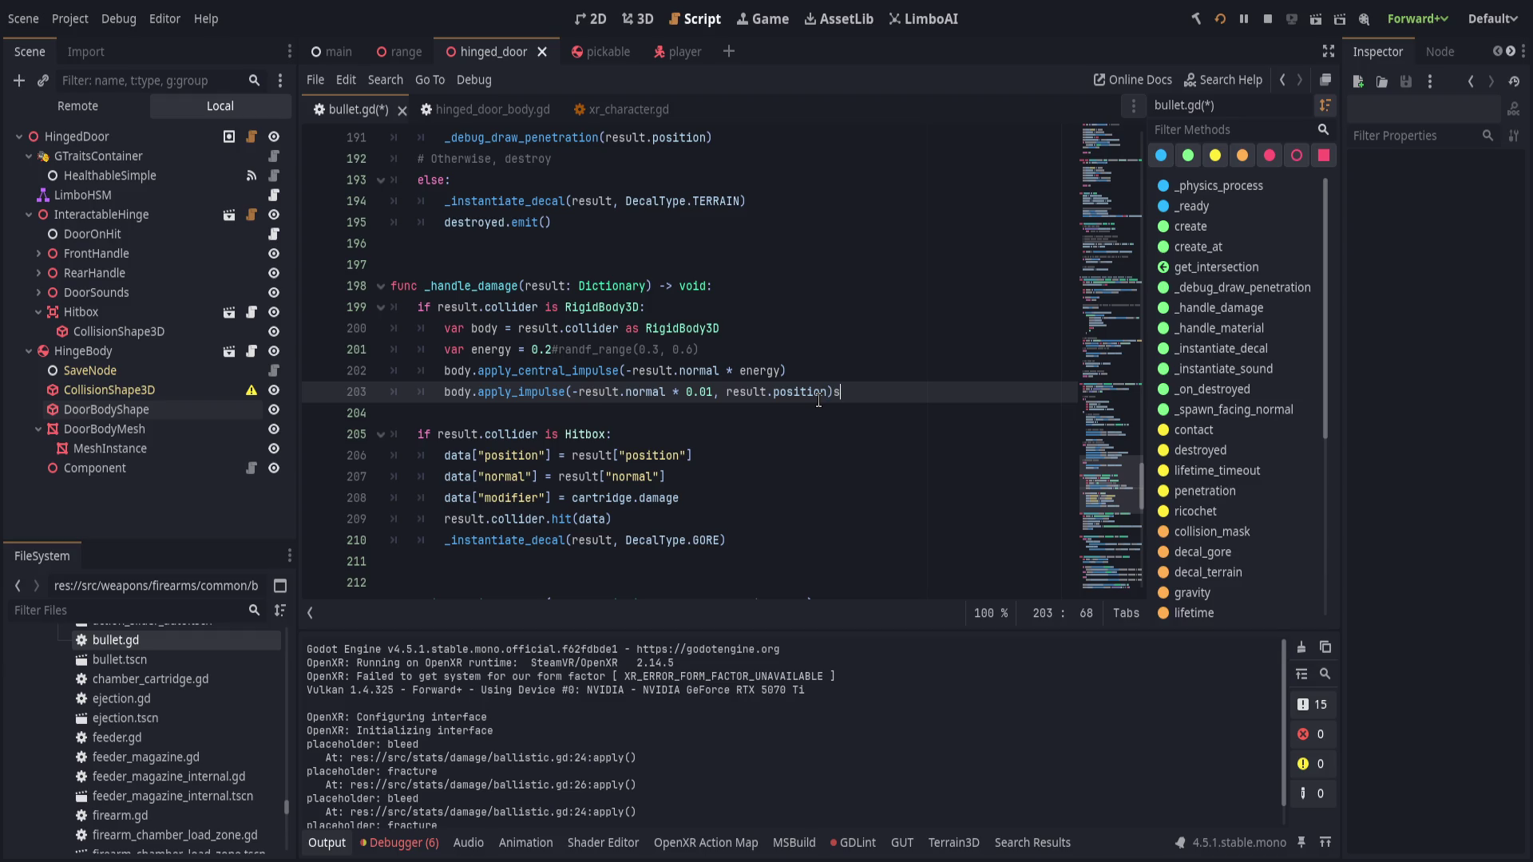
{"action": "key", "text": "ctrl+s"}
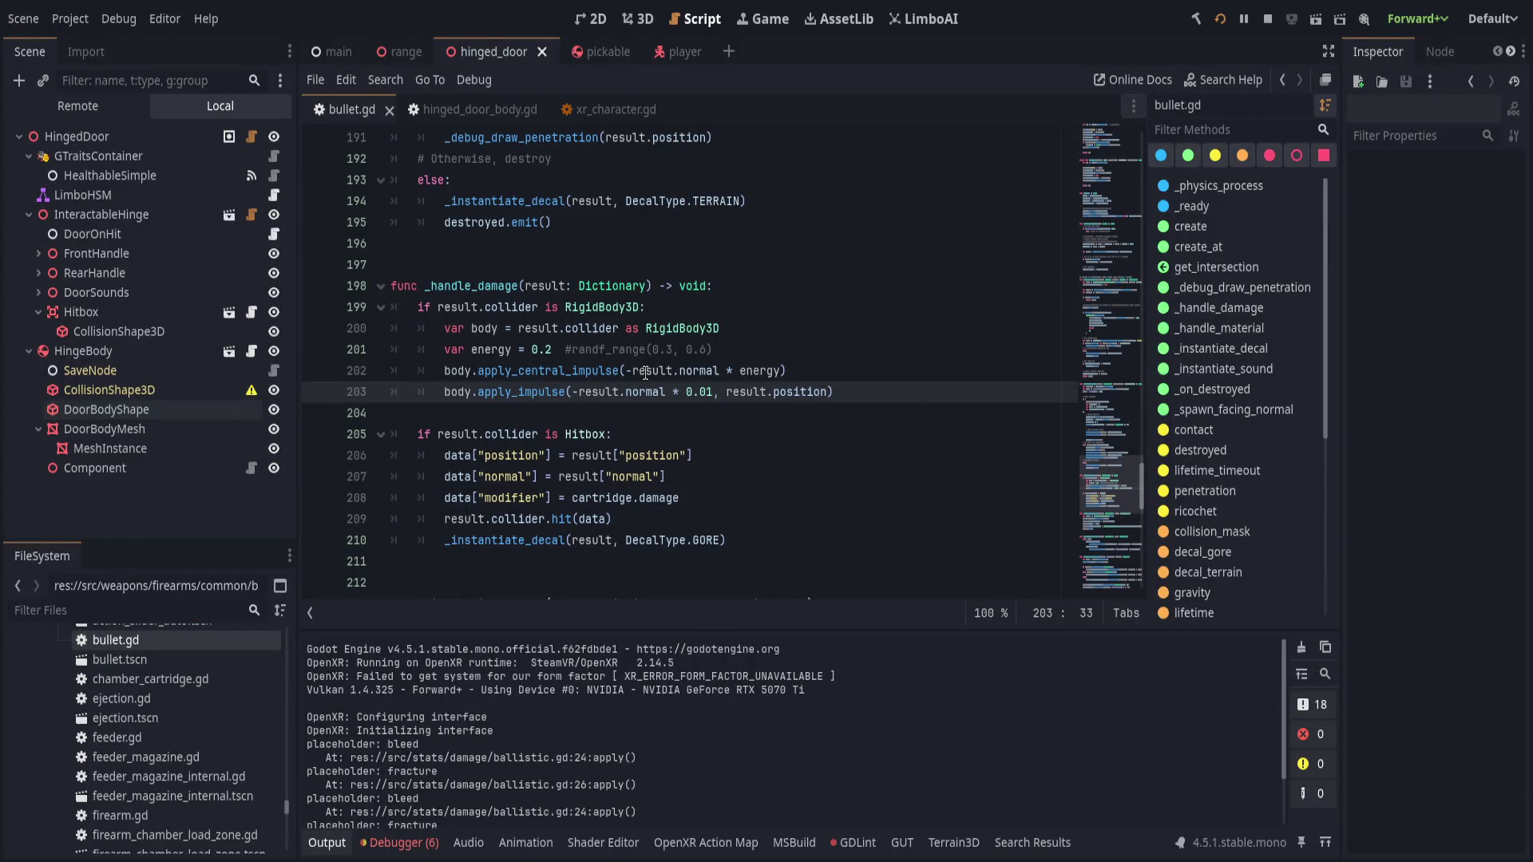
{"action": "left_click", "coordinate": [644, 372]}
{"action": "key", "text": "End"}
- Add a print below the energy line logging result.position and body.to_global(result.position)
{"action": "left_click", "coordinate": [830, 391]}
{"action": "key", "text": "Up"}
{"action": "key", "text": "Up"}
{"action": "key", "text": "Return"}
{"action": "type", "text": "var global"}
{"action": "key", "text": "ctrl+BackSpace"}
{"action": "key", "text": "ctrl+BackSpace"}
{"action": "type", "text": "print(\"result"}
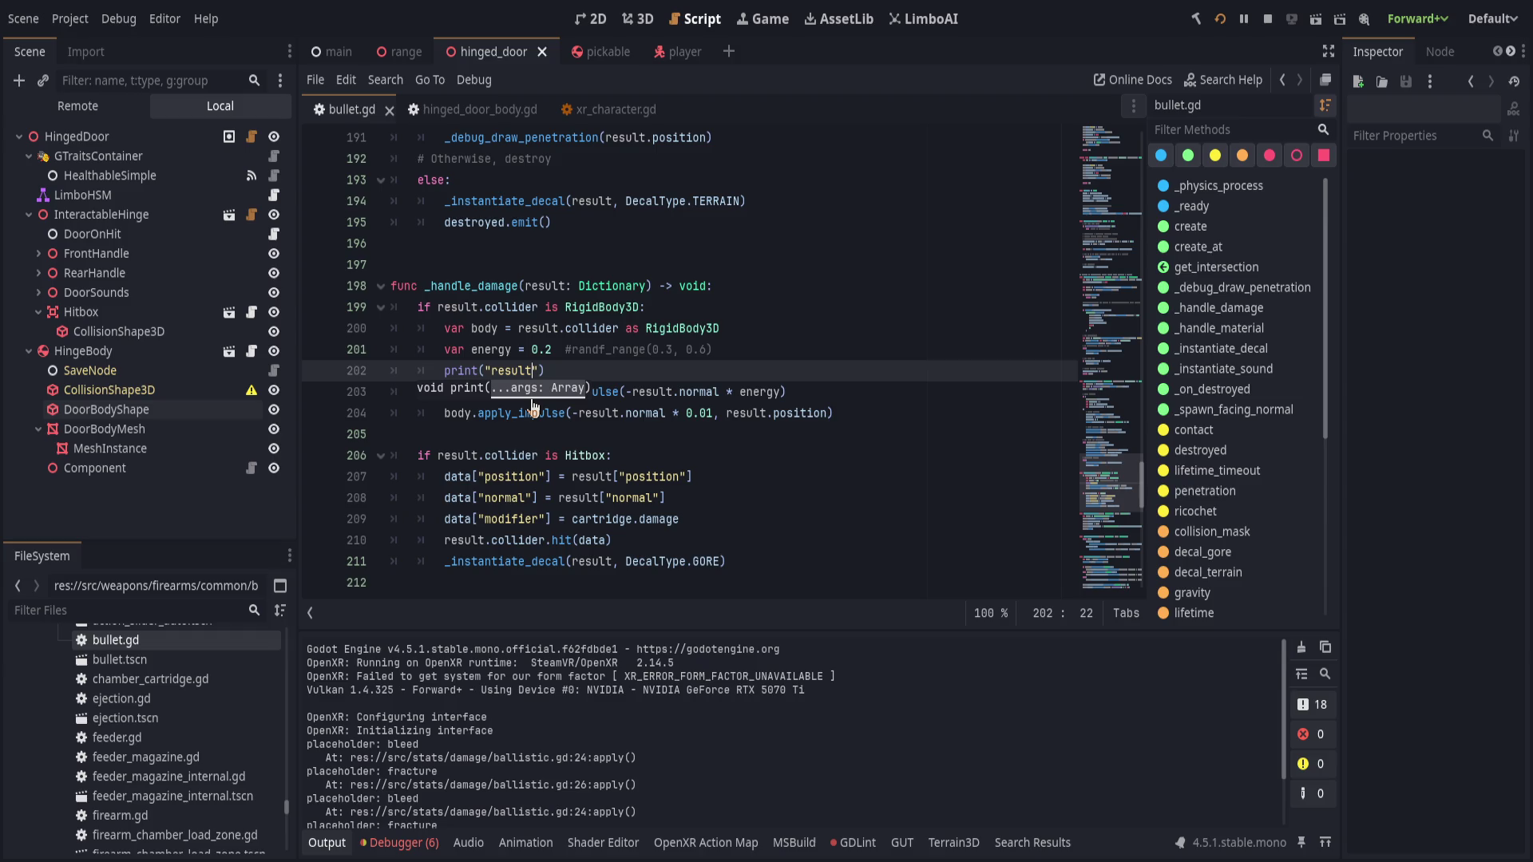
{"action": "key", "text": "ctrl+BackSpace"}
{"action": "type", "text": "pos"}
{"action": "type", "text": ":"}
{"action": "key", "text": "BackSpace"}
{"action": "key", "text": "BackSpace"}
{"action": "type", "text": "(%.2f) v glob (%.2f)\" % [result.position, body.o"}
{"action": "key", "text": "BackSpace"}
{"action": "type", "text": "to"}
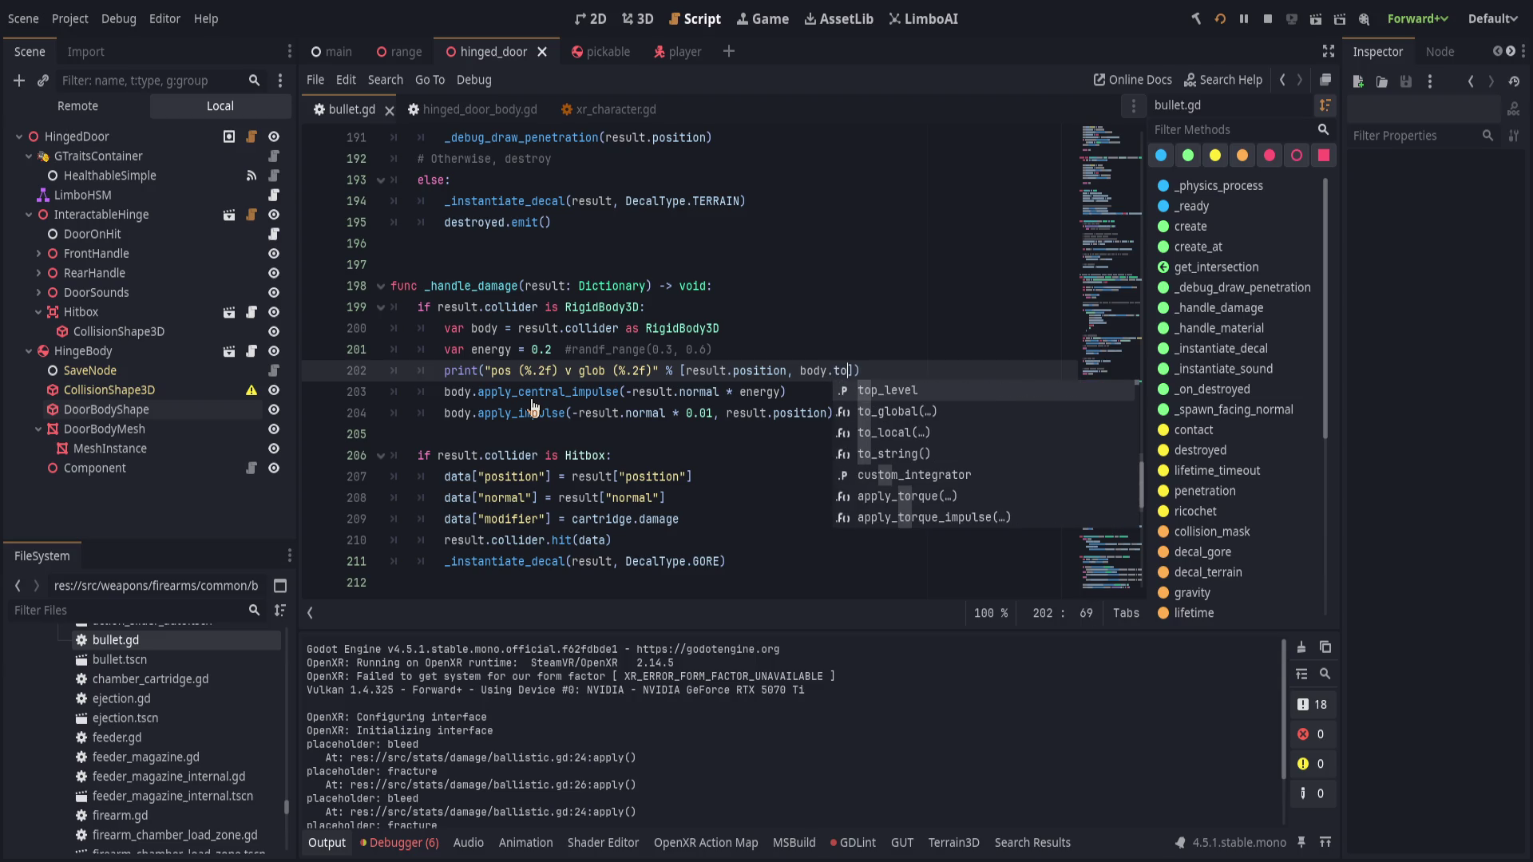
{"action": "type", "text": "_"}
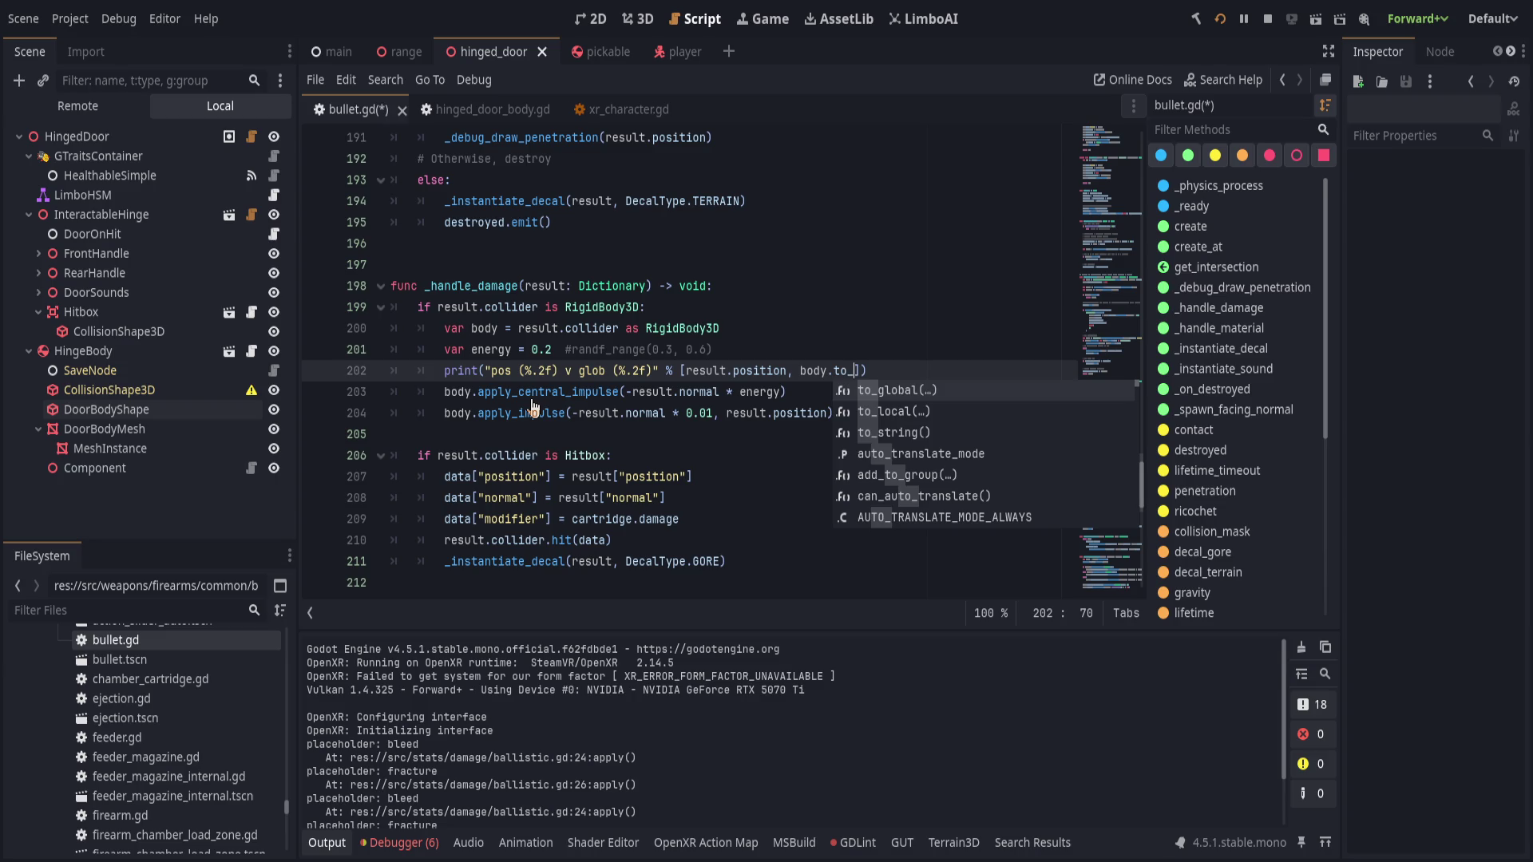
{"action": "key", "text": "Return"}
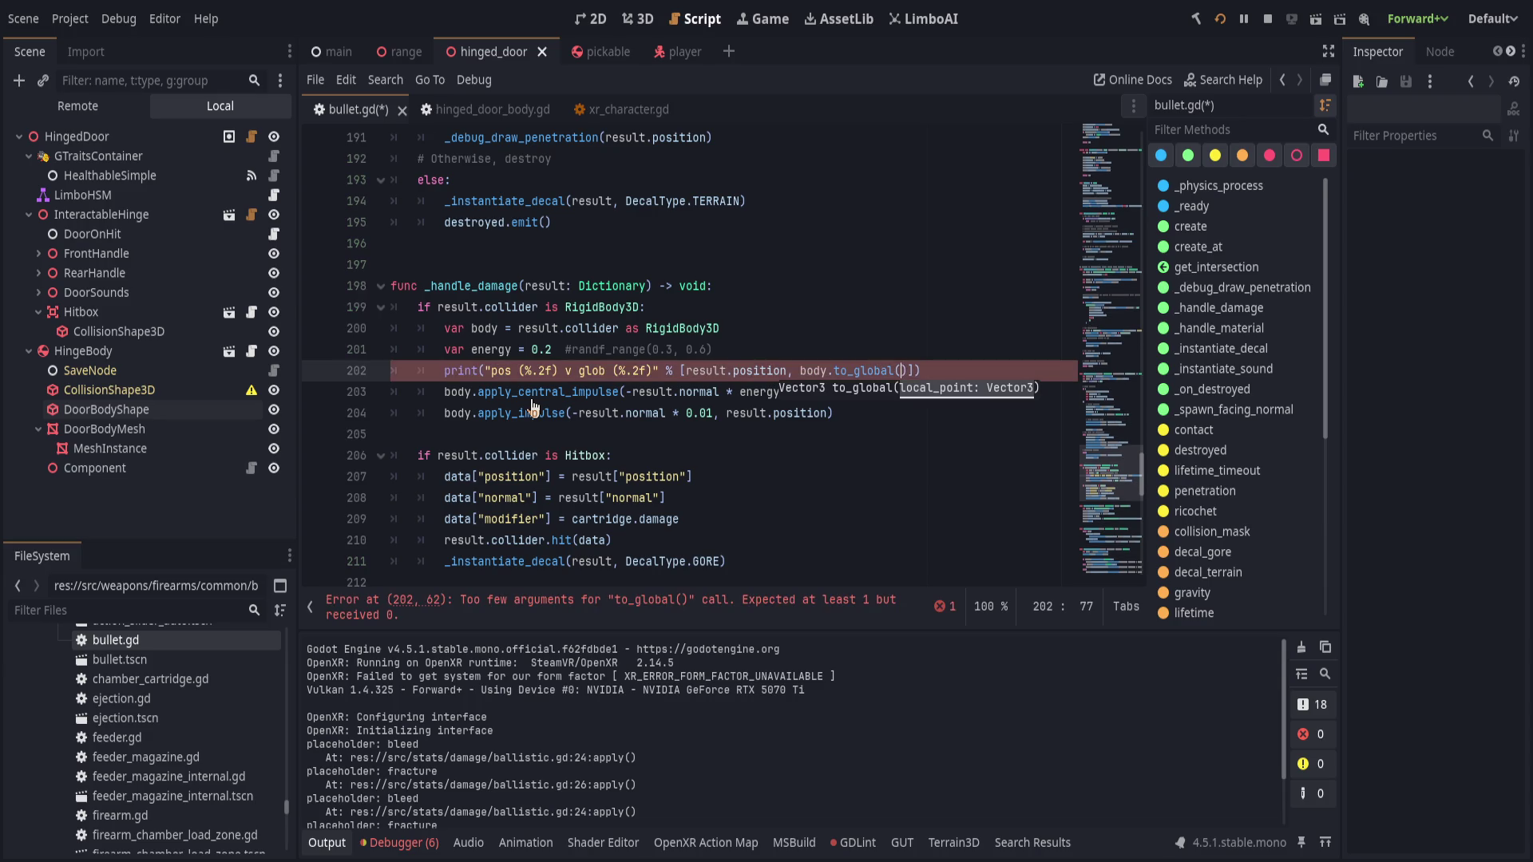
{"action": "type", "text": "result."}
{"action": "type", "text": "position"}
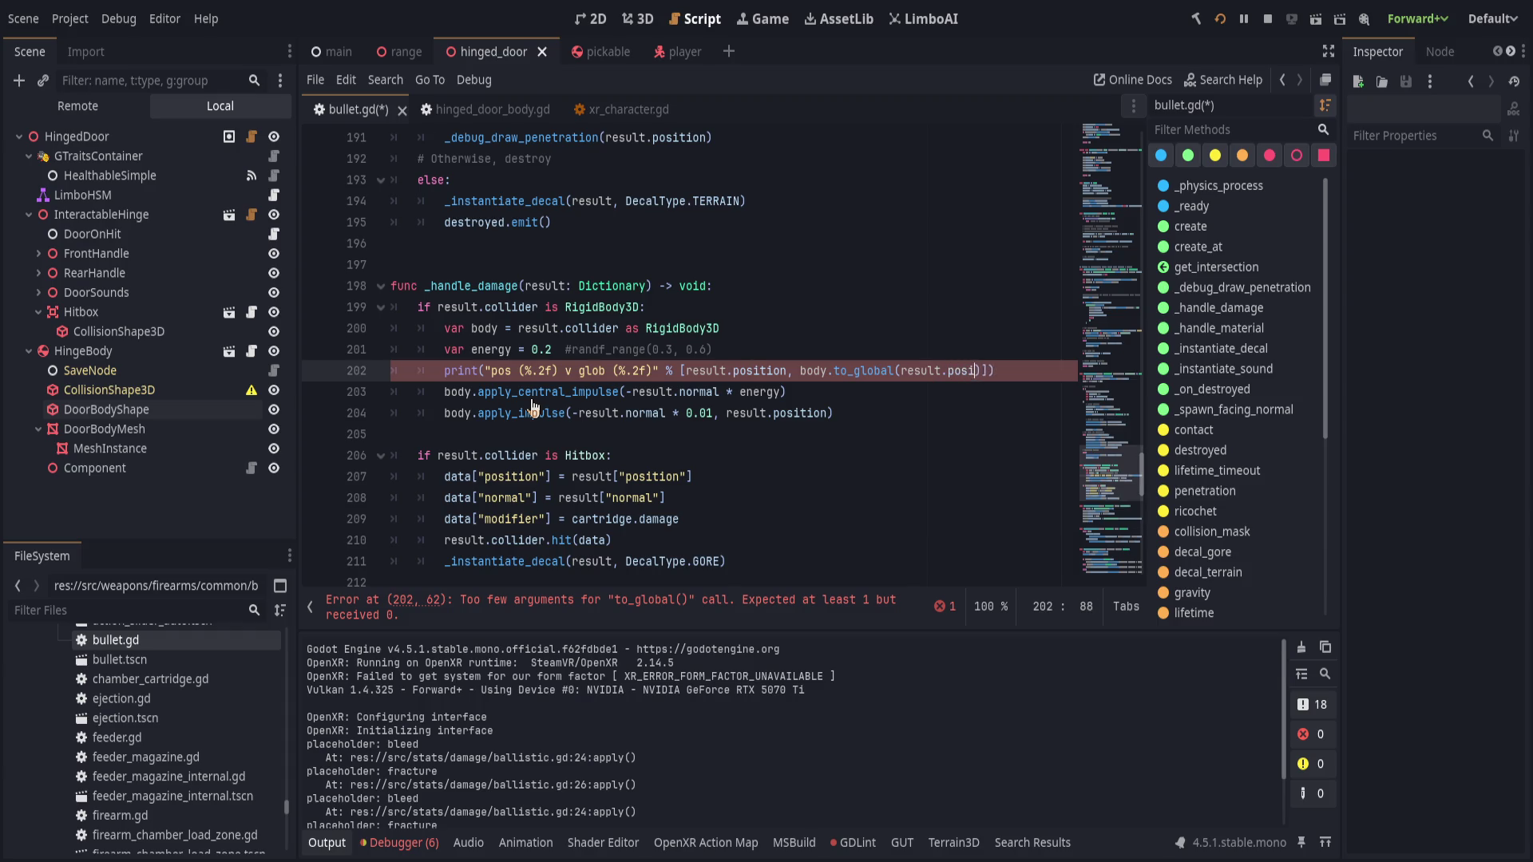
- Prefix the message with body.glob and body.global_position, switch placeholders to %s, and save
{"action": "left_click", "coordinate": [490, 371]}
{"action": "type", "text": "body"}
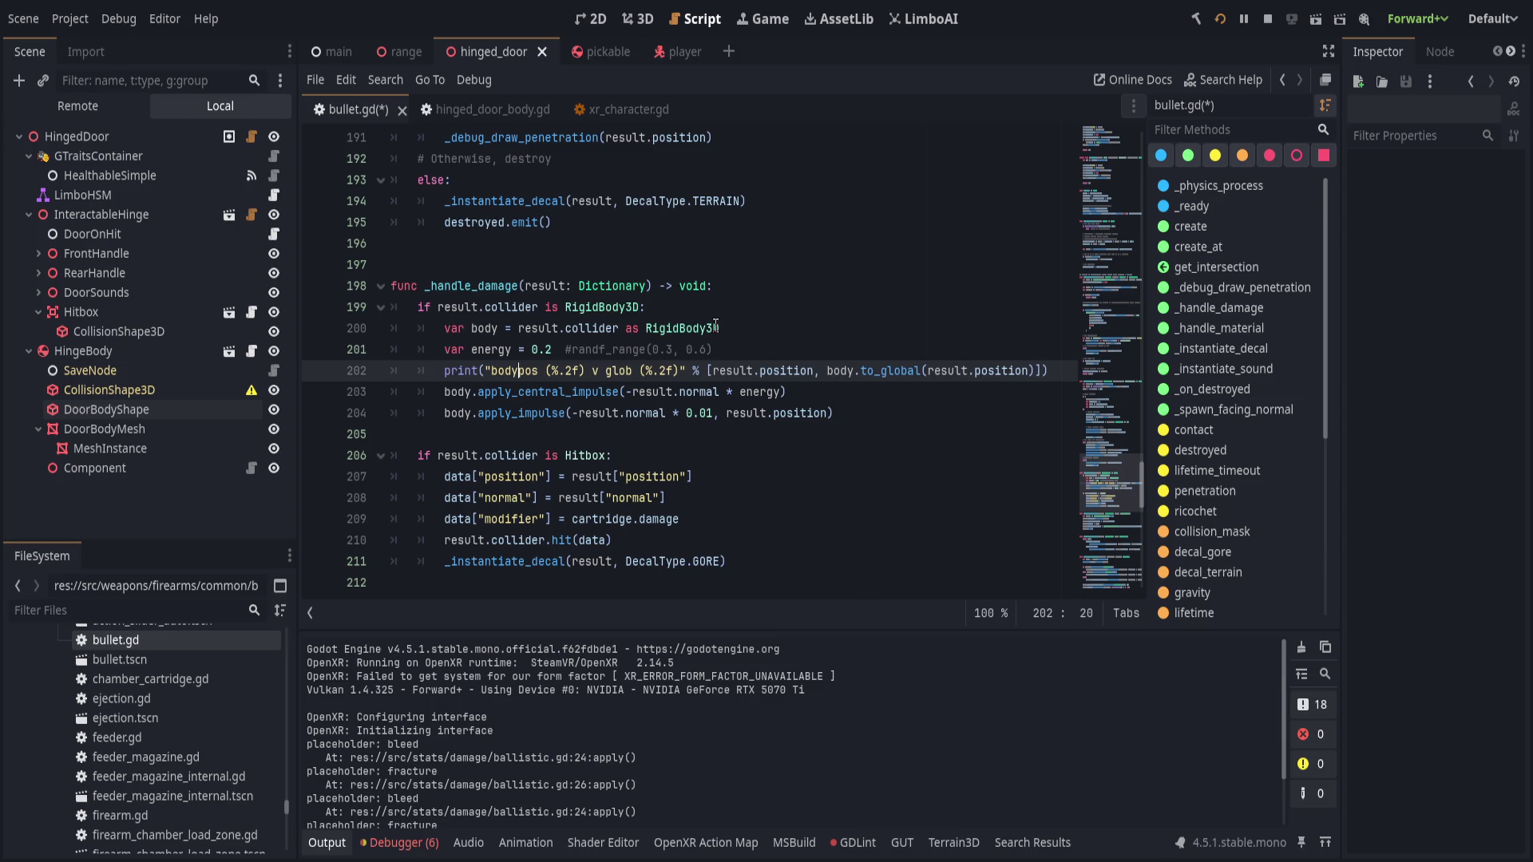
{"action": "type", "text": ".glob (%"}
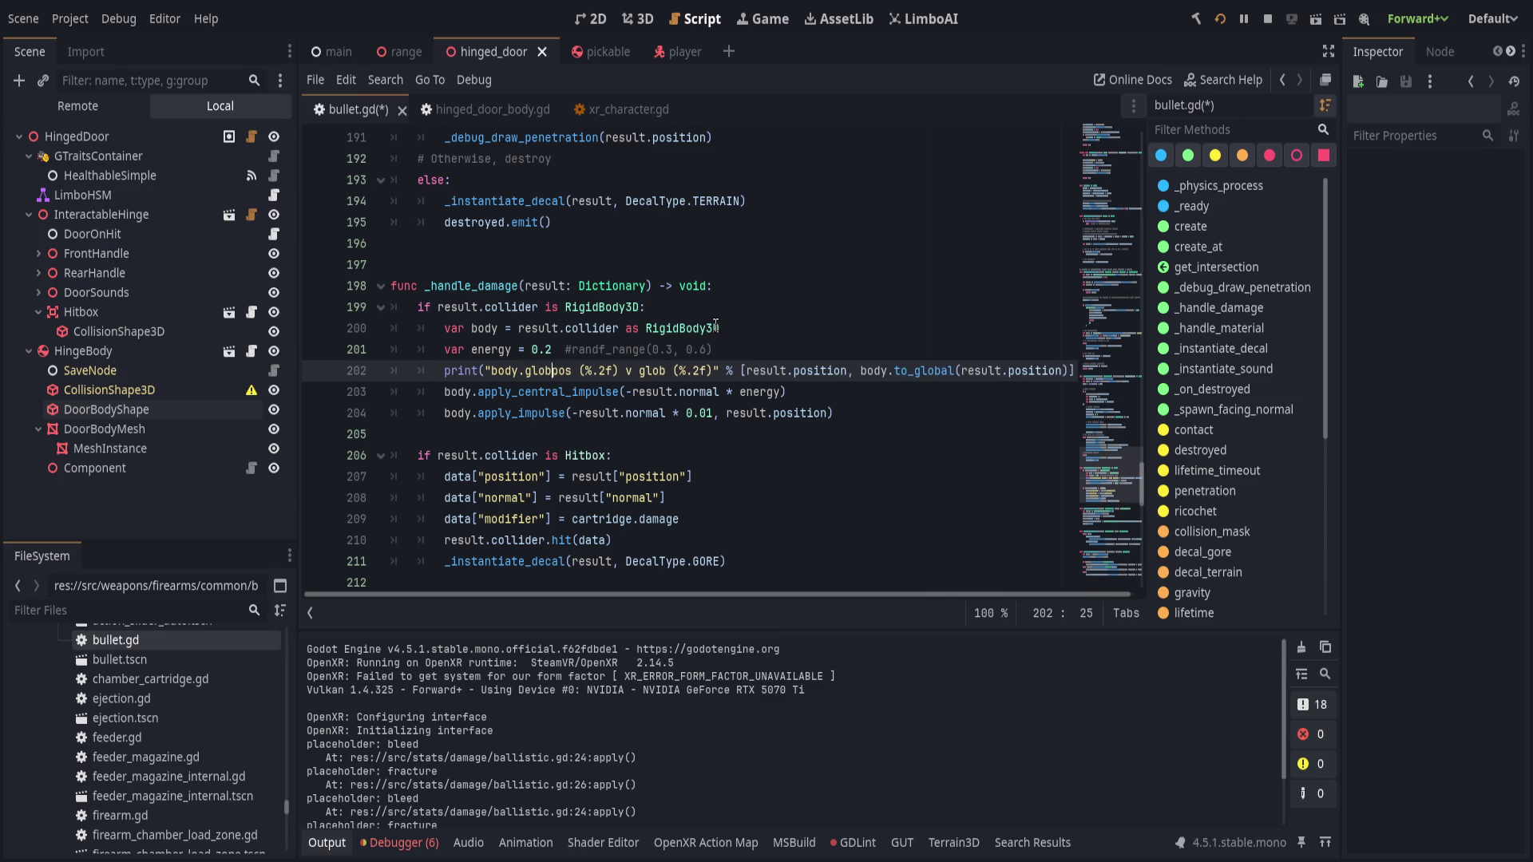
{"action": "type", "text": "2f)"}
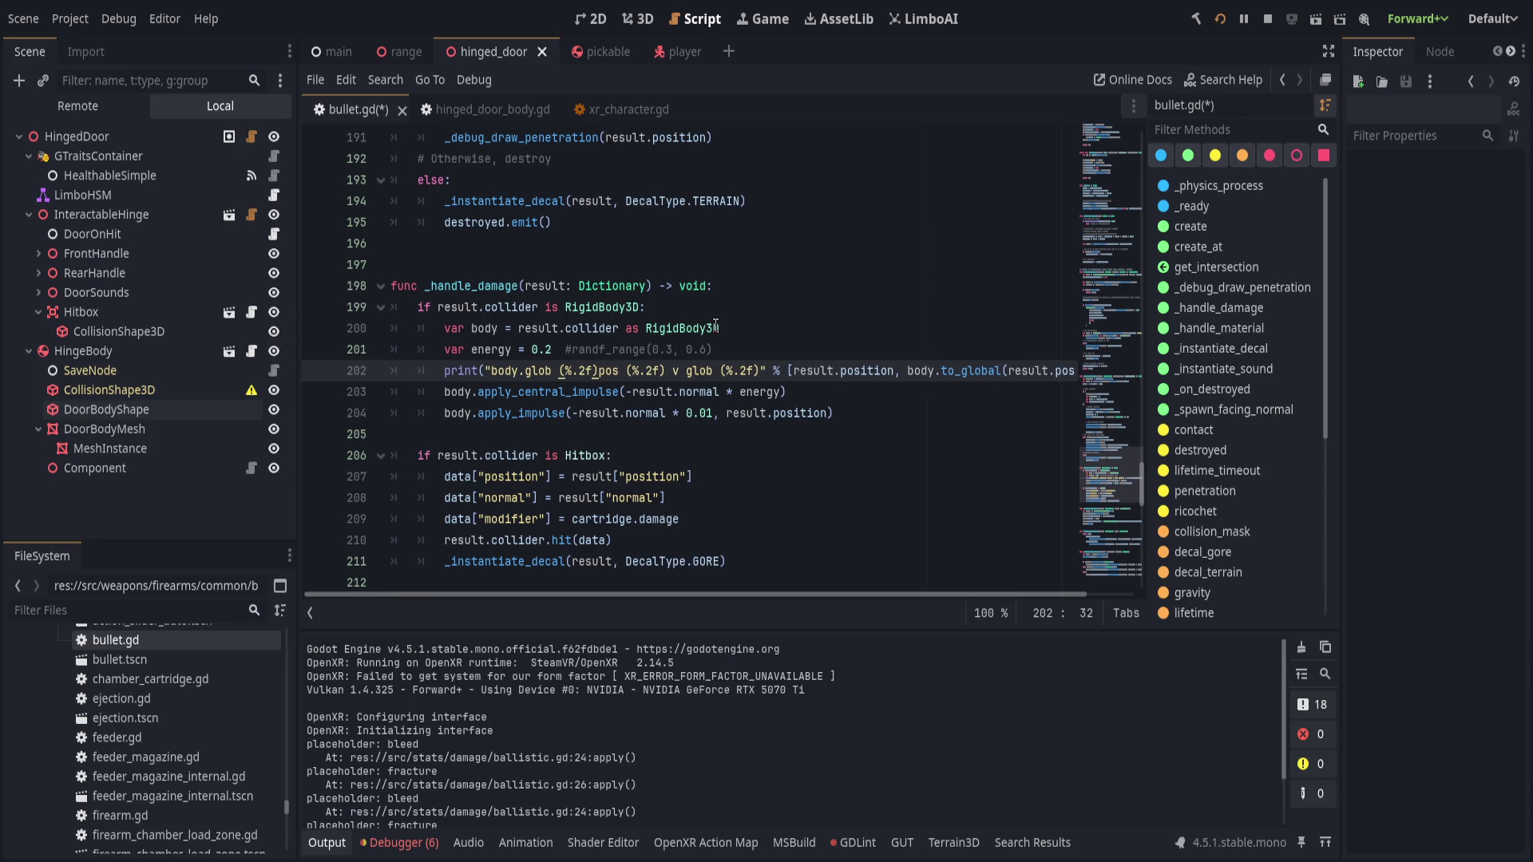
{"action": "type", "text": " hit"}
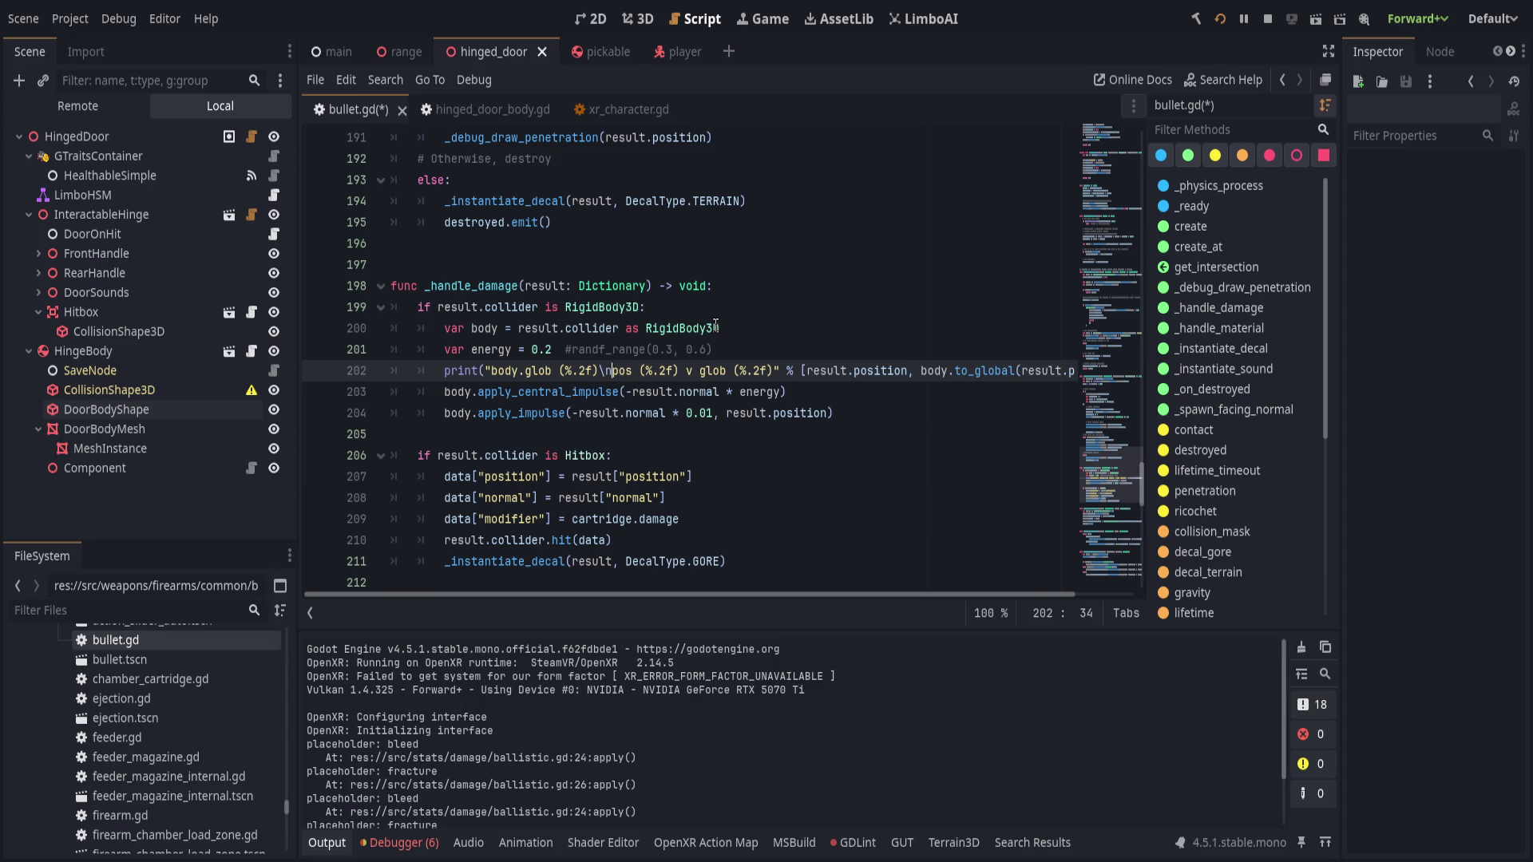
{"action": "type", "text": ":"}
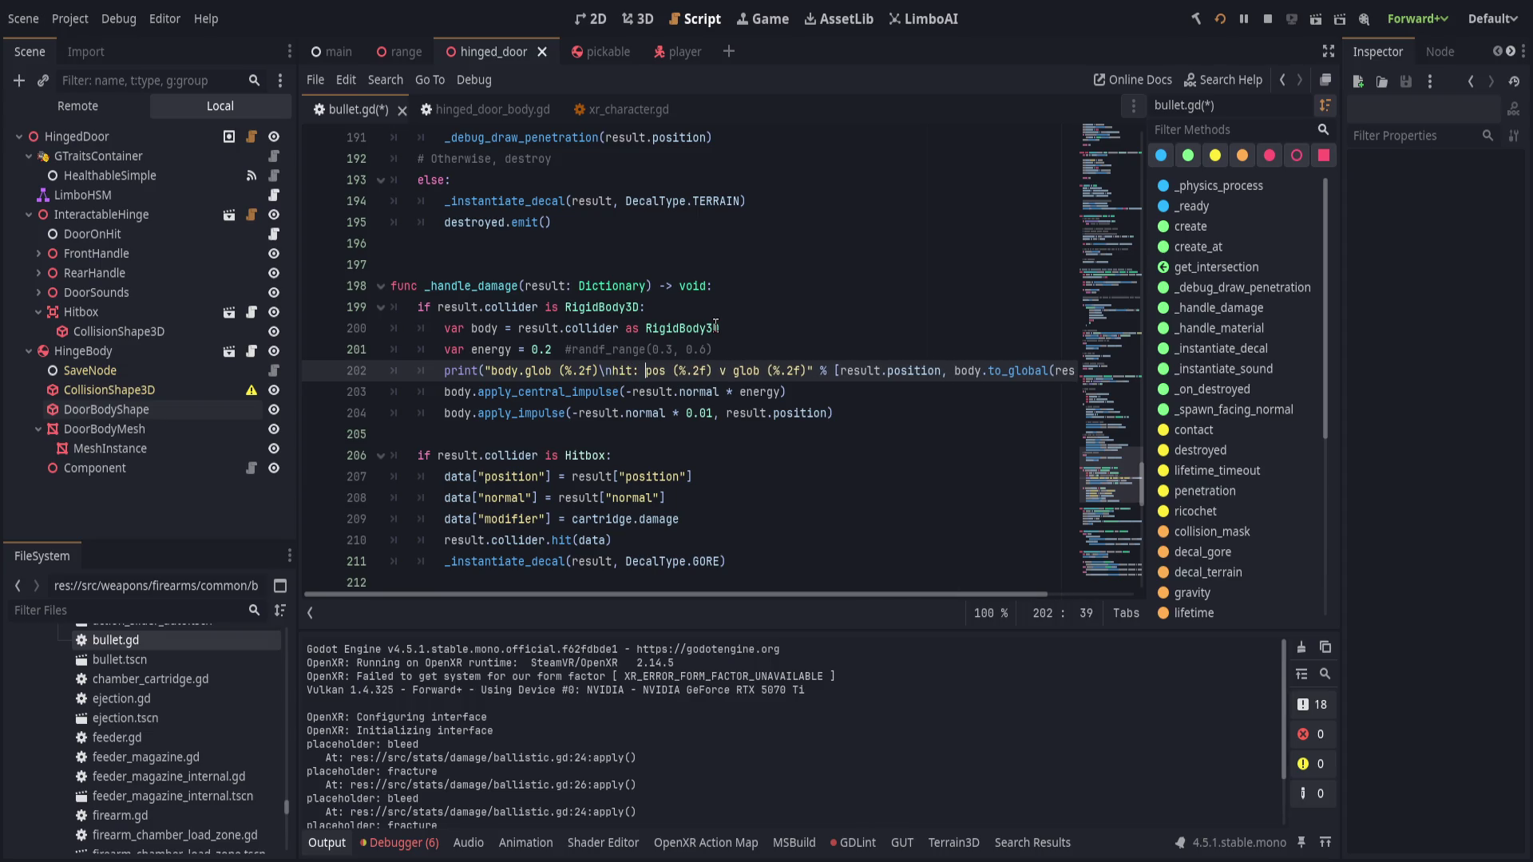
{"action": "left_click", "coordinate": [838, 369]}
{"action": "type", "text": "body.global_p"}
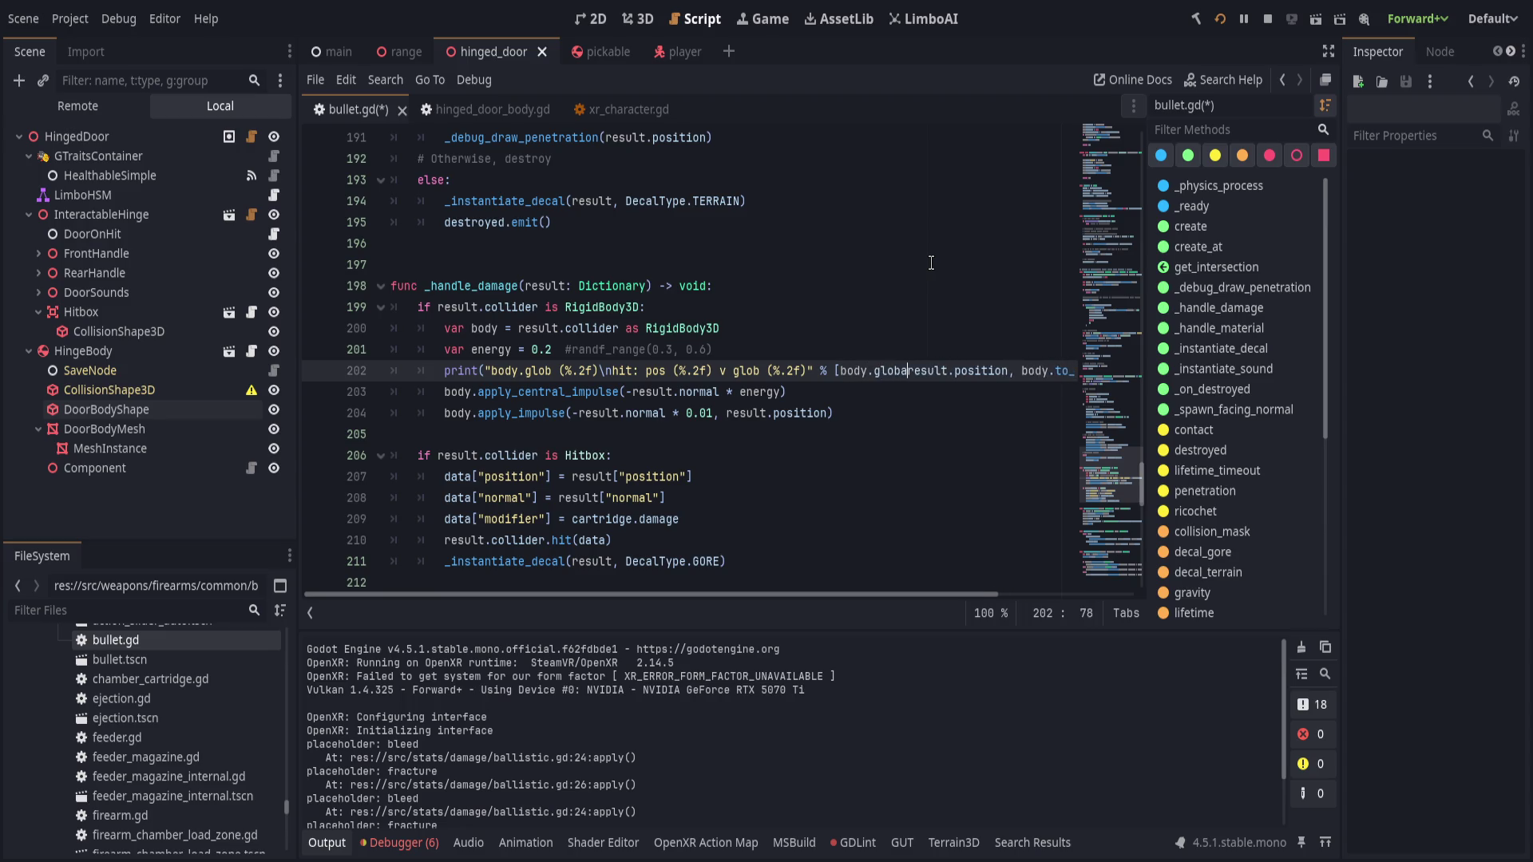
{"action": "type", "text": "osition,"}
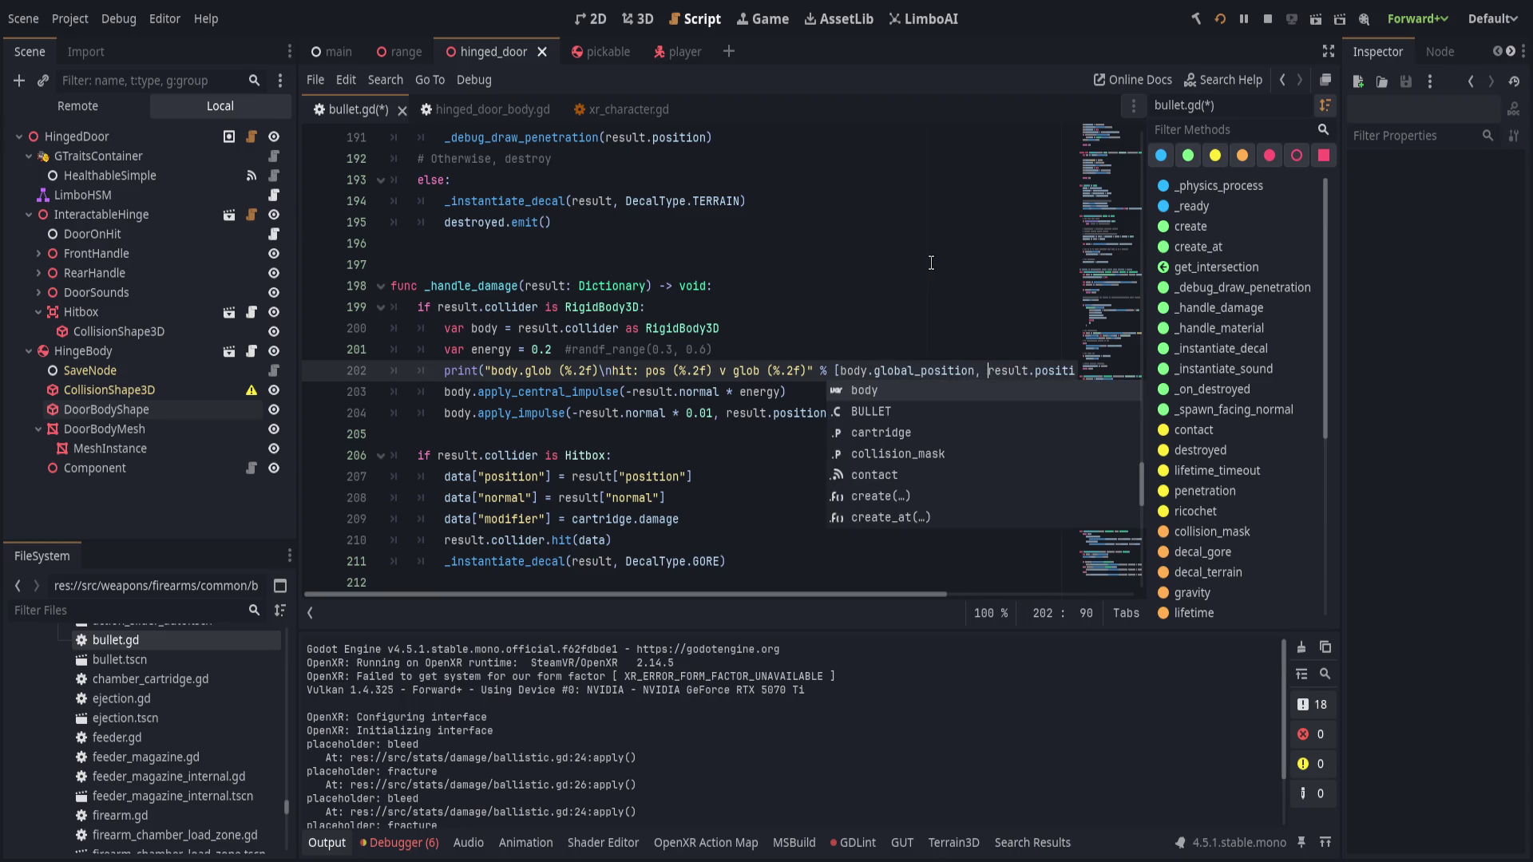
{"action": "left_click", "coordinate": [575, 372]}
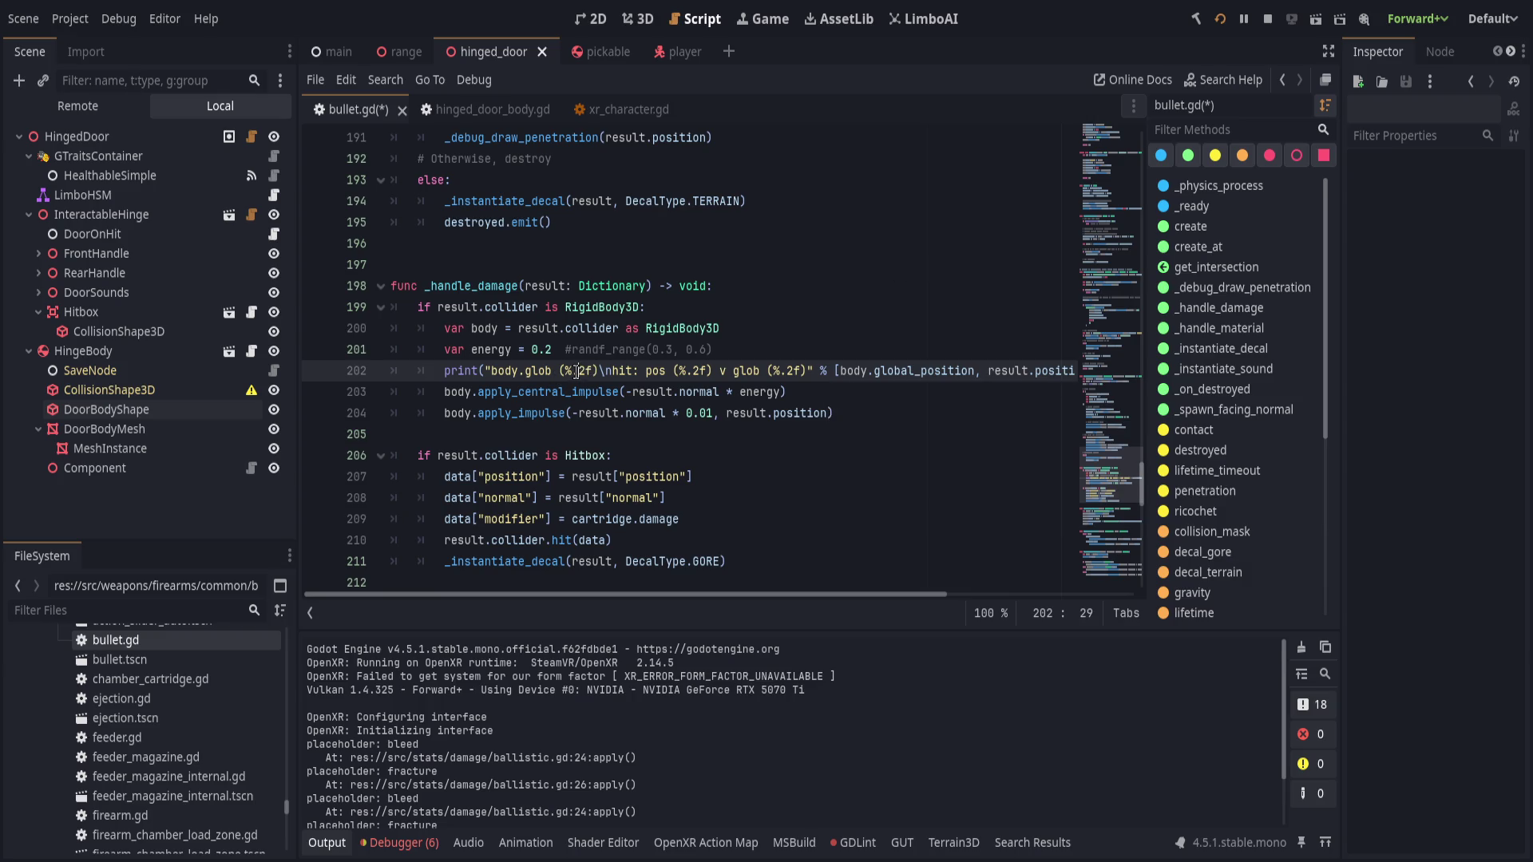
{"action": "key", "text": "Right"}
{"action": "key", "text": "Right"}
{"action": "type", "text": "s"}
{"action": "left_click_drag", "start_coordinate": [672, 370], "coordinate": [768, 370]}
{"action": "type", "text": "s"}
{"action": "type", "text": "s"}
{"action": "left_click", "coordinate": [820, 337]}
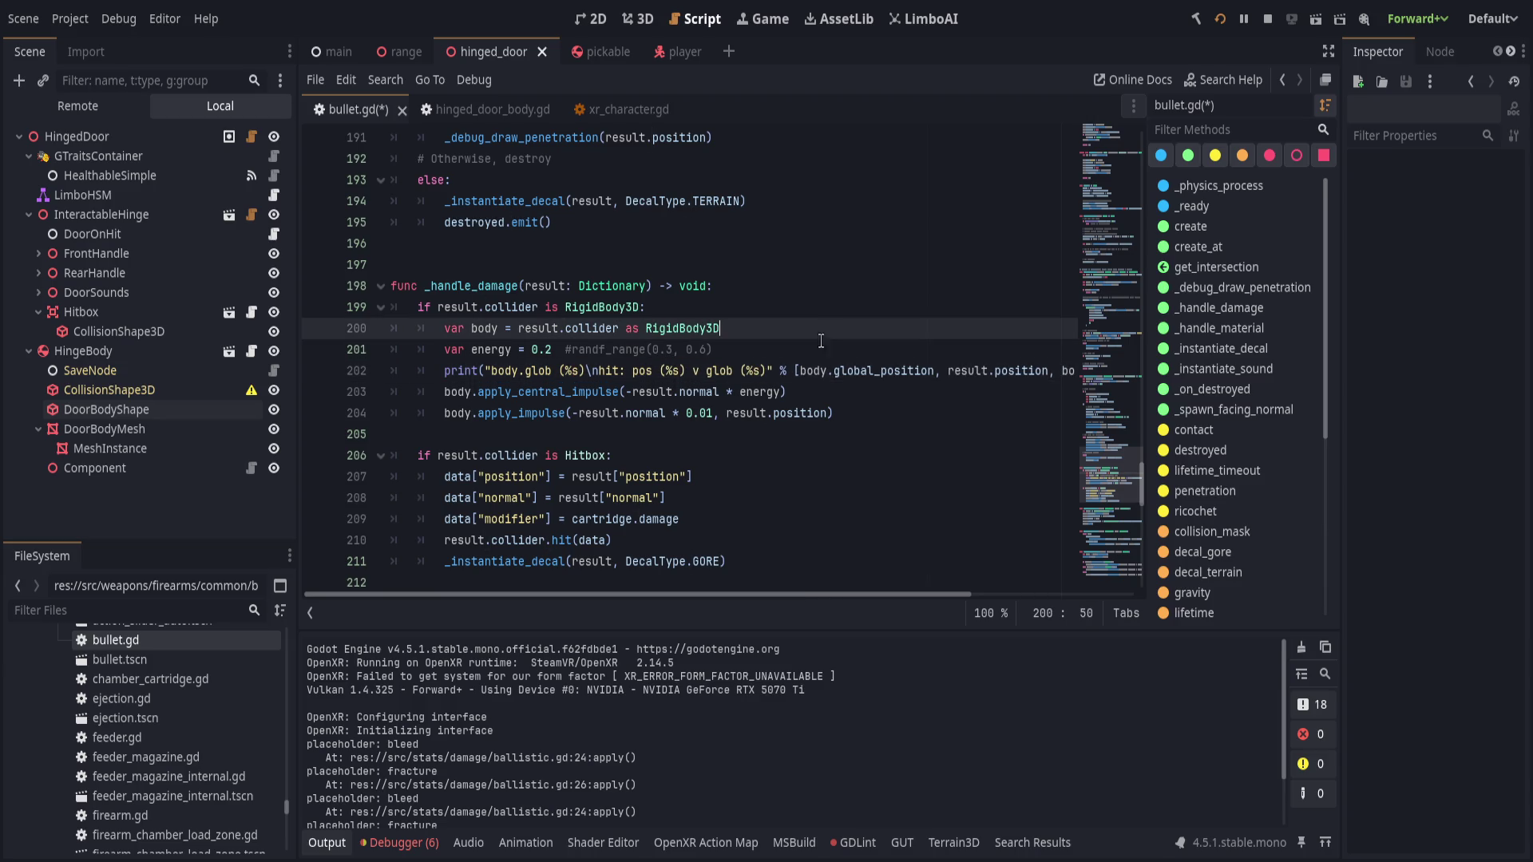
{"action": "key", "text": "ctrl+s"}
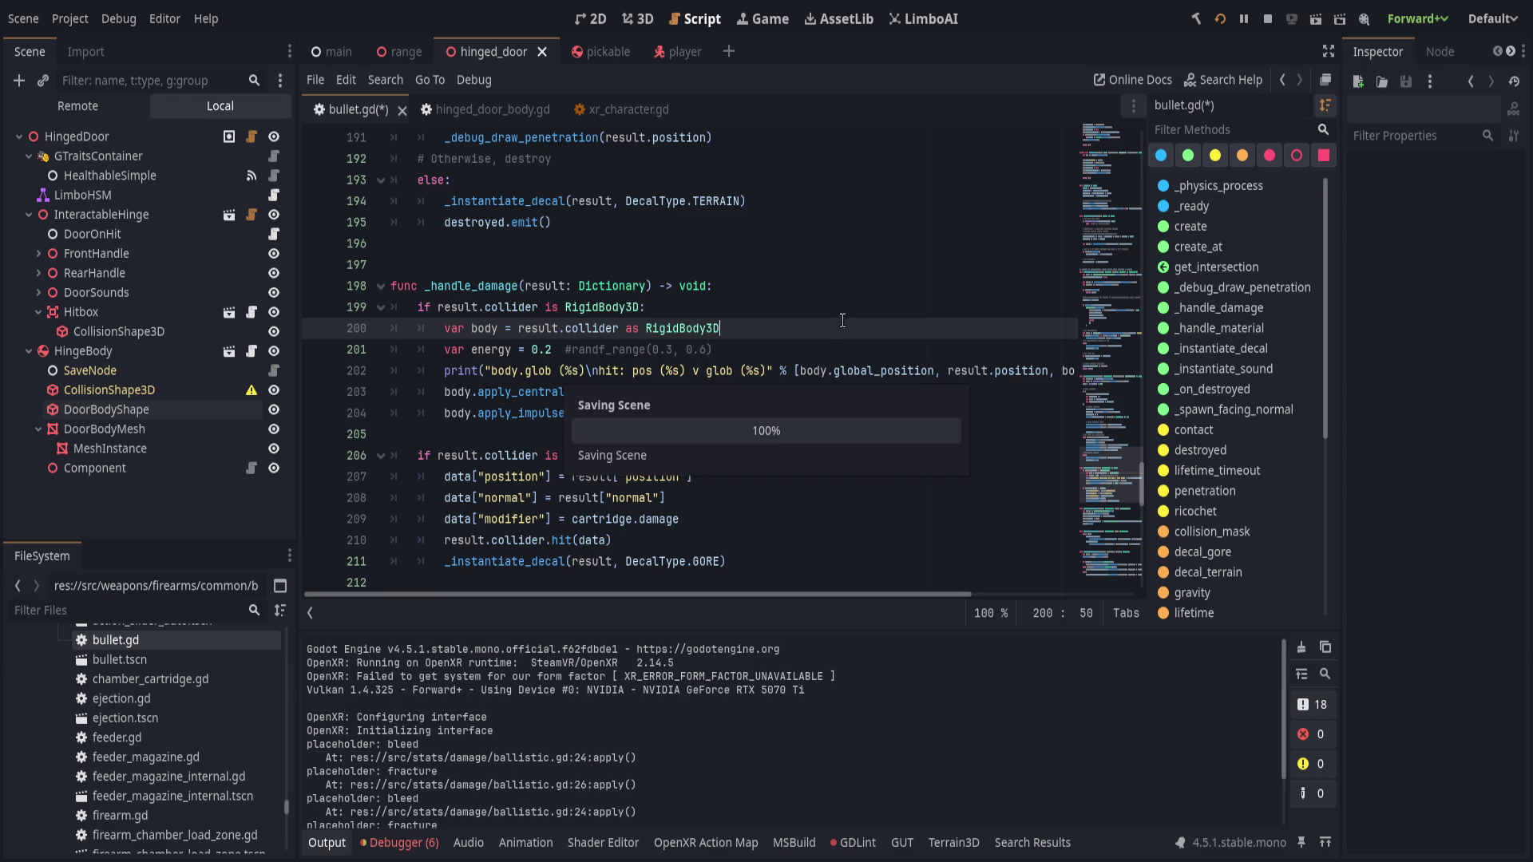
- Clear the errors from the Output log and examine the printed body and hit positions
{"action": "left_click", "coordinate": [862, 408]}
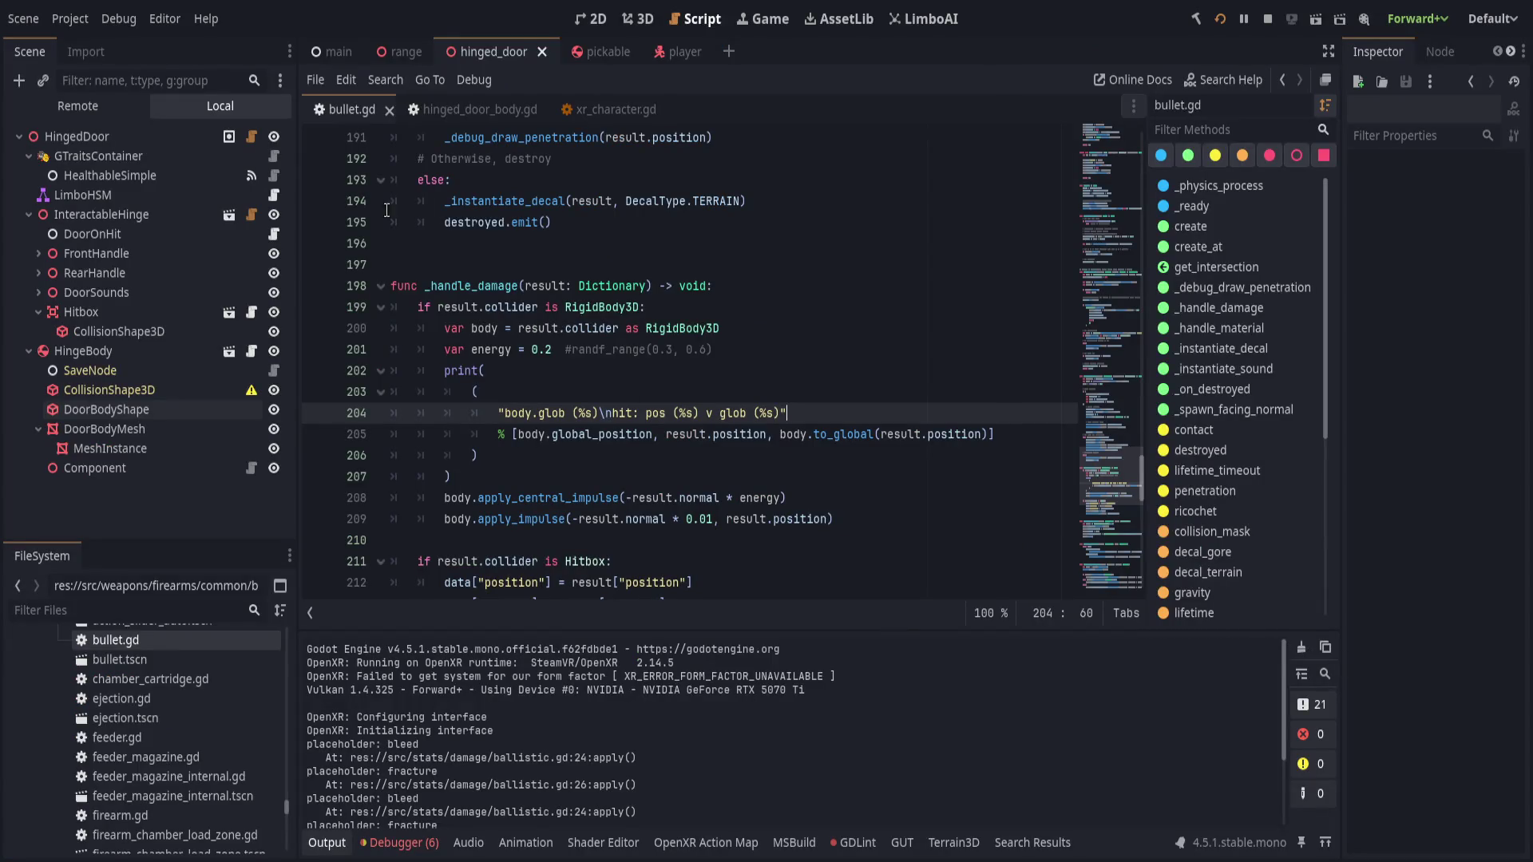
{"action": "left_click", "coordinate": [680, 498], "text": "shift"}
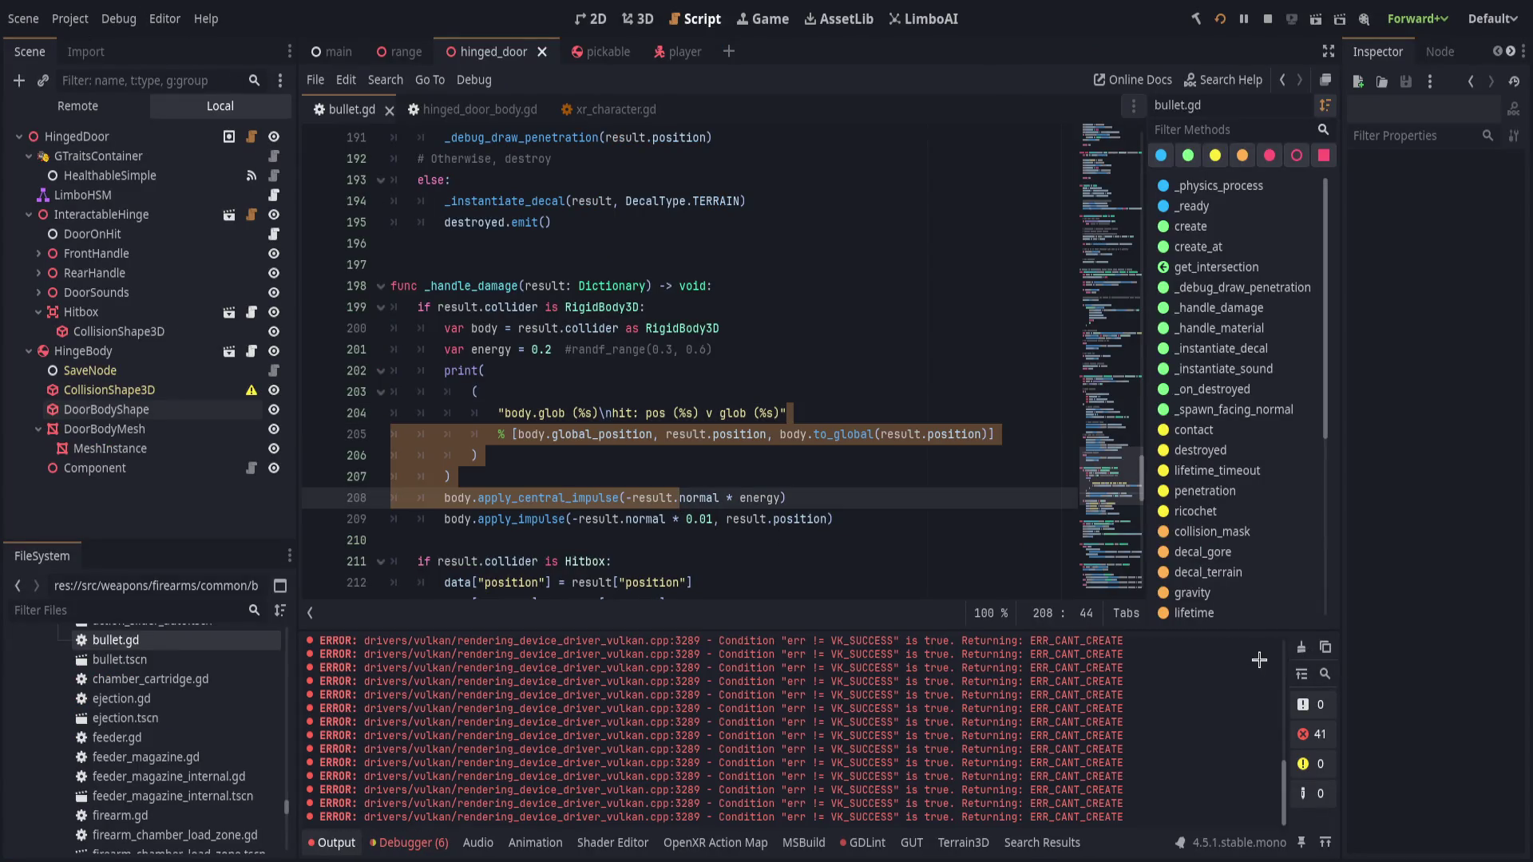
{"action": "left_click", "coordinate": [1301, 646]}
{"action": "left_click", "coordinate": [605, 520]}
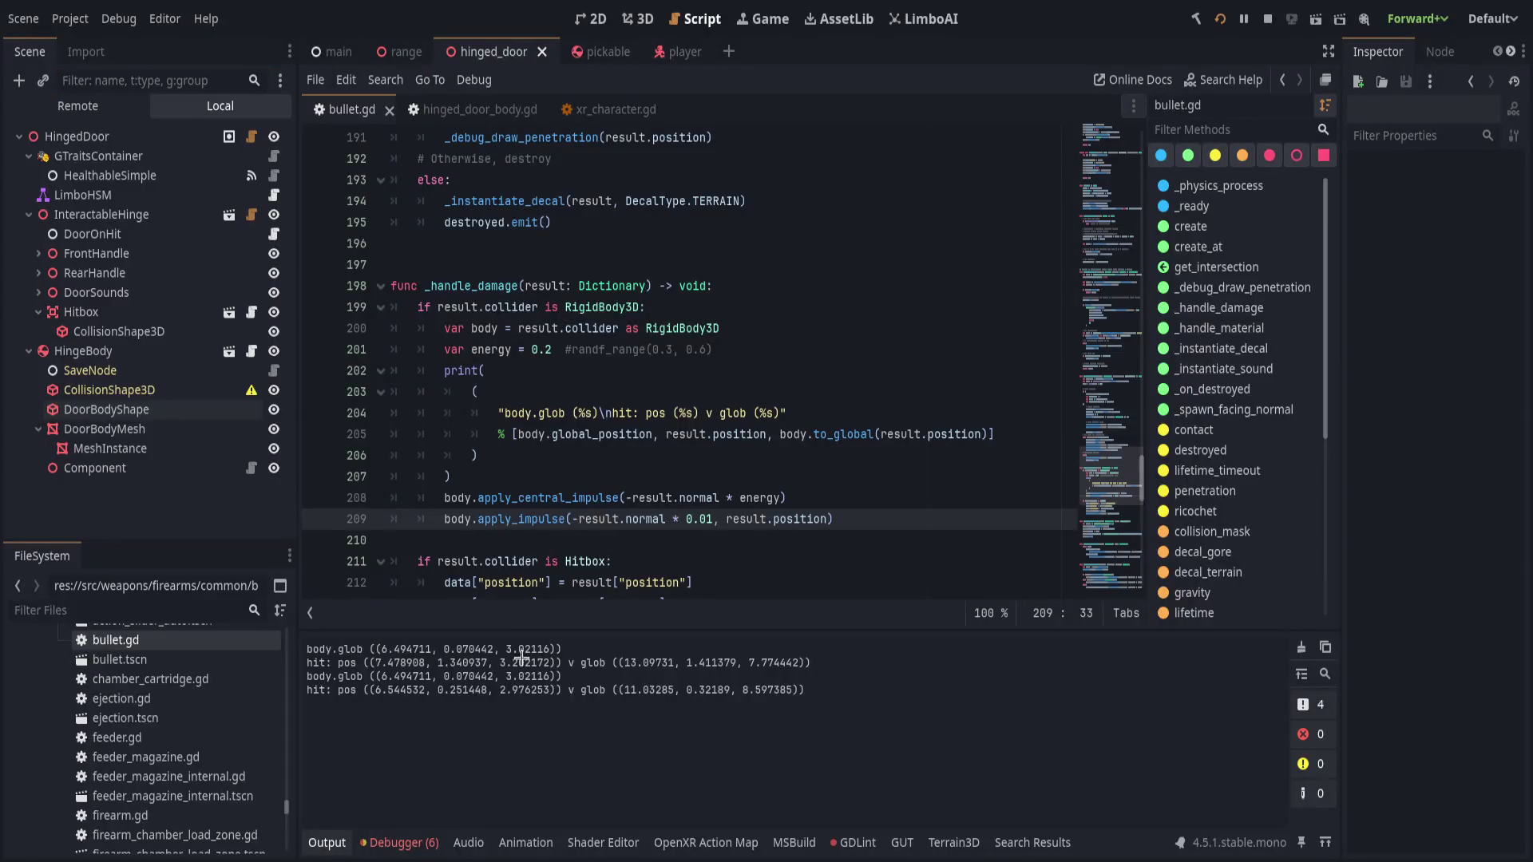
{"action": "left_click_drag", "start_coordinate": [400, 690], "coordinate": [438, 688]}
{"action": "left_click", "coordinate": [403, 689]}
- Add a trailing line break to the print message and save bullet.gd
{"action": "left_click", "coordinate": [608, 411]}
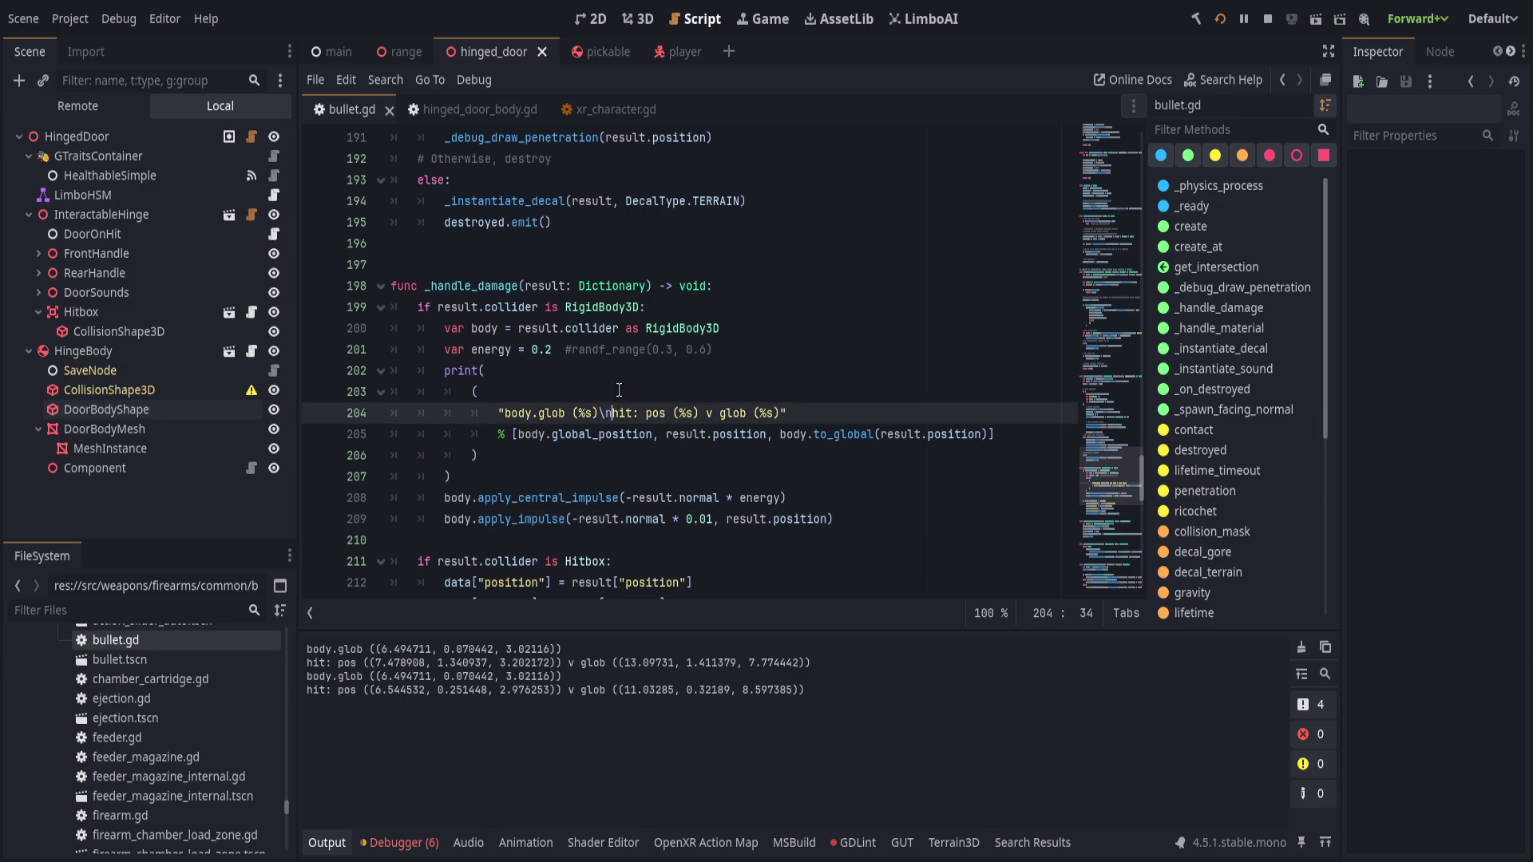
{"action": "left_click", "coordinate": [796, 411]}
{"action": "key", "text": "ctrl+s"}
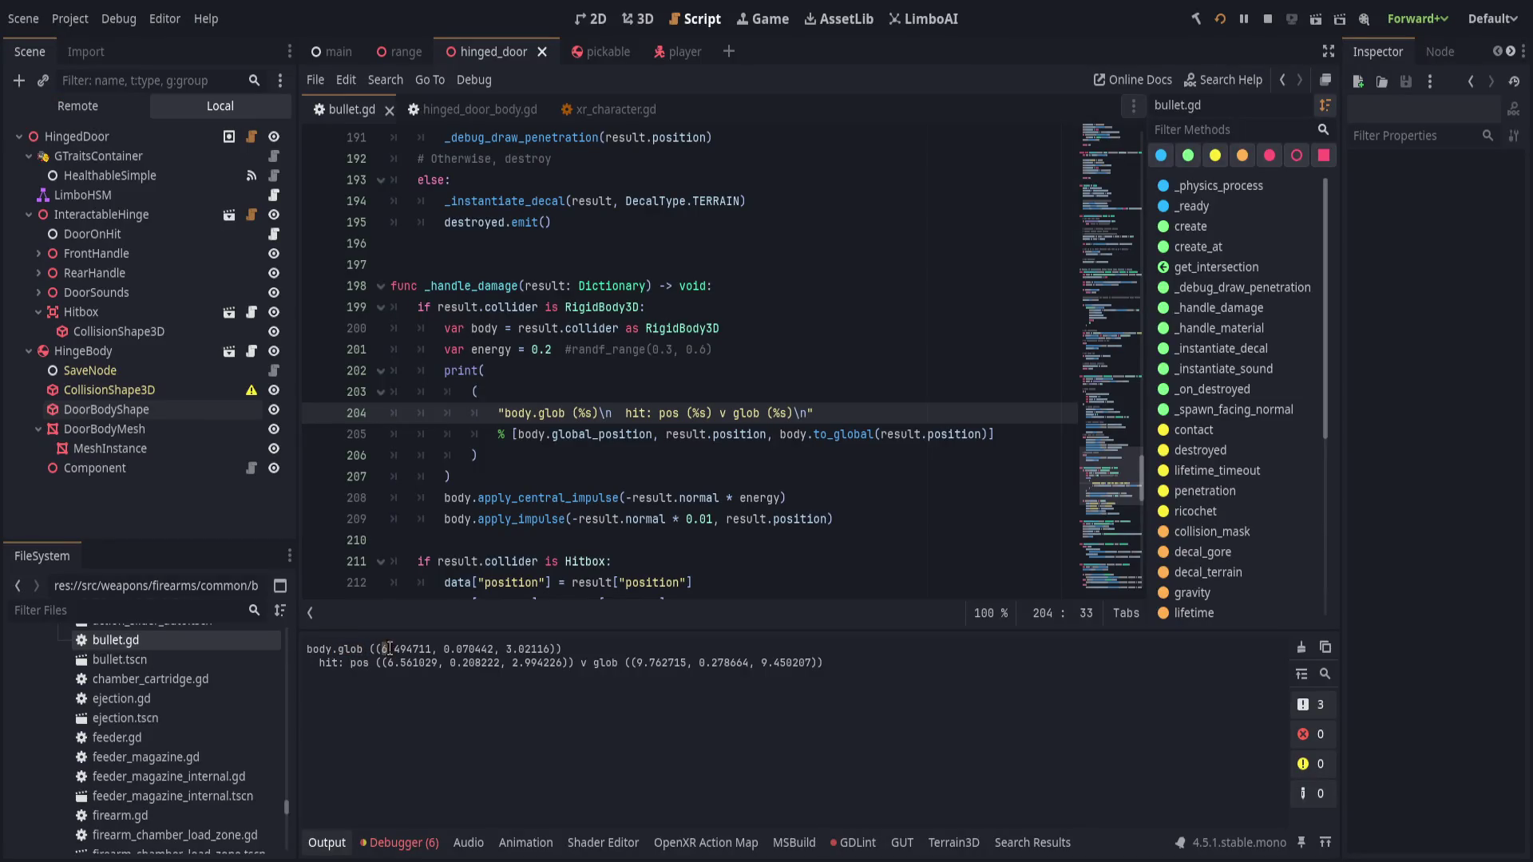
- Inspect the newly logged body and hit position entries in the Output panel
{"action": "left_click_drag", "start_coordinate": [382, 662], "coordinate": [435, 664]}
{"action": "left_click", "coordinate": [554, 664]}
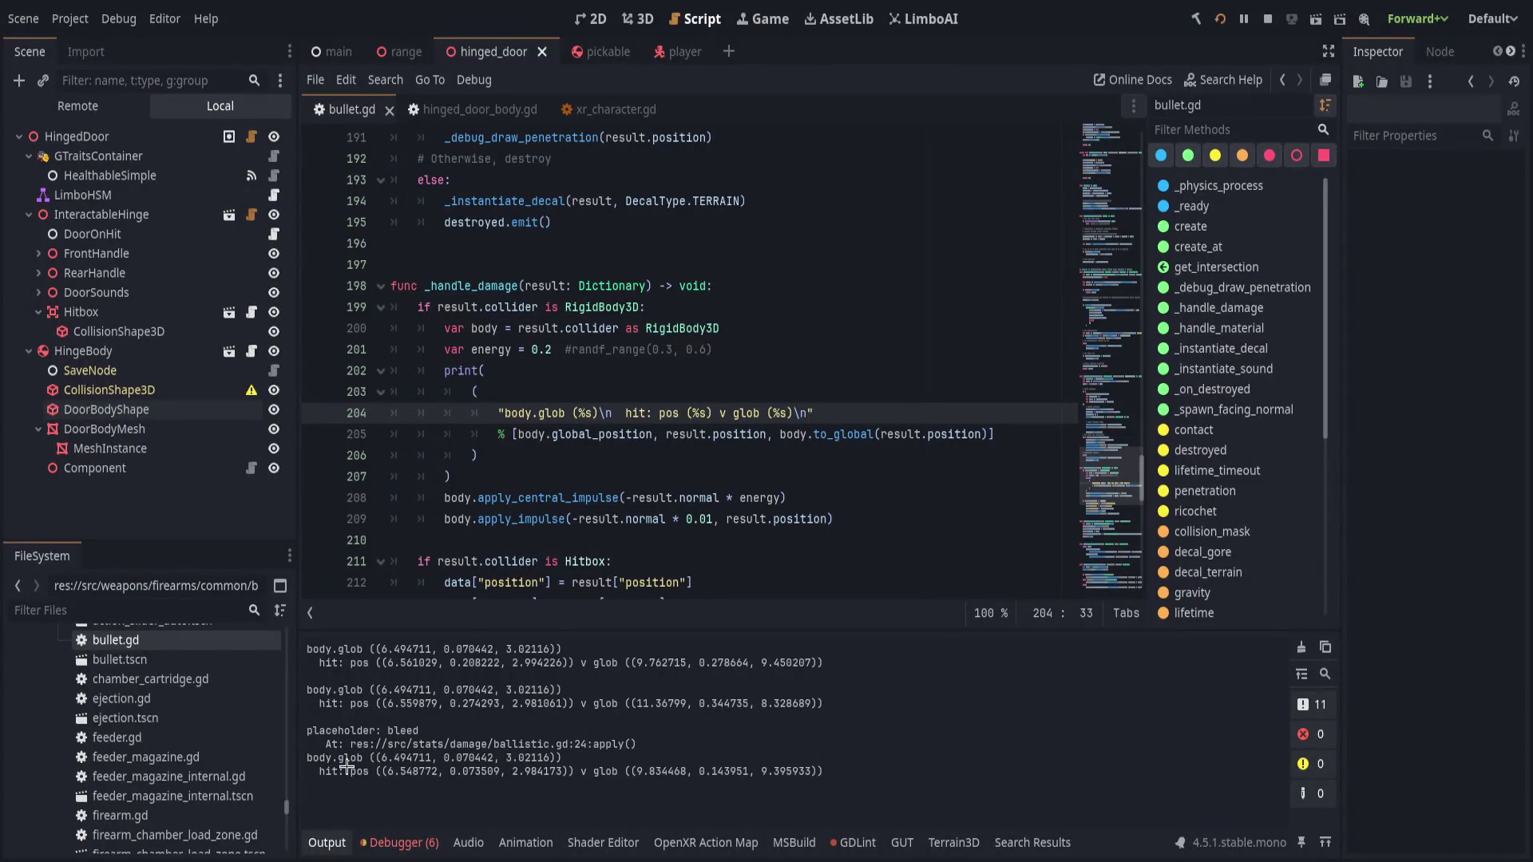
{"action": "left_click_drag", "start_coordinate": [338, 756], "coordinate": [463, 768]}
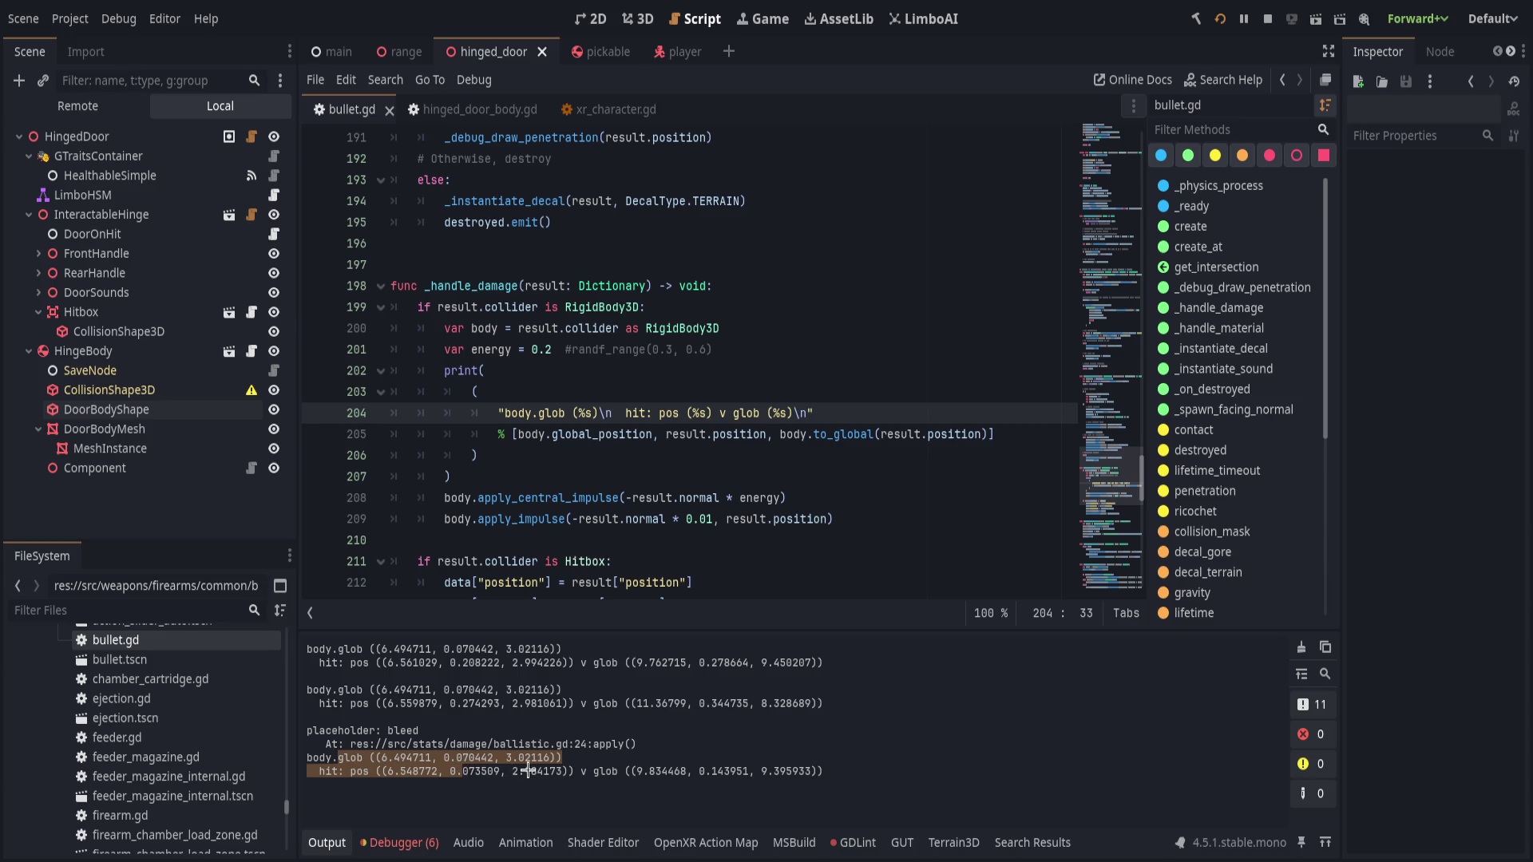
{"action": "left_click", "coordinate": [489, 772]}
{"action": "left_click_drag", "start_coordinate": [387, 757], "coordinate": [519, 775]}
{"action": "left_click", "coordinate": [523, 774]}
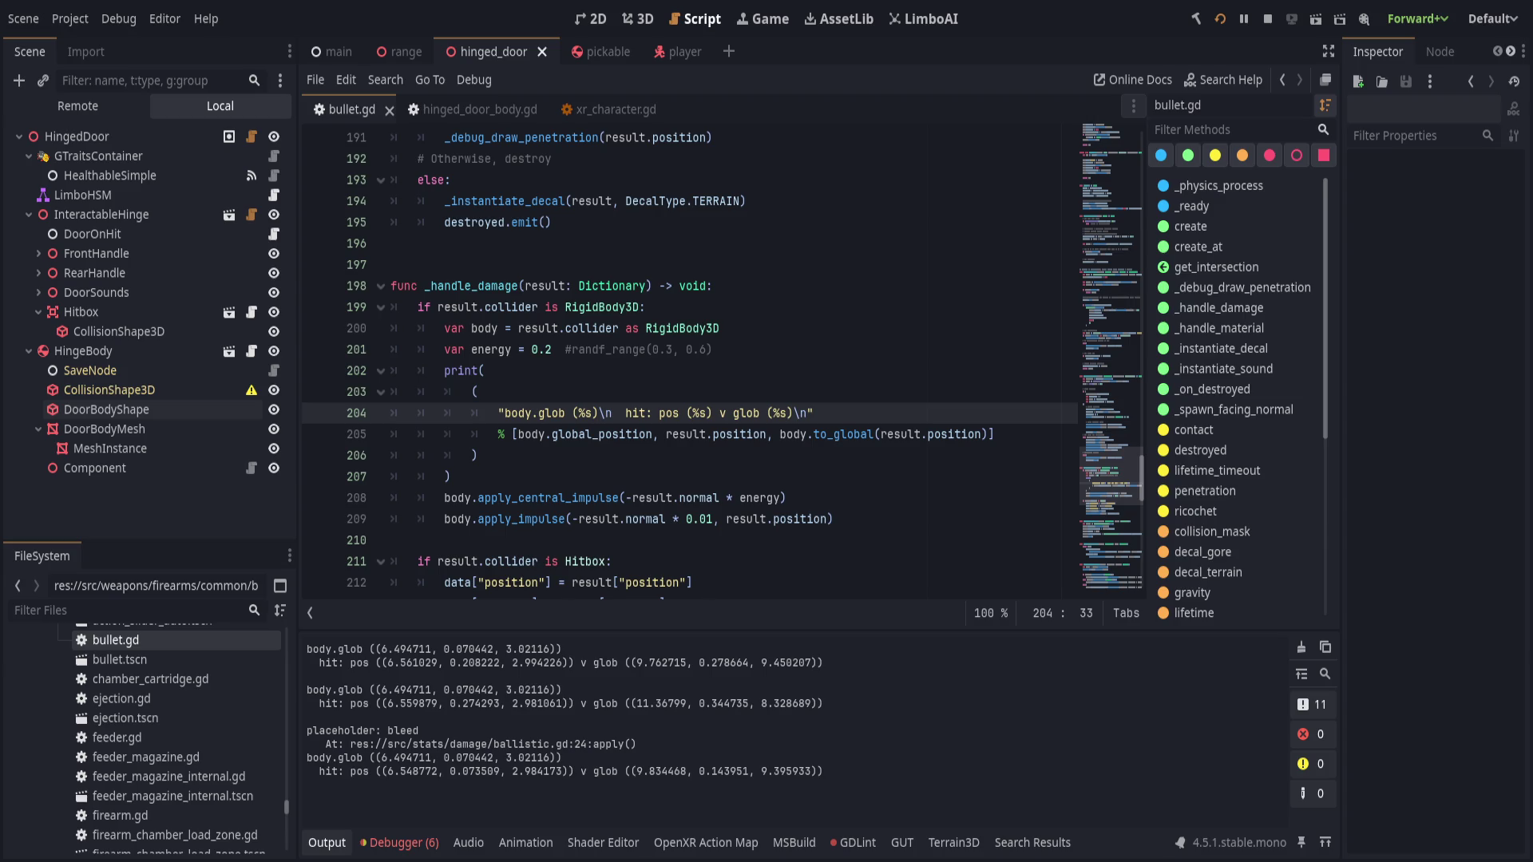
- Review the shot logs: body.glob stays (6.494711, 0.070442, 3.02116) while hit positions vary
{"action": "left_click", "coordinate": [994, 434]}
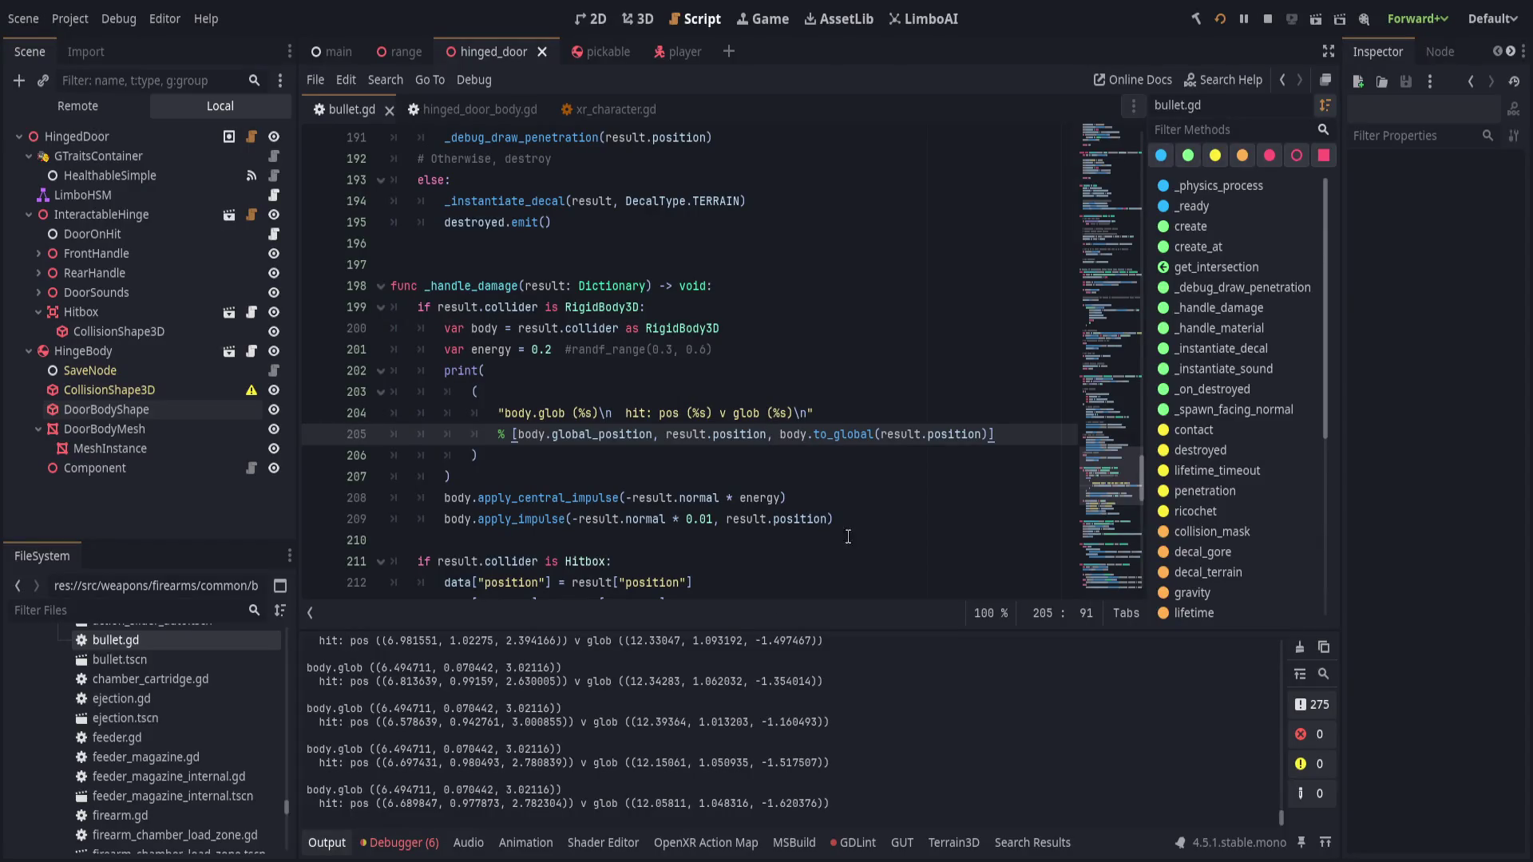
{"action": "scroll", "coordinate": [687, 567], "scroll_direction": "up", "scroll_amount": 1}
- Add var p = result.position - body.global_position below energy and use p as the to_global argument
{"action": "scroll", "coordinate": [798, 439], "scroll_direction": "down", "scroll_amount": 1}
{"action": "left_click", "coordinate": [845, 360]}
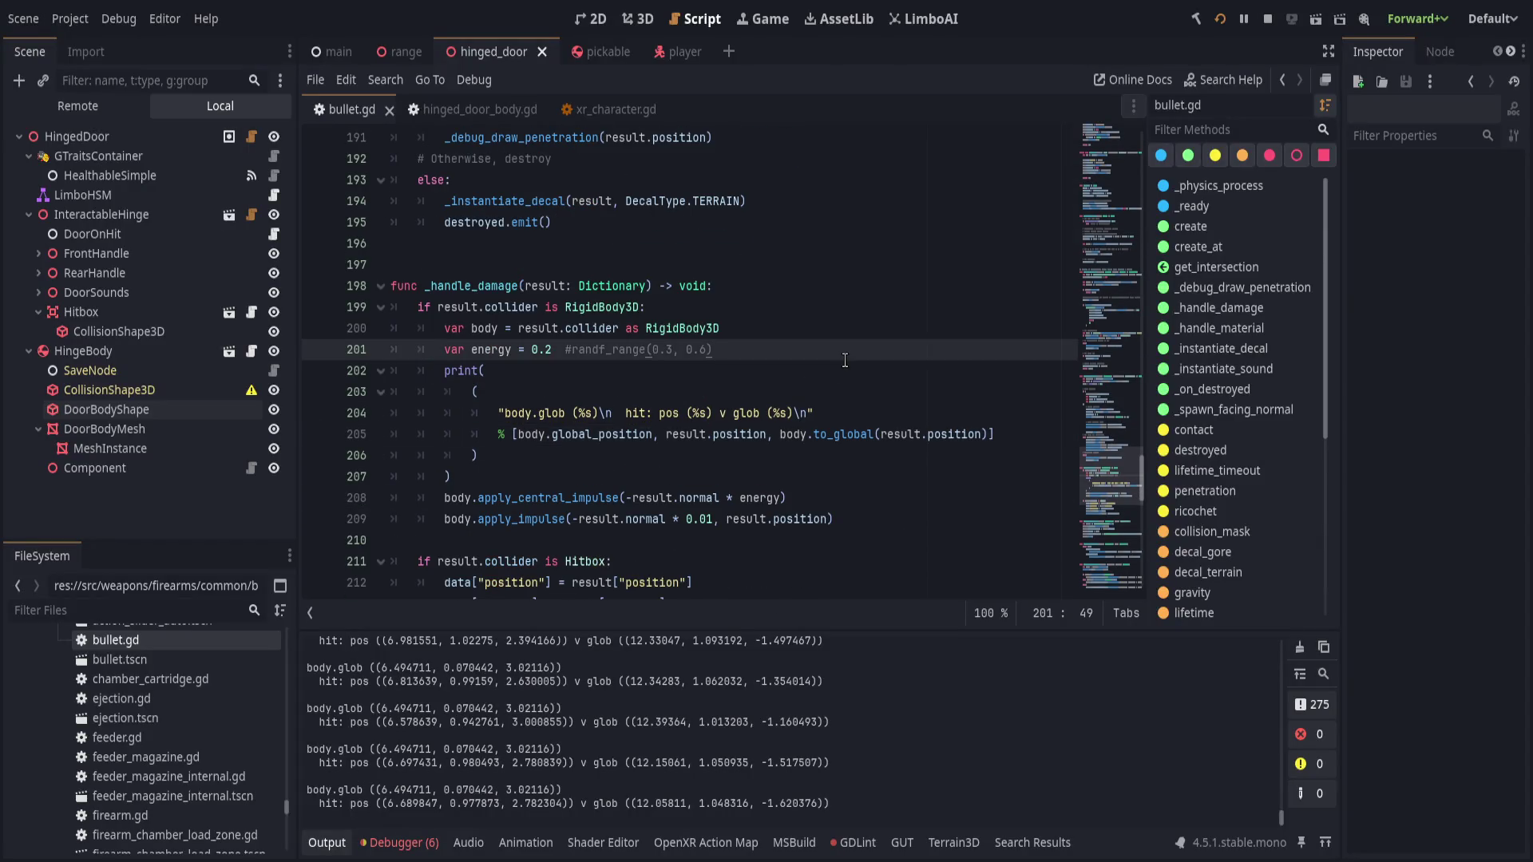
{"action": "key", "text": "Return"}
{"action": "type", "text": "var p "}
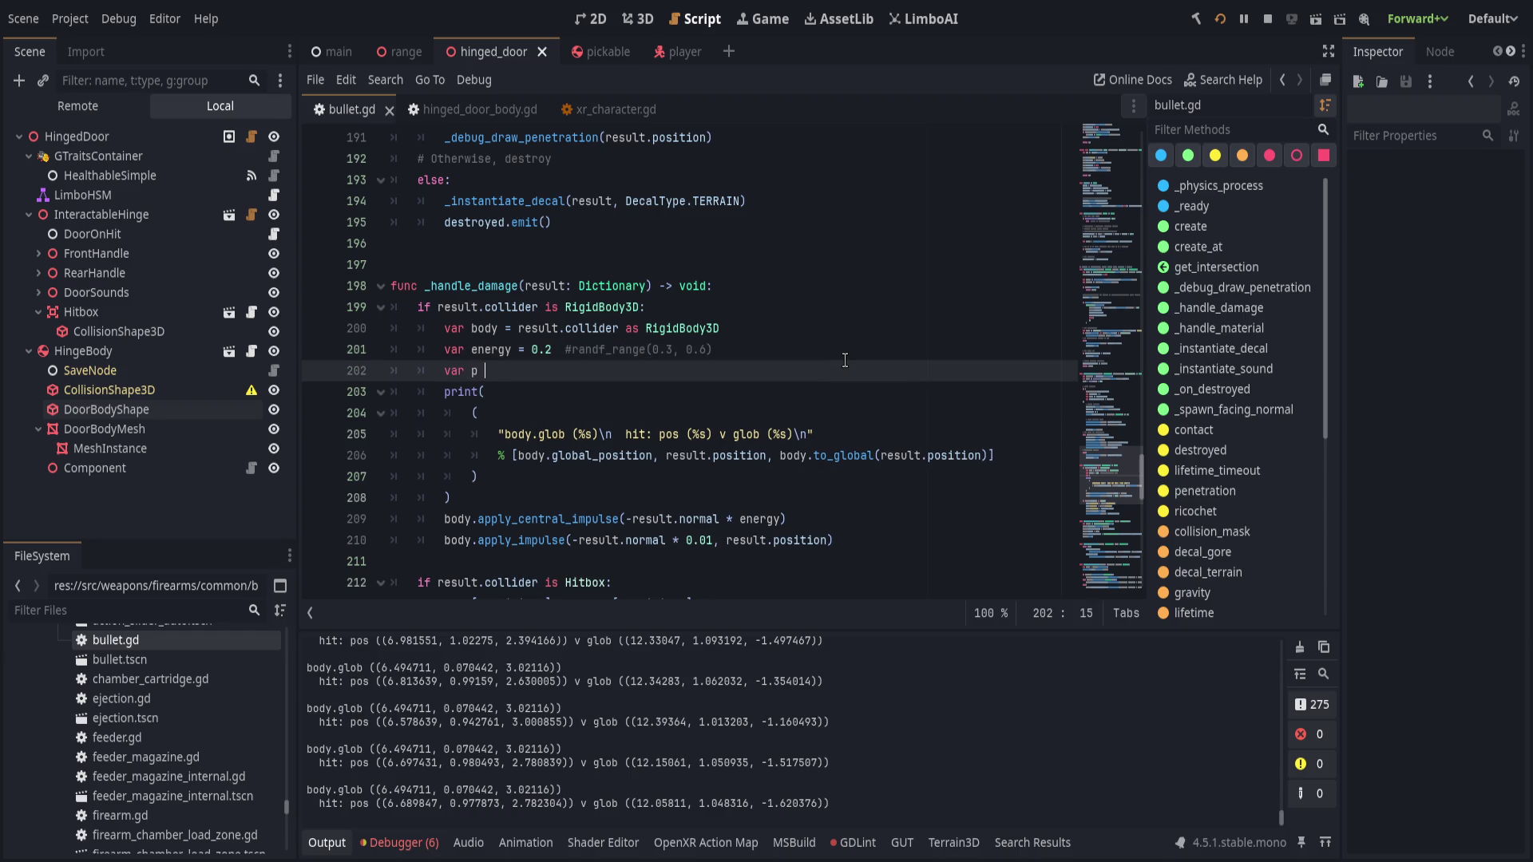
{"action": "type", "text": "= result.position - "}
{"action": "type", "text": "body.glob"}
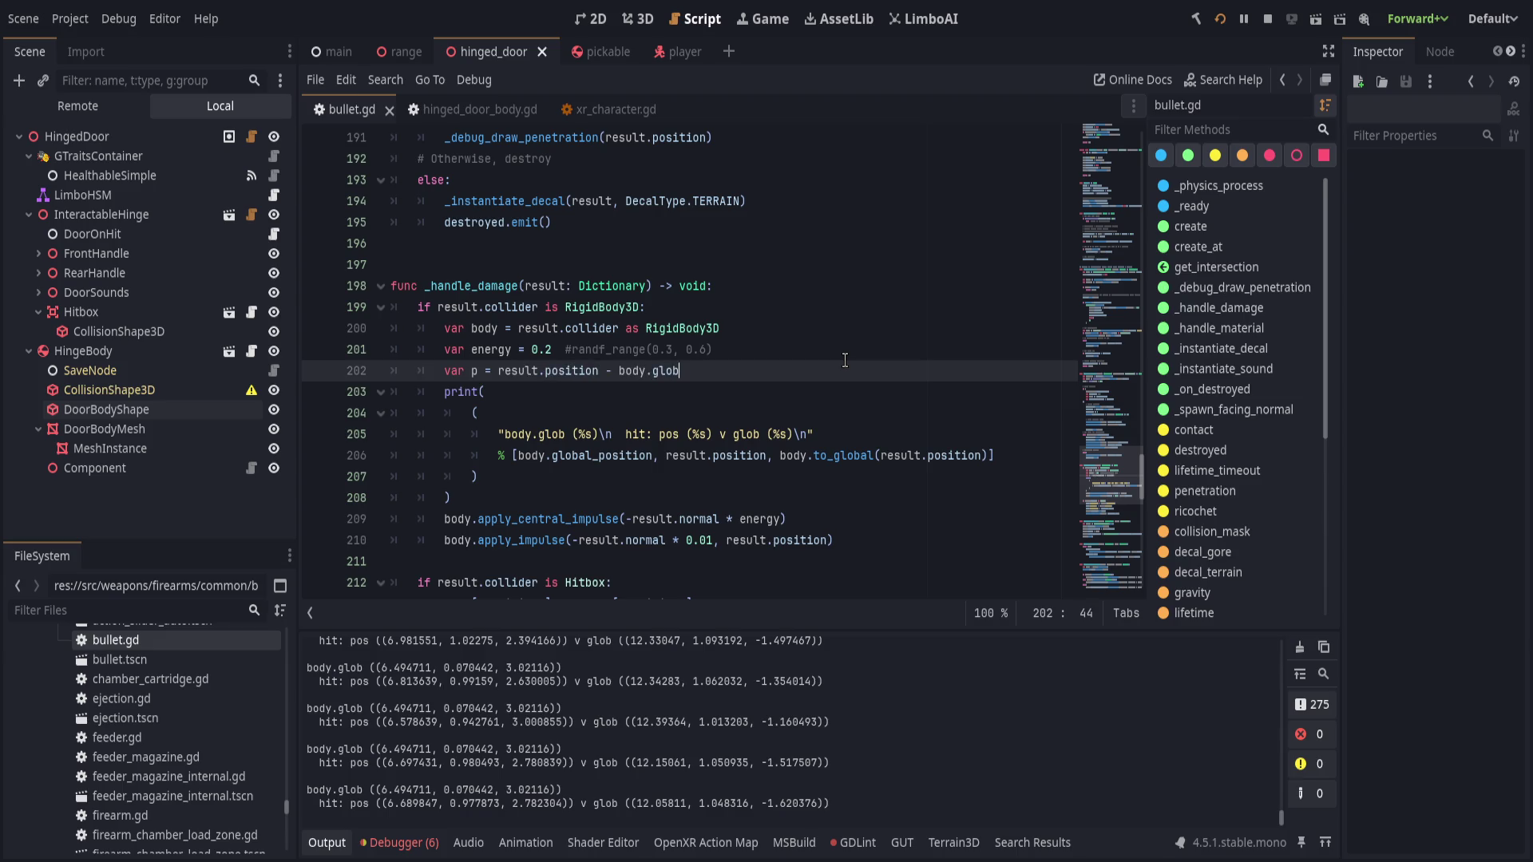
{"action": "type", "text": "al_position"}
{"action": "left_click", "coordinate": [792, 457]}
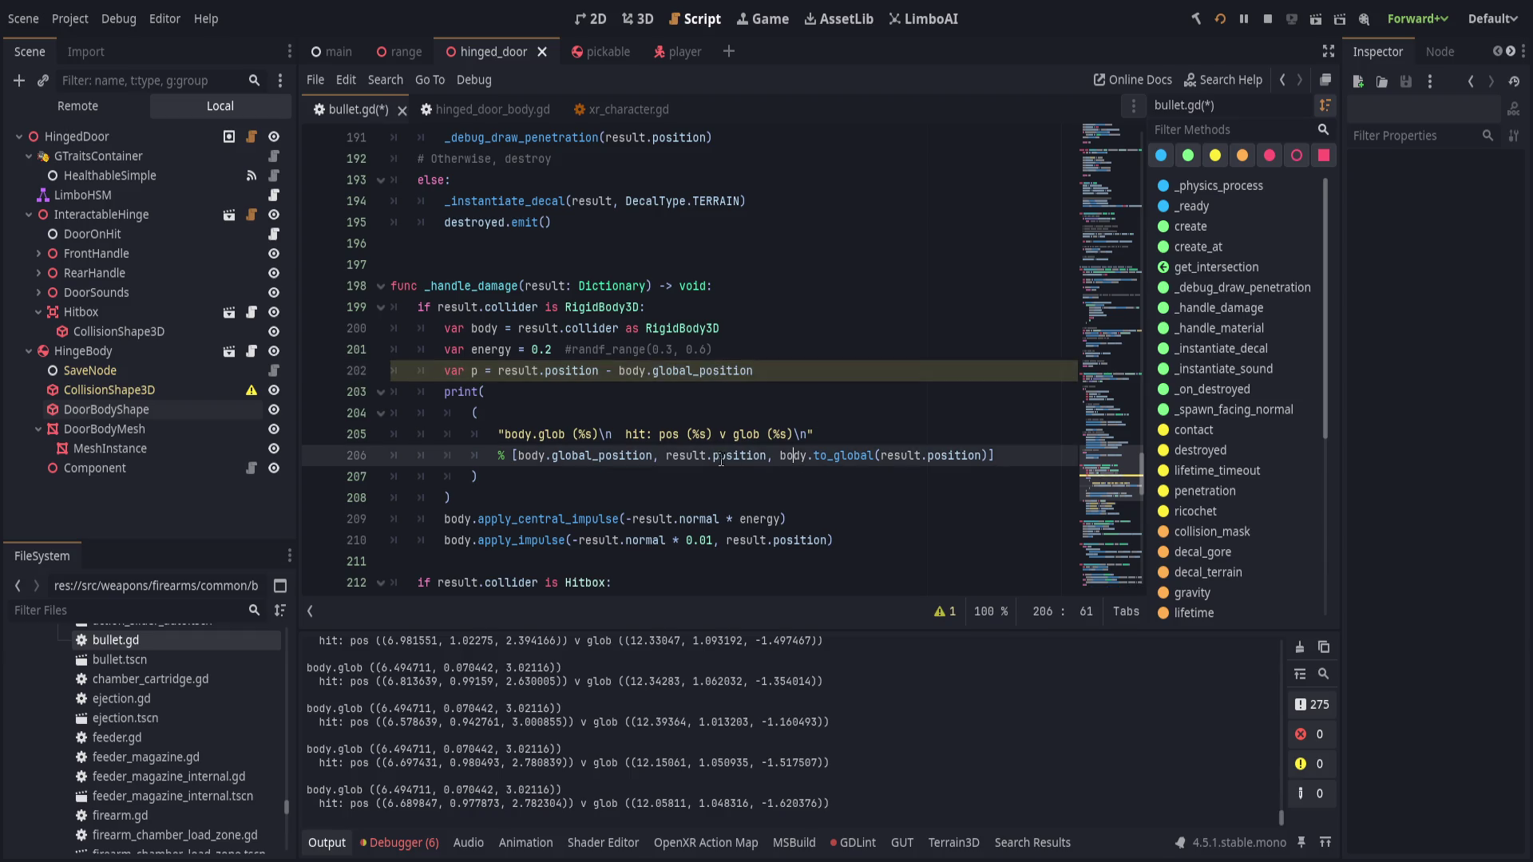
{"action": "left_click_drag", "start_coordinate": [801, 457], "coordinate": [984, 456]}
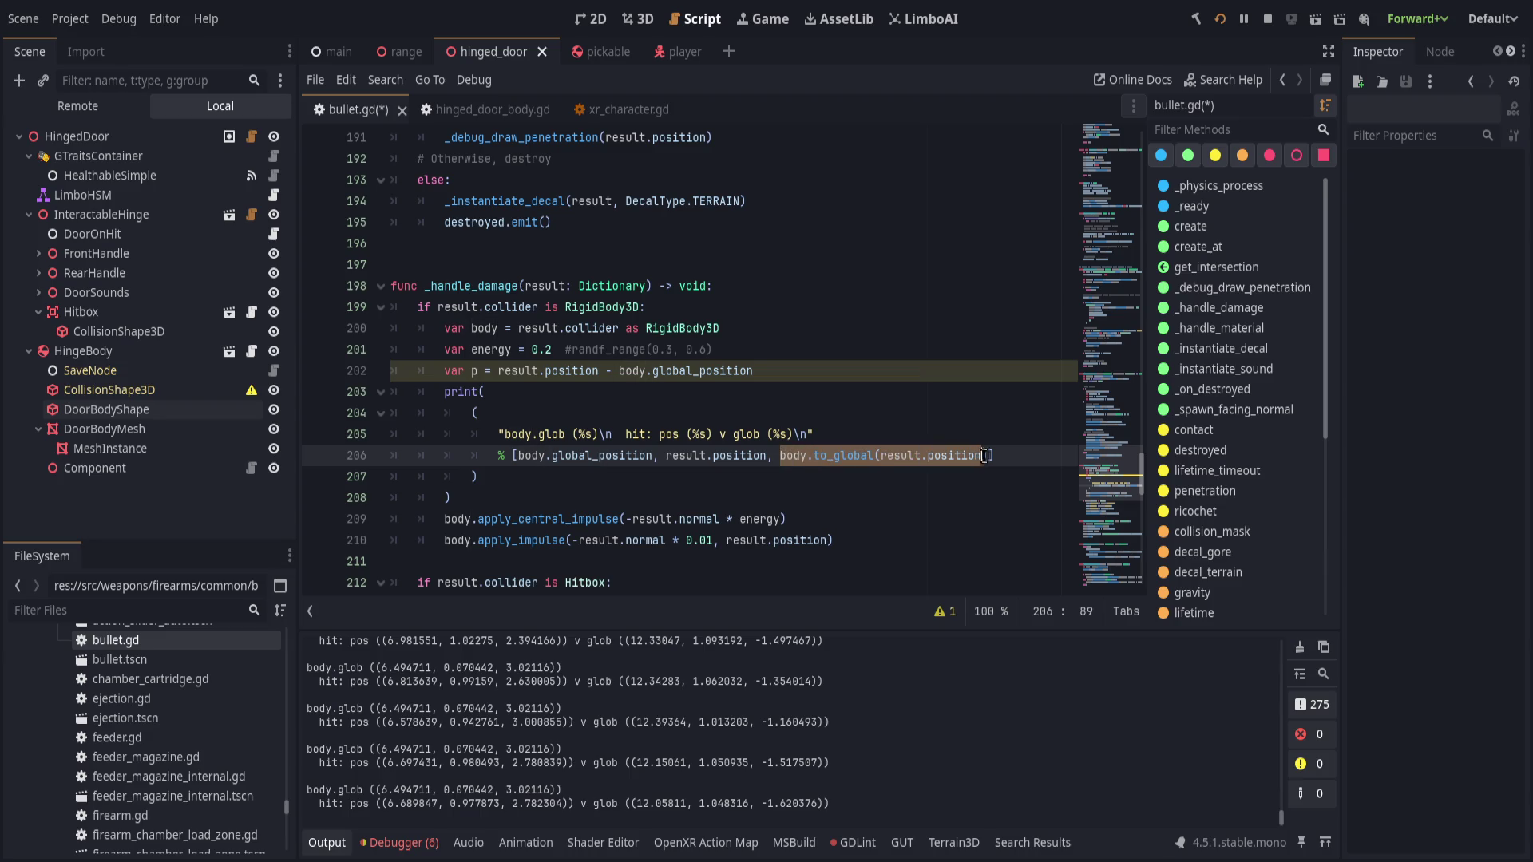
{"action": "type", "text": "p"}
{"action": "key", "text": "ctrl+s"}
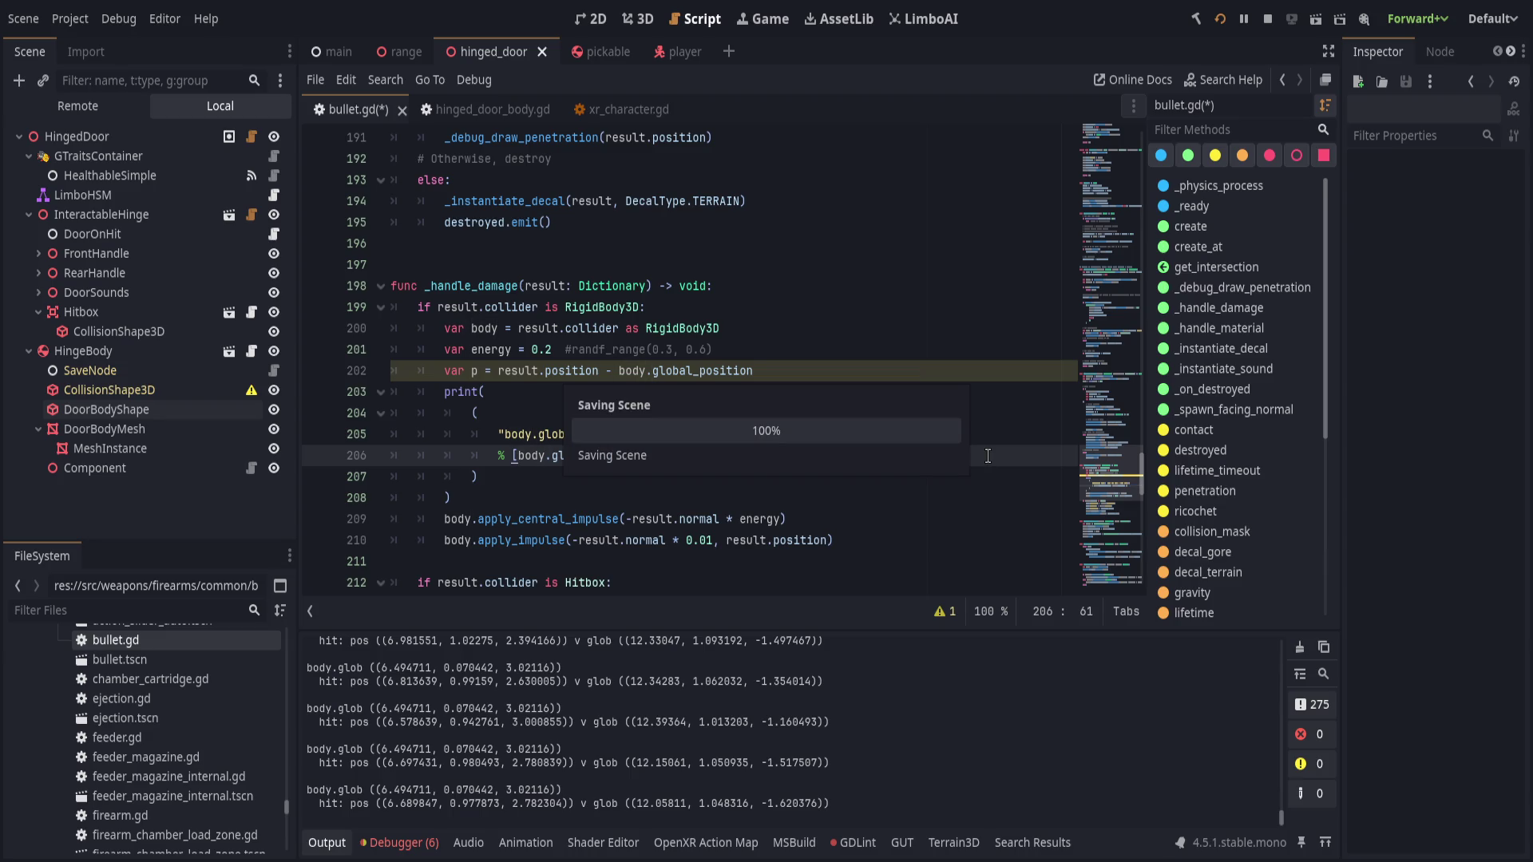
- Rewrite p as body.global_position - result.position and save bullet.gd
{"action": "left_click_drag", "start_coordinate": [618, 371], "coordinate": [754, 371]}
{"action": "key", "text": "BackSpace"}
{"action": "left_click", "coordinate": [496, 370]}
{"action": "type", "text": "body.global_position - result.position -"}
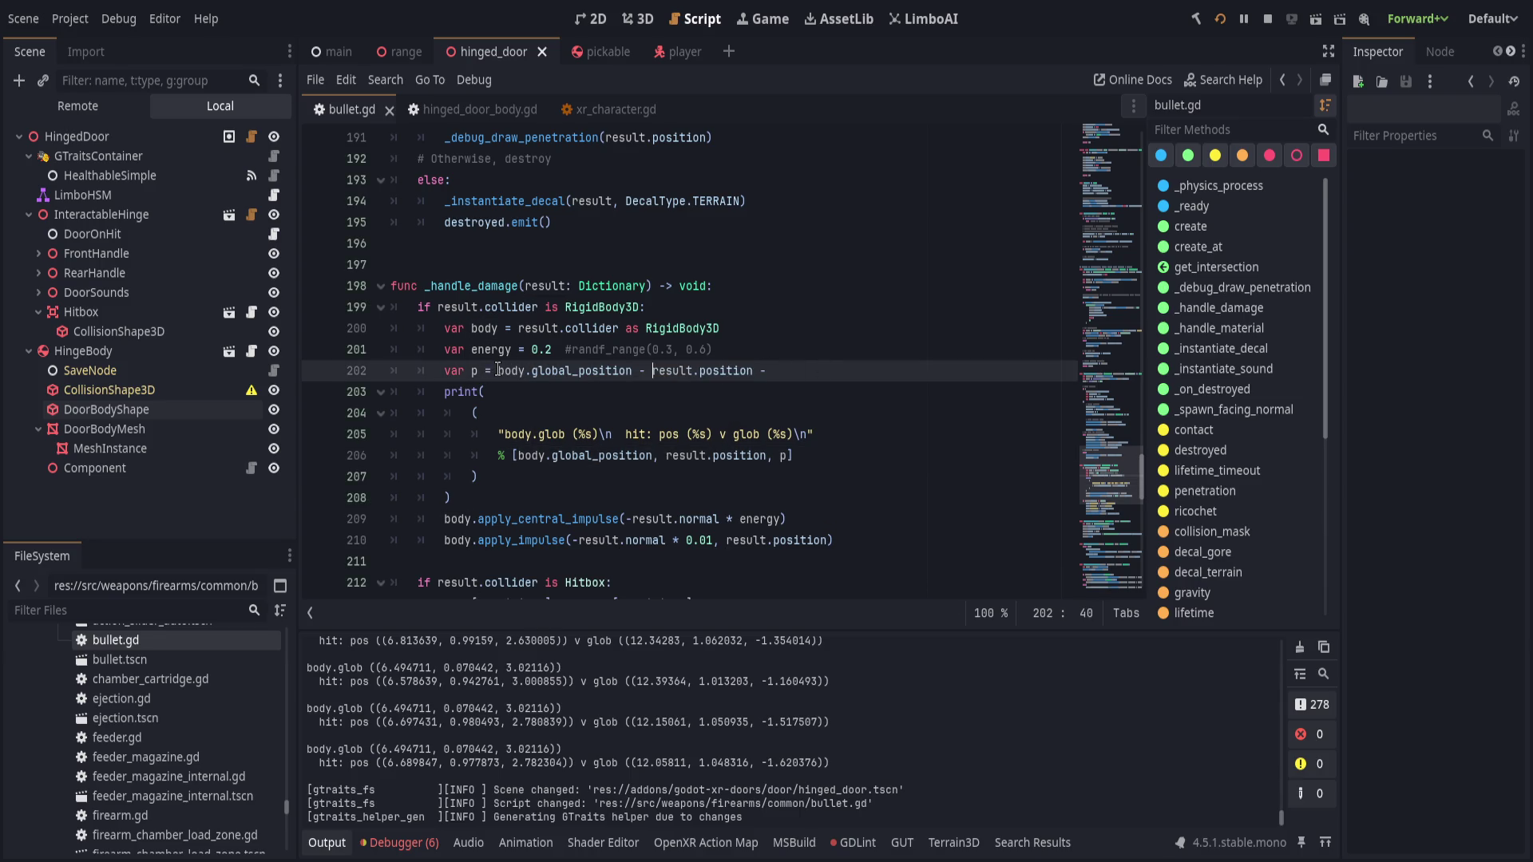
{"action": "key", "text": "BackSpace"}
{"action": "key", "text": "ctrl+s"}
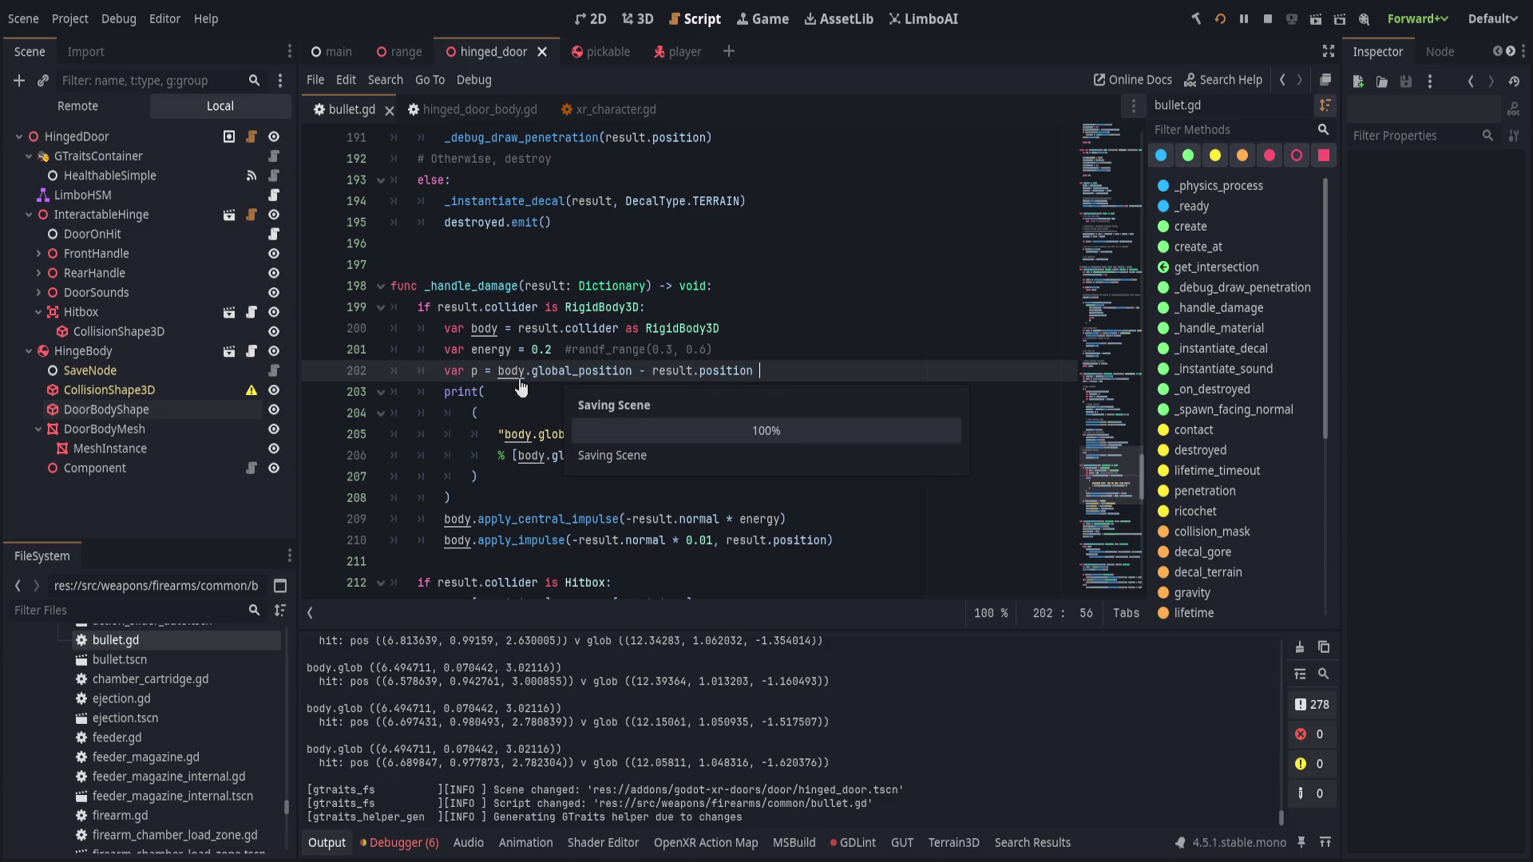
{"action": "left_click", "coordinate": [604, 372]}
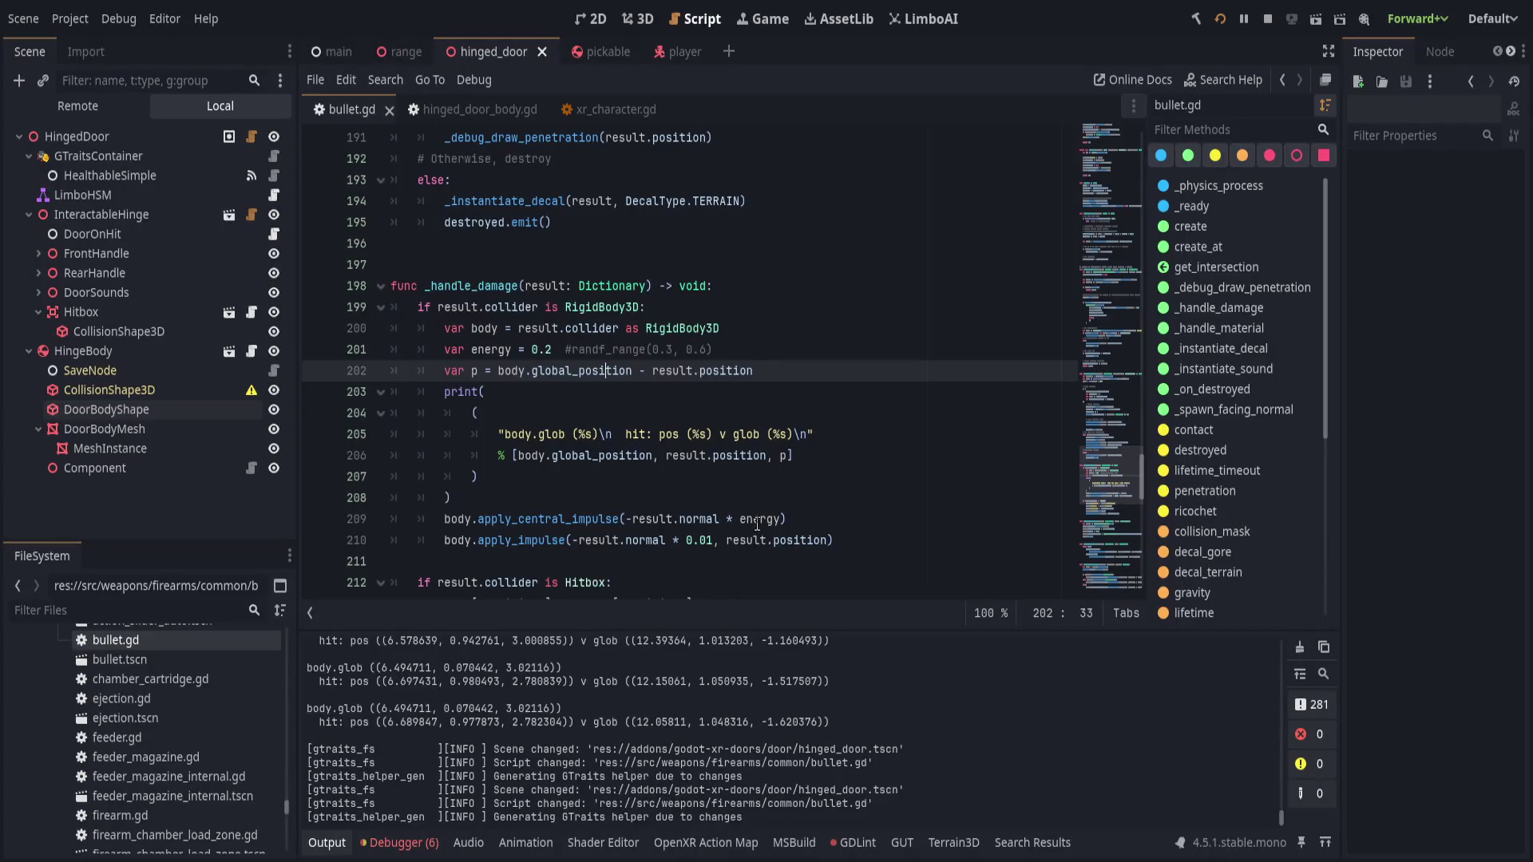
- Replace result.position with p in the line 210 offset impulse call and save
{"action": "double_click", "coordinate": [740, 541]}
{"action": "left_click_drag", "start_coordinate": [740, 547], "coordinate": [824, 543]}
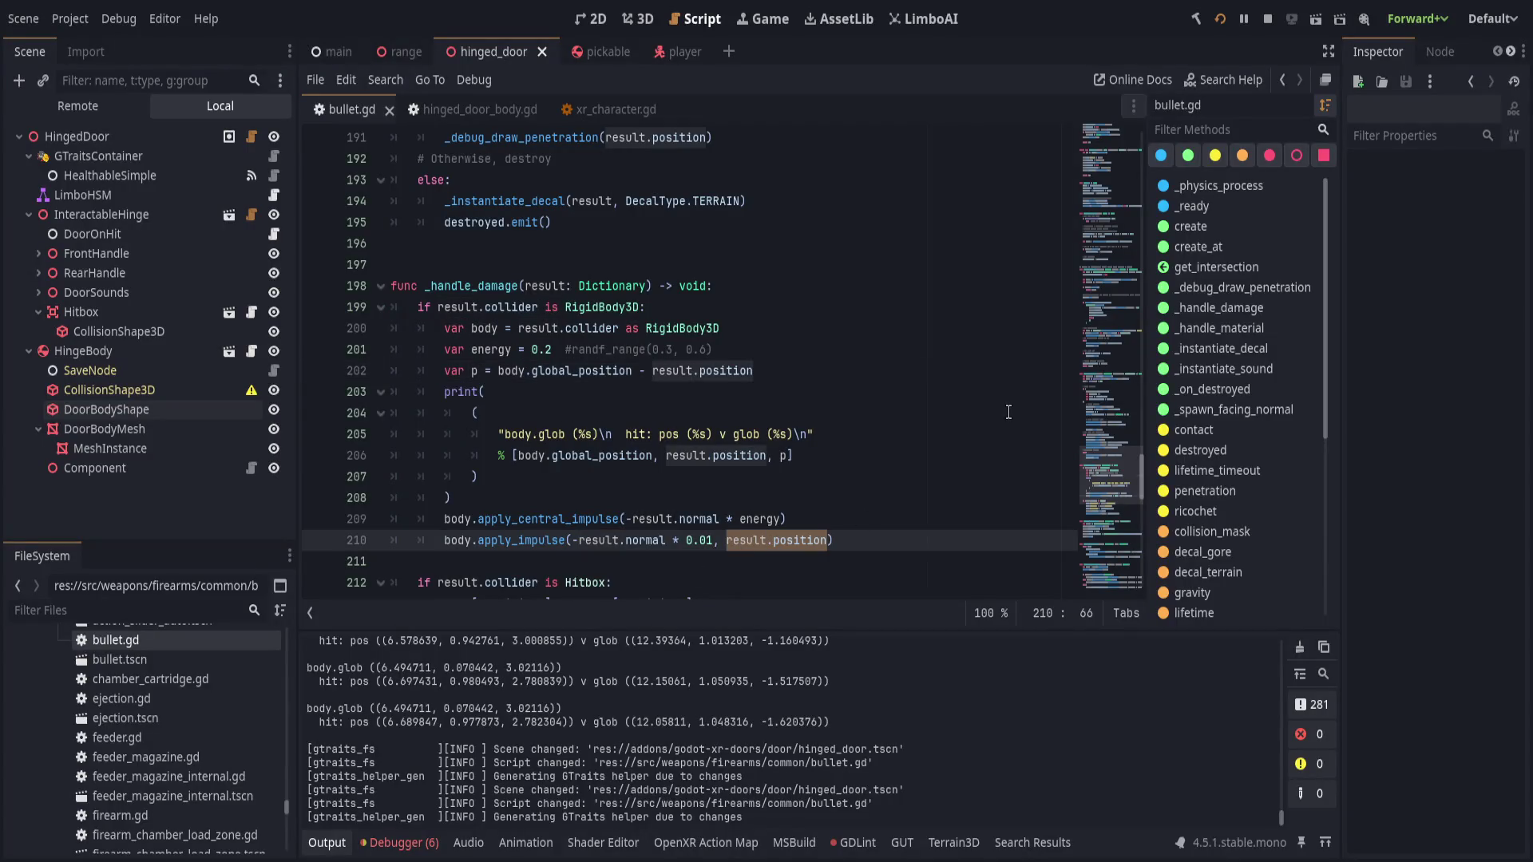
{"action": "type", "text": "p"}
{"action": "key", "text": "ctrl+s"}
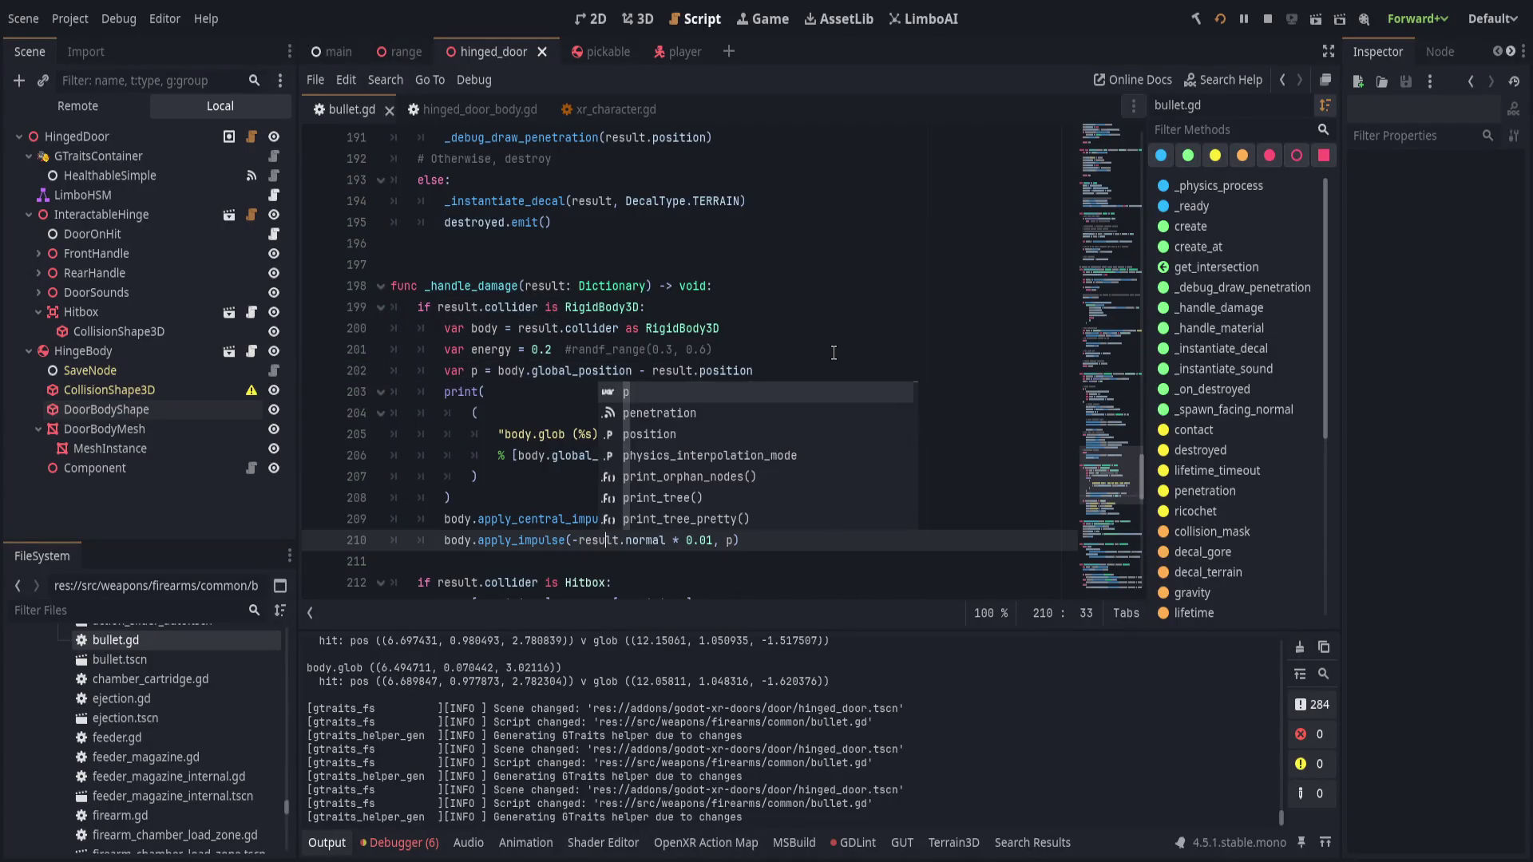
{"action": "left_click", "coordinate": [833, 352]}
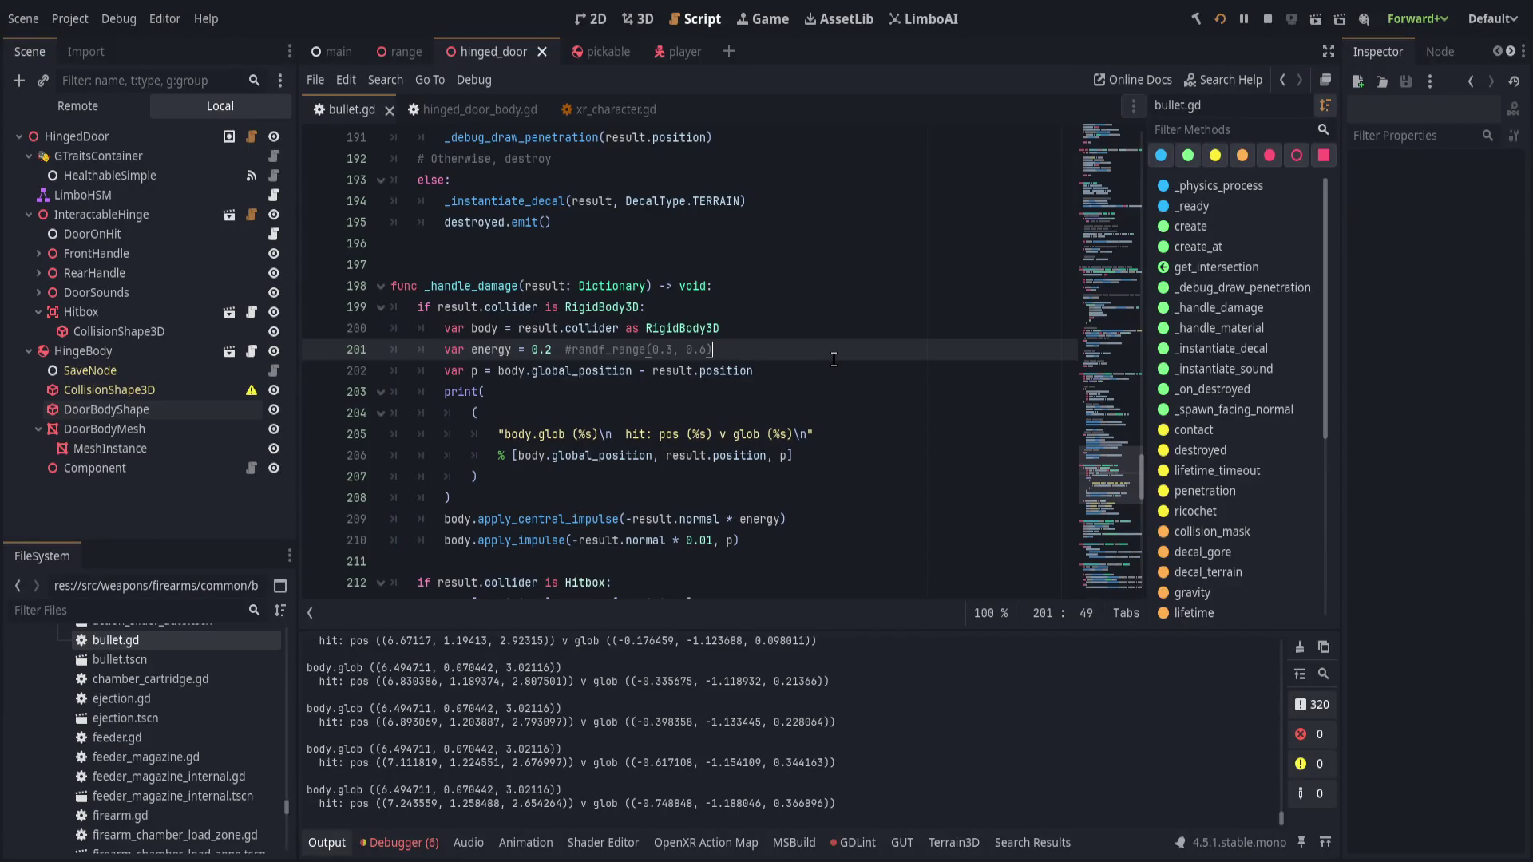
{"action": "left_click", "coordinate": [576, 540]}
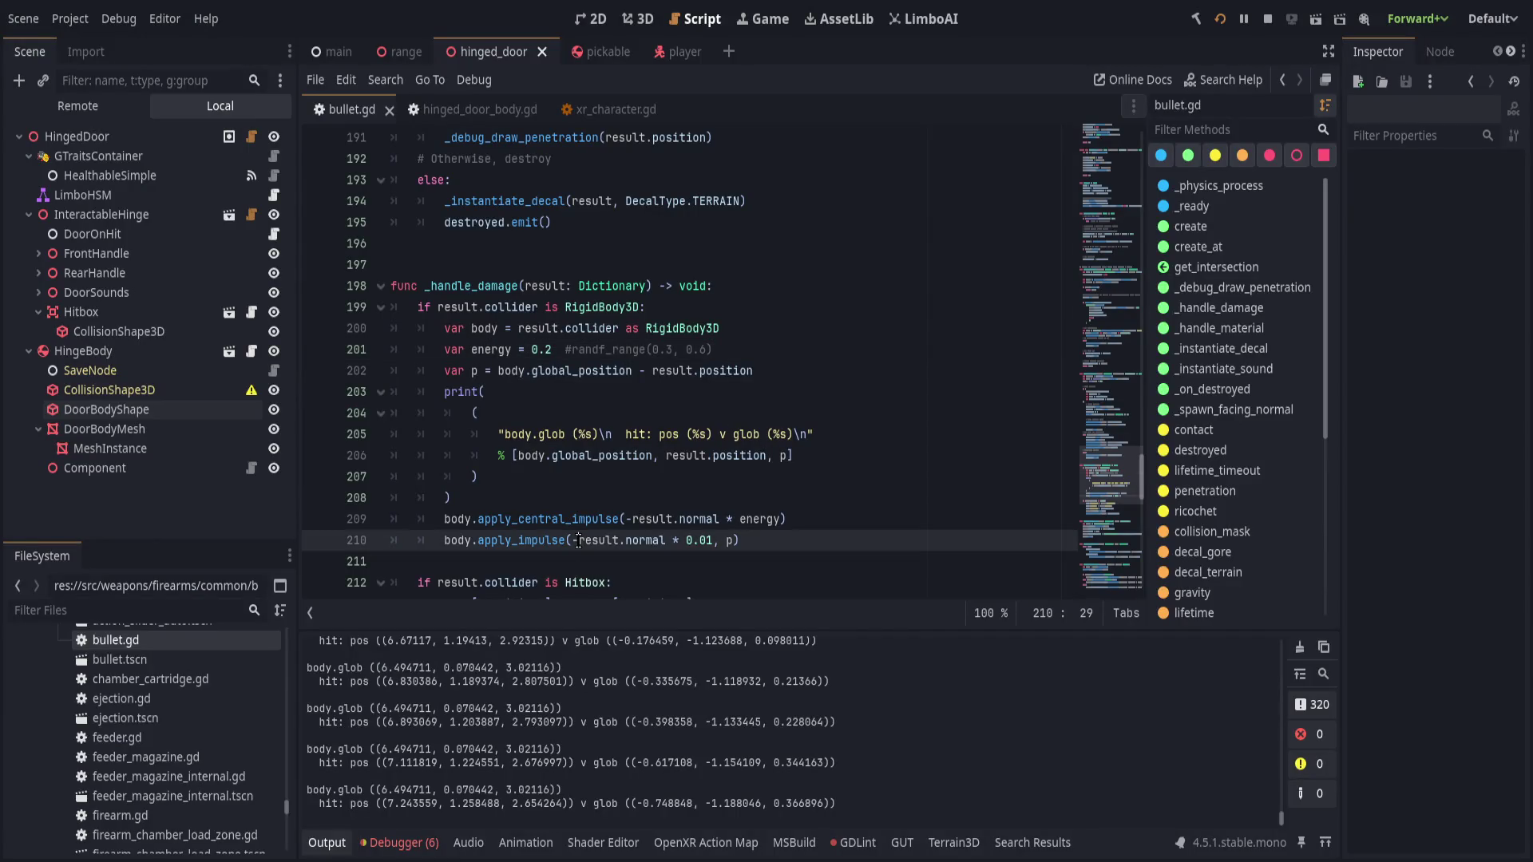
- Drop the minus before result.normal and change the offset impulse factor from 0.01 to 0.2
{"action": "key", "text": "Delete"}
{"action": "key", "text": "ctrl+s"}
{"action": "double_click", "coordinate": [693, 541]}
{"action": "type", "text": "2"}
{"action": "left_click", "coordinate": [787, 495]}
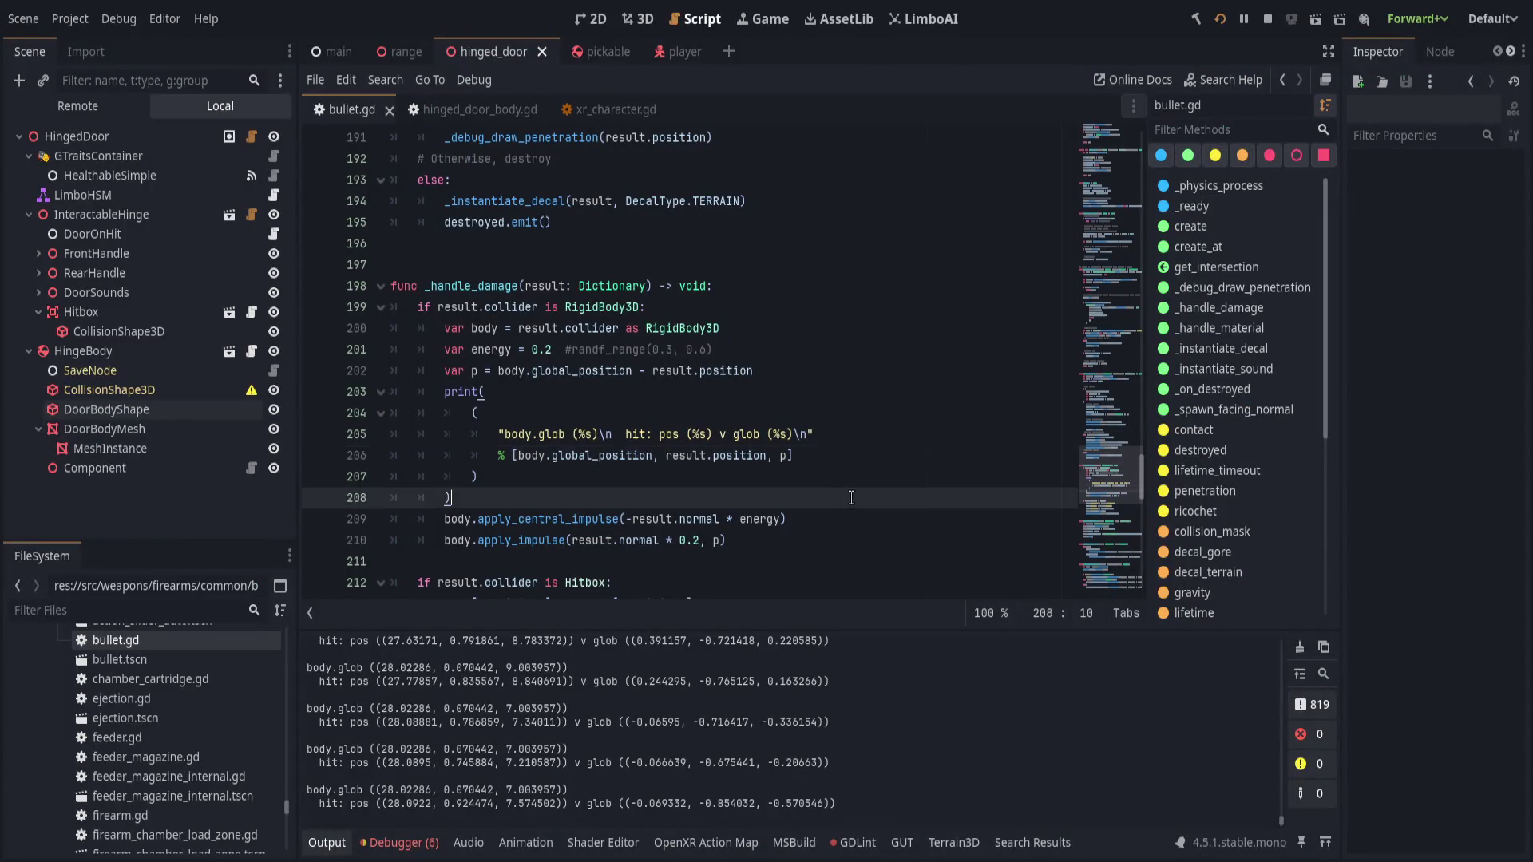
{"action": "key", "text": "Down"}
{"action": "key", "text": "Down"}
{"action": "key", "text": "Down"}
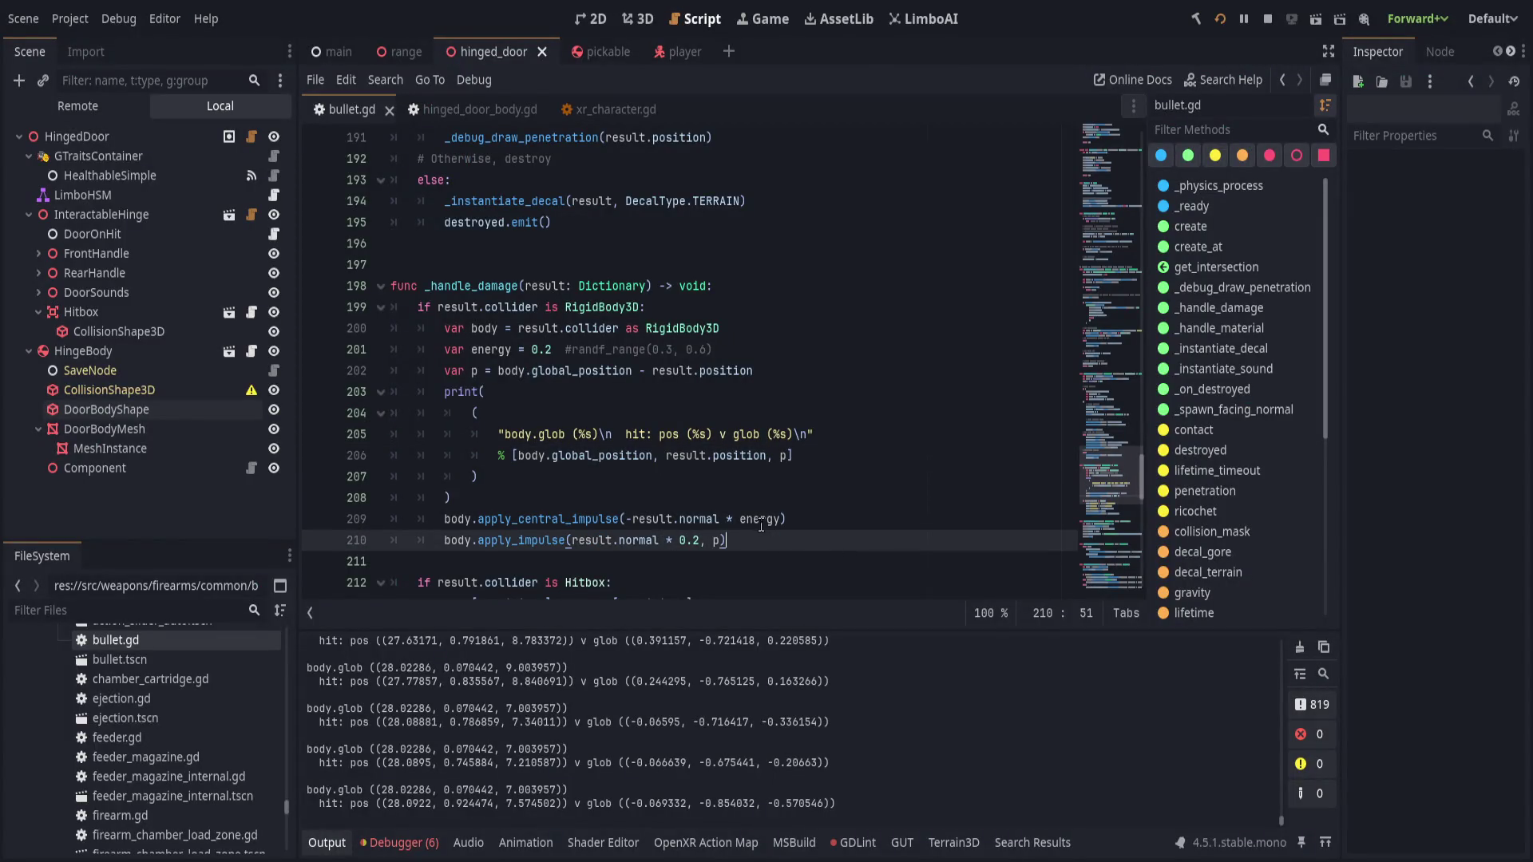
- Replace the 0.2 offset impulse factor with the energy variable
{"action": "double_click", "coordinate": [760, 518]}
{"action": "key", "text": "ctrl+c"}
{"action": "double_click", "coordinate": [685, 540]}
{"action": "key", "text": "ctrl+v"}
- Remove the fixed 0.2 so energy uses randf_range(0.3, 0.6), save, and show xr_character.gd
{"action": "left_click_drag", "start_coordinate": [530, 350], "coordinate": [572, 349]}
{"action": "key", "text": "Delete"}
{"action": "key", "text": "End"}
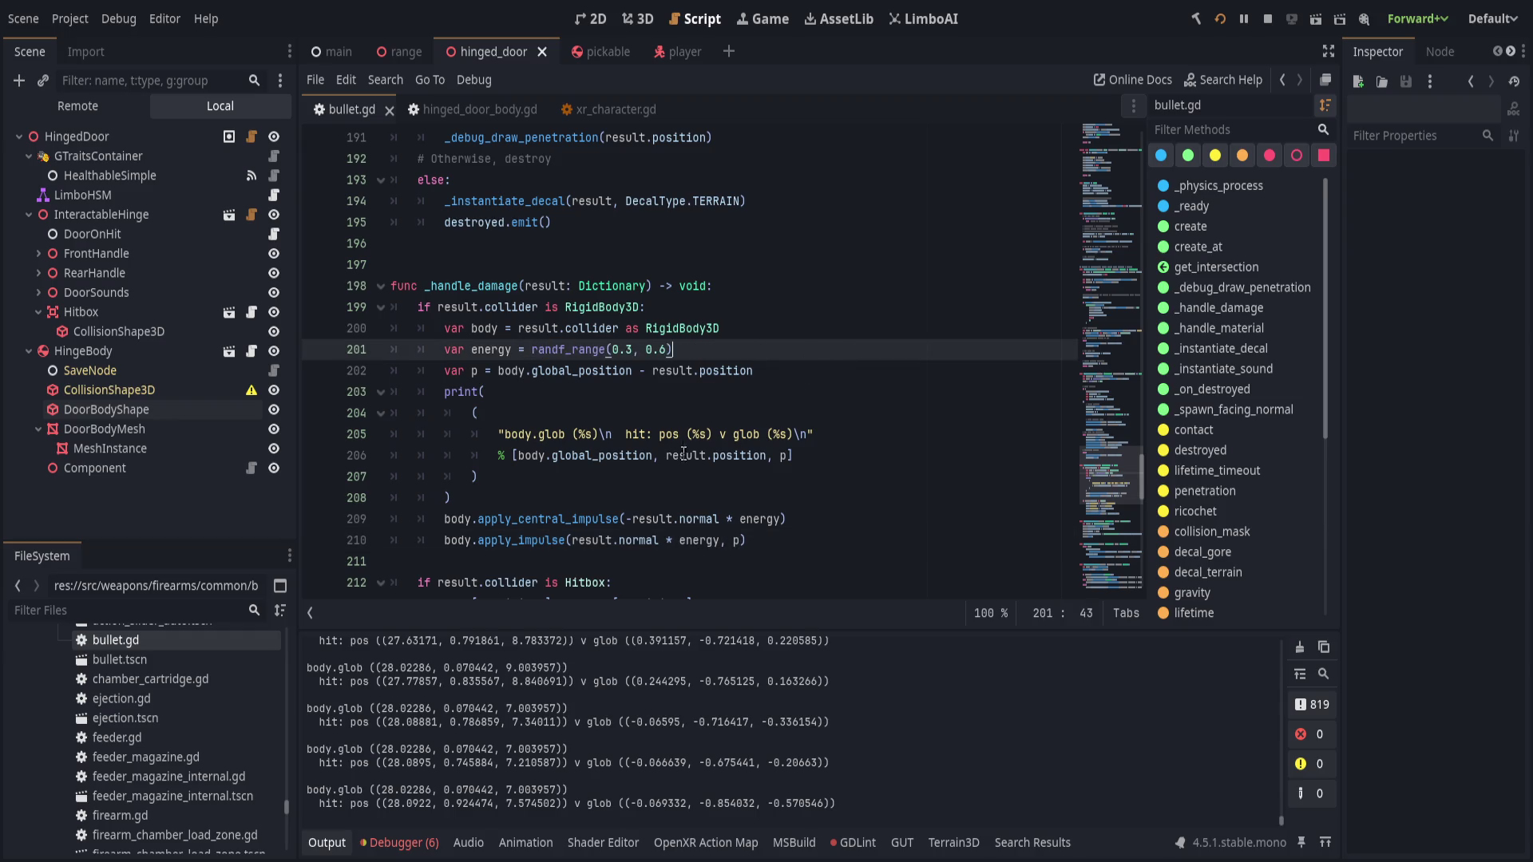
{"action": "left_click", "coordinate": [878, 519]}
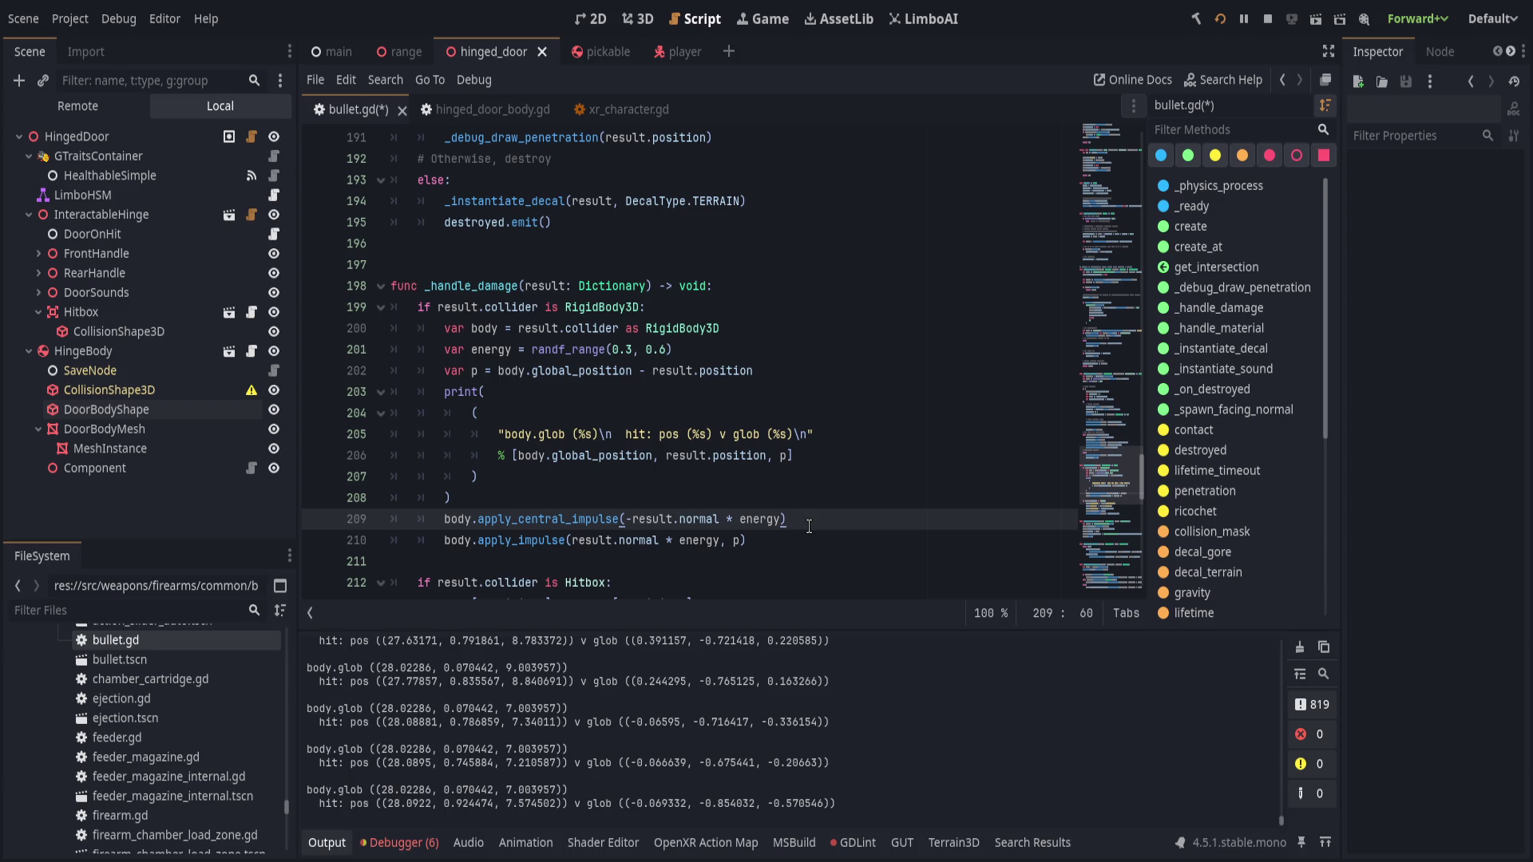
{"action": "left_click", "coordinate": [806, 342]}
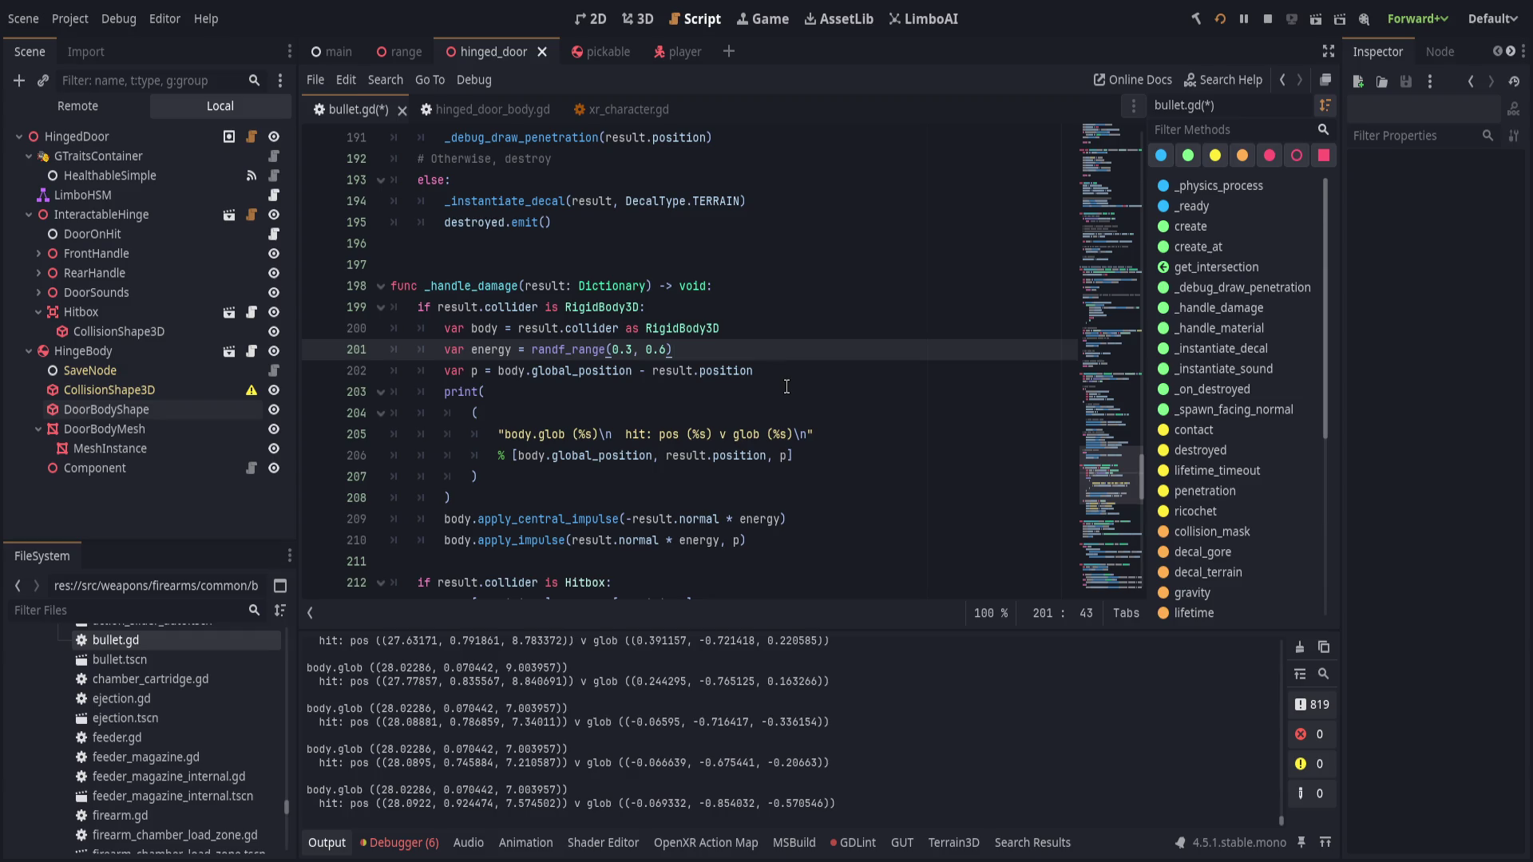
{"action": "key", "text": "ctrl+s"}
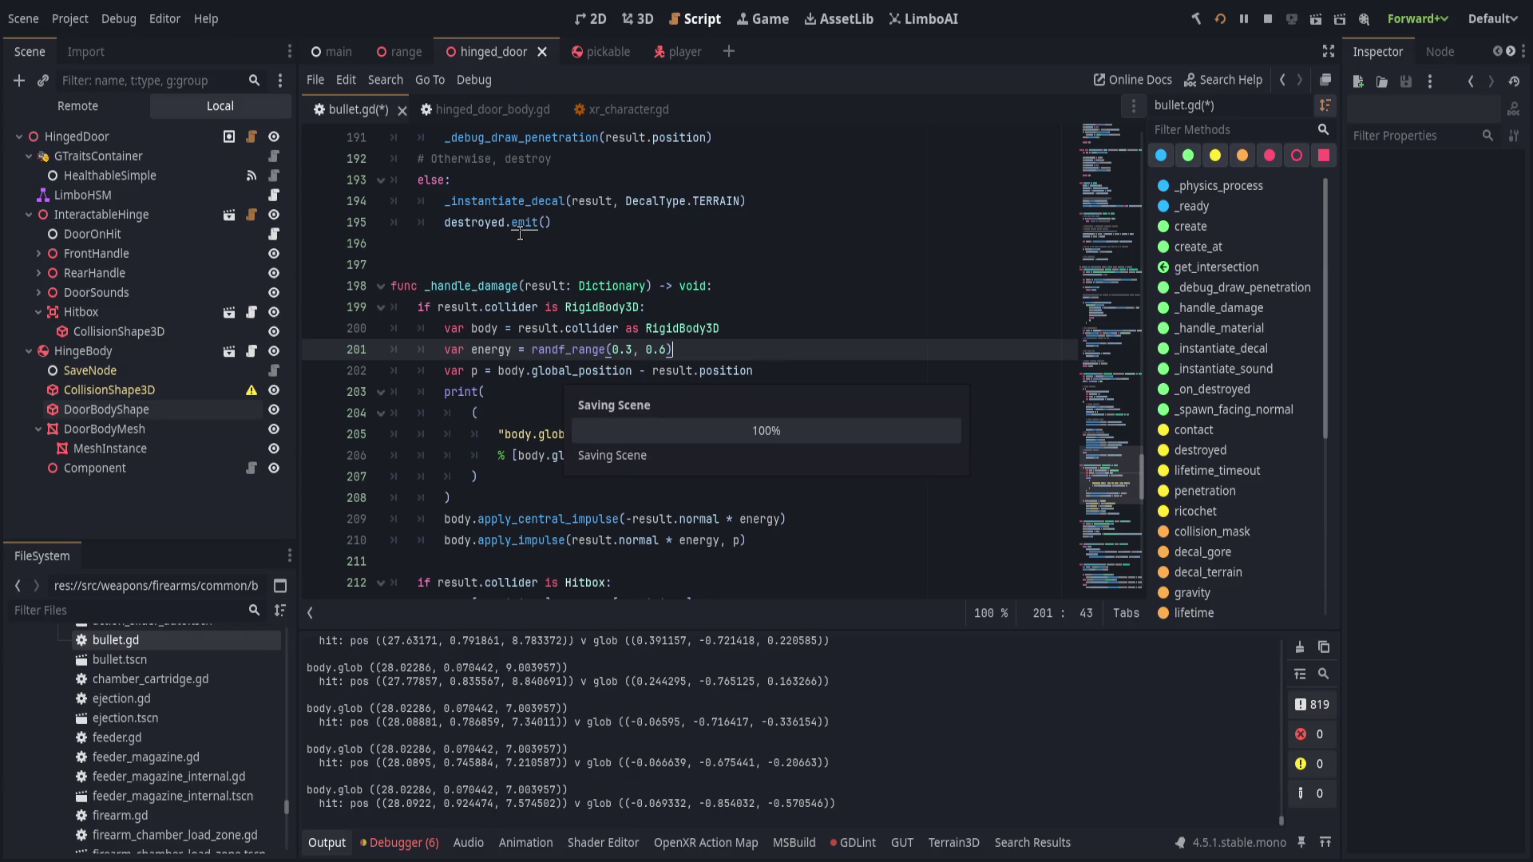
{"action": "left_click", "coordinate": [578, 116]}
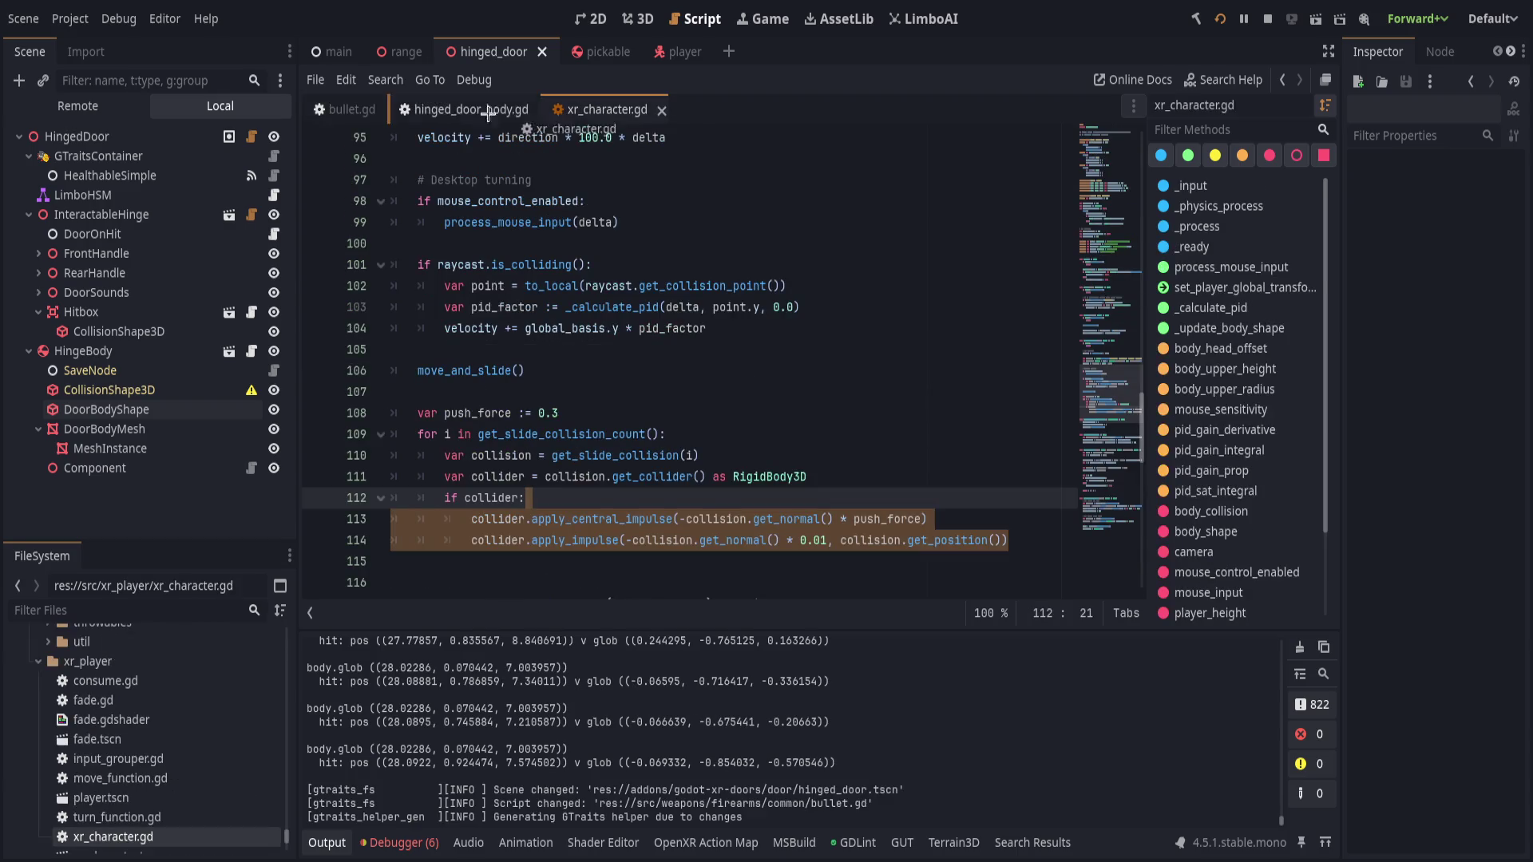
- Under 'if collider:' add var p = collider.global_position - collision.get_position()
{"action": "left_click", "coordinate": [793, 453]}
{"action": "left_click", "coordinate": [864, 469]}
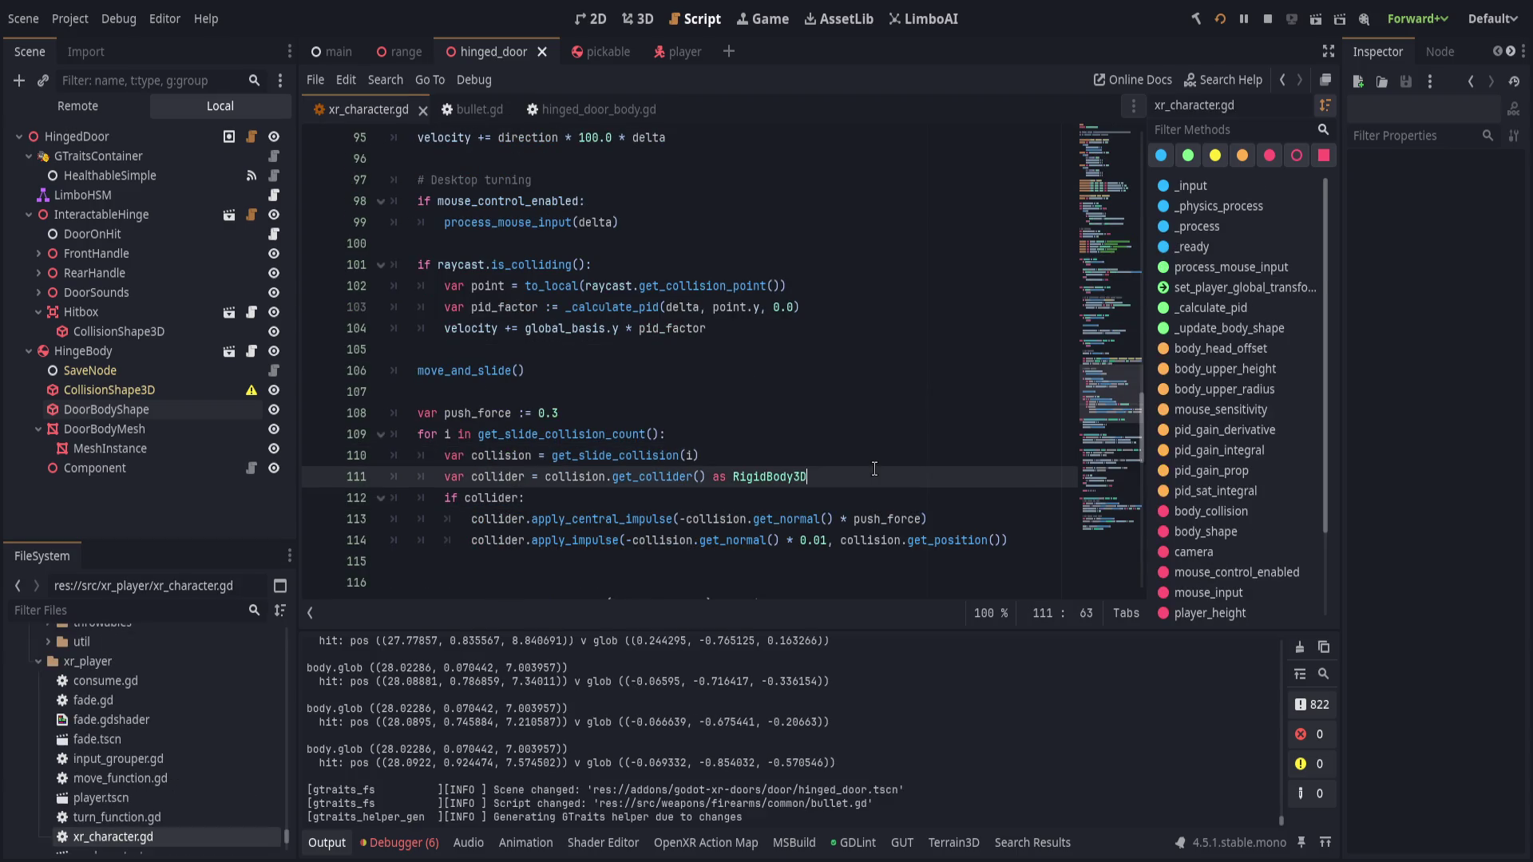
{"action": "key", "text": "Return"}
{"action": "type", "text": "var p ="}
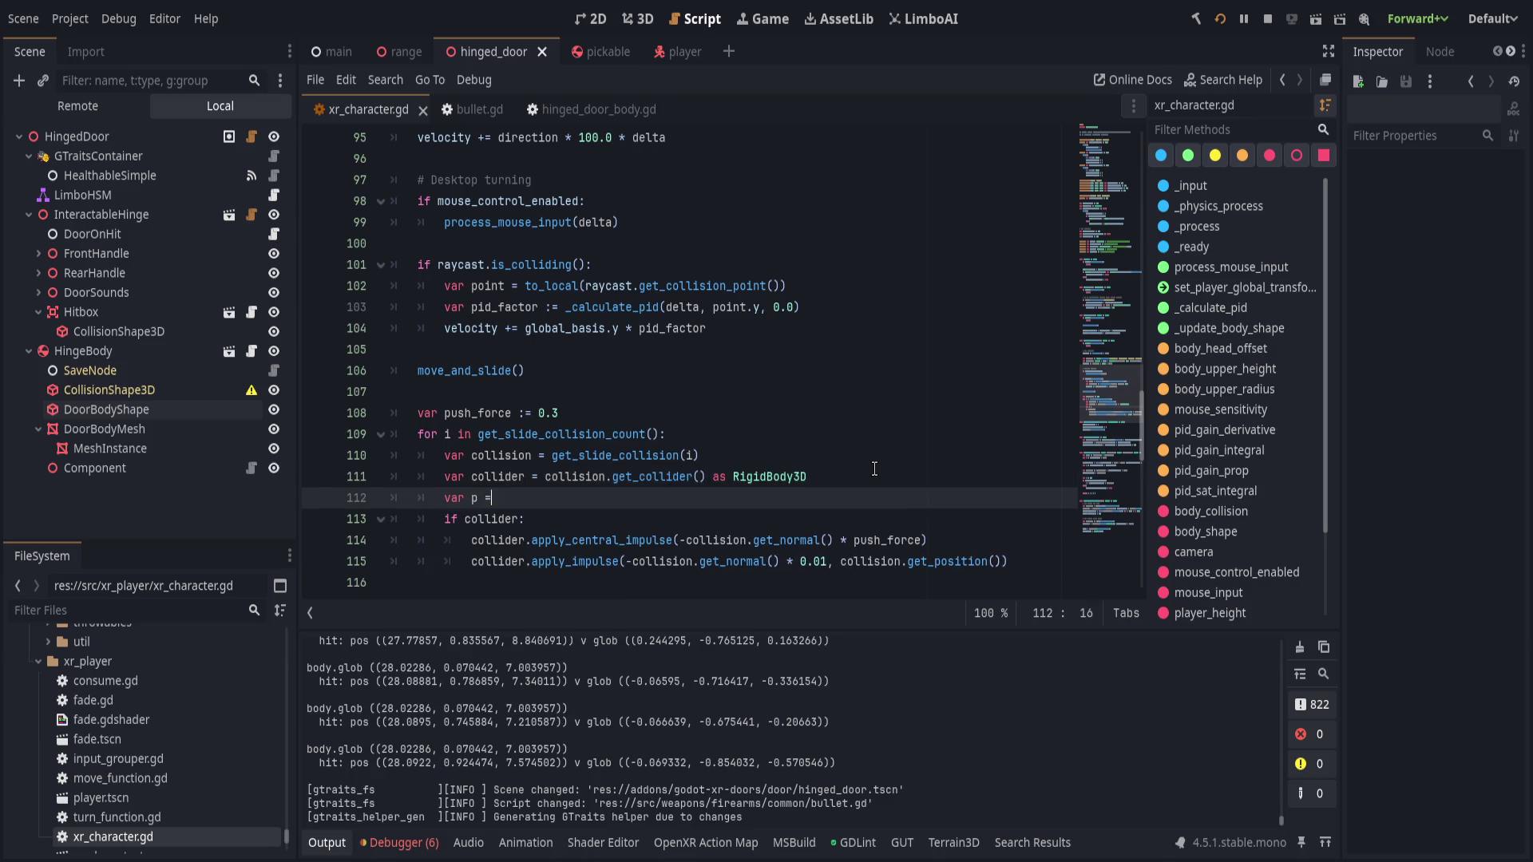
{"action": "type", "text": "bo"}
{"action": "key", "text": "alt+Down"}
{"action": "key", "text": "Return"}
{"action": "key", "text": "ctrl+BackSpace"}
{"action": "key", "text": "shift+Left"}
{"action": "key", "text": "Tab"}
{"action": "type", "text": "= co"}
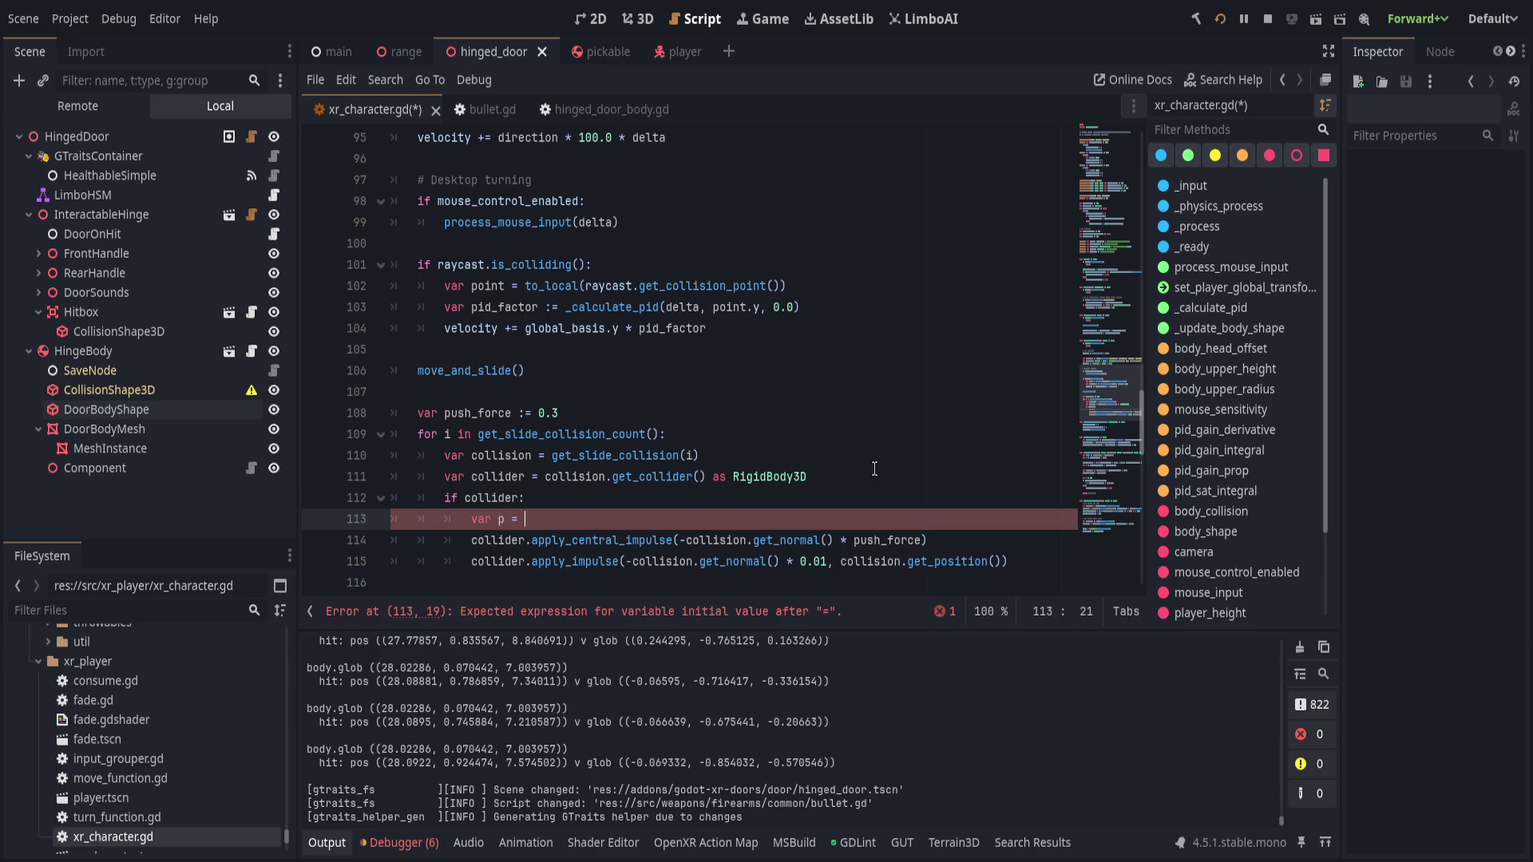
{"action": "type", "text": "llider.gl"}
{"action": "type", "text": "obal_position - "}
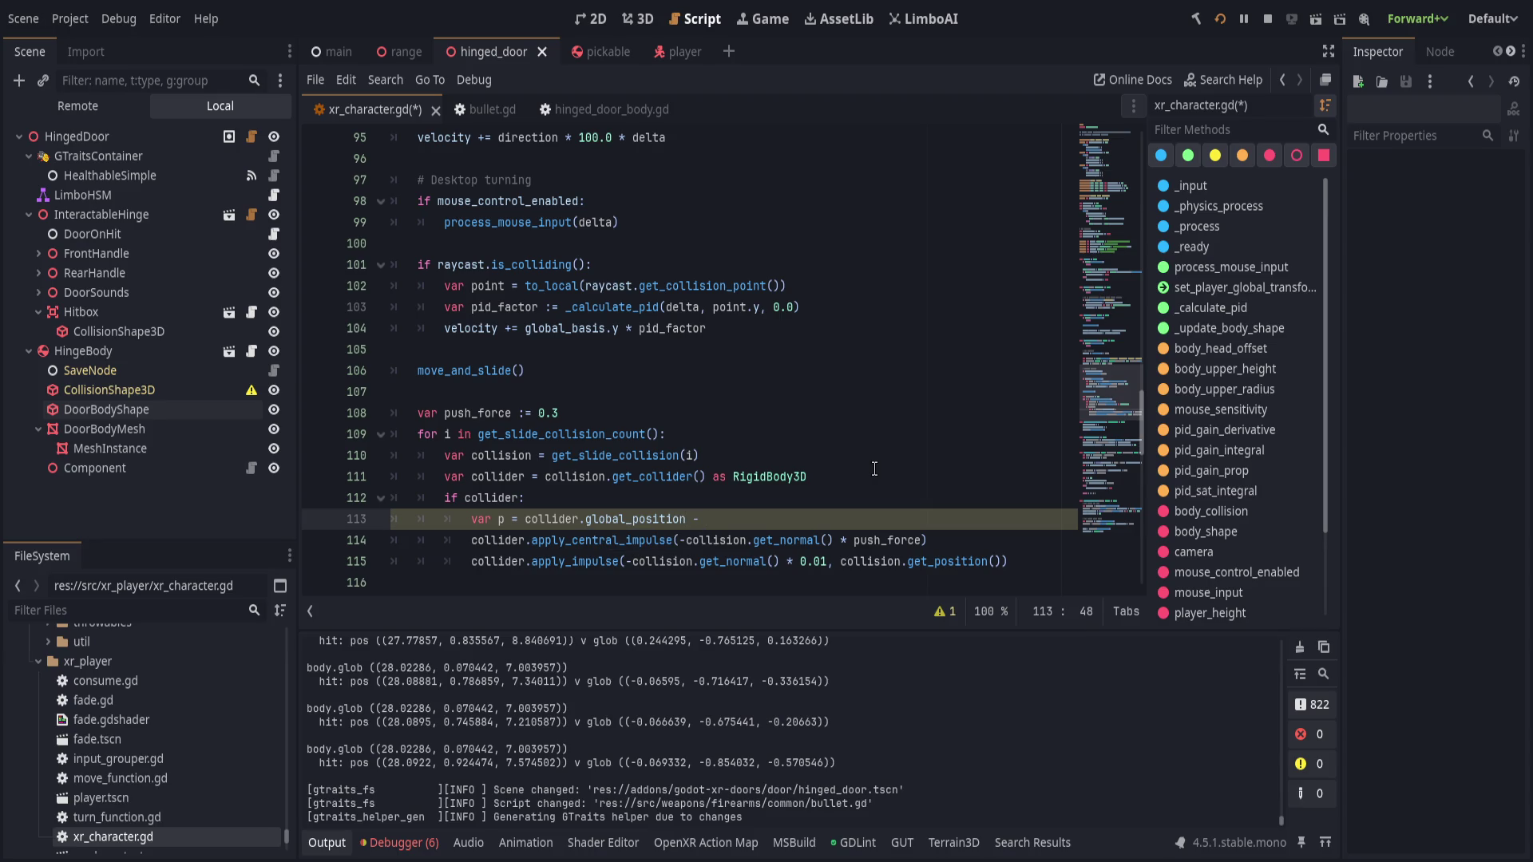
{"action": "type", "text": "co"}
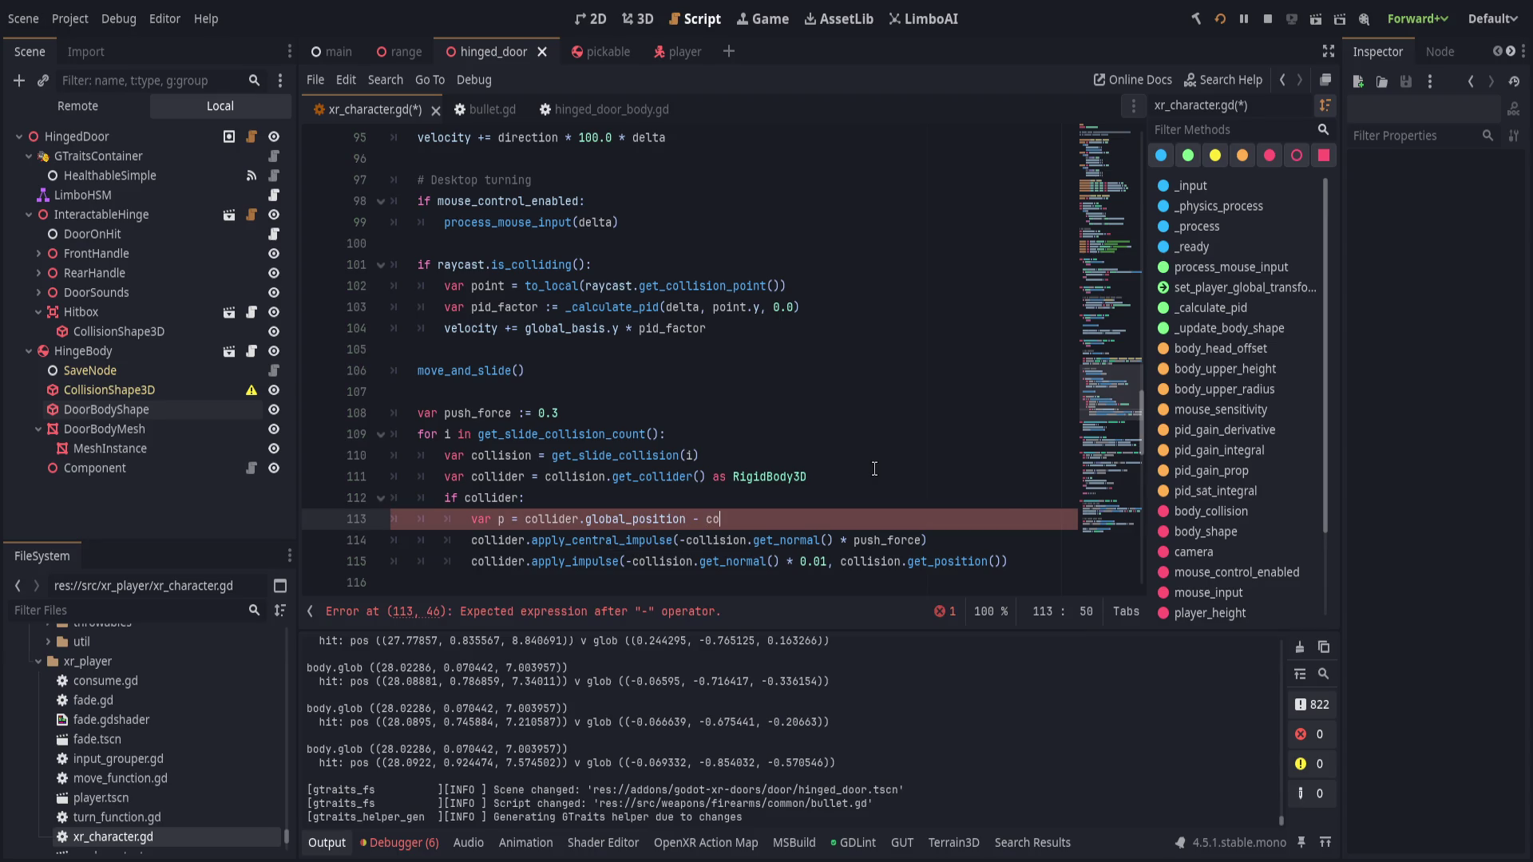
{"action": "type", "text": "llision.get_position("}
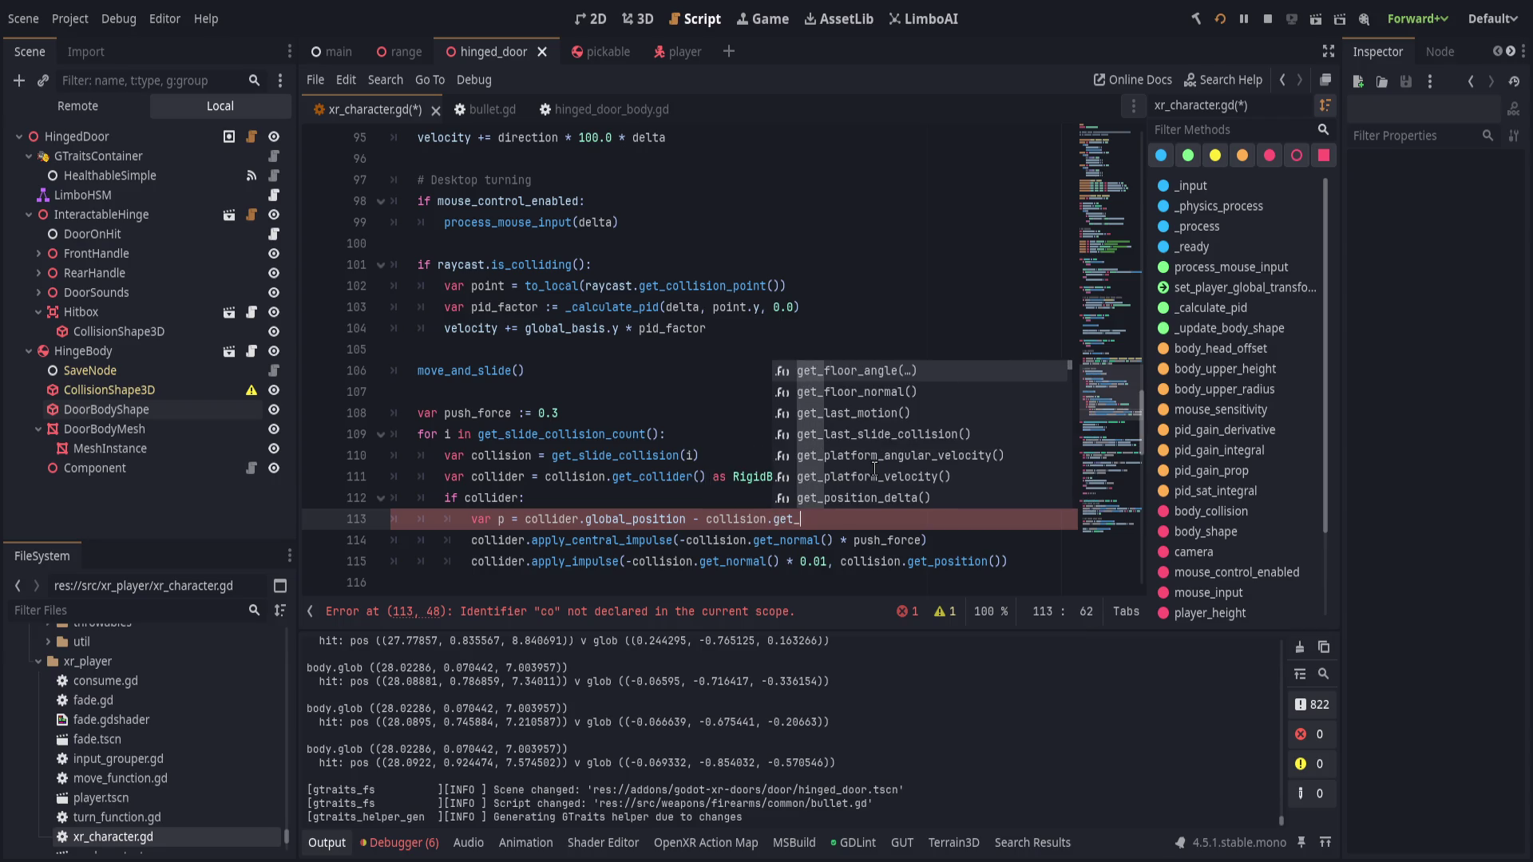
{"action": "key", "text": "Return"}
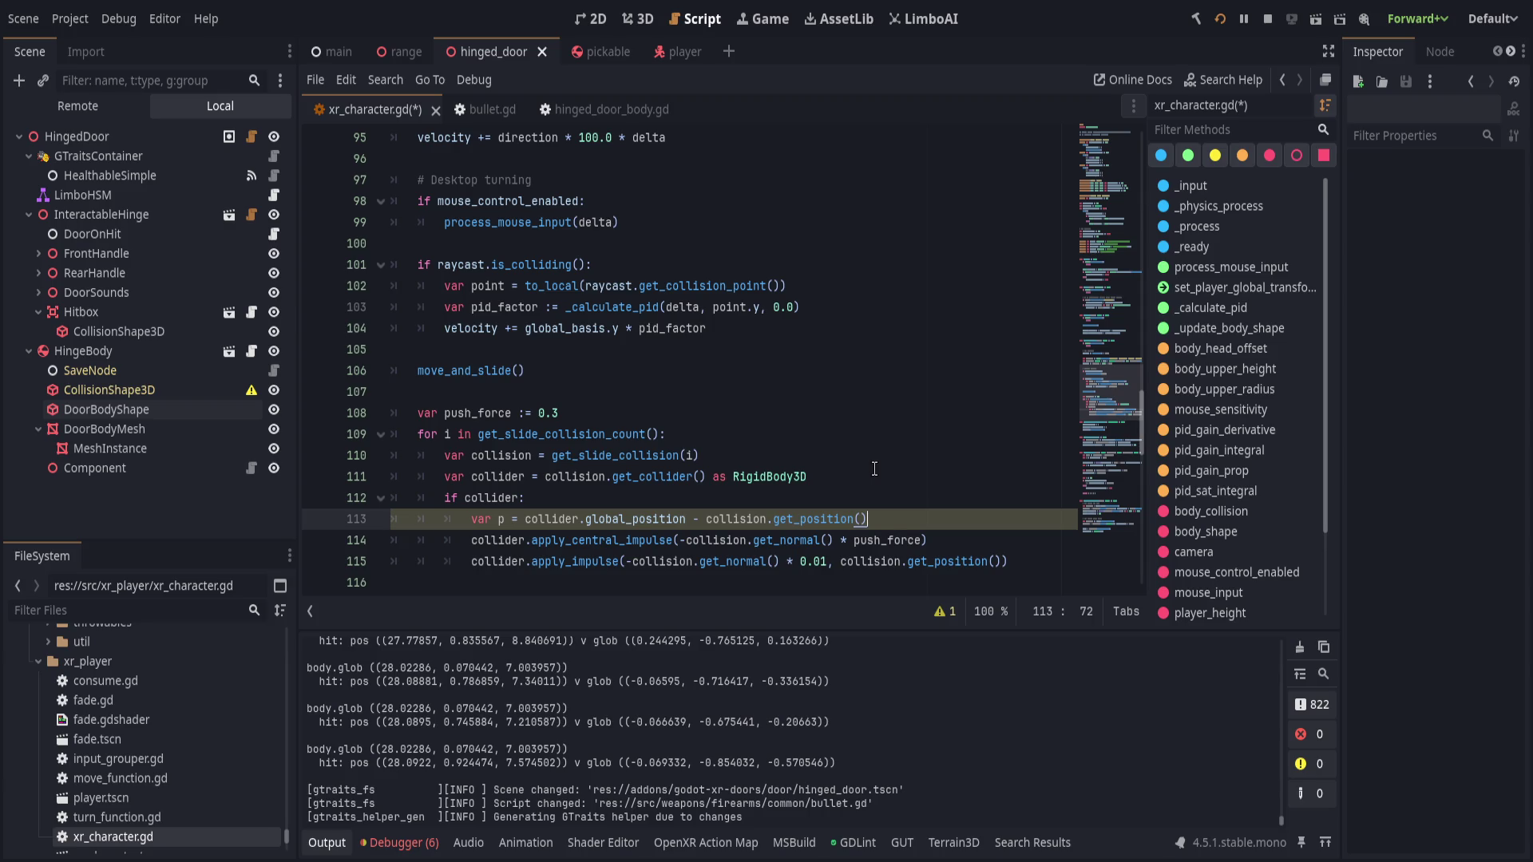
- Make the offset impulse use collision.get_normal() * push_force
{"action": "key", "text": "Down"}
{"action": "key", "text": "Down"}
{"action": "key", "text": "ctrl+Left"}
{"action": "key", "text": "ctrl+Left"}
{"action": "key", "text": "ctrl+Left"}
{"action": "key", "text": "BackSpace"}
{"action": "key", "text": "Left"}
{"action": "key", "text": "BackSpace"}
{"action": "key", "text": "BackSpace"}
{"action": "key", "text": "BackSpace"}
{"action": "key", "text": "Delete"}
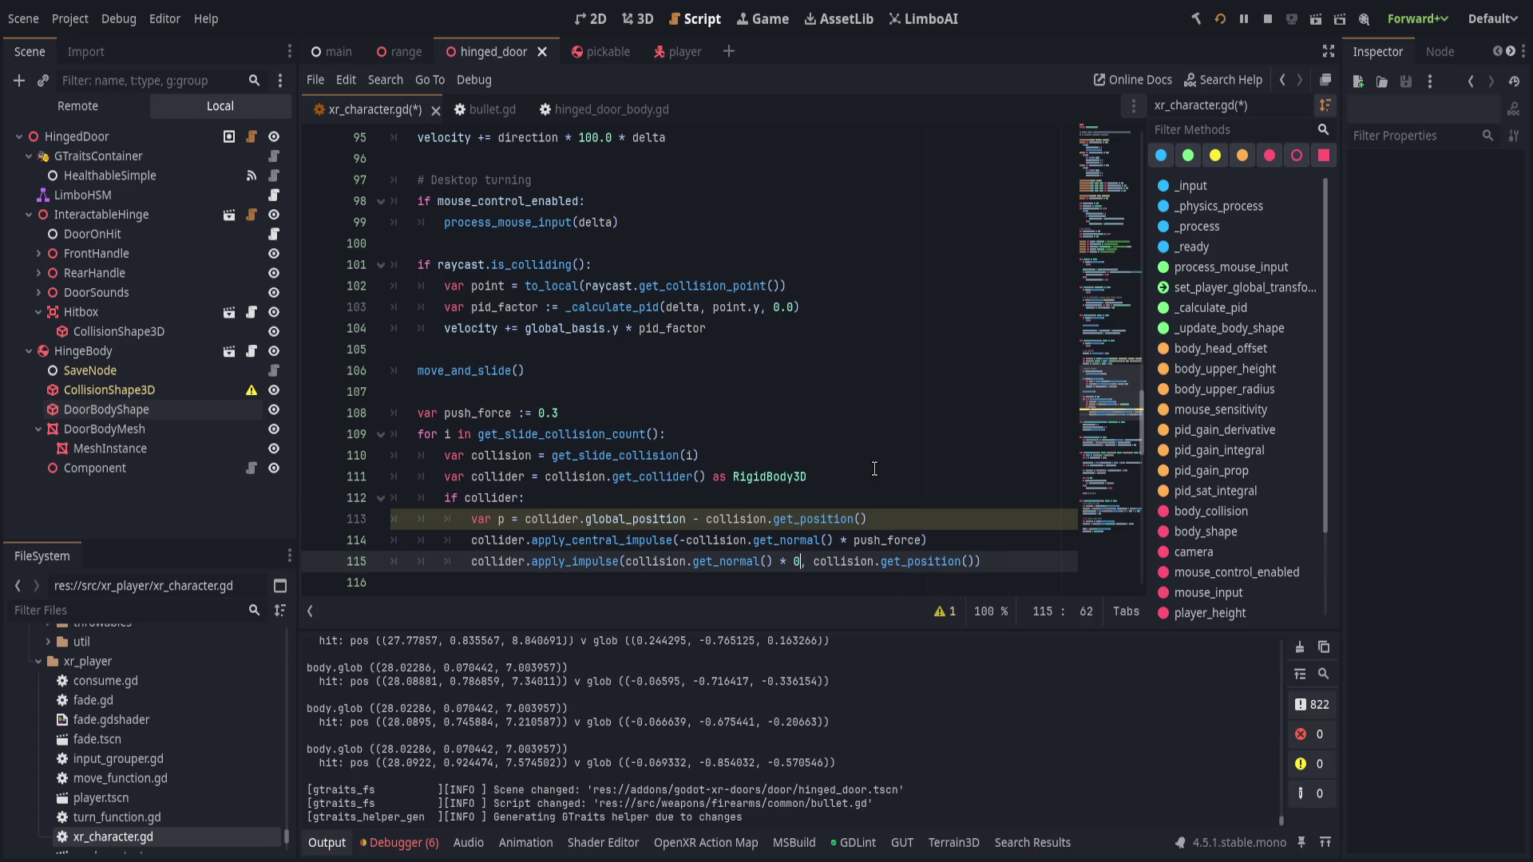
{"action": "type", "text": "push_force"}
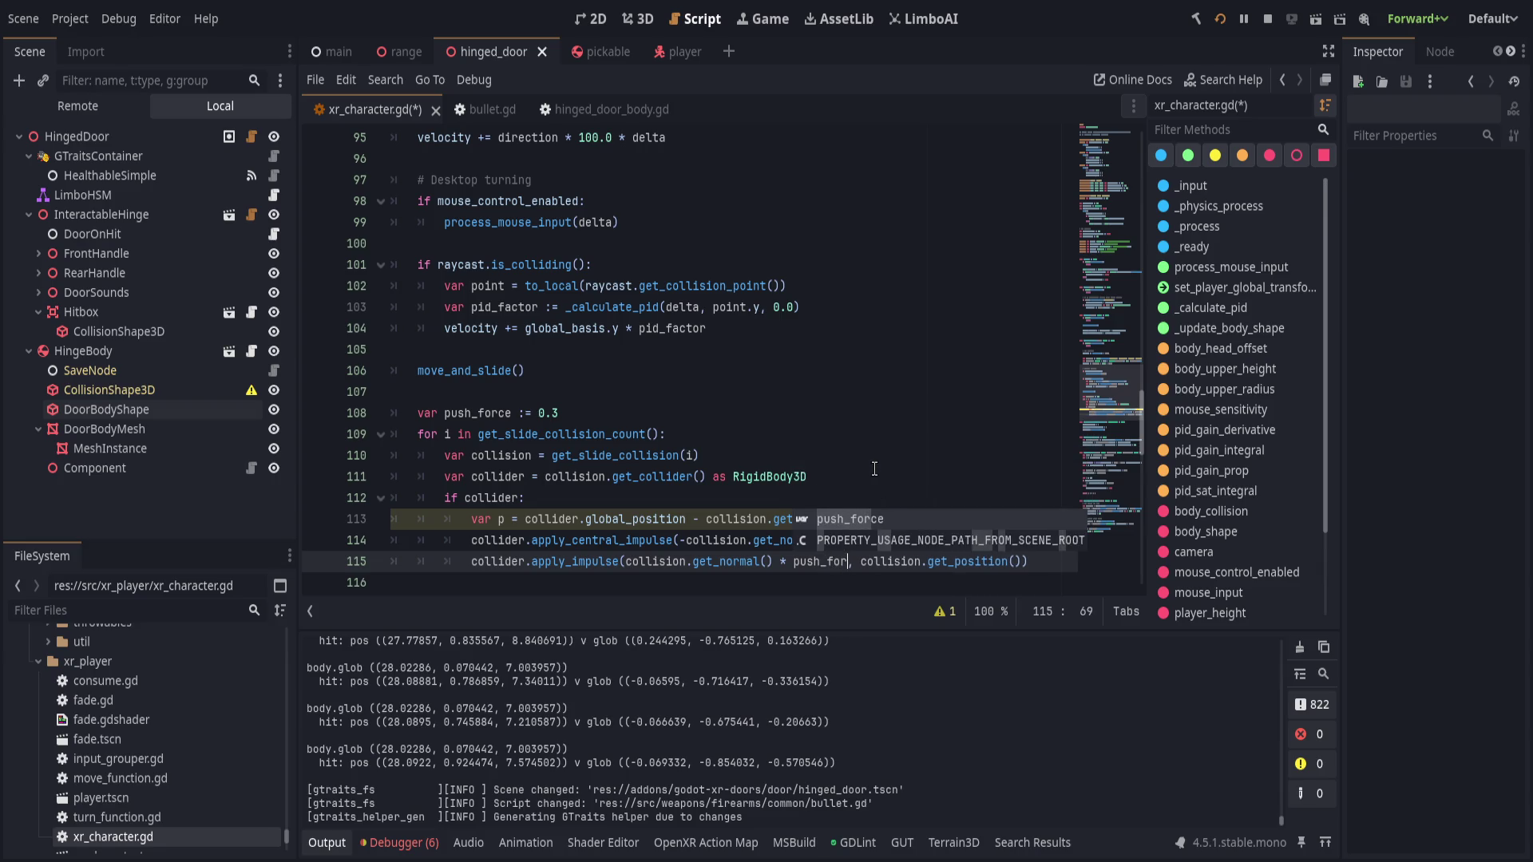
{"action": "key", "text": "Up"}
- Set the central impulse factor to 0.1, apply the offset impulse at p, save, and run
{"action": "key", "text": "BackSpace"}
{"action": "key", "text": "ctrl+Delete"}
{"action": "type", "text": "0.1"}
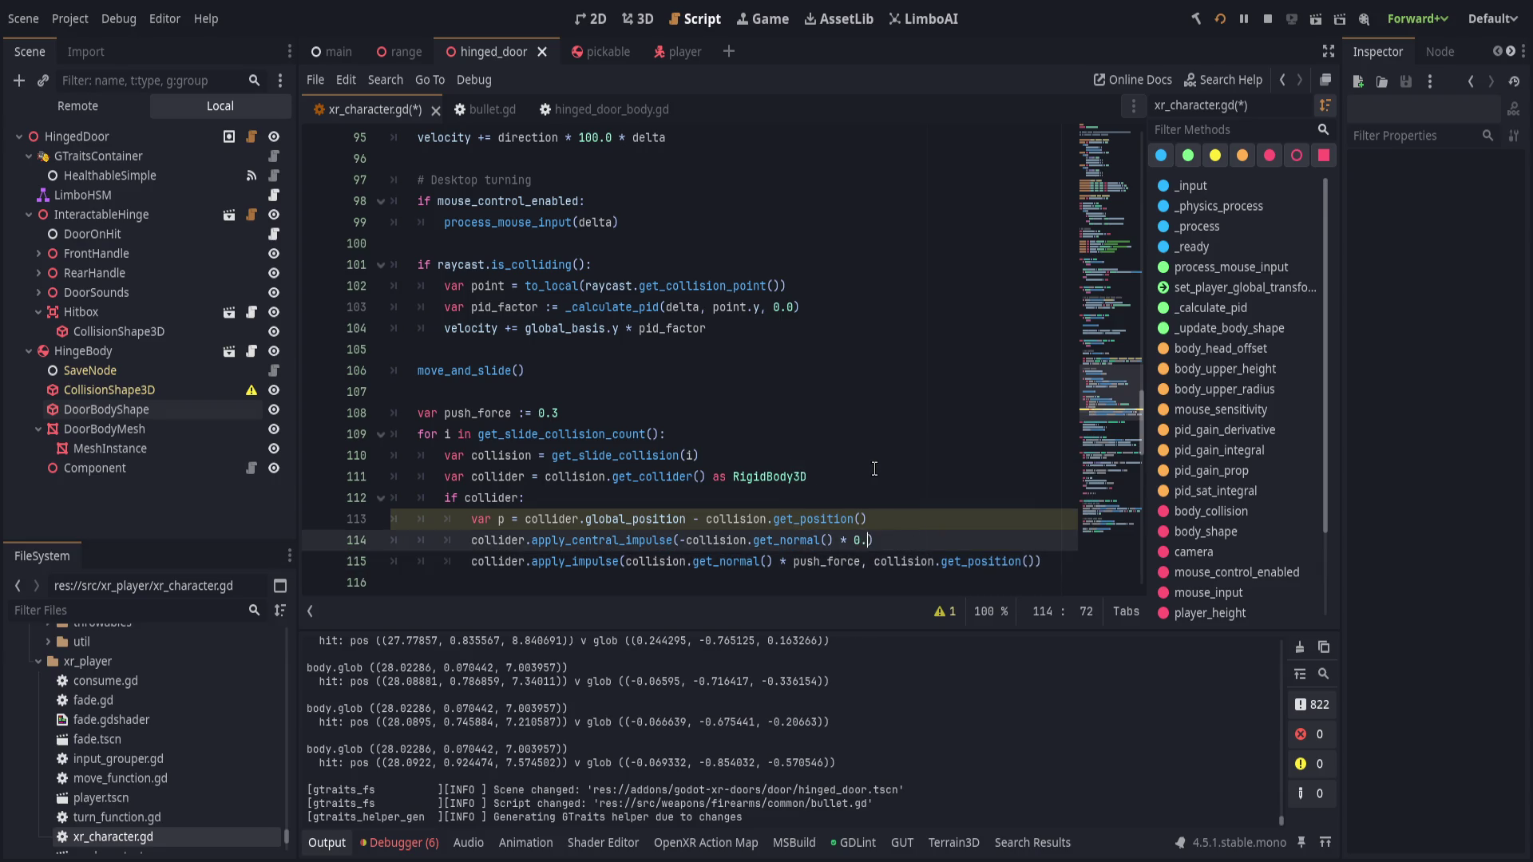
{"action": "key", "text": "Down"}
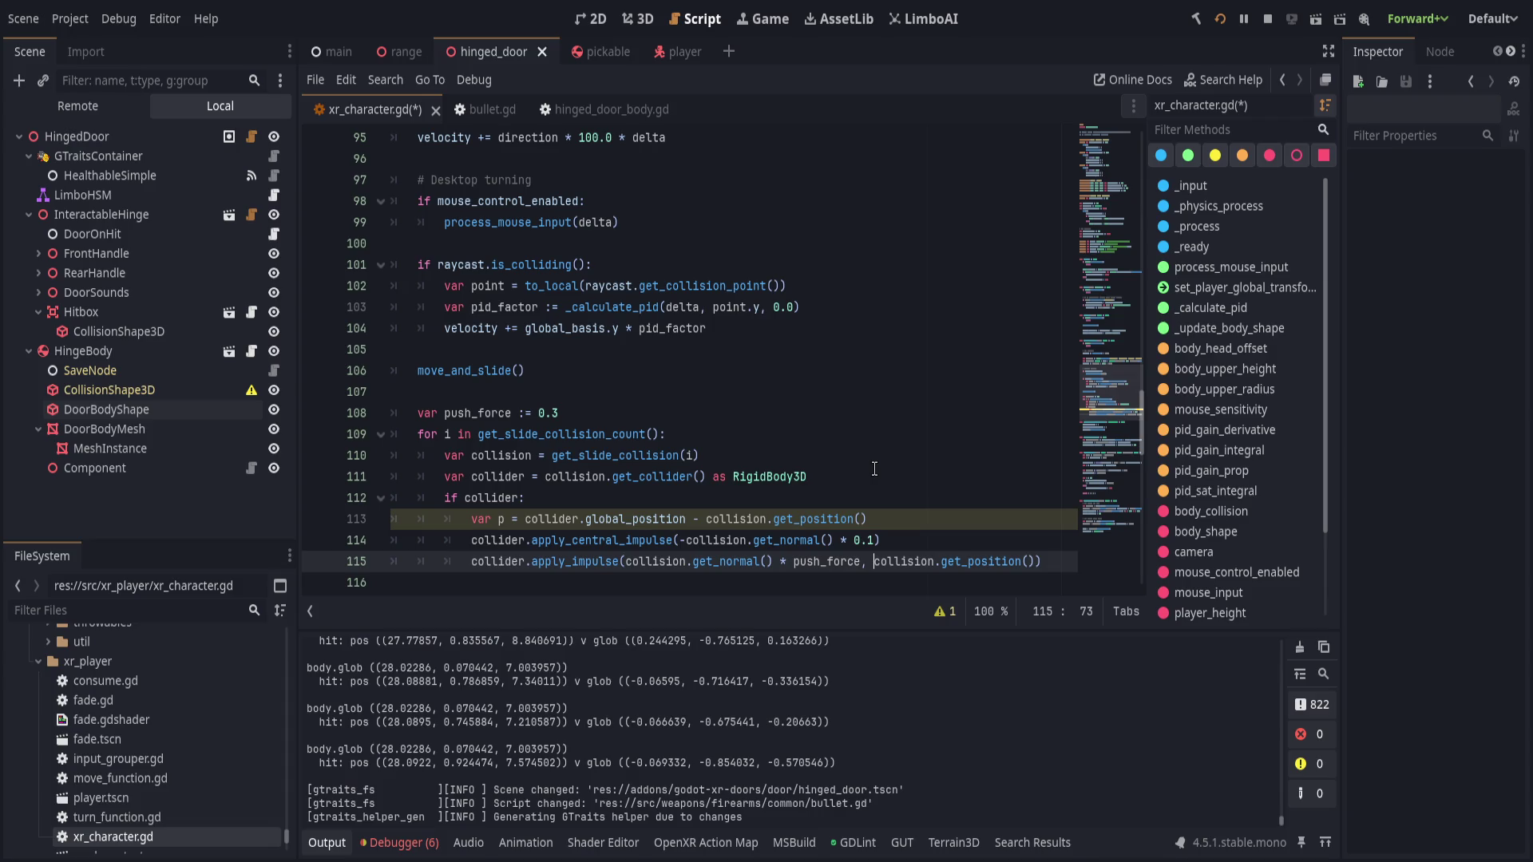
{"action": "key", "text": "shift+End"}
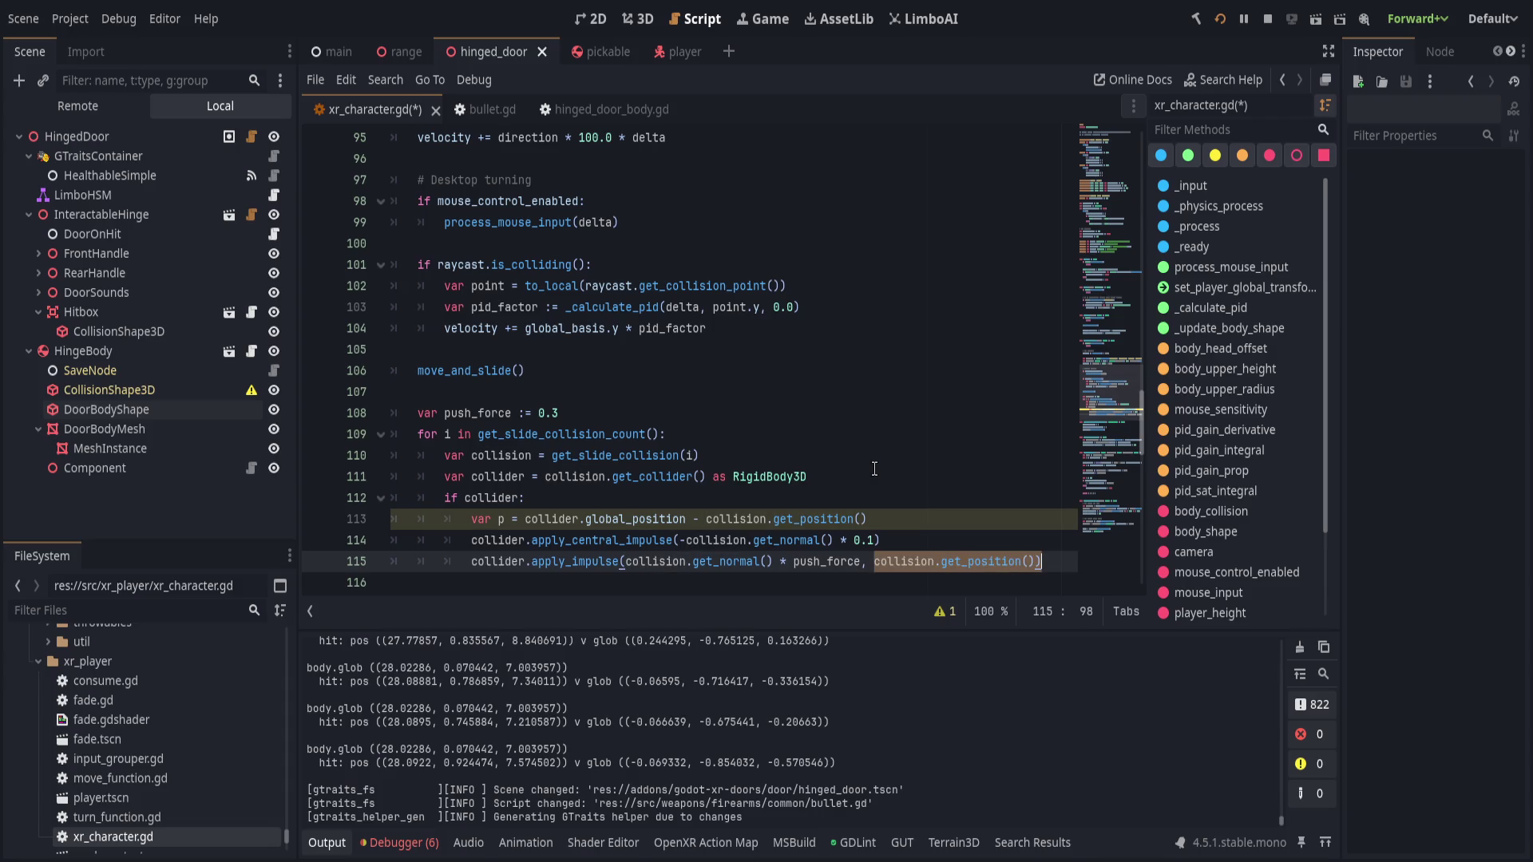
{"action": "type", "text": "p)"}
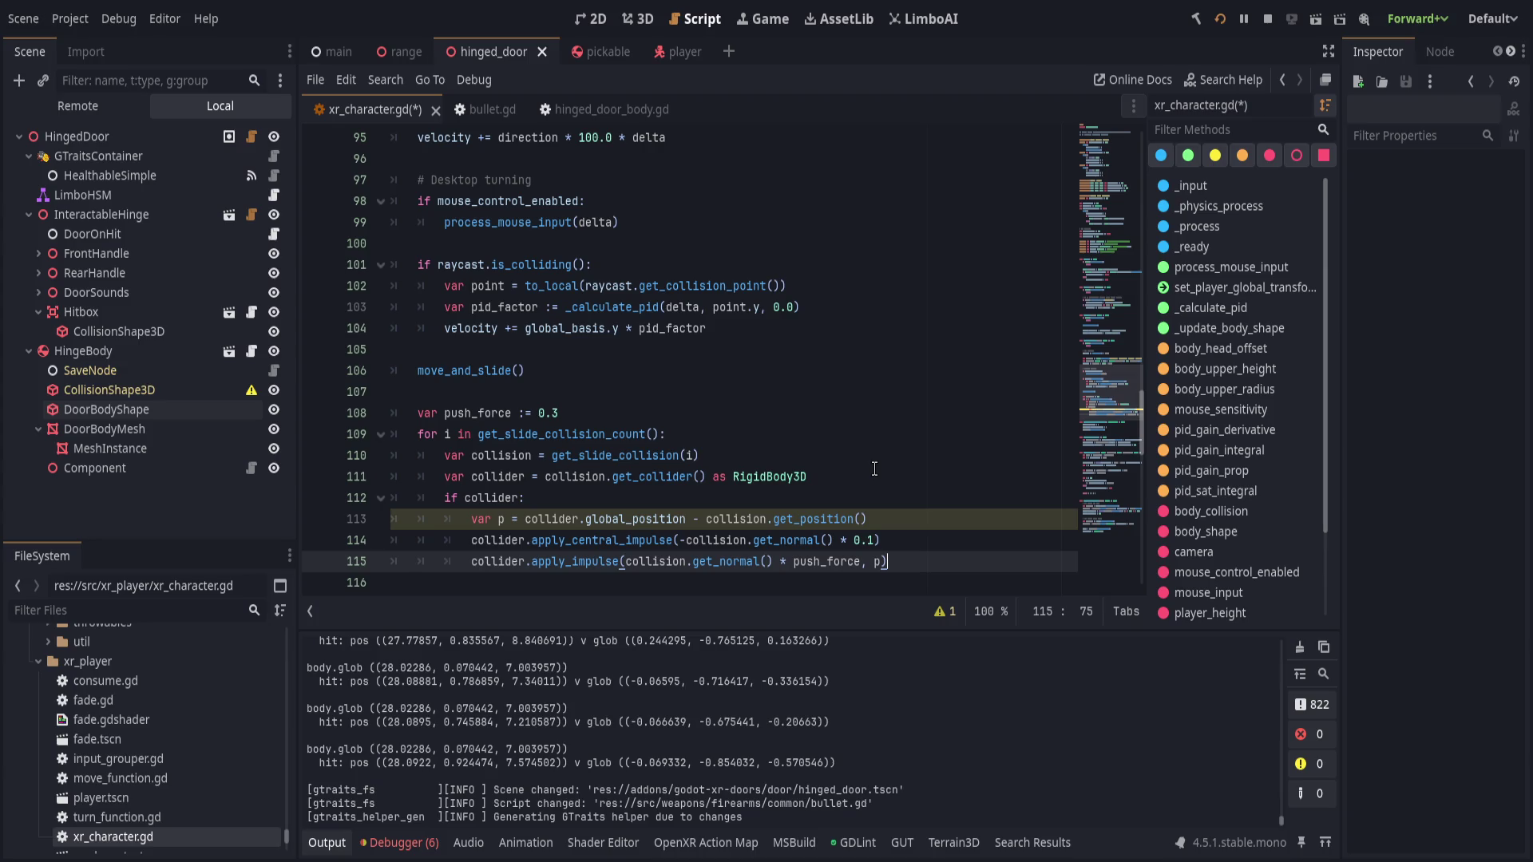
{"action": "key", "text": "ctrl+s"}
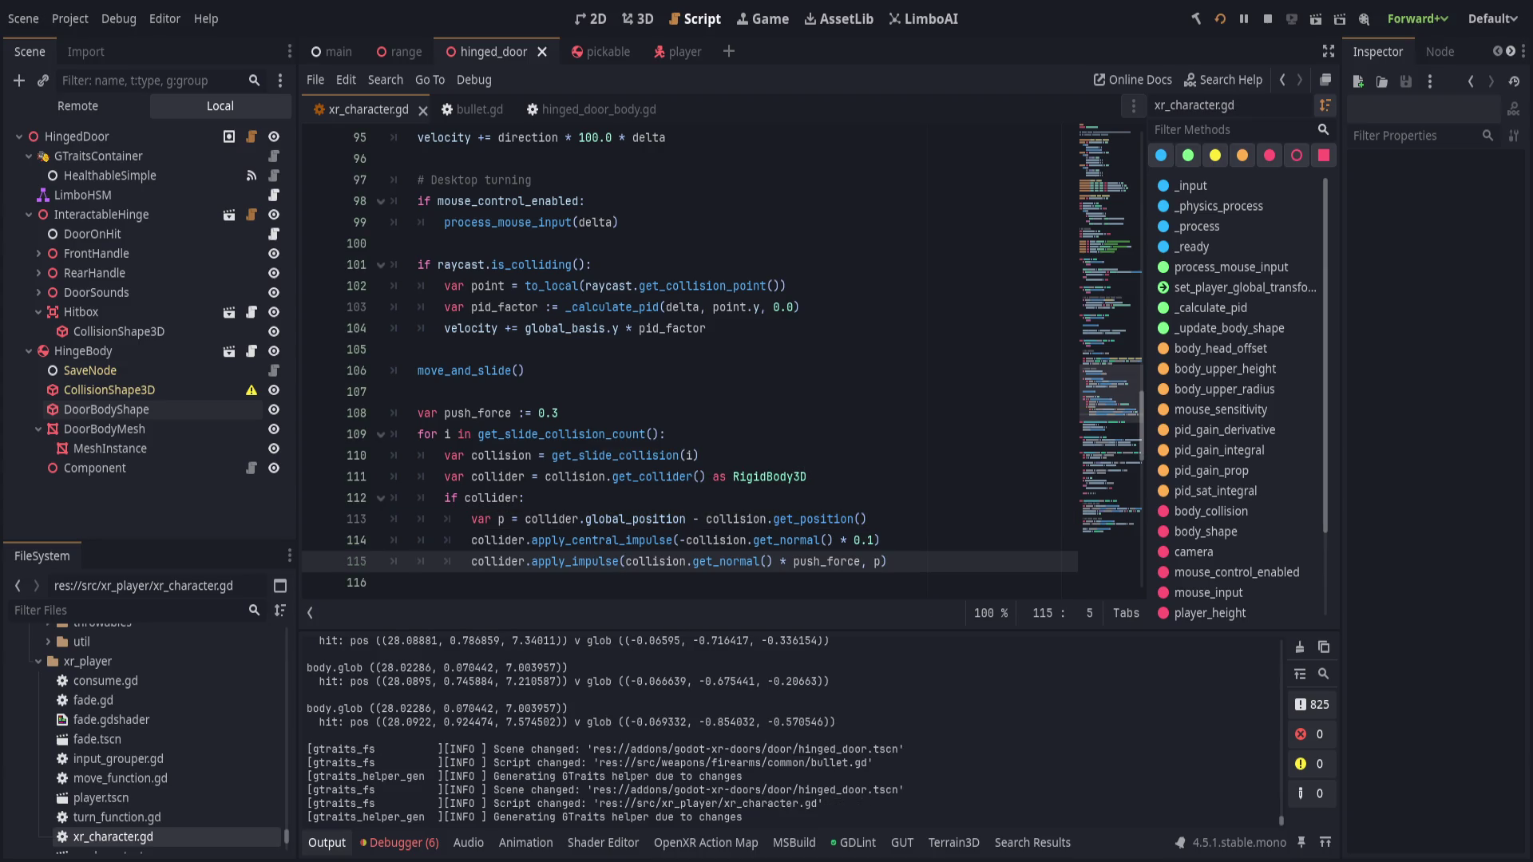
{"action": "key", "text": "F5"}
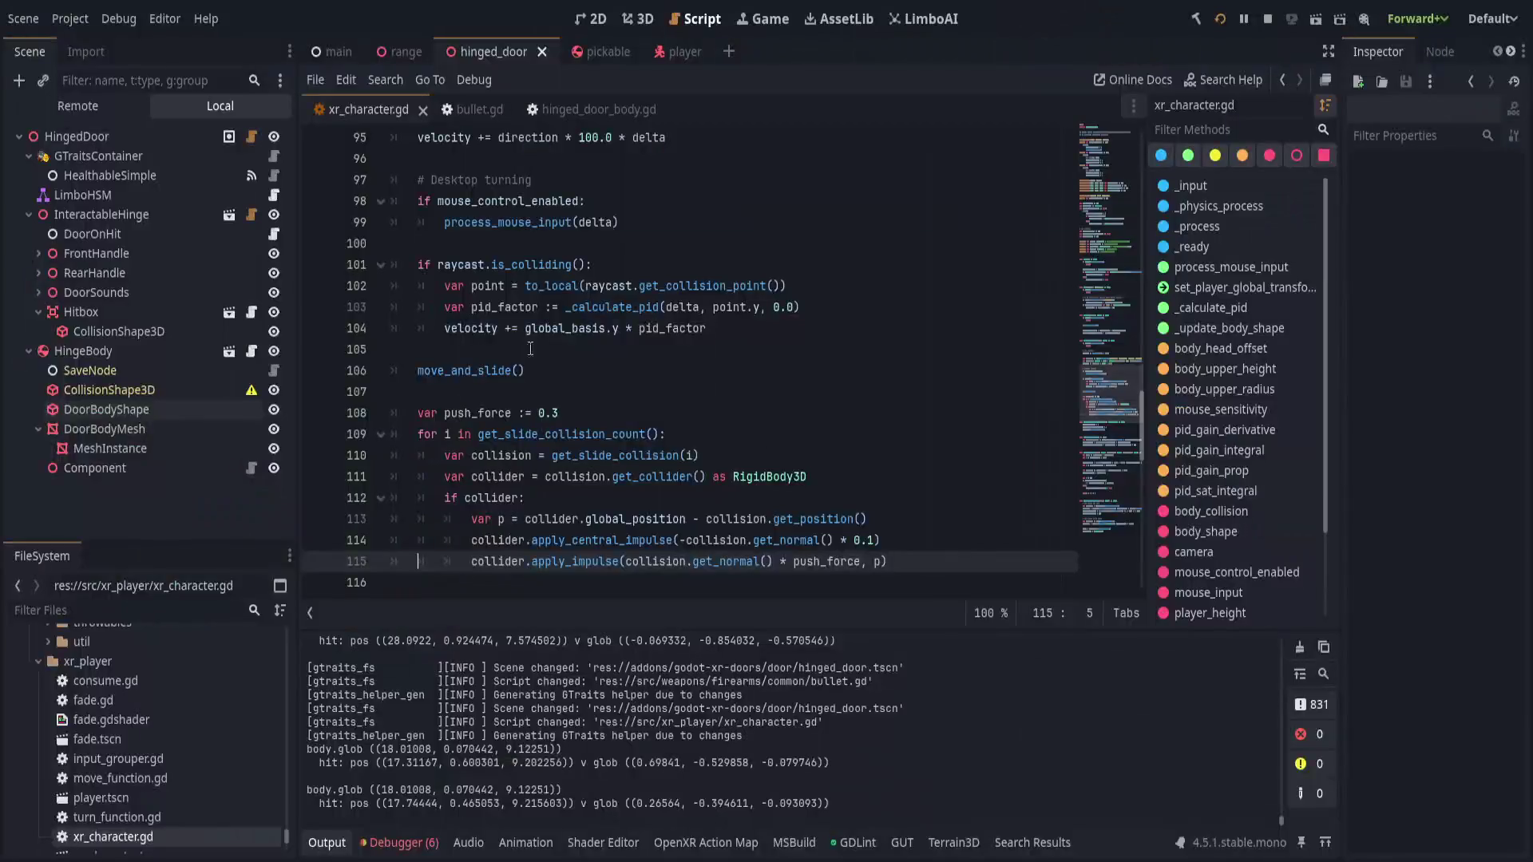
{"action": "left_click", "coordinate": [687, 477]}
{"action": "left_click", "coordinate": [686, 518]}
{"action": "key", "text": "Down"}
{"action": "key", "text": "Down"}
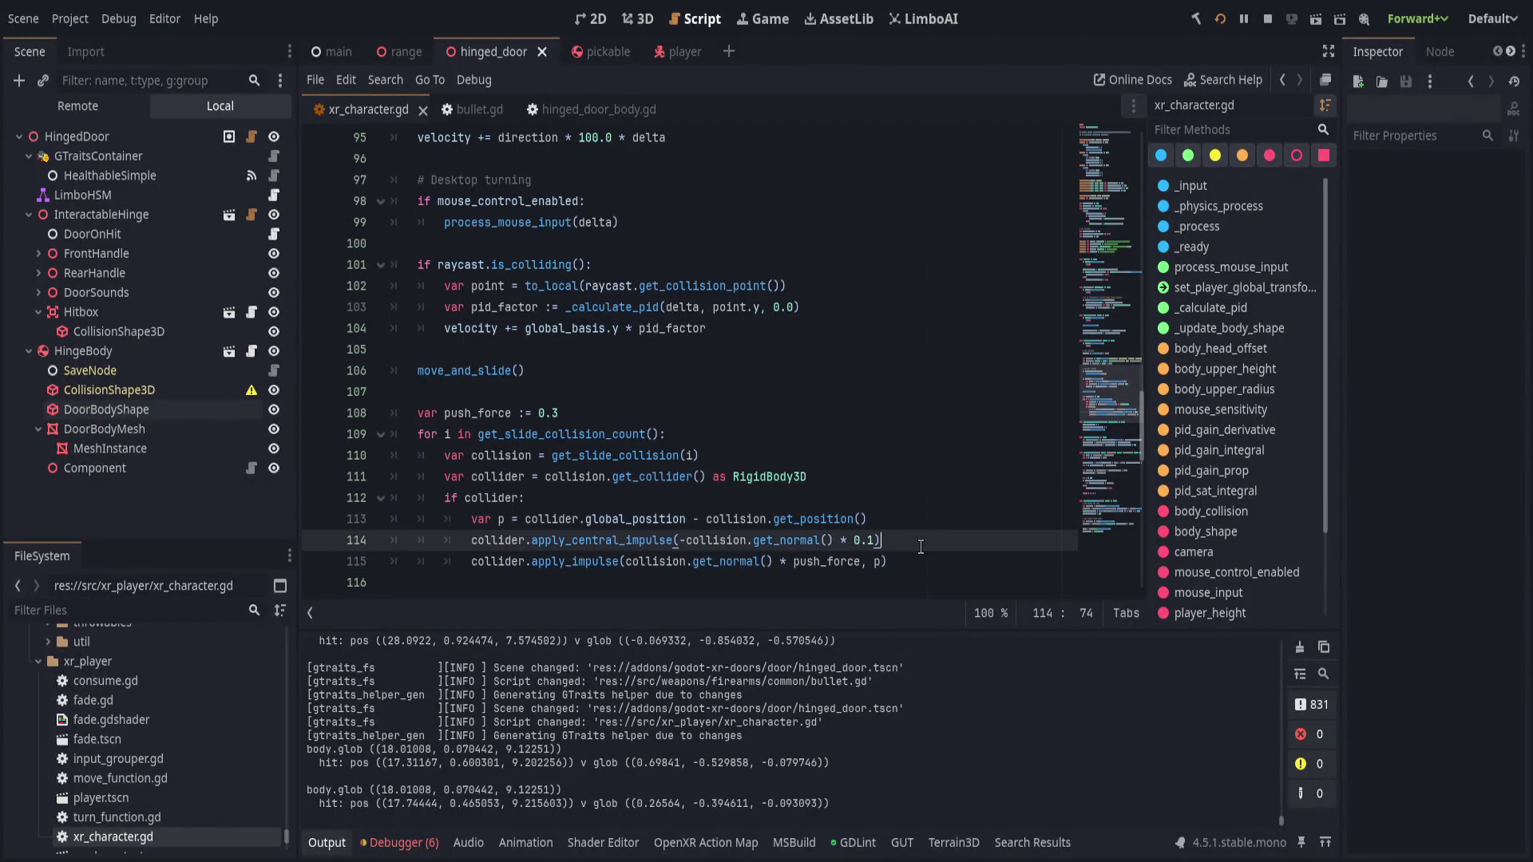
- Save and rerun the push test, check the debugger output, then switch to bullet.gd
{"action": "key", "text": "End"}
{"action": "key", "text": "ctrl+s"}
{"action": "left_click", "coordinate": [397, 843]}
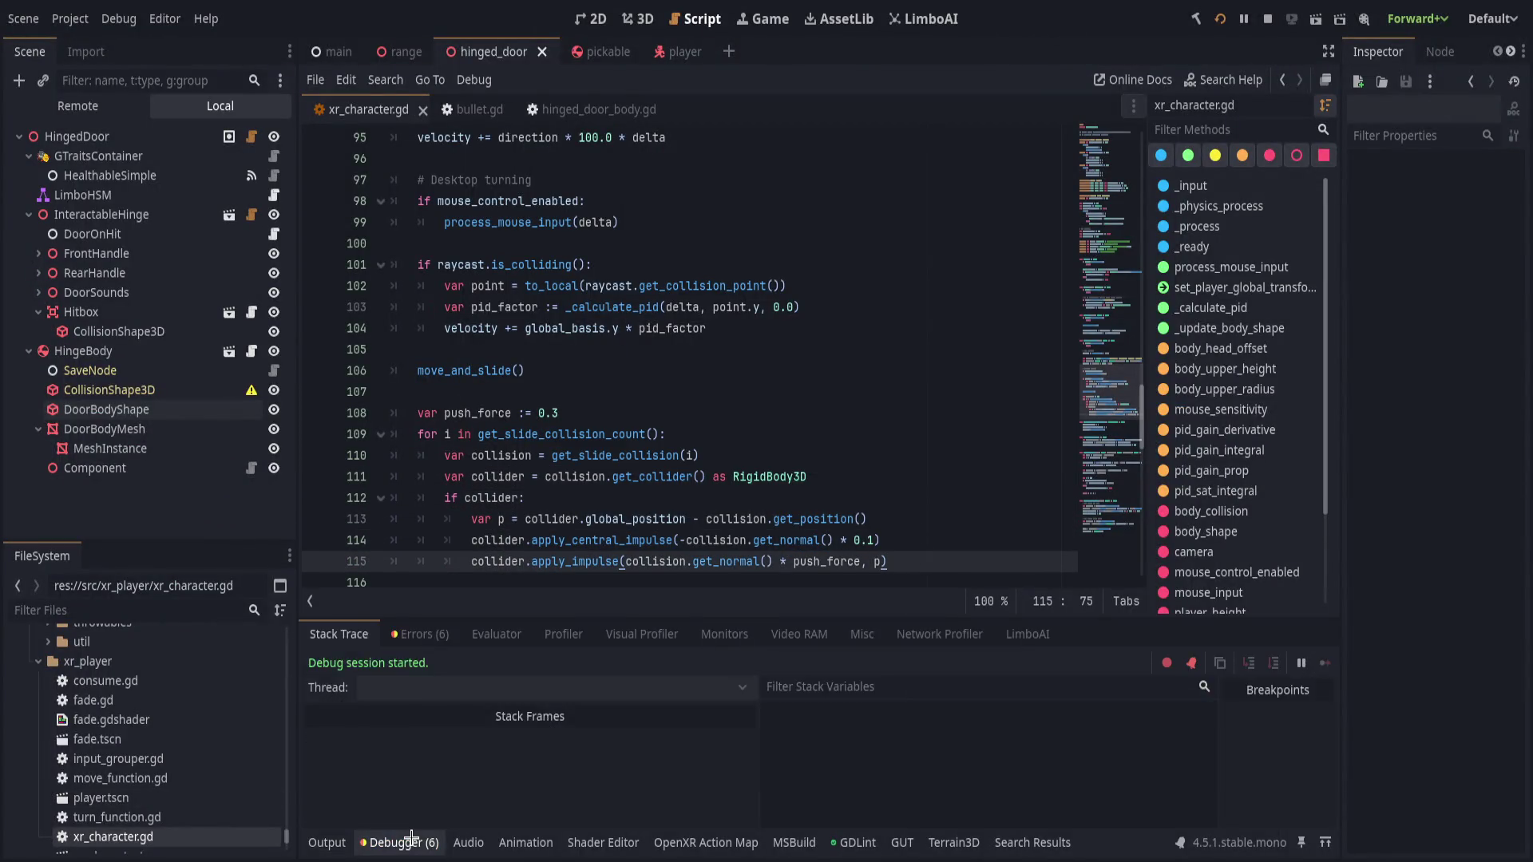
{"action": "left_click", "coordinate": [397, 843]}
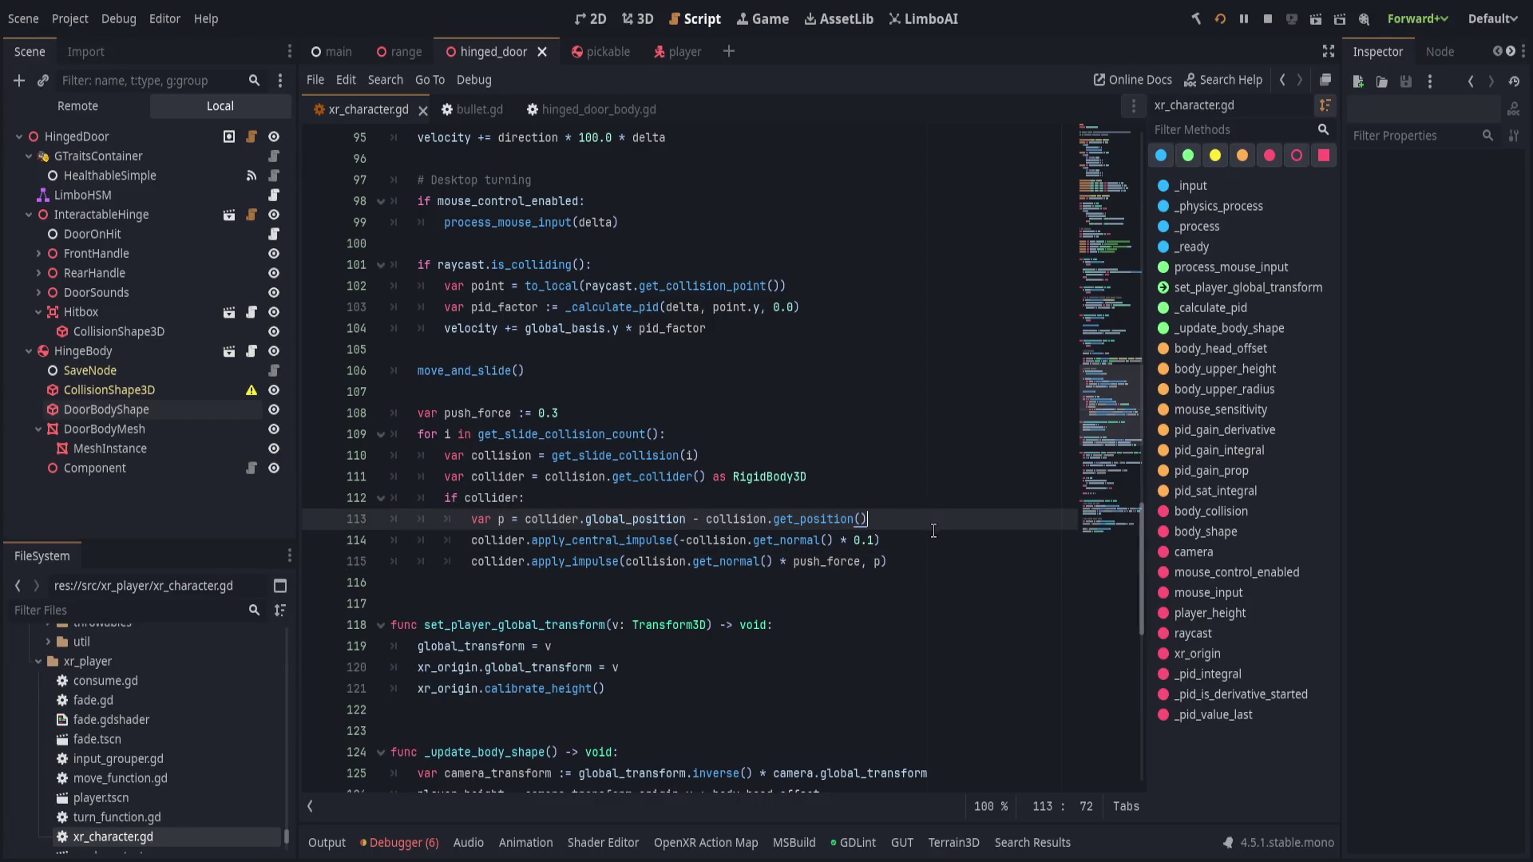
{"action": "left_click", "coordinate": [676, 540]}
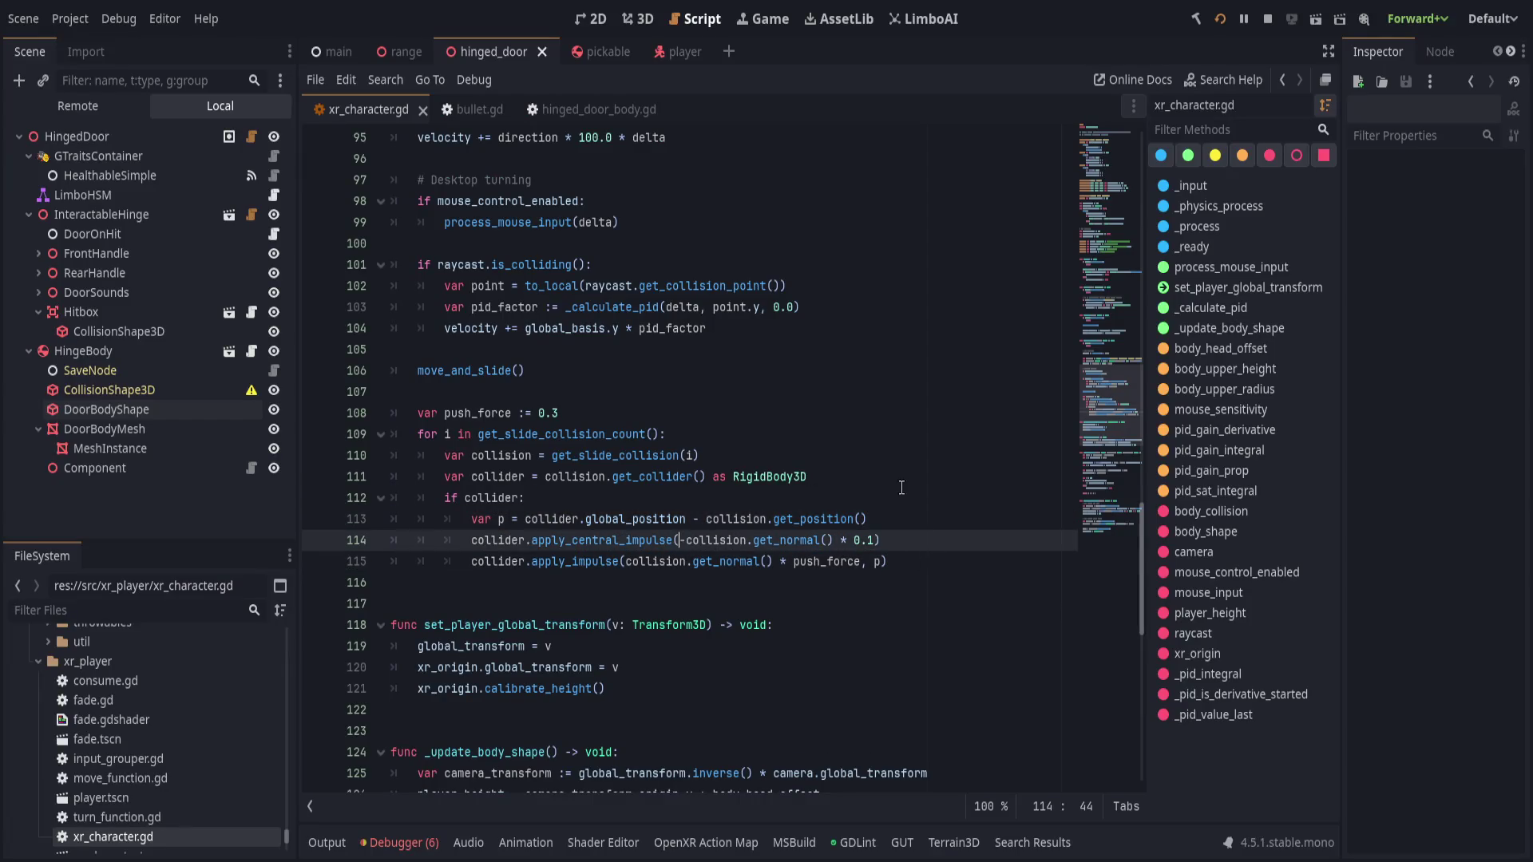
{"action": "key", "text": "Delete"}
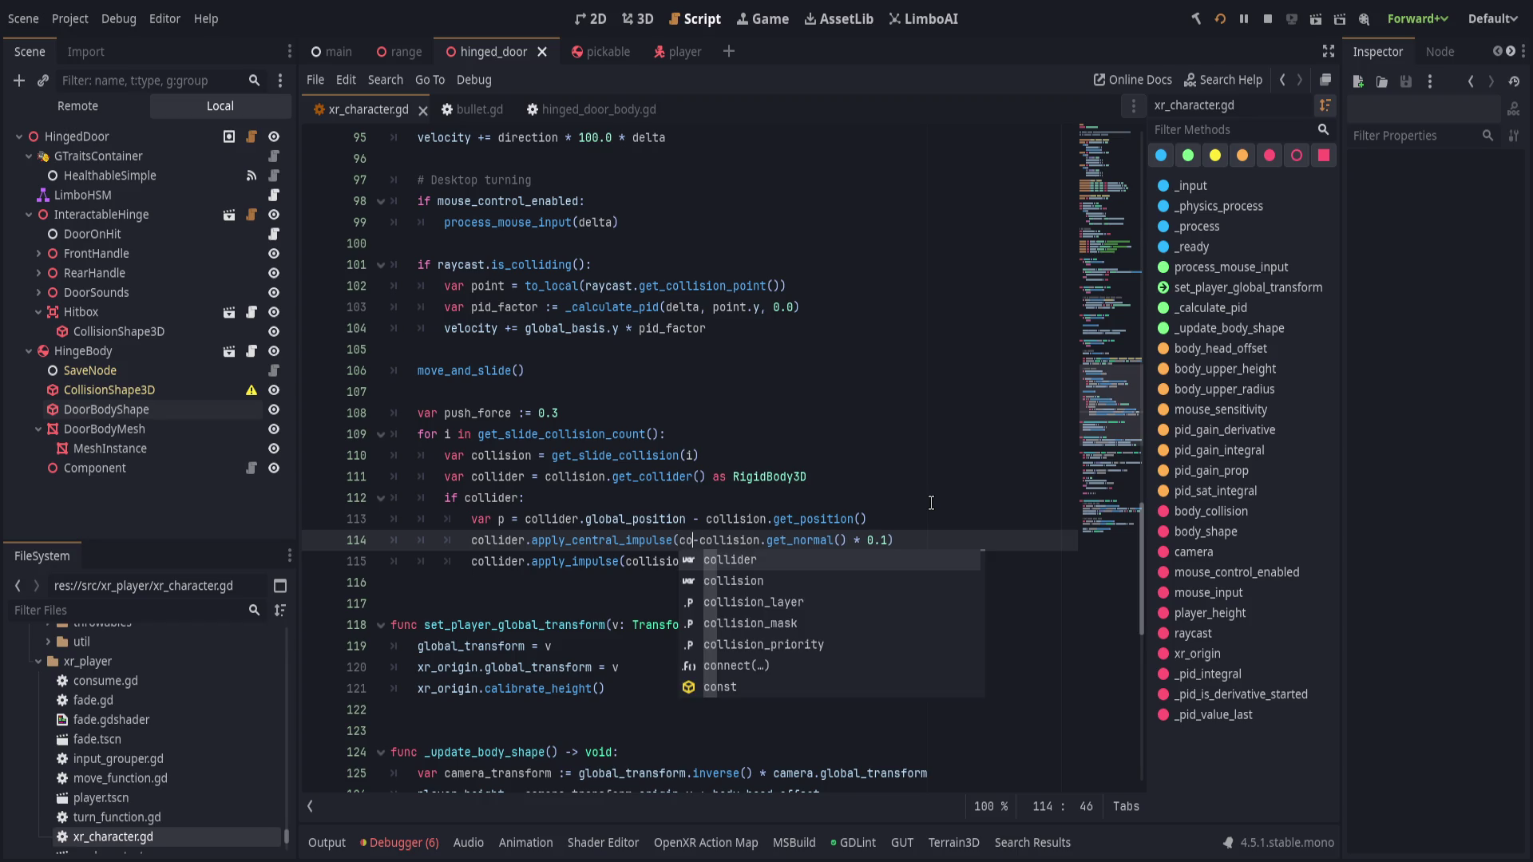
{"action": "key", "text": "ctrl+z"}
{"action": "left_click", "coordinate": [455, 120]}
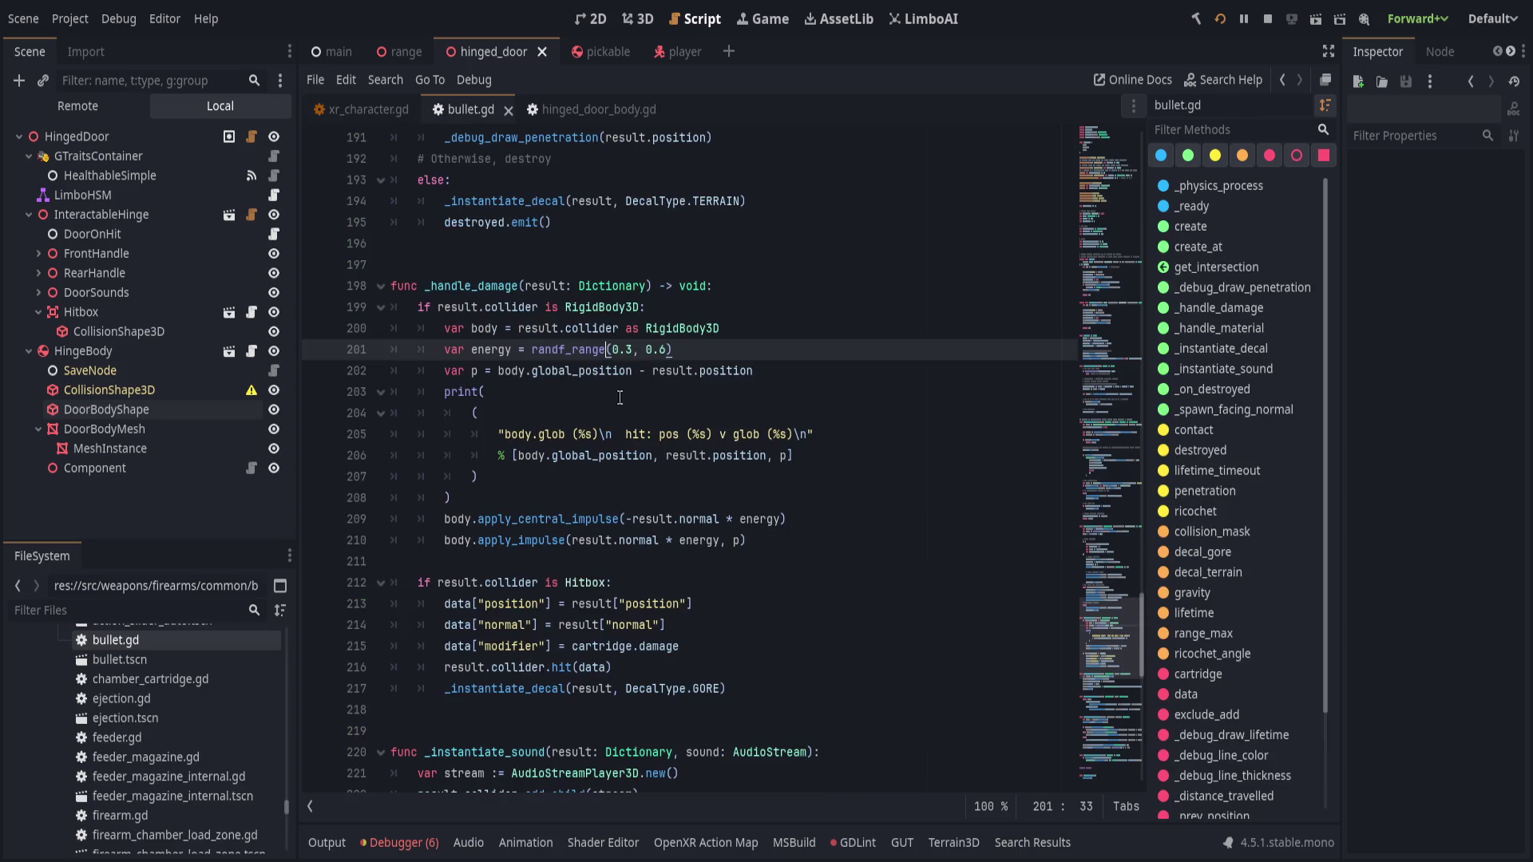
- Replace the central impulse argument -result.normal * energy with body.global_basis via autocomplete
{"action": "scroll", "coordinate": [830, 519], "scroll_direction": "up", "scroll_amount": 1}
{"action": "key", "text": "Down"}
{"action": "key", "text": "Down"}
{"action": "key", "text": "Down"}
{"action": "left_click", "coordinate": [792, 579]}
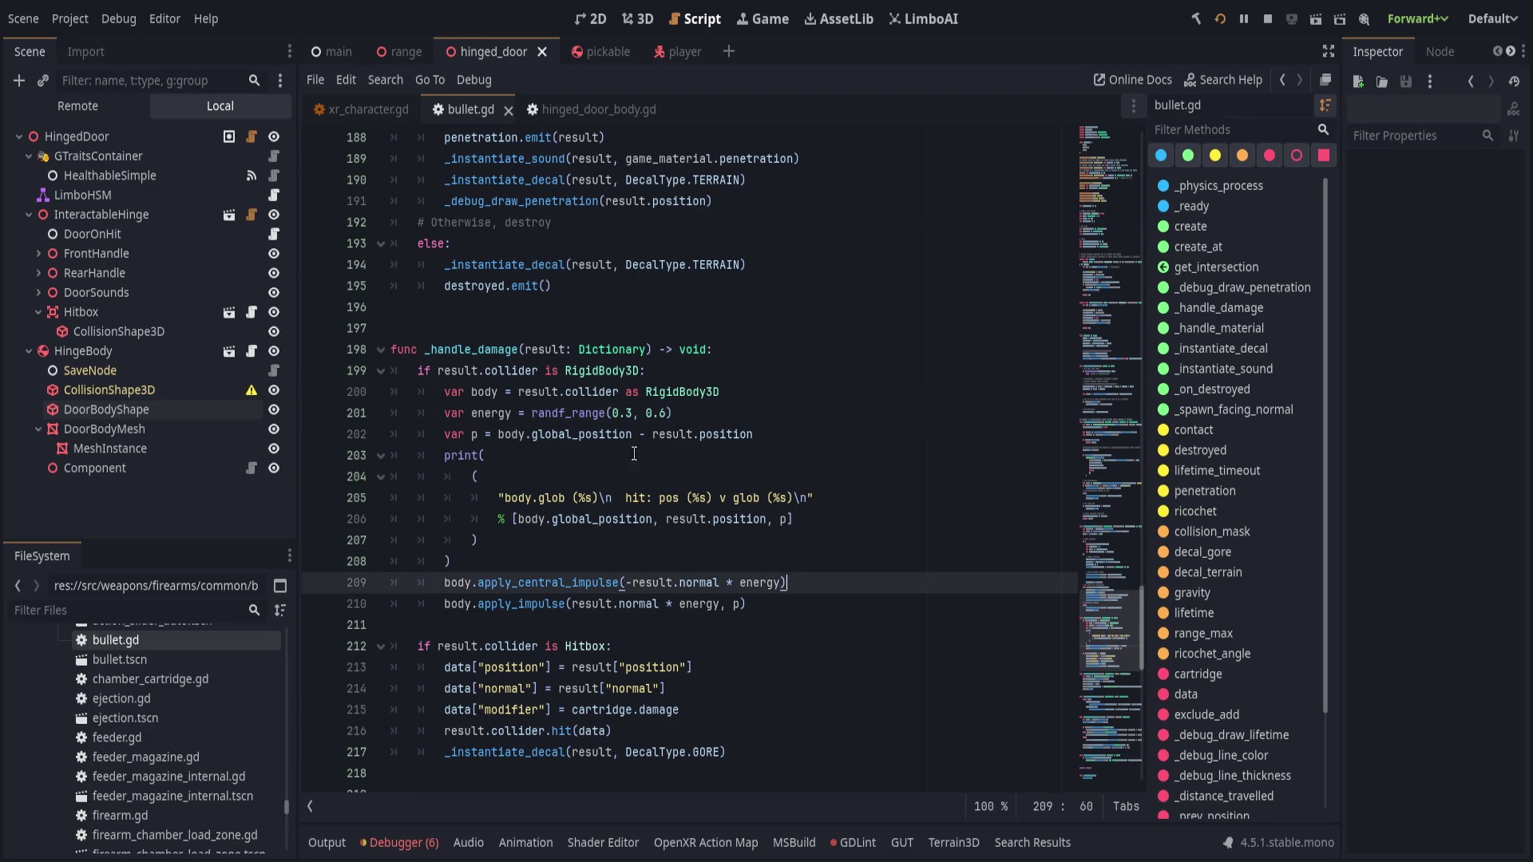
{"action": "left_click", "coordinate": [625, 579]}
{"action": "left_click_drag", "start_coordinate": [706, 583], "coordinate": [779, 581]}
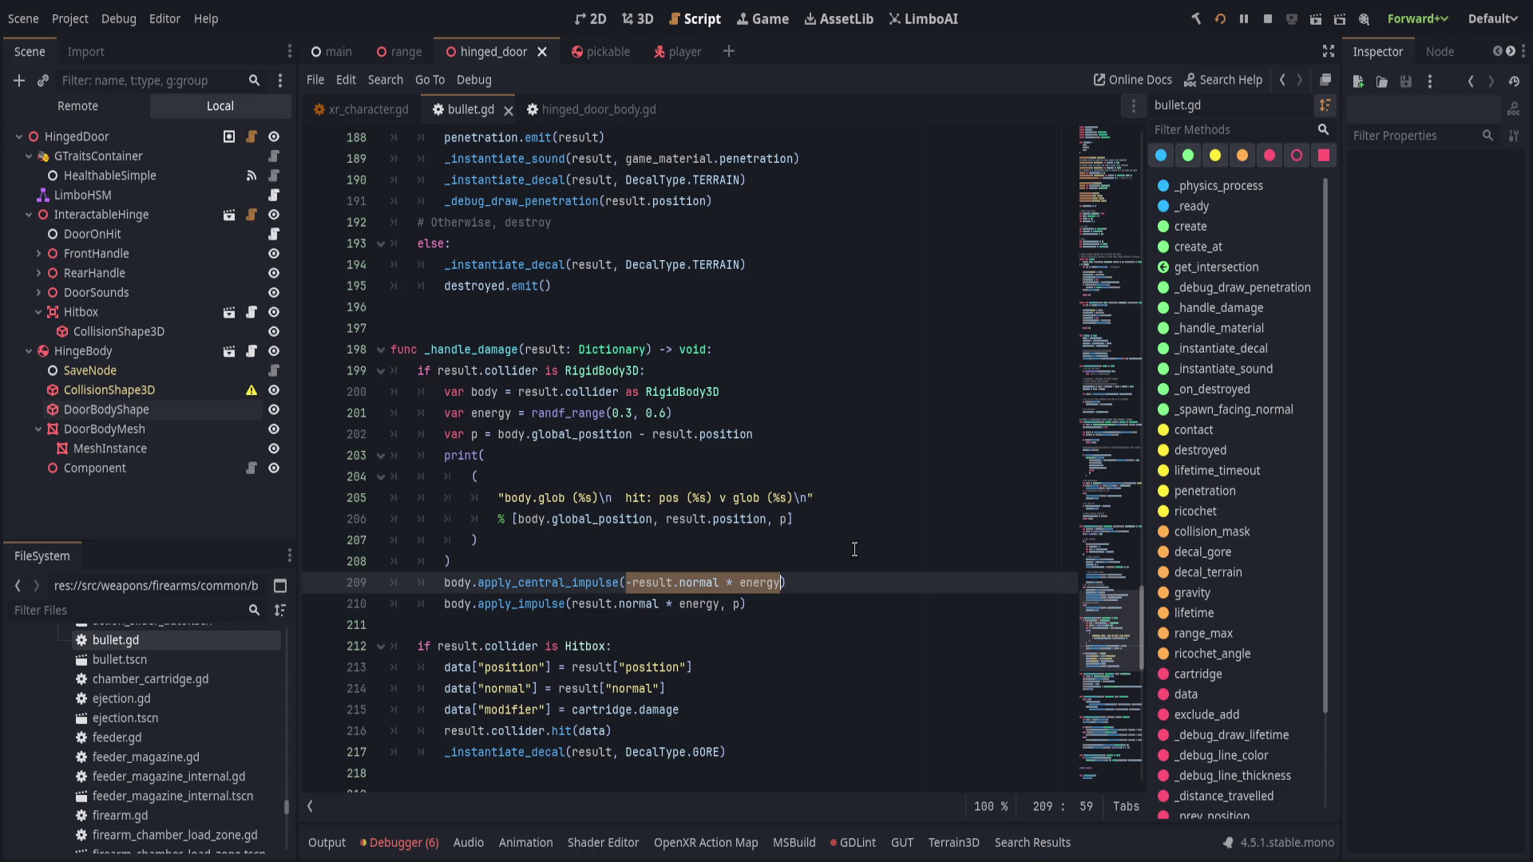
{"action": "type", "text": "body.basis"}
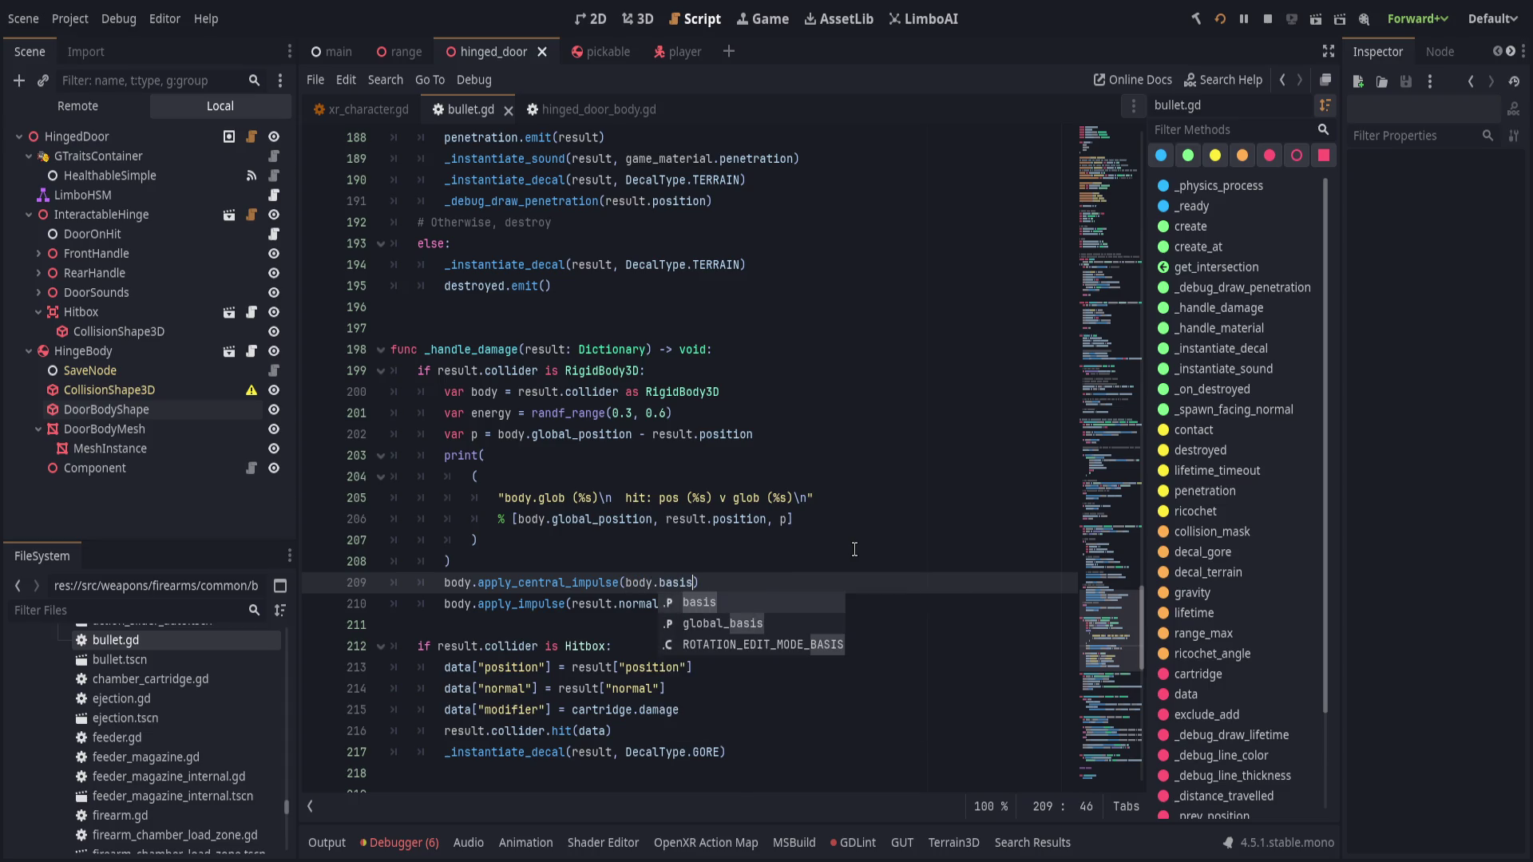
{"action": "key", "text": "Down"}
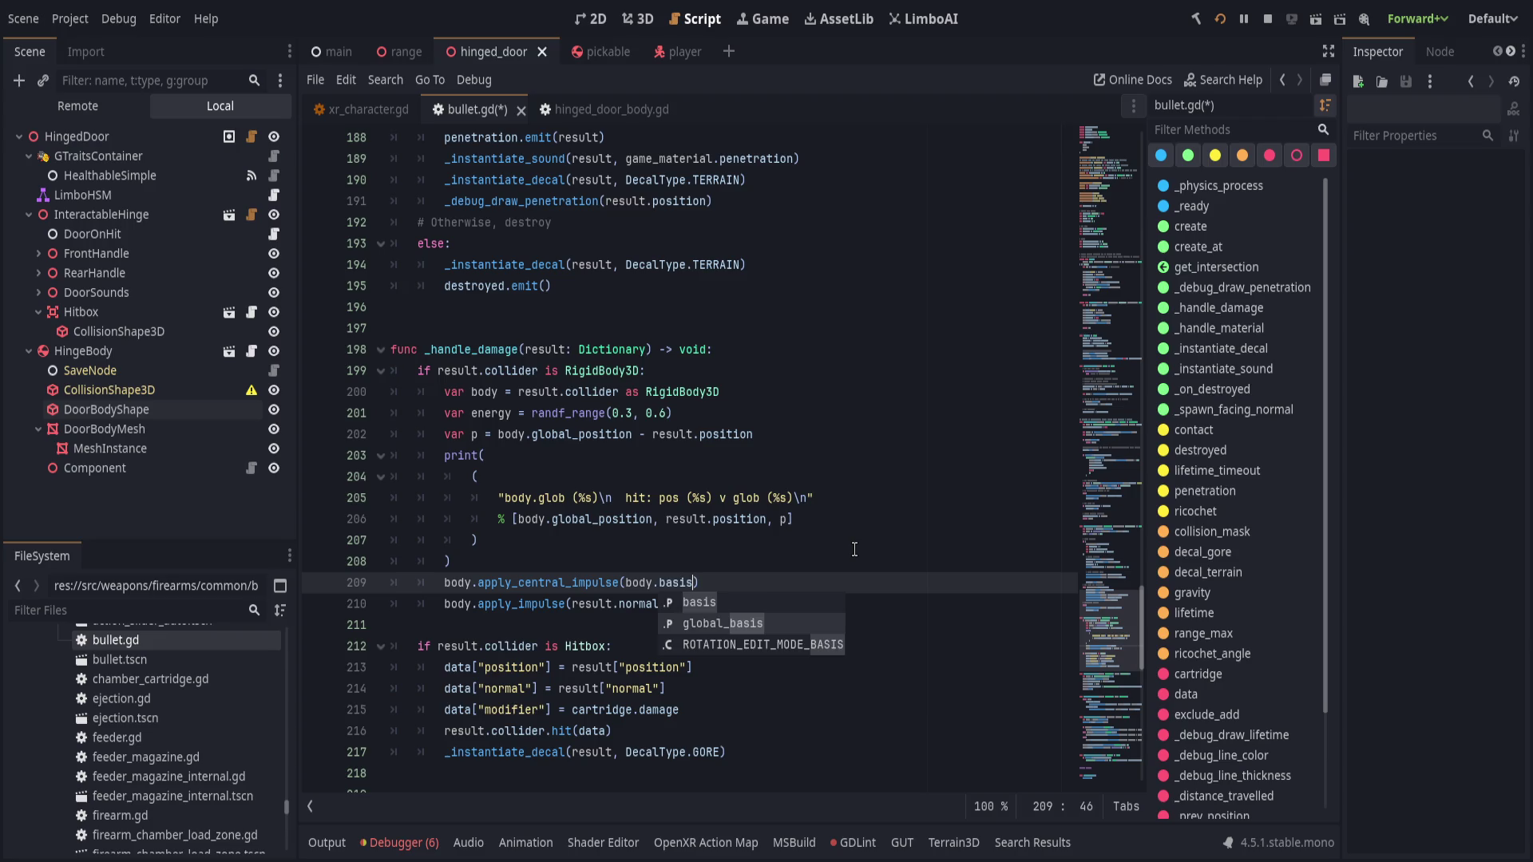
{"action": "key", "text": "Return"}
{"action": "type", "text": "*"}
{"action": "key", "text": "BackSpace"}
{"action": "key", "text": "BackSpace"}
{"action": "key", "text": "ctrl+BackSpace"}
{"action": "type", "text": "global_"}
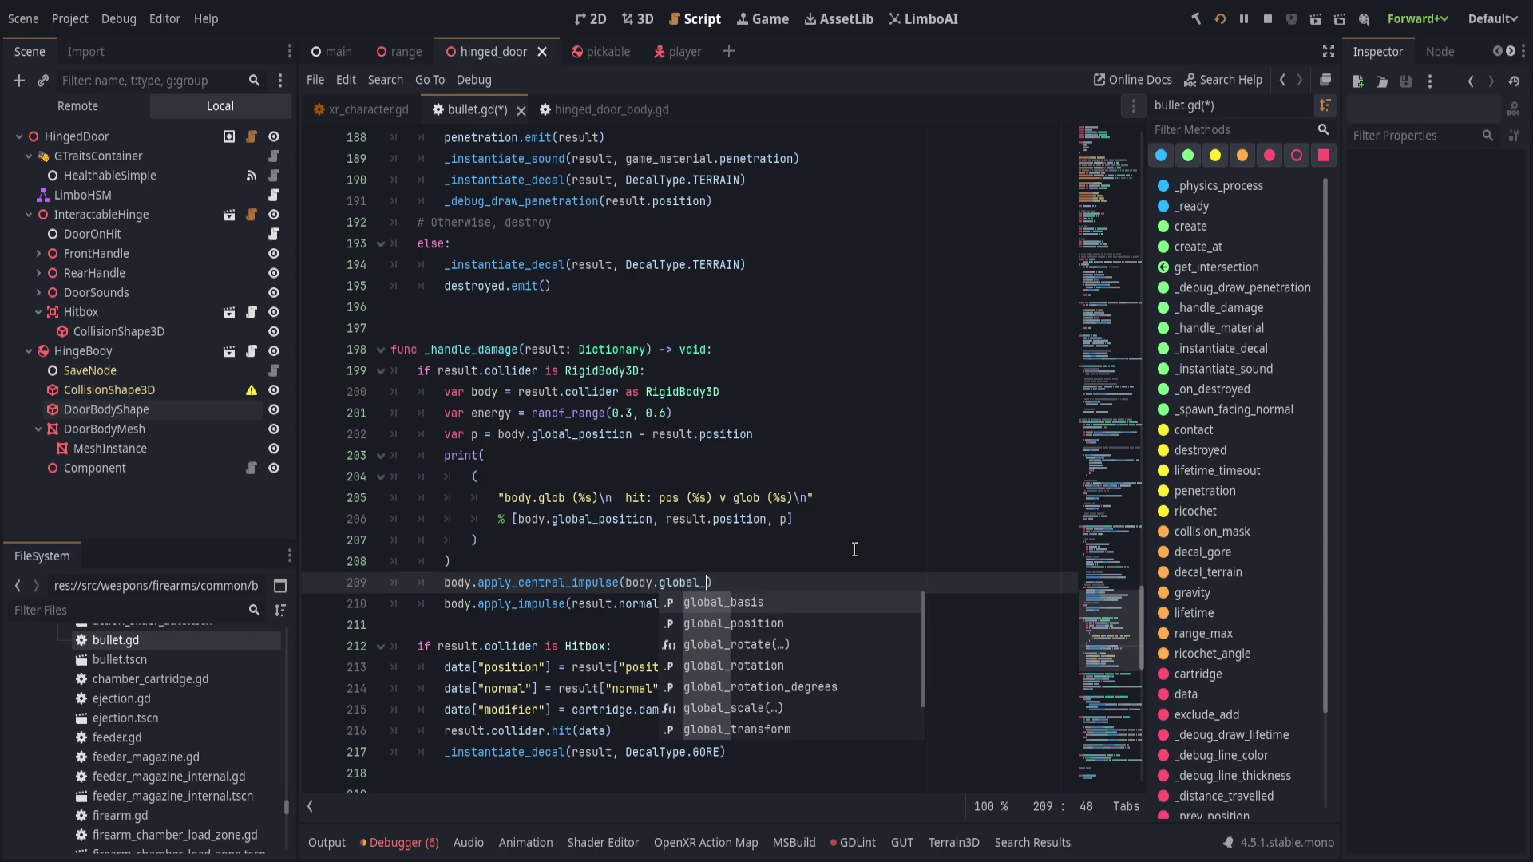
{"action": "key", "text": "Return"}
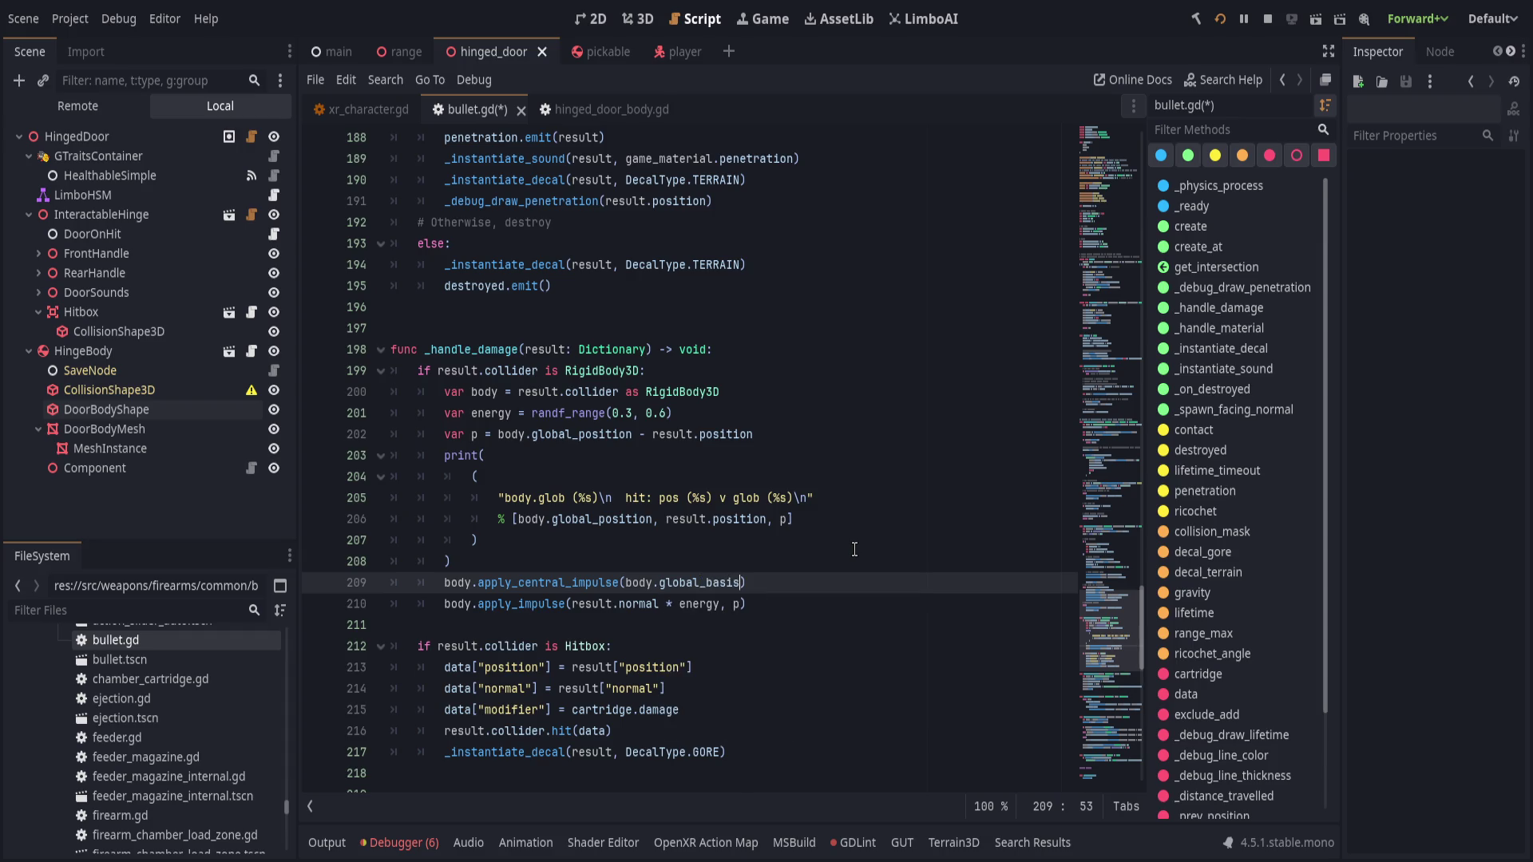
- Finish the central impulse as body.global_basis.y * 2.0 and save bullet.gd
{"action": "type", "text": ".y"}
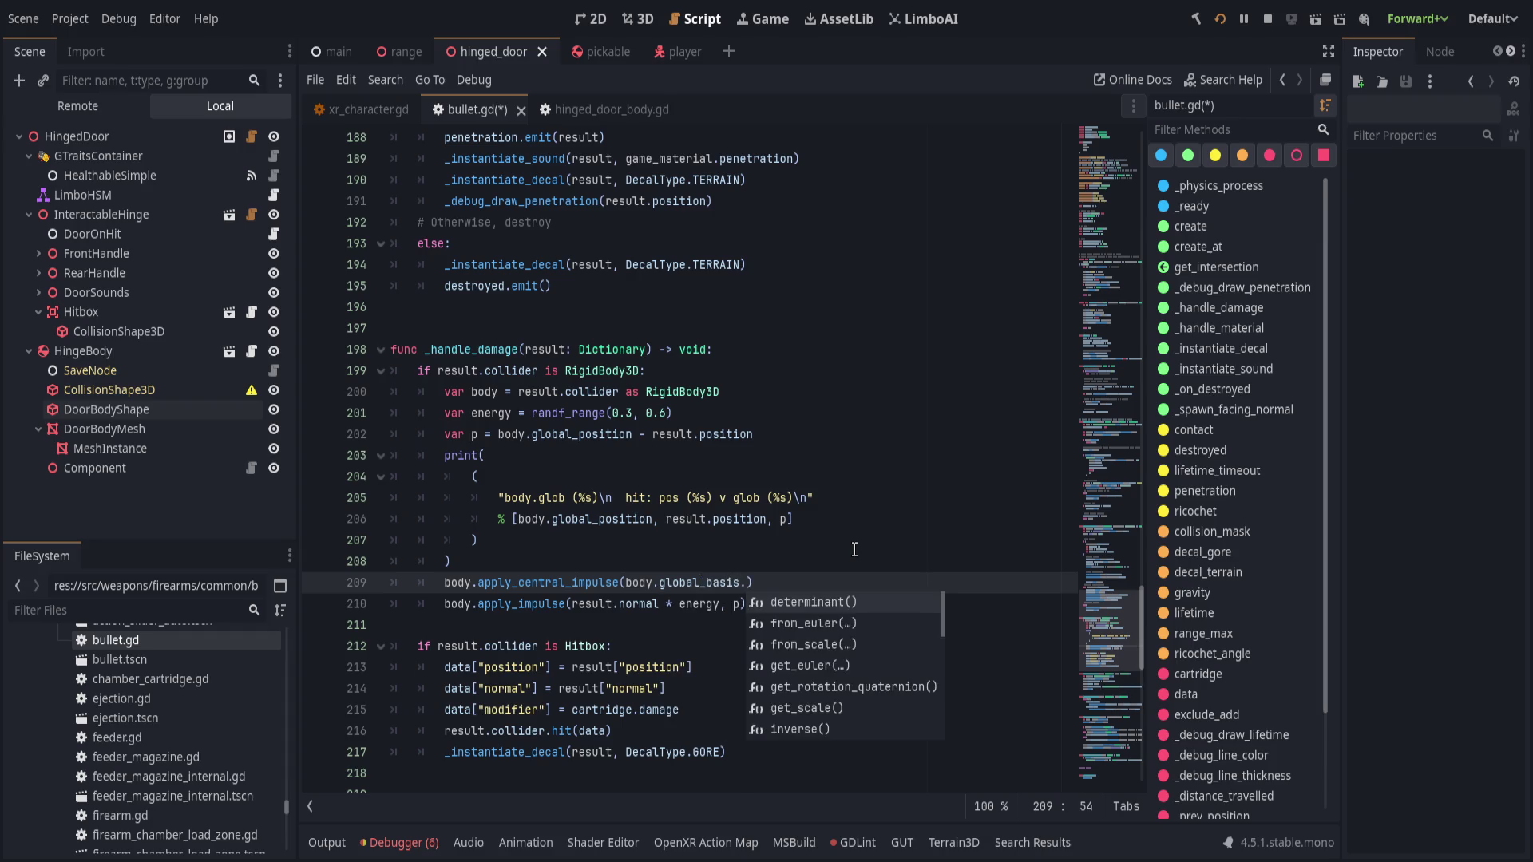
{"action": "key", "text": "BackSpace"}
{"action": "type", "text": "get_"}
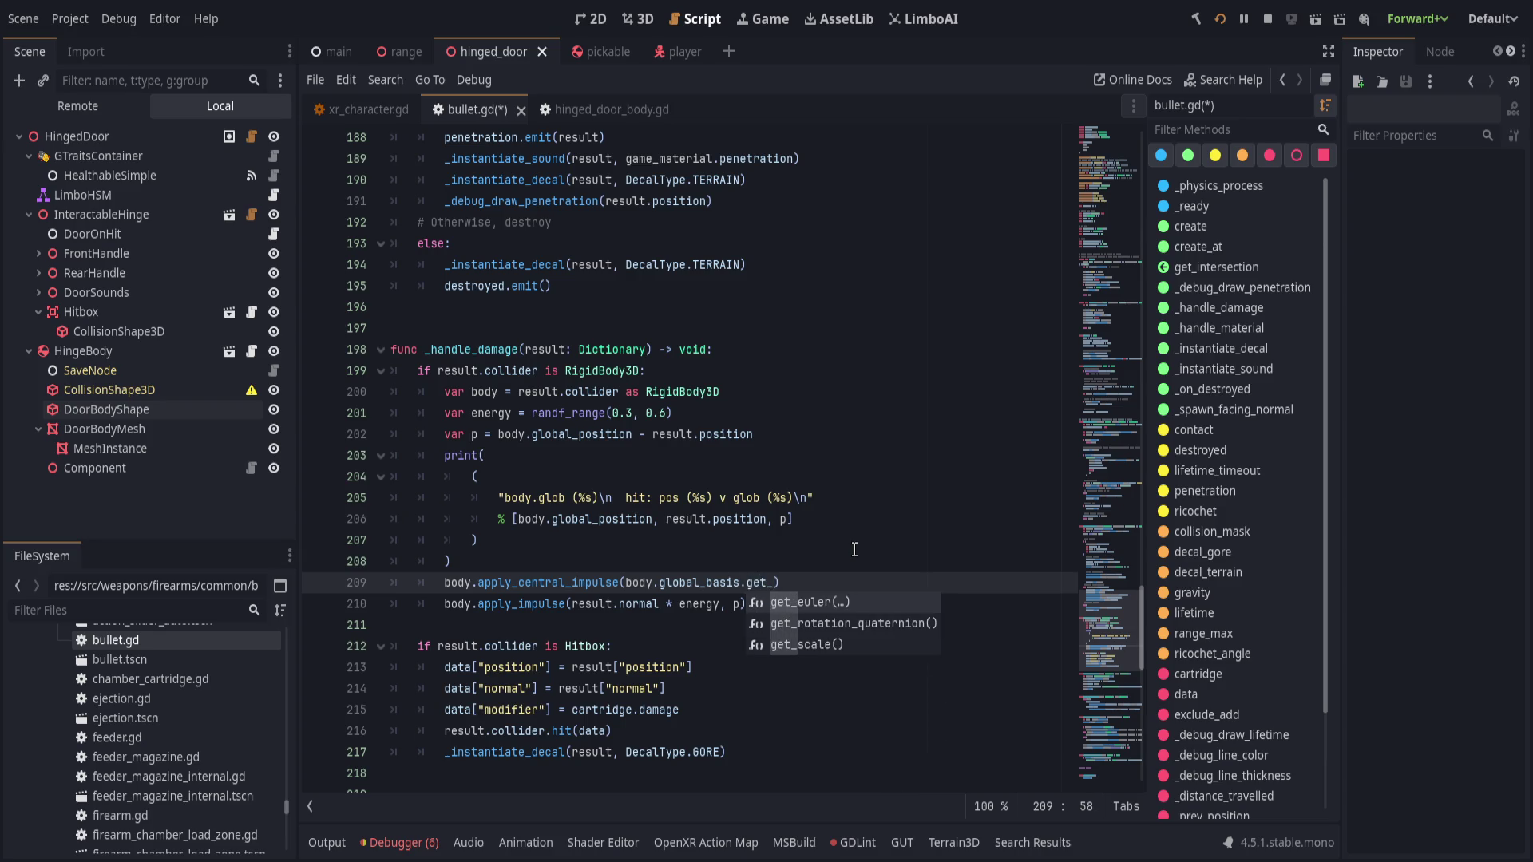
{"action": "key", "text": "Return"}
{"action": "type", "text": ").y"}
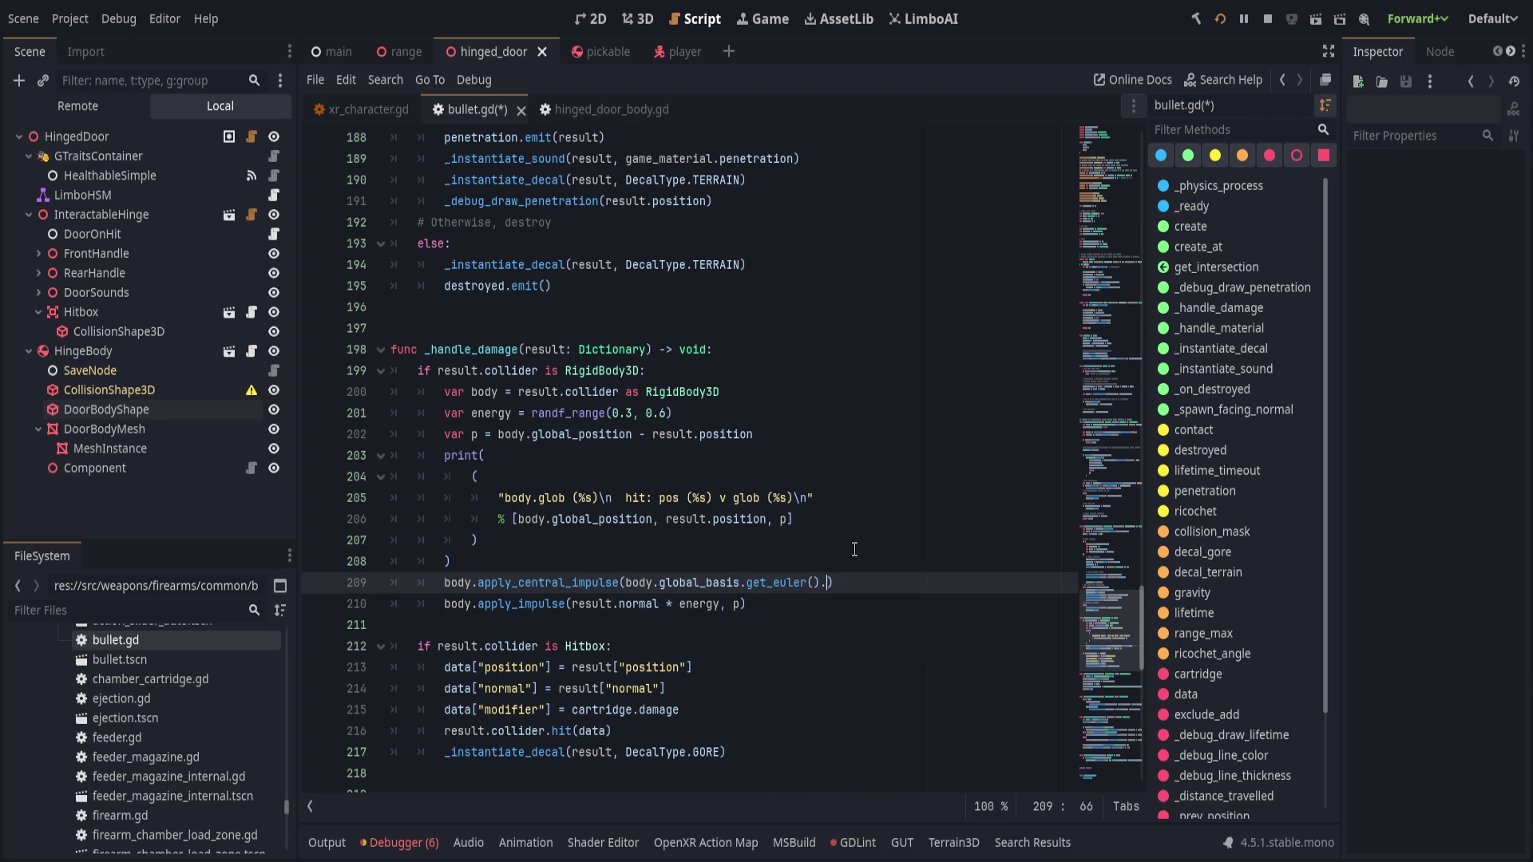
{"action": "type", "text": ","}
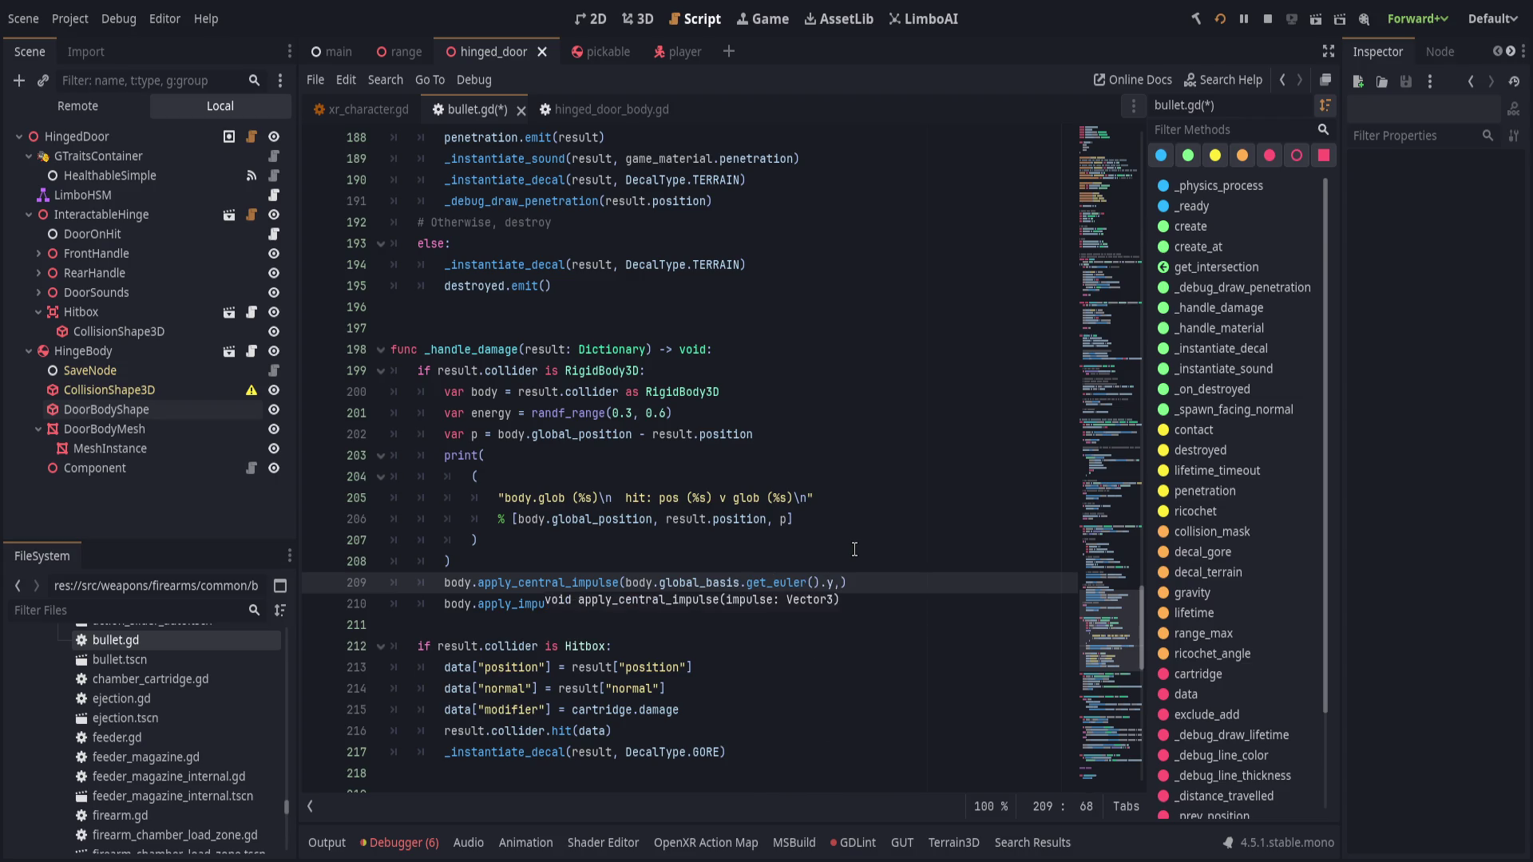
{"action": "key", "text": "BackSpace"}
{"action": "key", "text": "BackSpace"}
{"action": "key", "text": "BackSpace"}
{"action": "key", "text": "BackSpace"}
{"action": "type", "text": "* Vector3."}
{"action": "type", "text": "UP,"}
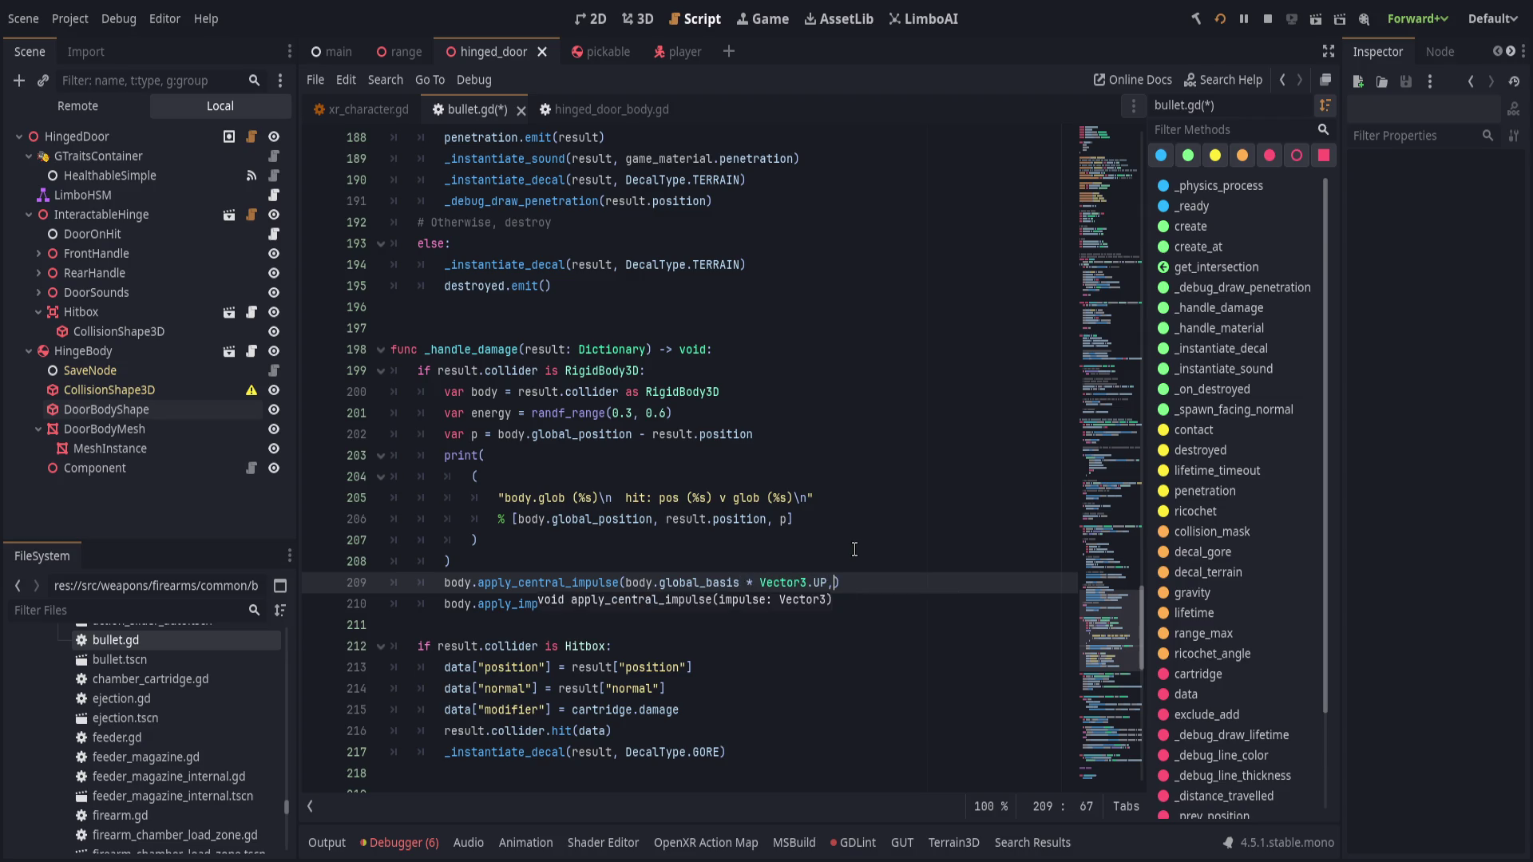
{"action": "key", "text": "BackSpace"}
{"action": "type", "text": "*"}
{"action": "key", "text": "BackSpace"}
{"action": "key", "text": "BackSpace"}
{"action": "key", "text": "BackSpace"}
{"action": "type", "text": ".y * "}
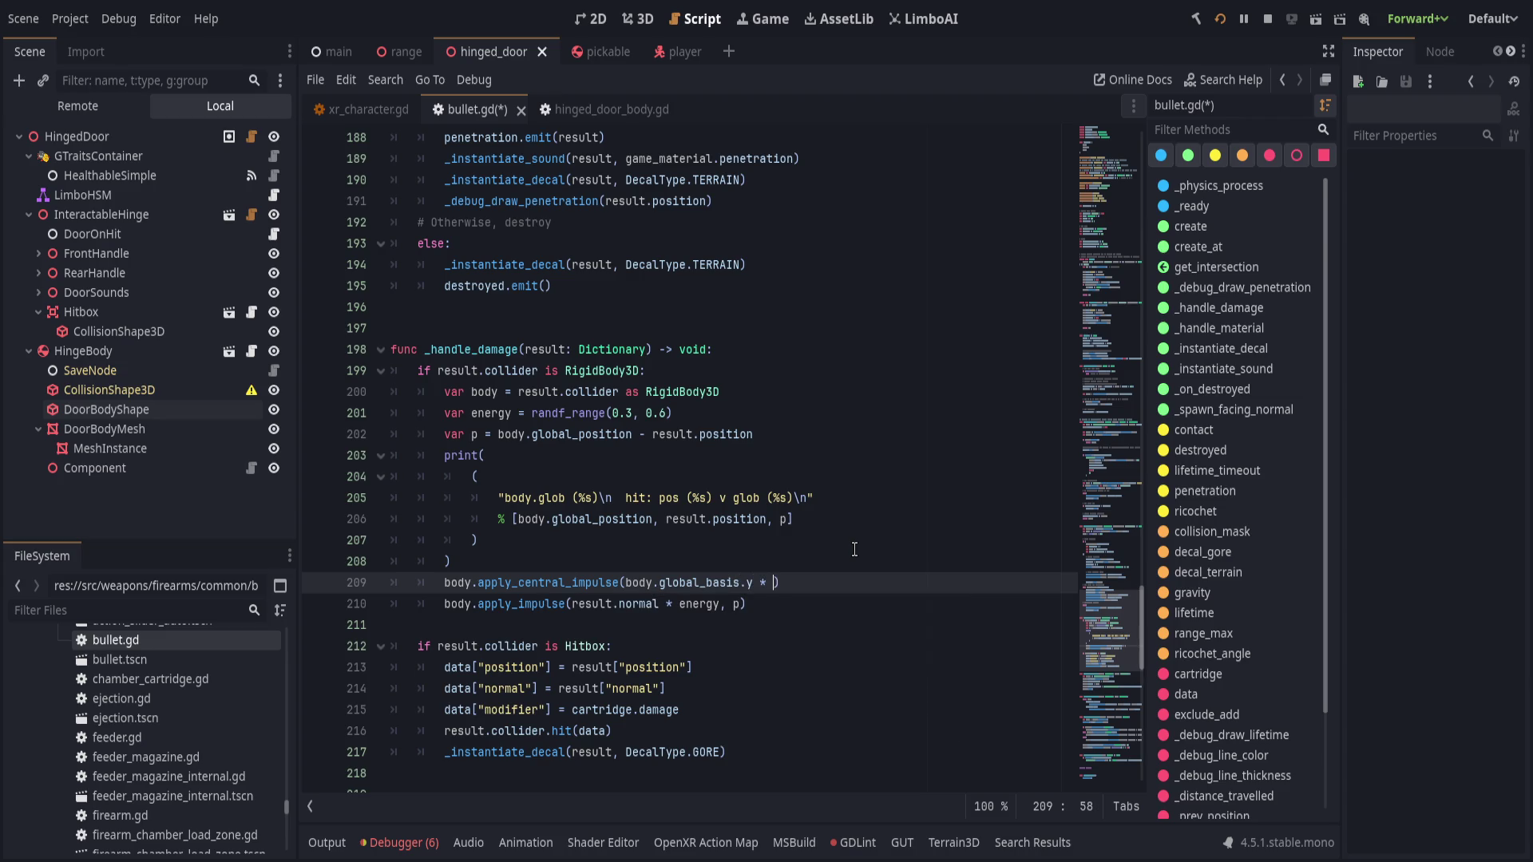
{"action": "type", "text": "1"}
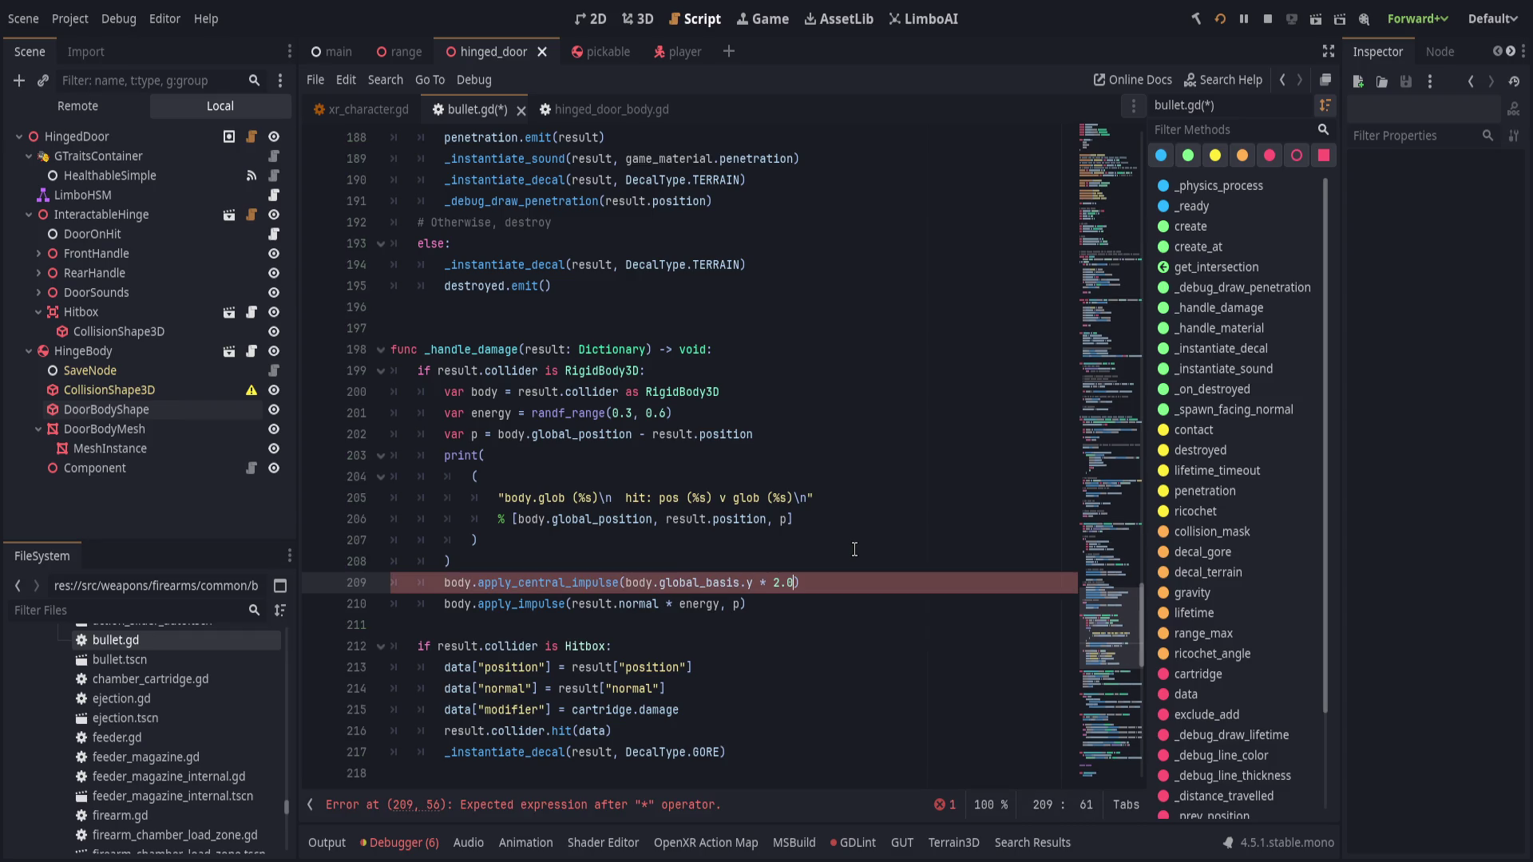
{"action": "key", "text": "ctrl+s"}
{"action": "left_click", "coordinate": [834, 559]}
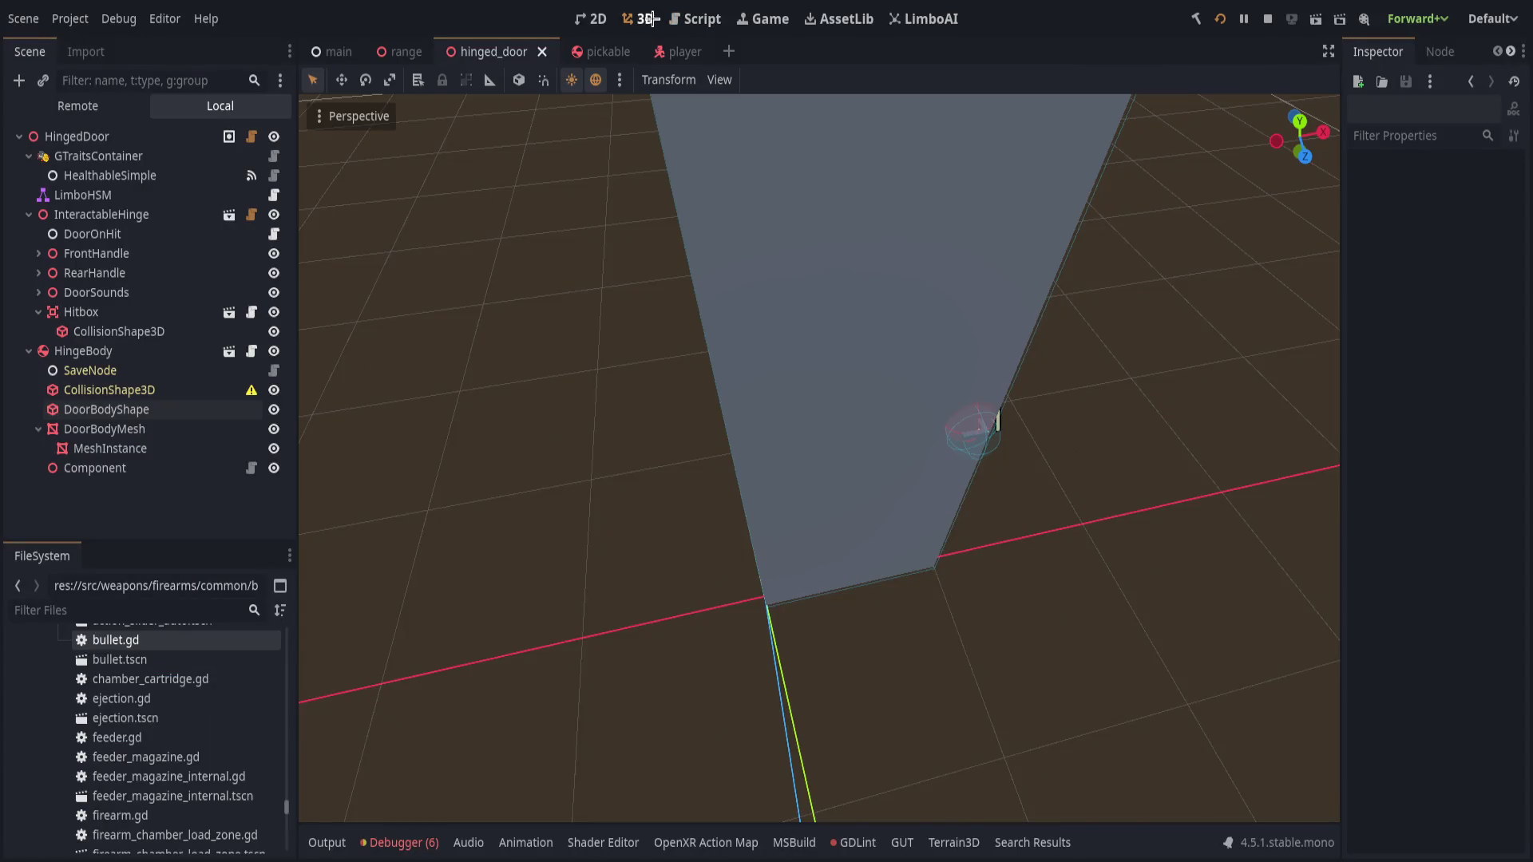
{"action": "left_click", "coordinate": [695, 19]}
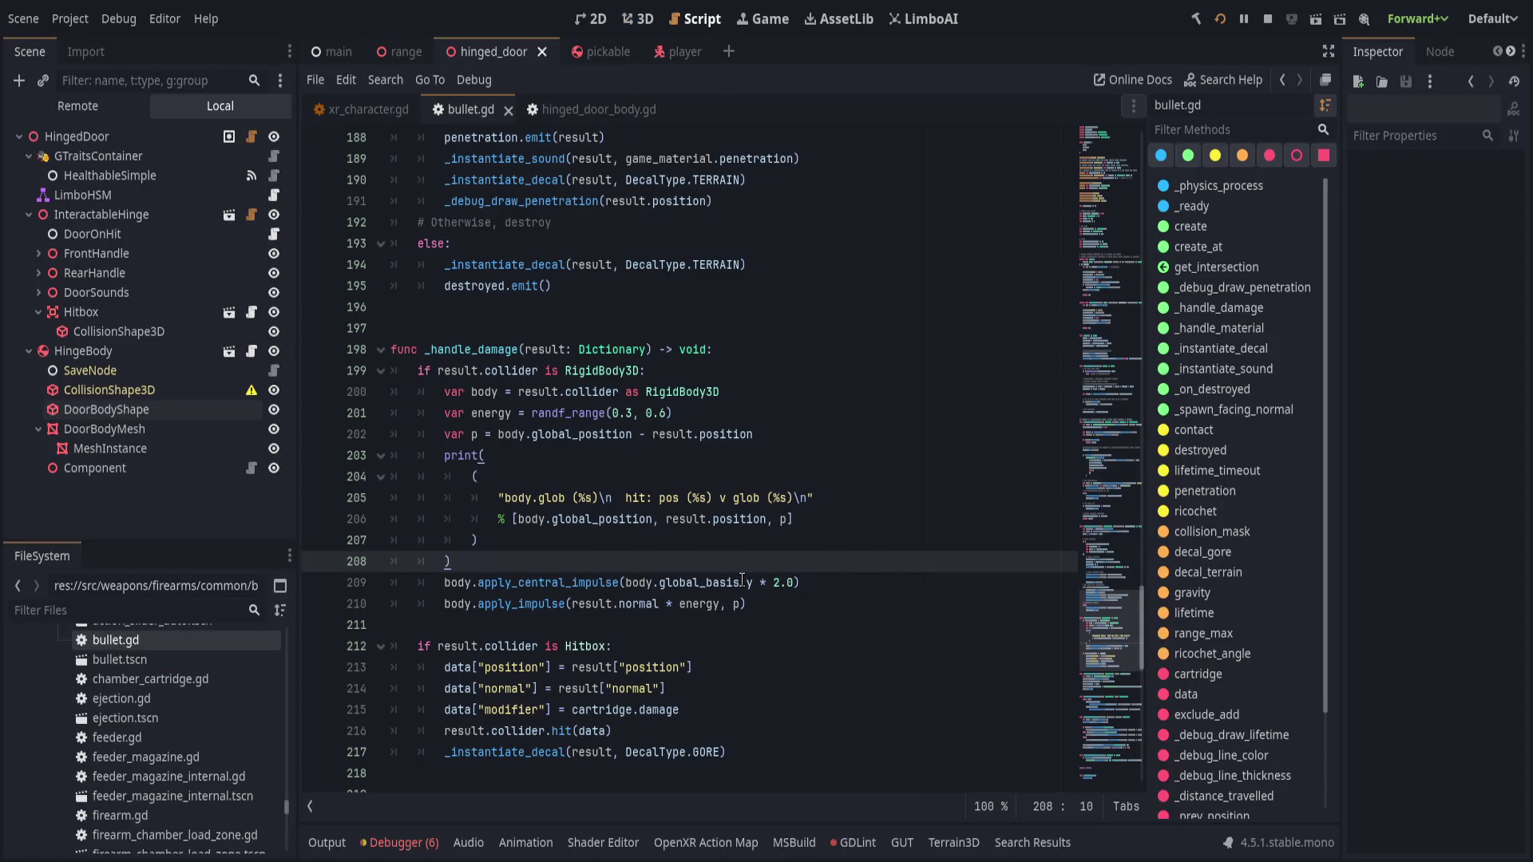
{"action": "left_click", "coordinate": [624, 581]}
- Negate the central impulse to -body.global_basis.y * 2.0, save, and test it in VR
{"action": "type", "text": "-"}
{"action": "key", "text": "ctrl+s"}
{"action": "key", "text": "Left"}
{"action": "key", "text": "Left"}
{"action": "key", "text": "Left"}
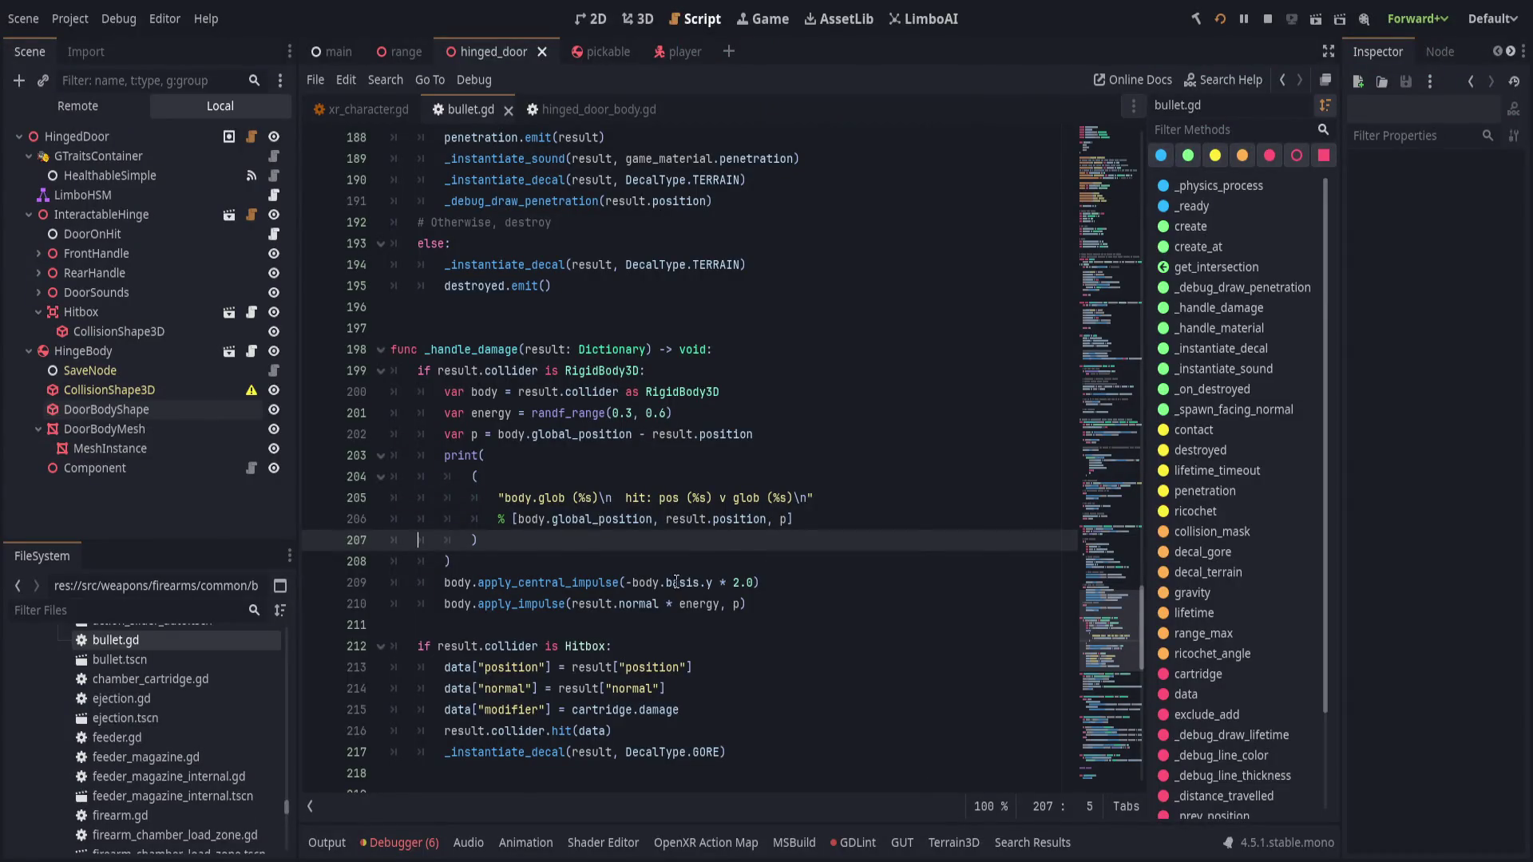
{"action": "double_click", "coordinate": [676, 582]}
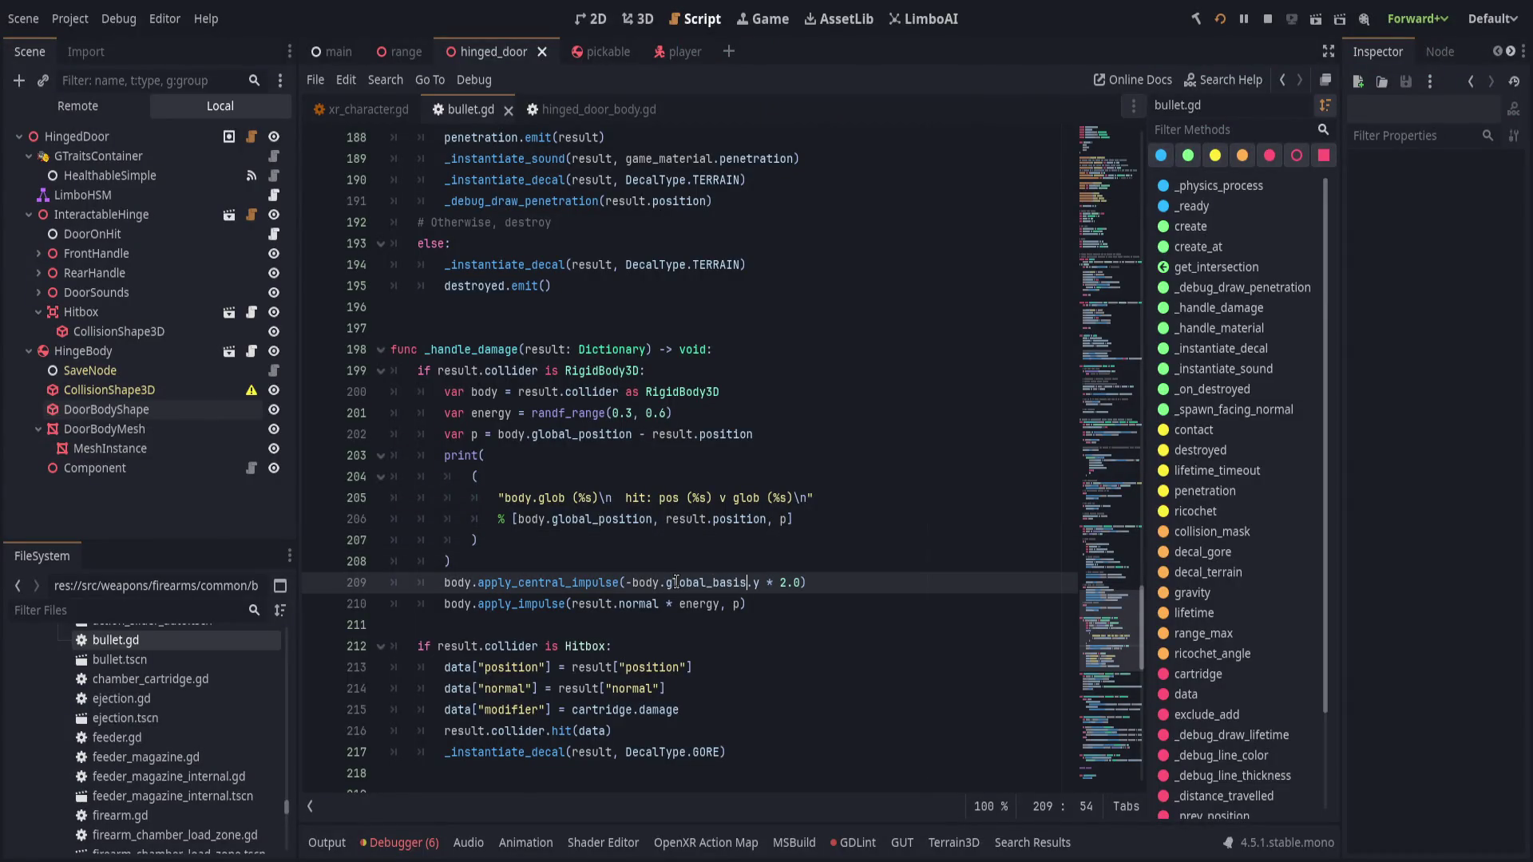
- Change the central impulse multiplier from 2.0 to 10.0, save, and stop the running game
{"action": "key", "text": "Right"}
{"action": "key", "text": "Delete"}
{"action": "type", "text": "5"}
{"action": "type", "text": "0"}
{"action": "key", "text": "ctrl+s"}
{"action": "key", "text": "F5"}
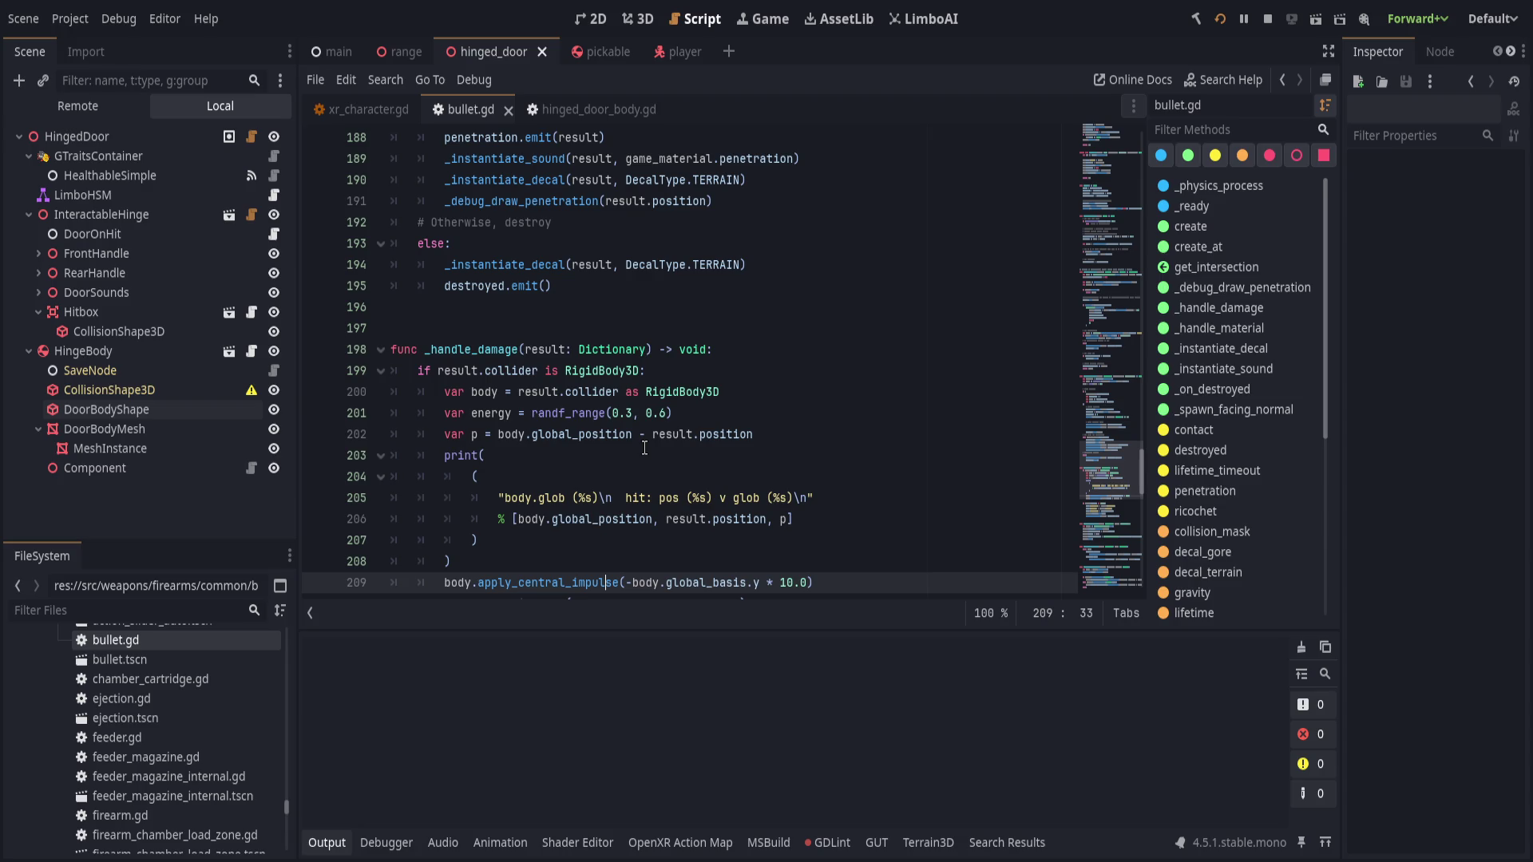
{"action": "scroll", "coordinate": [544, 485], "scroll_direction": "down", "scroll_amount": 1}
{"action": "left_click", "coordinate": [796, 546]}
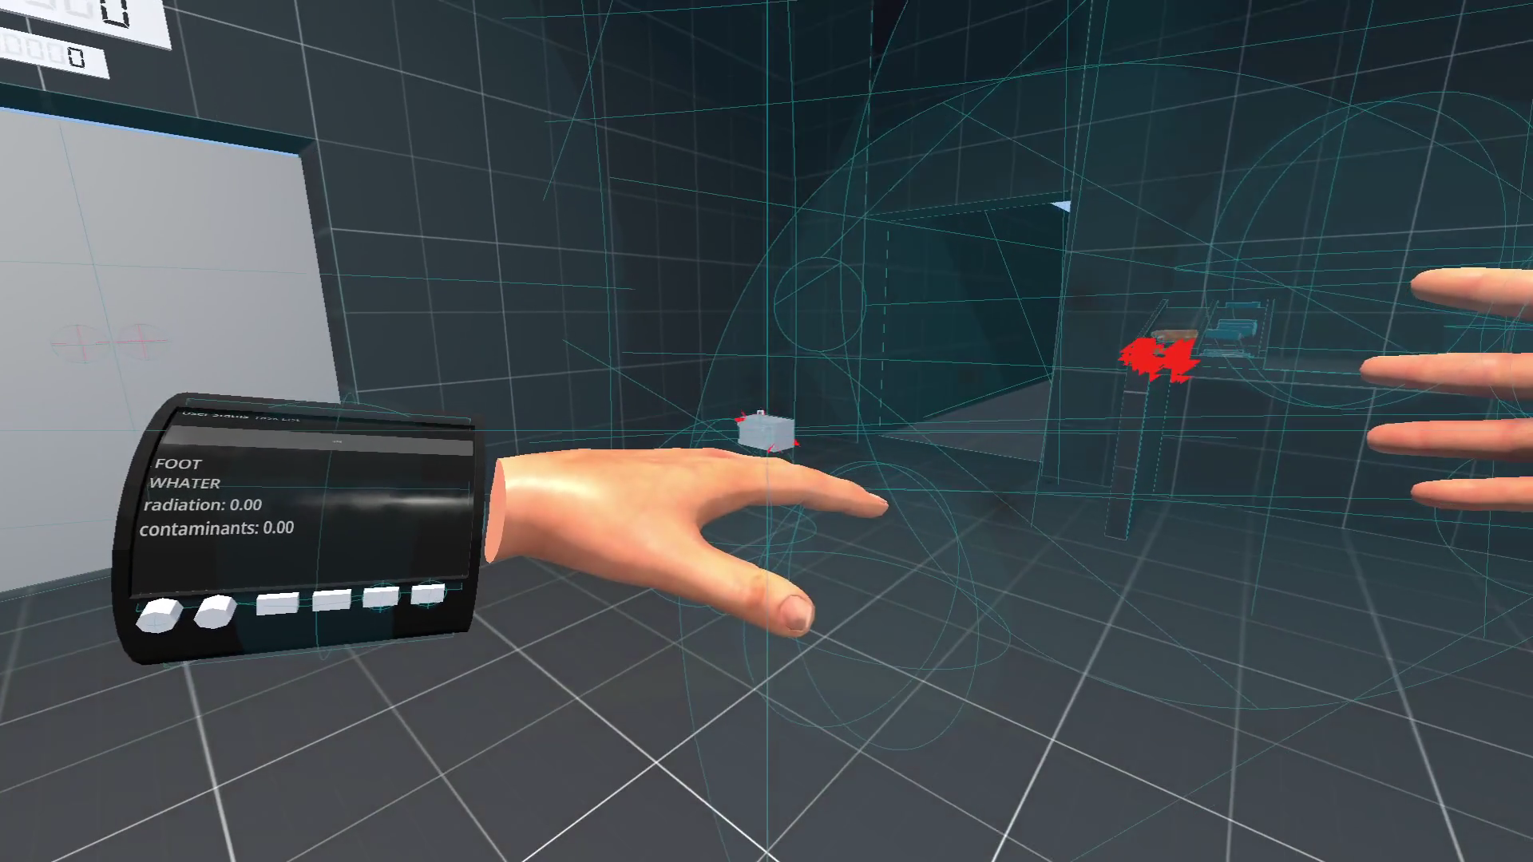
- Switch from the running VR game back to the Godot script editor
{"action": "key", "text": "alt+Tab"}
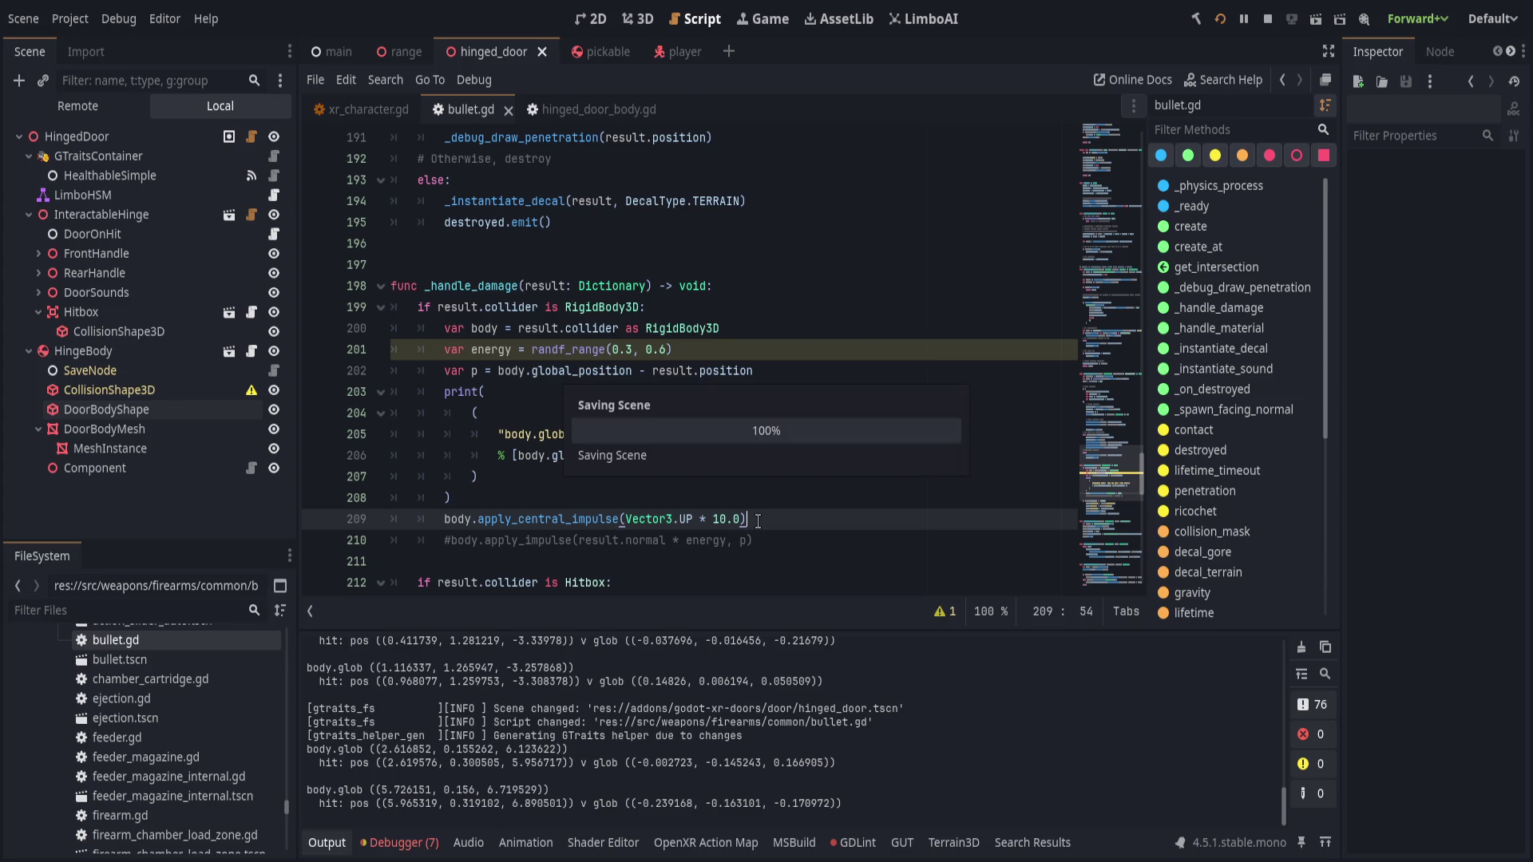
- Check the running VR game, then uncomment the offset impulse line 210 in bullet.gd
{"action": "key", "text": "alt+Tab"}
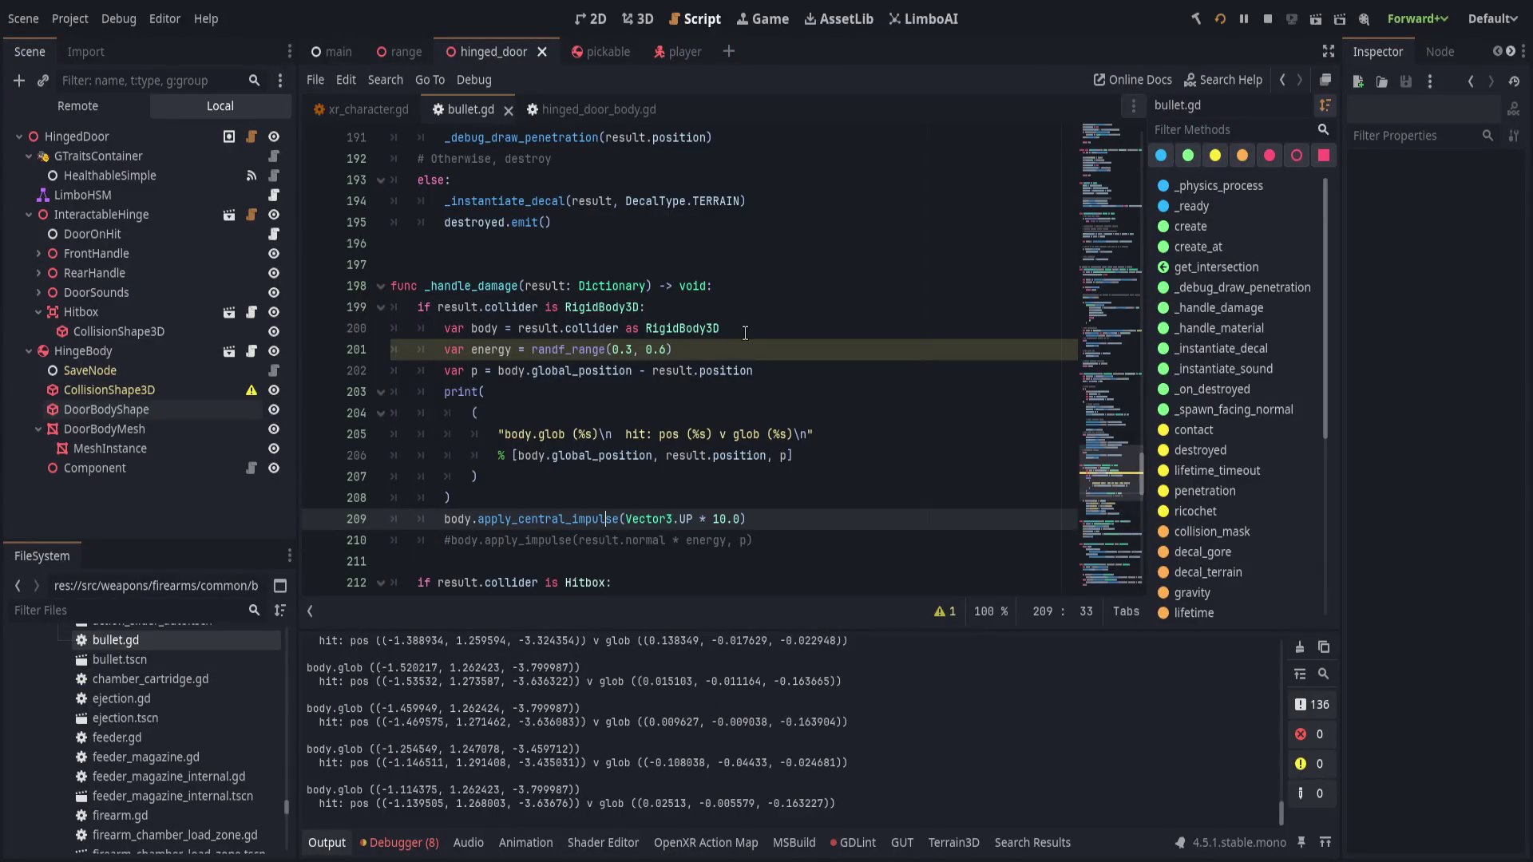
{"action": "left_click", "coordinate": [815, 526]}
{"action": "left_click", "coordinate": [445, 541]}
{"action": "key", "text": "BackSpace"}
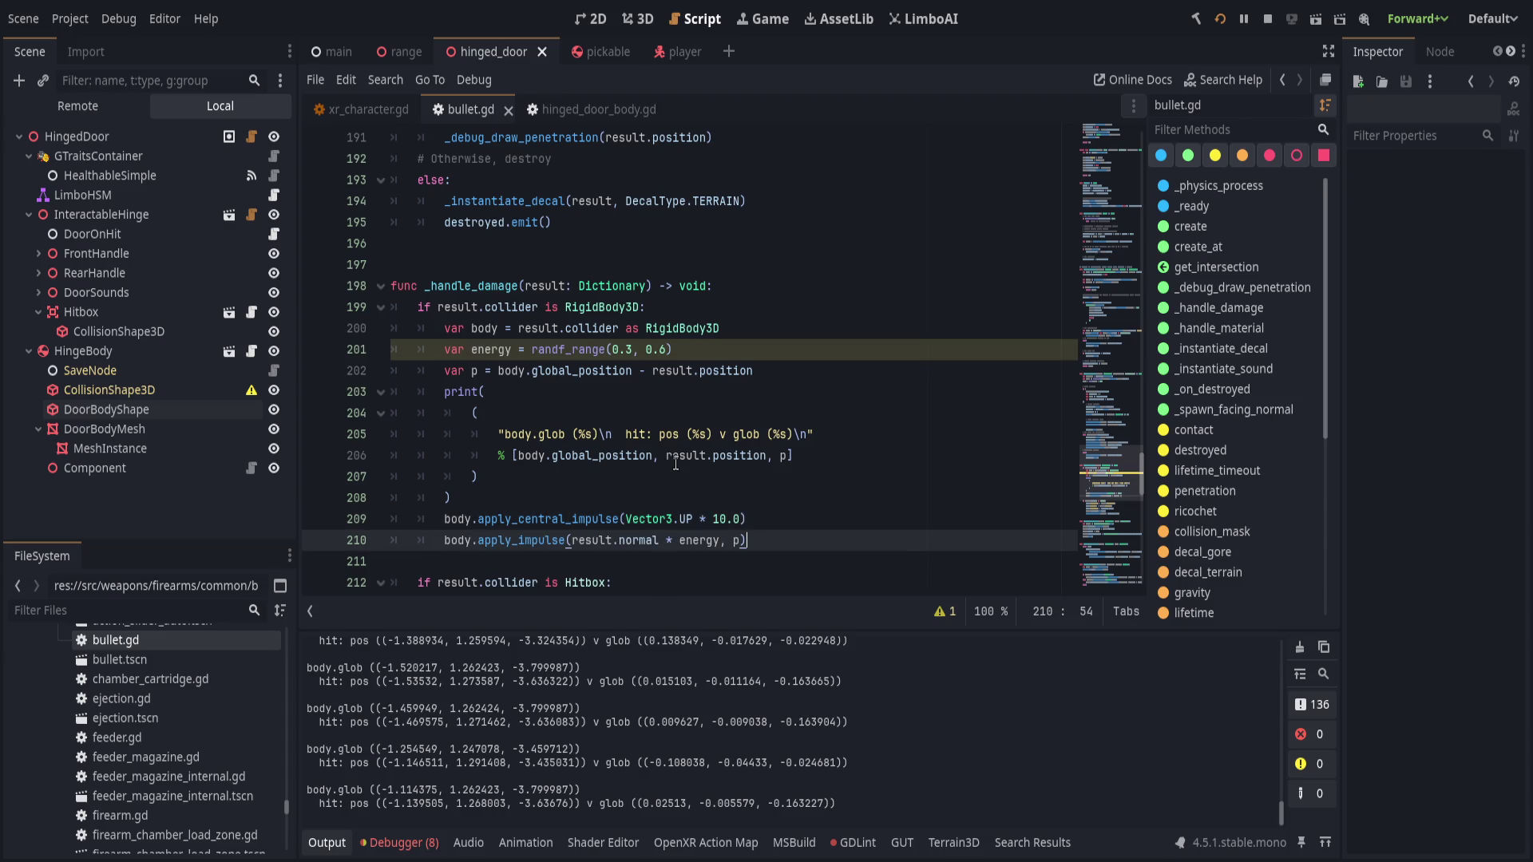
- Change the central impulse on line 209 from Vector3.UP * 10.0 to Vector3.UP * energy and save
{"action": "key", "text": "Up"}
{"action": "key", "text": "Up"}
{"action": "key", "text": "Down"}
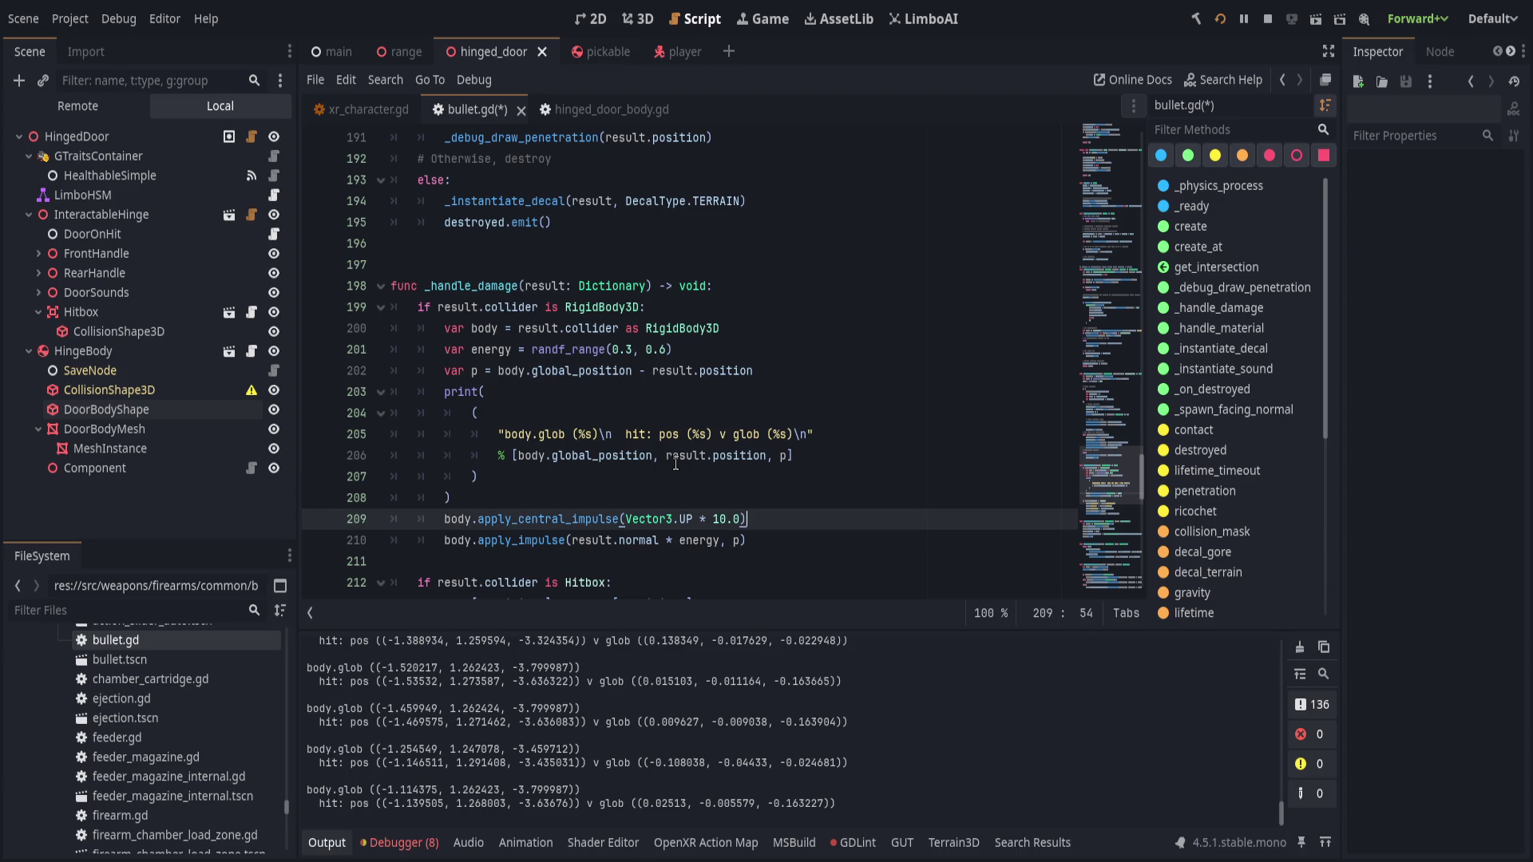
{"action": "key", "text": "Left"}
{"action": "key", "text": "BackSpace"}
{"action": "key", "text": "BackSpace"}
{"action": "key", "text": "BackSpace"}
{"action": "type", "text": "energy"}
{"action": "key", "text": "Escape"}
{"action": "key", "text": "ctrl+s"}
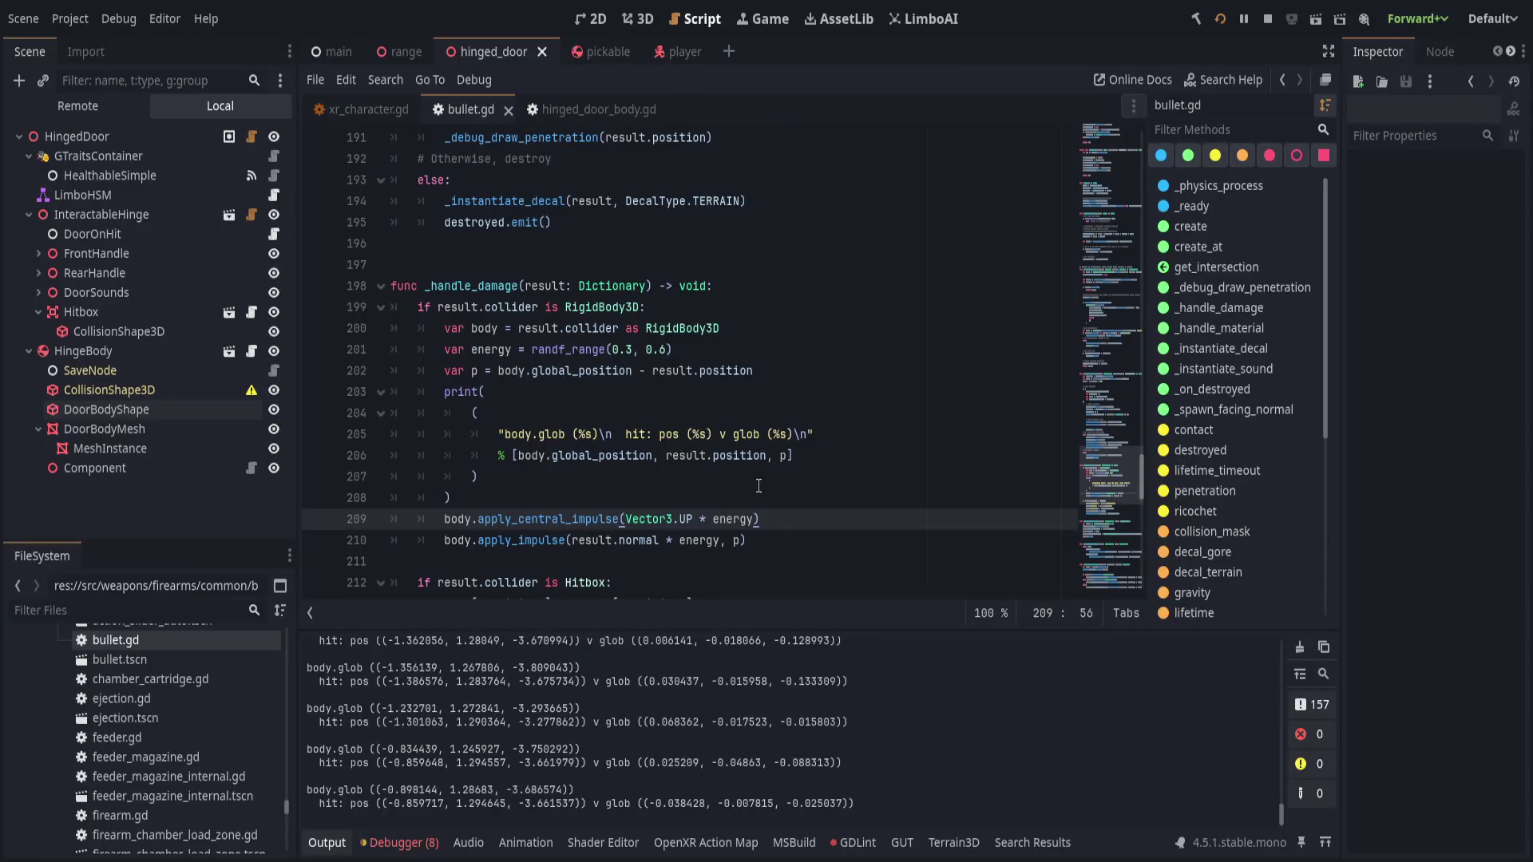
{"action": "triple_click", "coordinate": [754, 514]}
{"action": "key", "text": "Escape"}
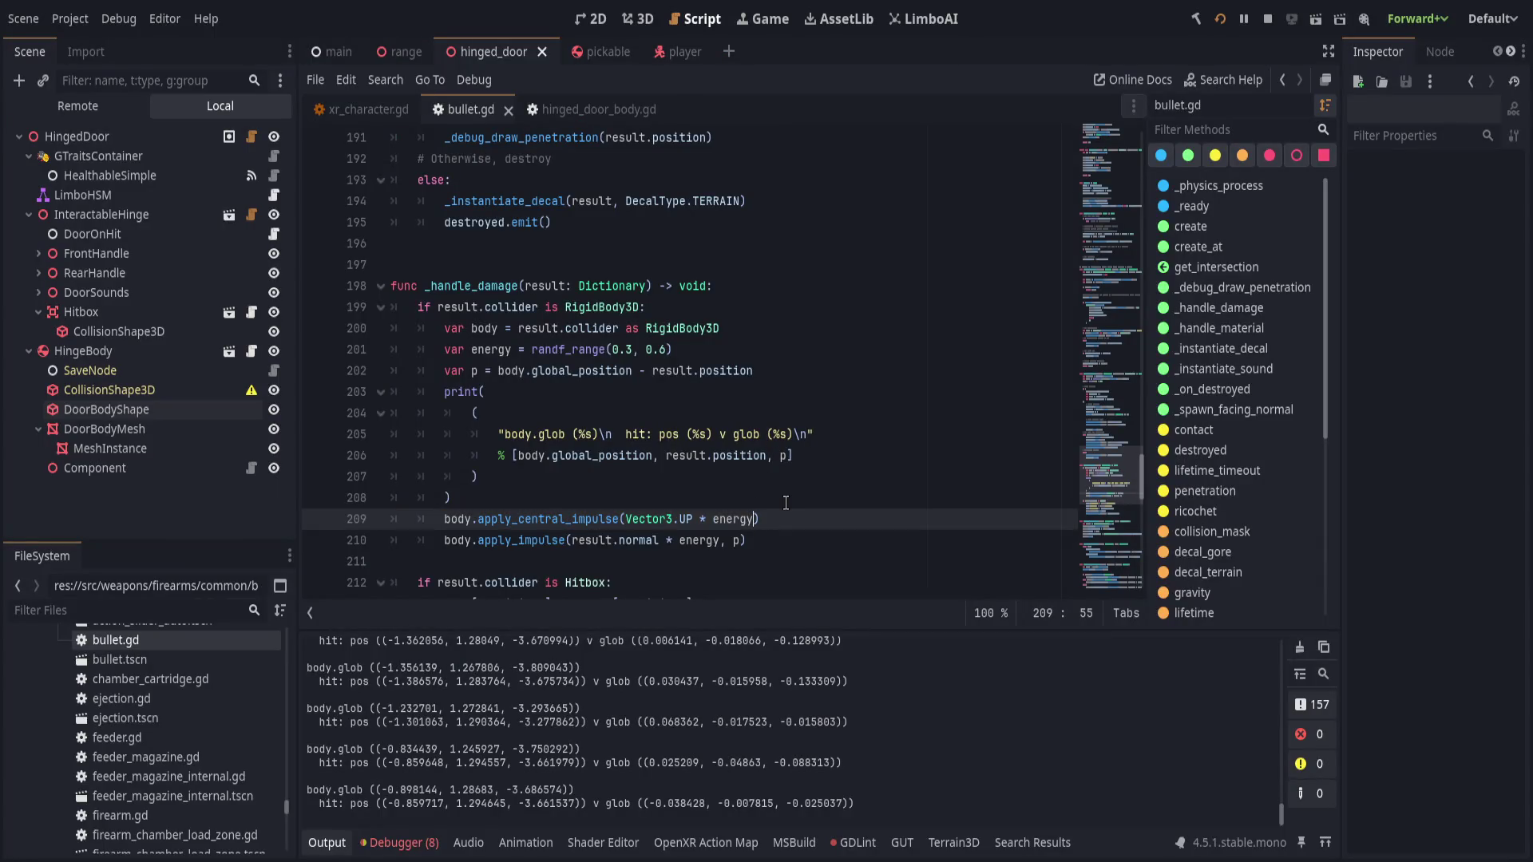
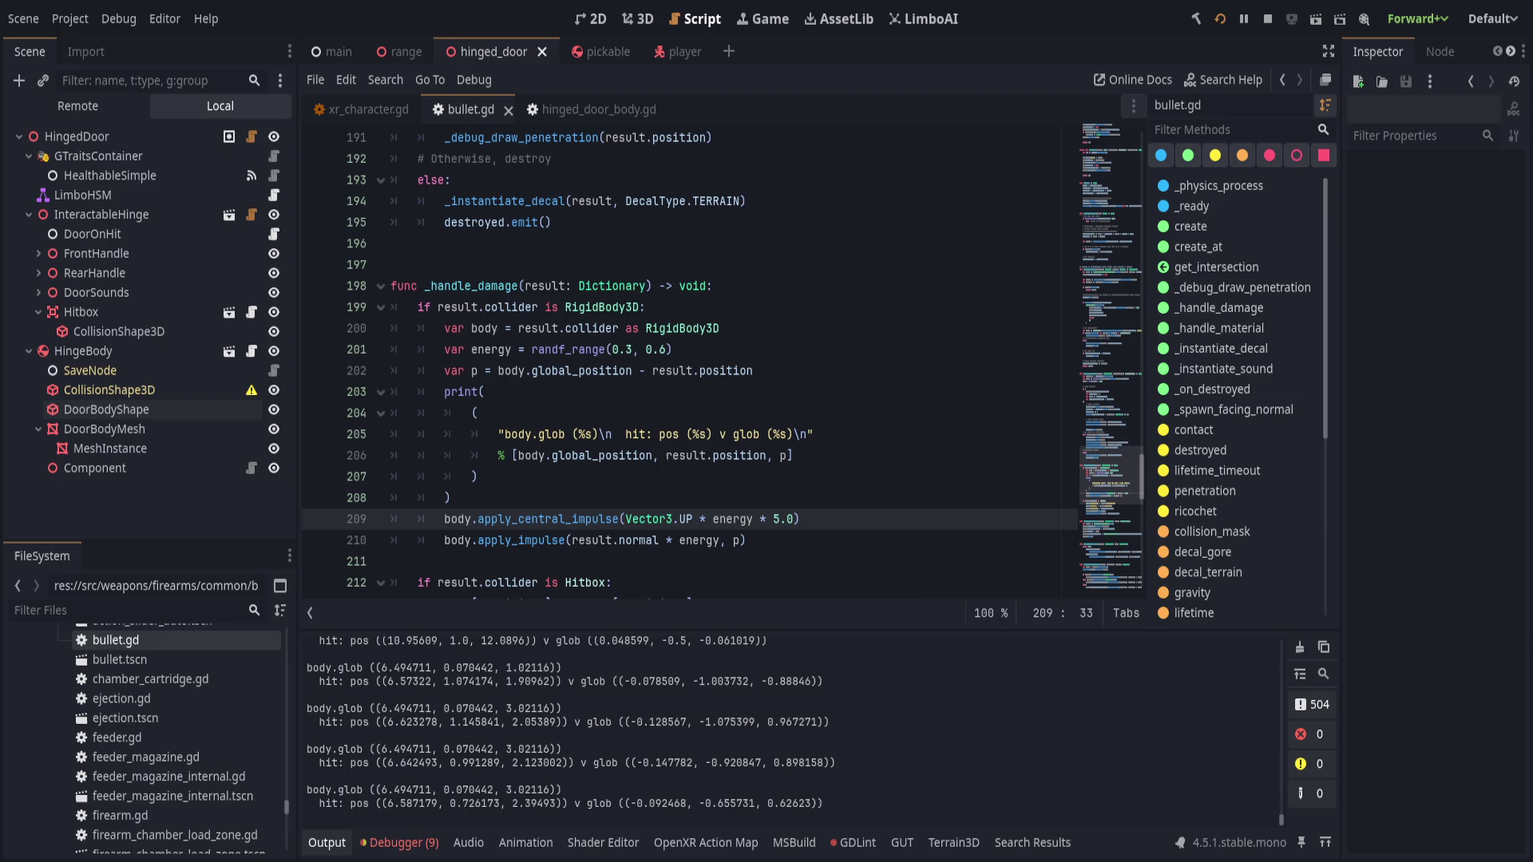
- In bullet.gd, pass the offset inline to apply_impulse, delete var p and the debug print, and save
{"action": "scroll", "coordinate": [703, 411], "scroll_direction": "down", "scroll_amount": 1}
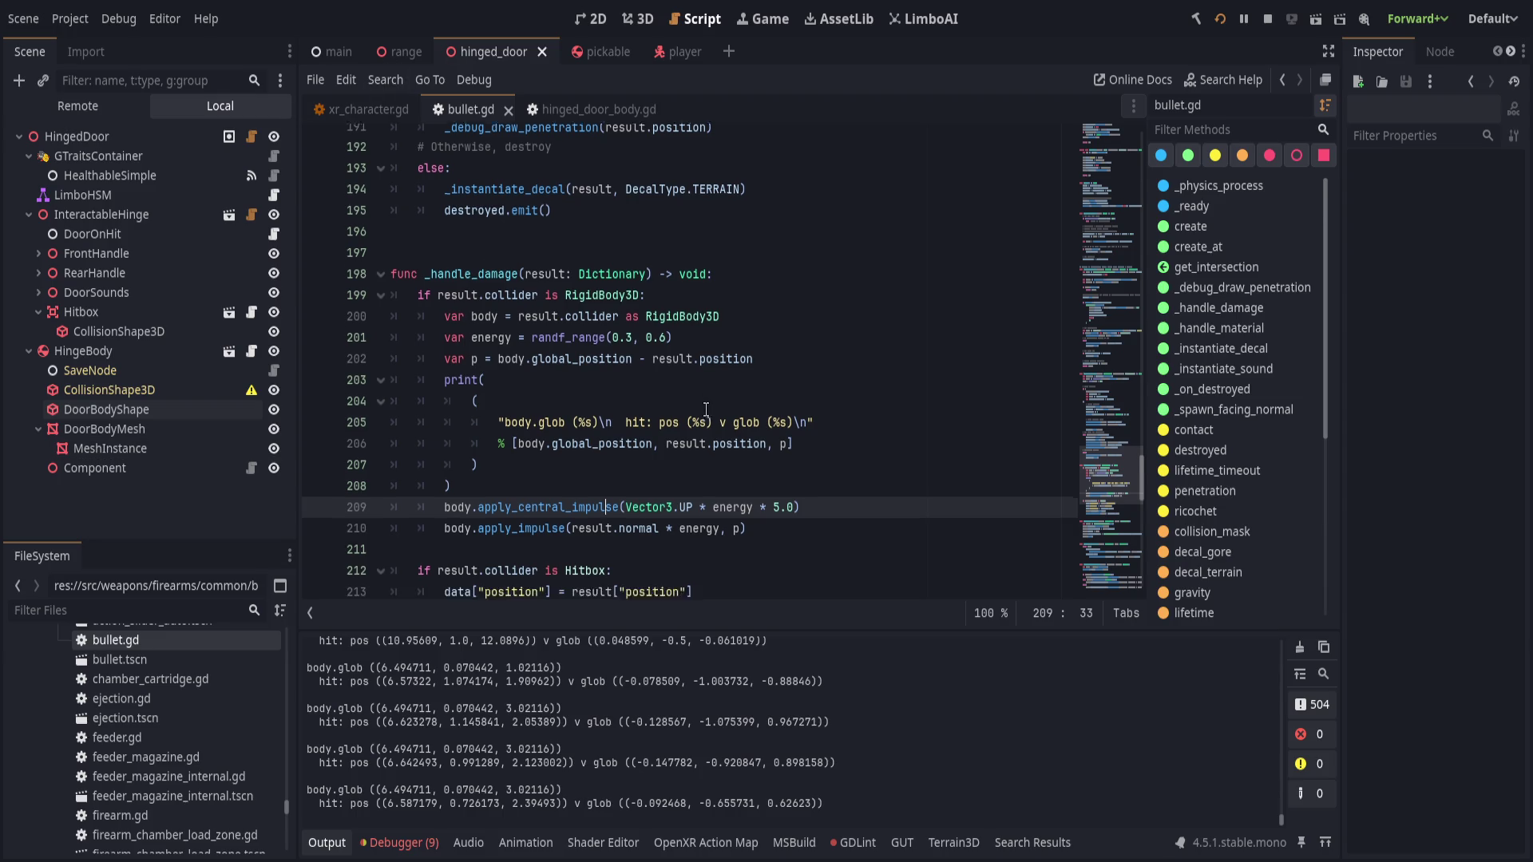
{"action": "key", "text": "Up"}
{"action": "key", "text": "Up"}
{"action": "key", "text": "Up"}
{"action": "key", "text": "shift+End"}
{"action": "key", "text": "Delete"}
{"action": "left_click", "coordinate": [735, 476]}
{"action": "type", "text": "body.global_position - result.position"}
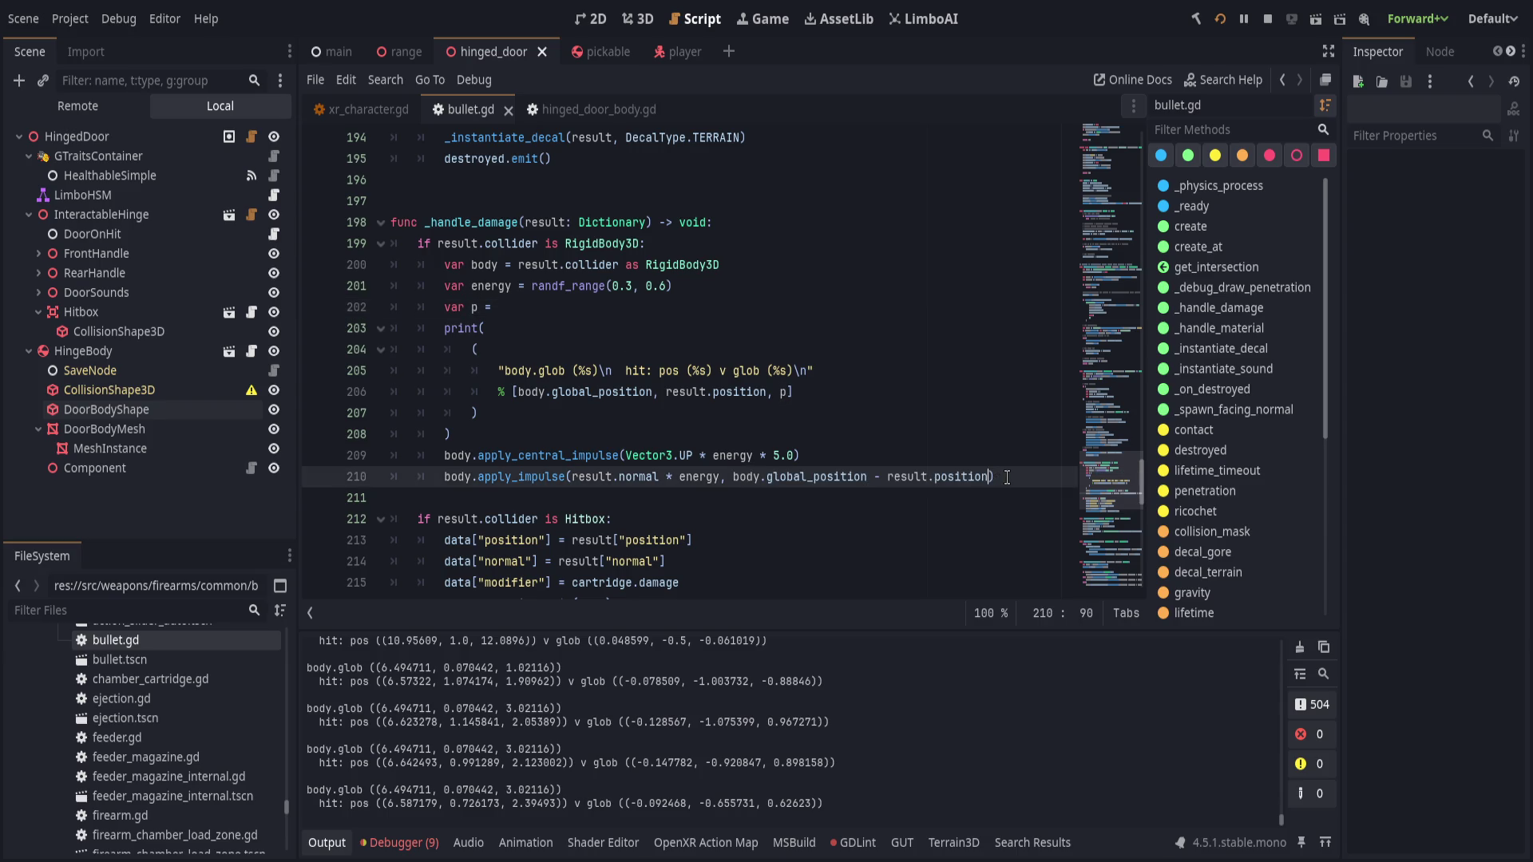
{"action": "key", "text": "Up"}
{"action": "key", "text": "Up"}
{"action": "key", "text": "Up"}
{"action": "key", "text": "ctrl+shift+k"}
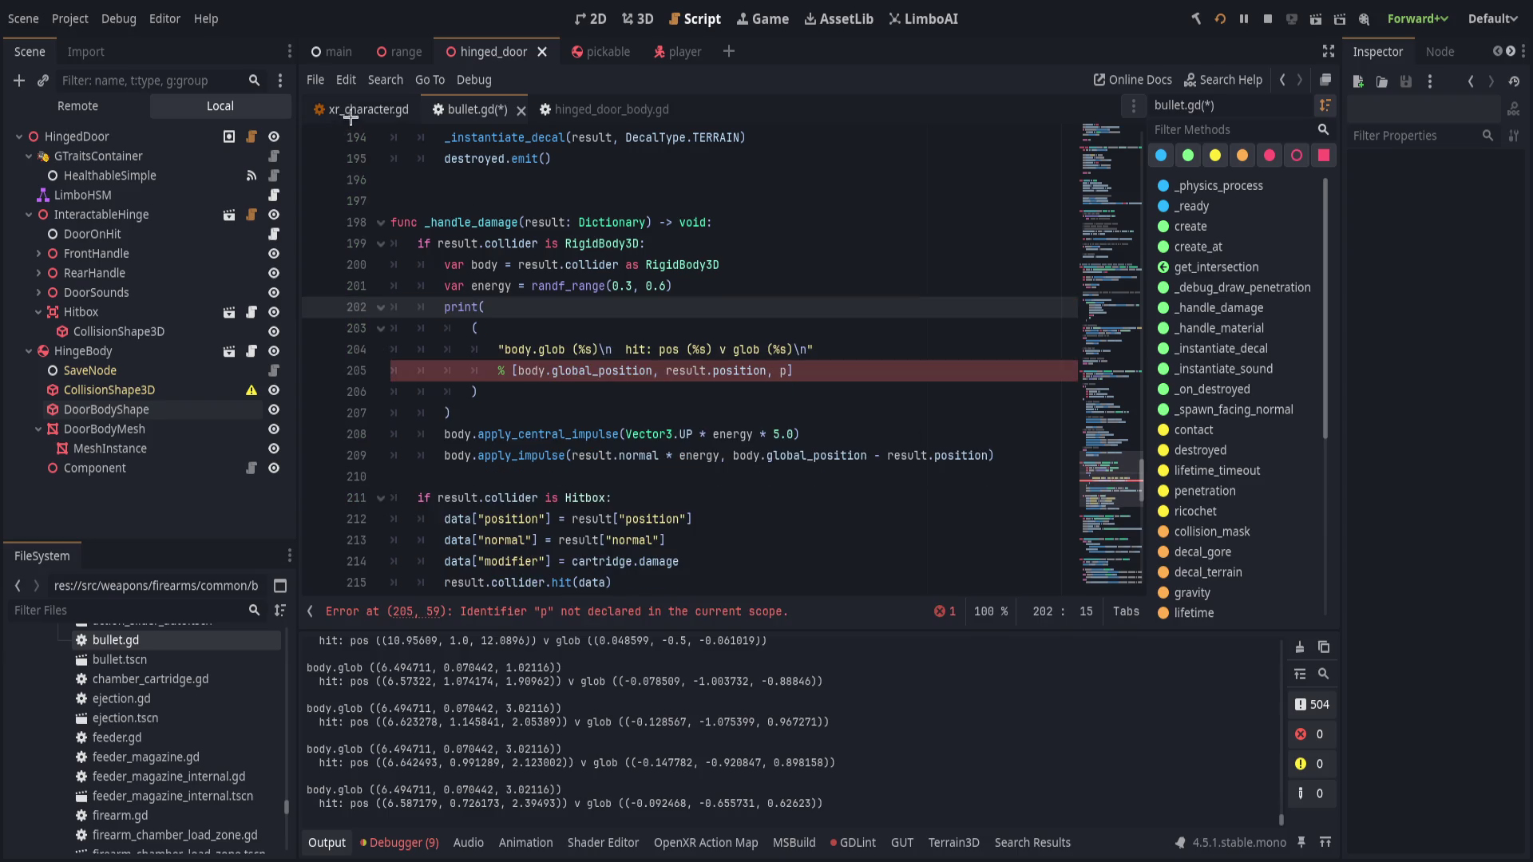
{"action": "left_click", "coordinate": [353, 115]}
{"action": "left_click", "coordinate": [479, 110]}
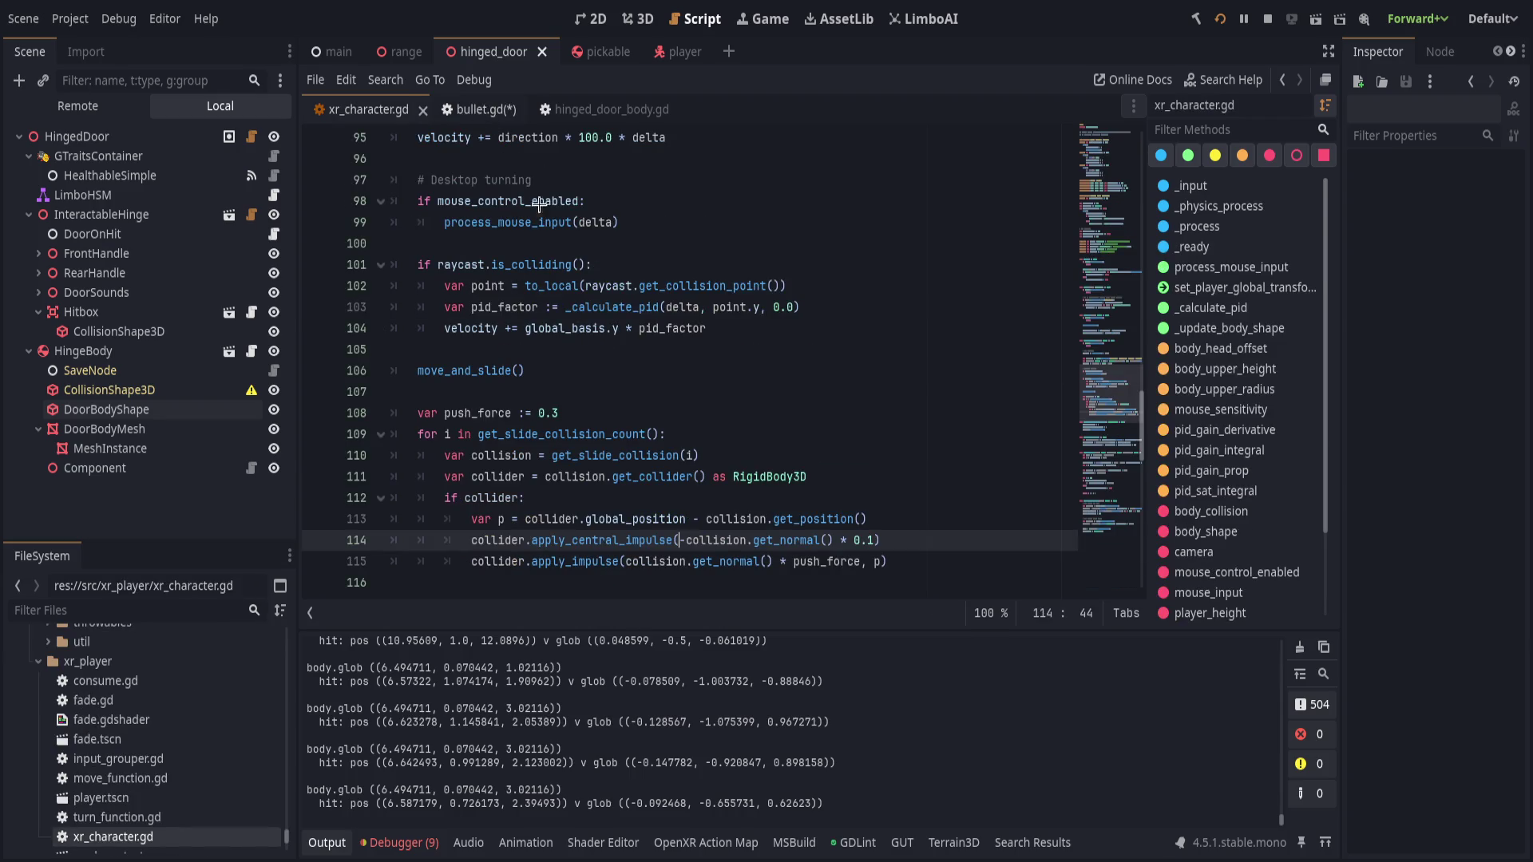
{"action": "key", "text": "ctrl+shift+k"}
{"action": "key", "text": "ctrl+shift+k"}
{"action": "key", "text": "ctrl+shift+k"}
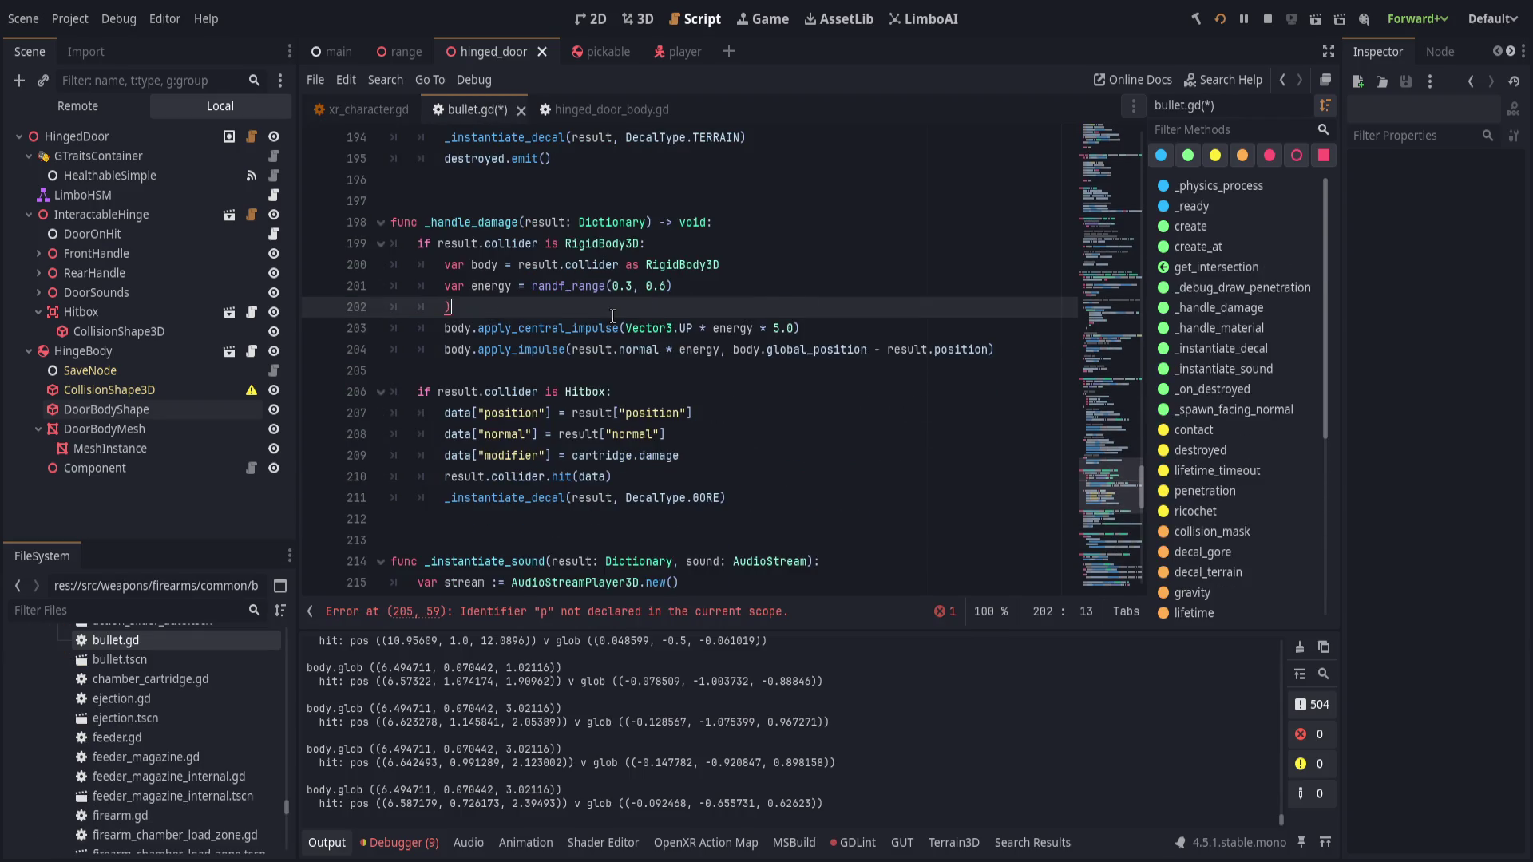
{"action": "key", "text": "ctrl+s"}
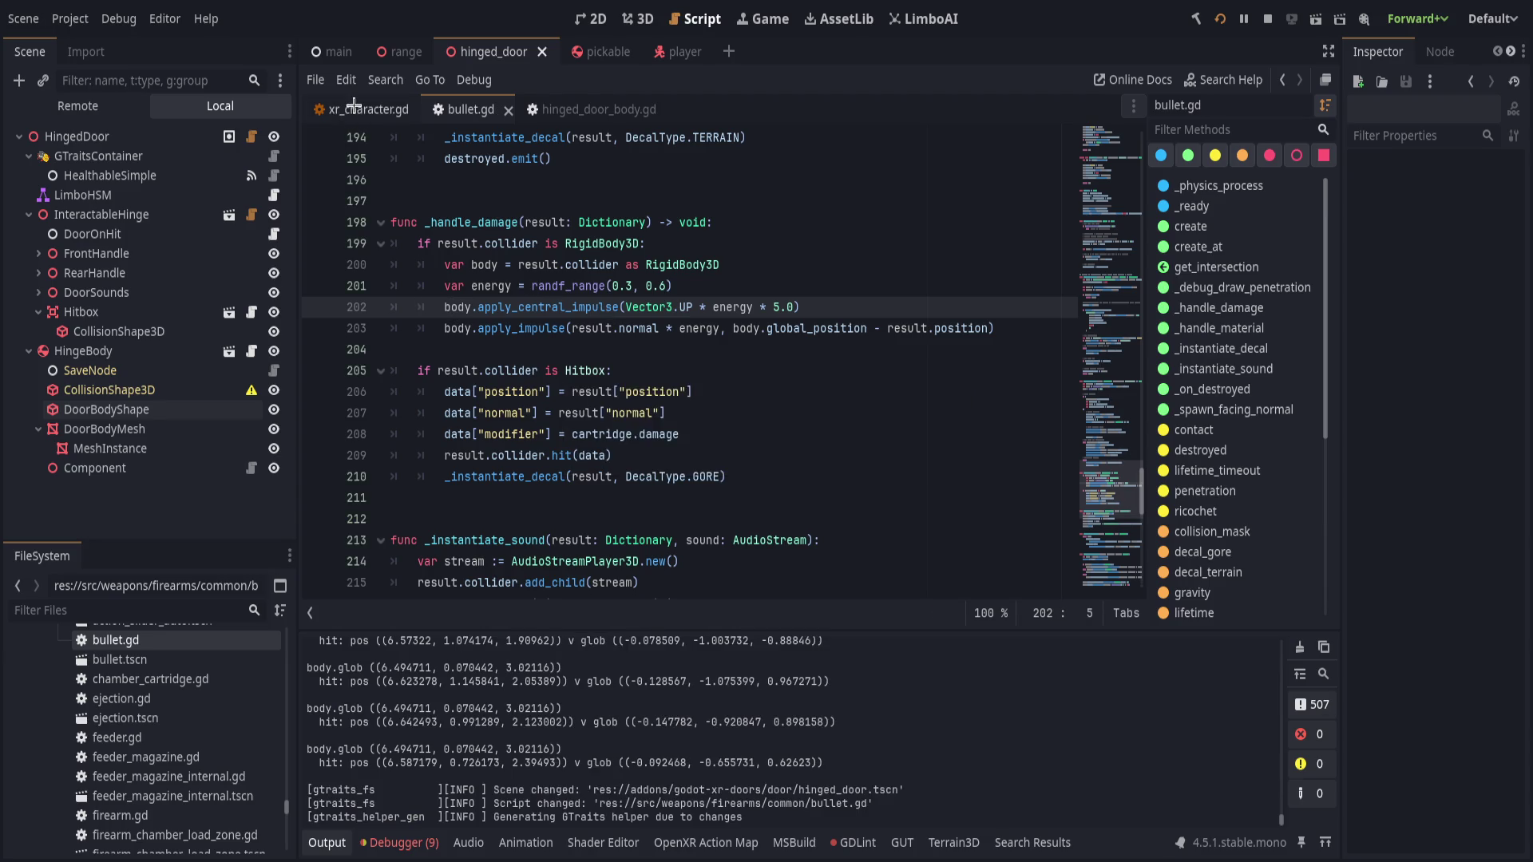
- In xr_character.gd, inline the offset into apply_impulse, delete the var p line, and save
{"action": "left_click", "coordinate": [354, 108]}
{"action": "scroll", "coordinate": [515, 429], "scroll_direction": "down", "scroll_amount": 1}
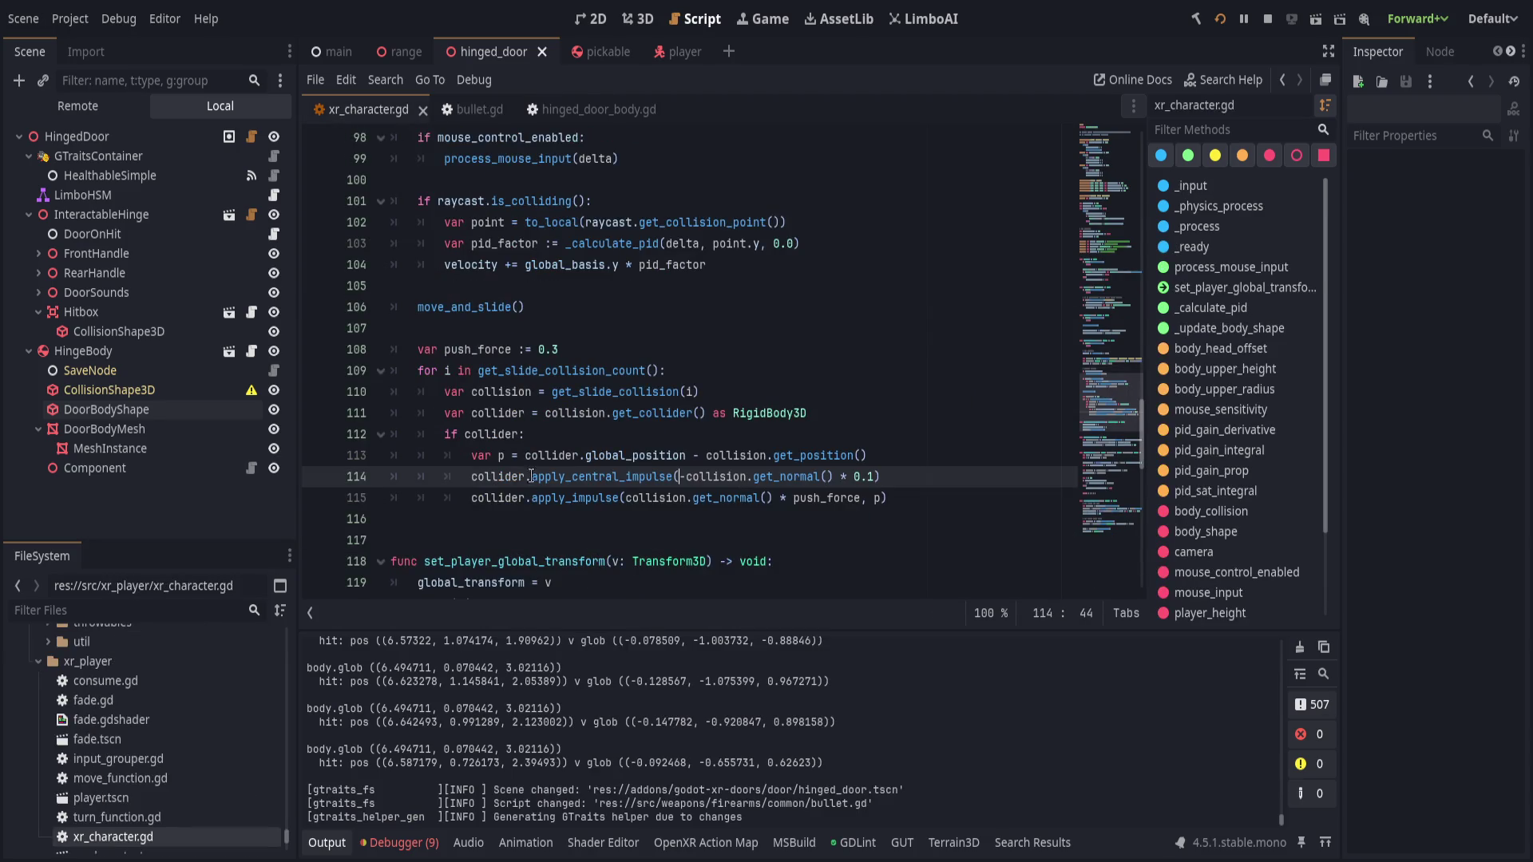
{"action": "left_click", "coordinate": [880, 498]}
{"action": "left_click", "coordinate": [524, 455]}
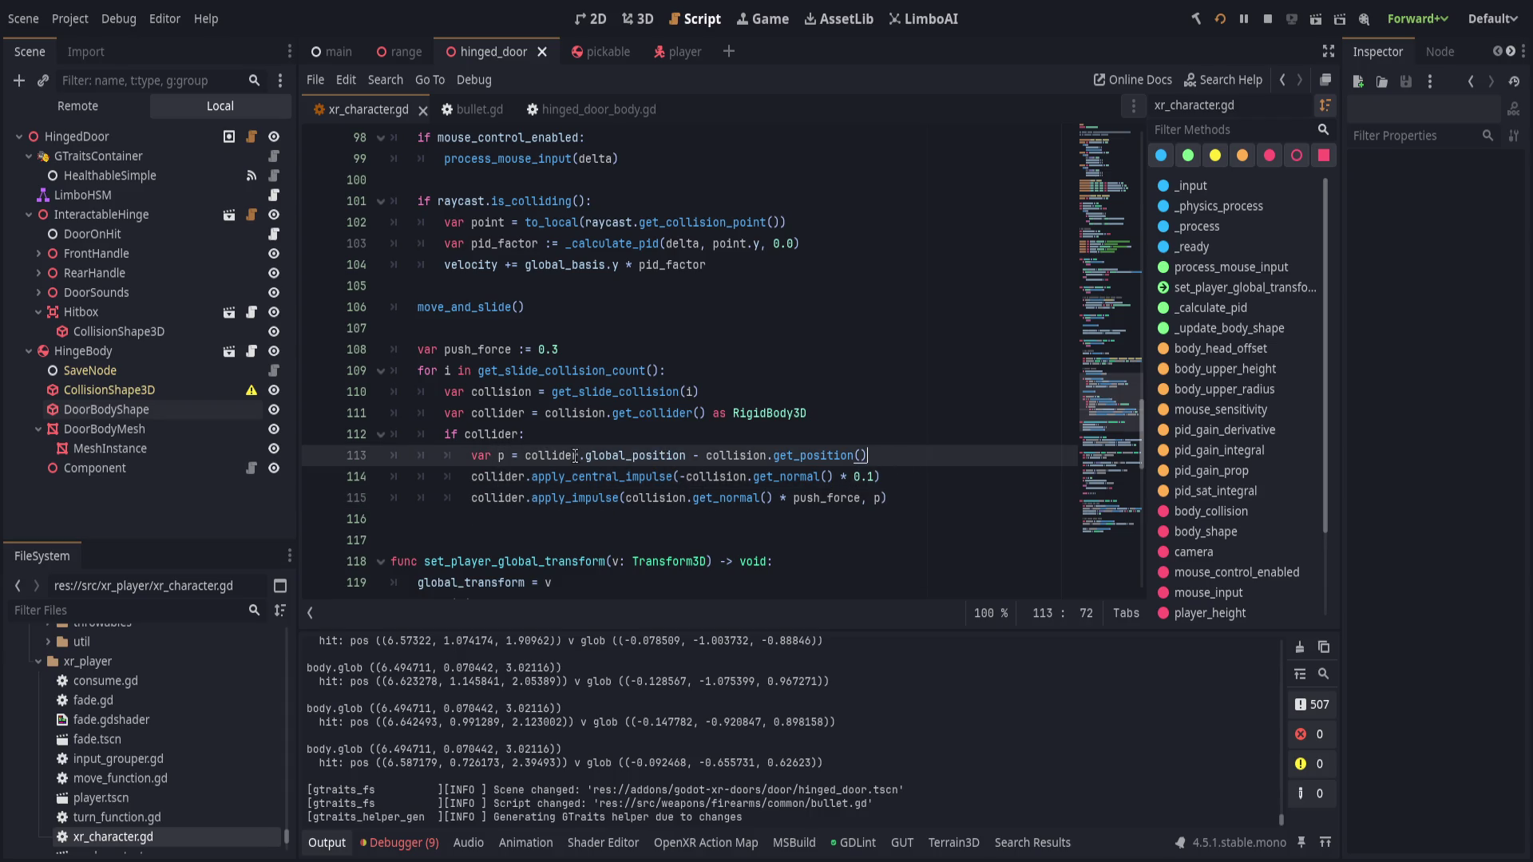
{"action": "mouse_move", "coordinate": [525, 455]}
{"action": "left_mouse_down"}
{"action": "mouse_move", "coordinate": [869, 455]}
{"action": "mouse_move", "coordinate": [882, 498]}
{"action": "left_mouse_up"}
{"action": "key", "text": "Delete"}
{"action": "type", "text": "collider.global_position - collision.get_position()"}
{"action": "left_click", "coordinate": [908, 454]}
{"action": "key", "text": "ctrl+shift+k"}
{"action": "key", "text": "ctrl+s"}
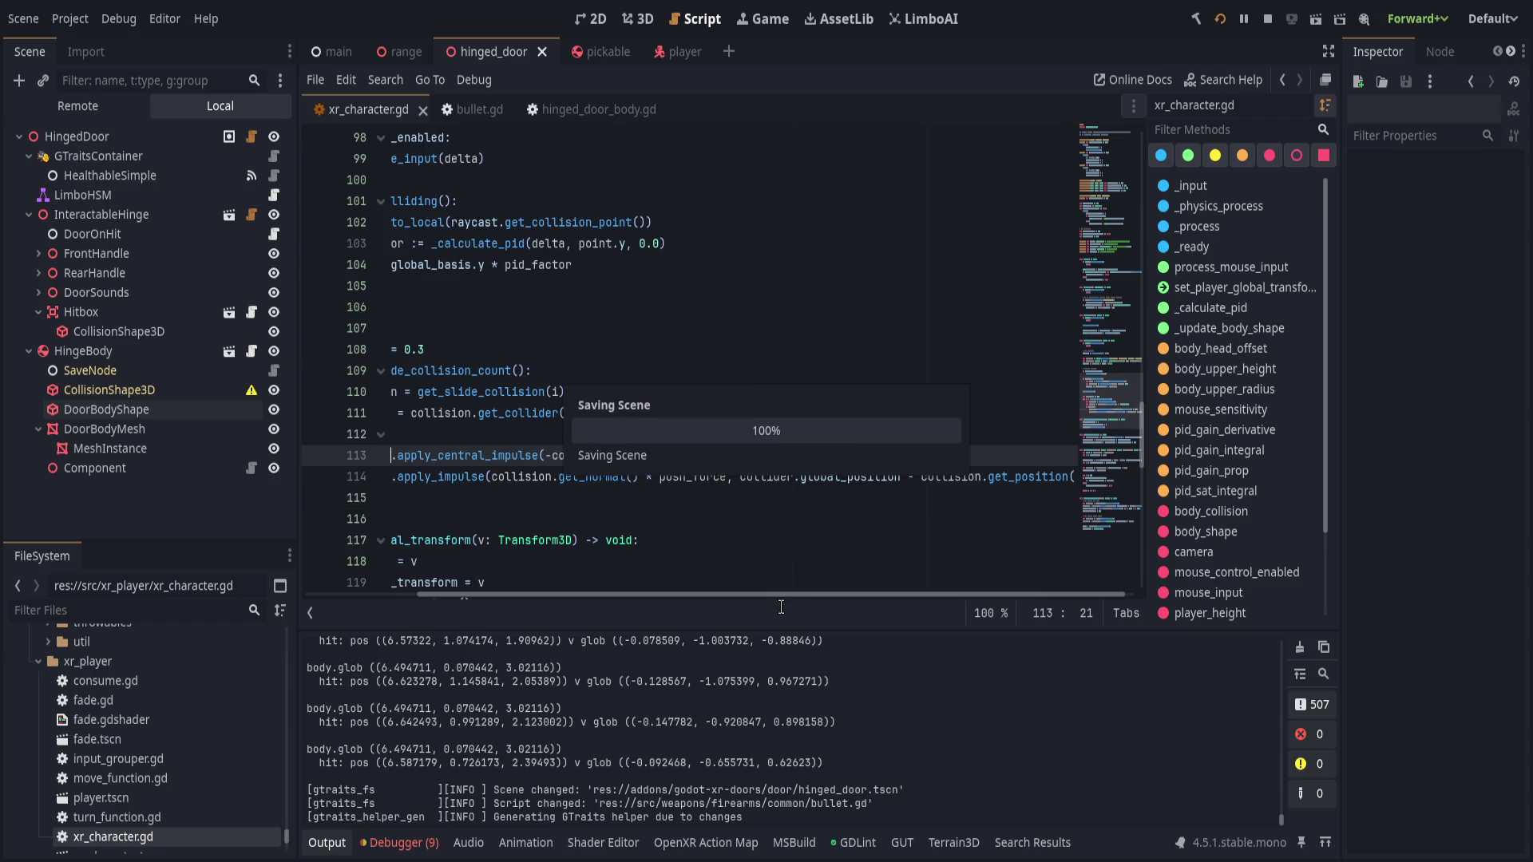
{"action": "left_click", "coordinate": [840, 448]}
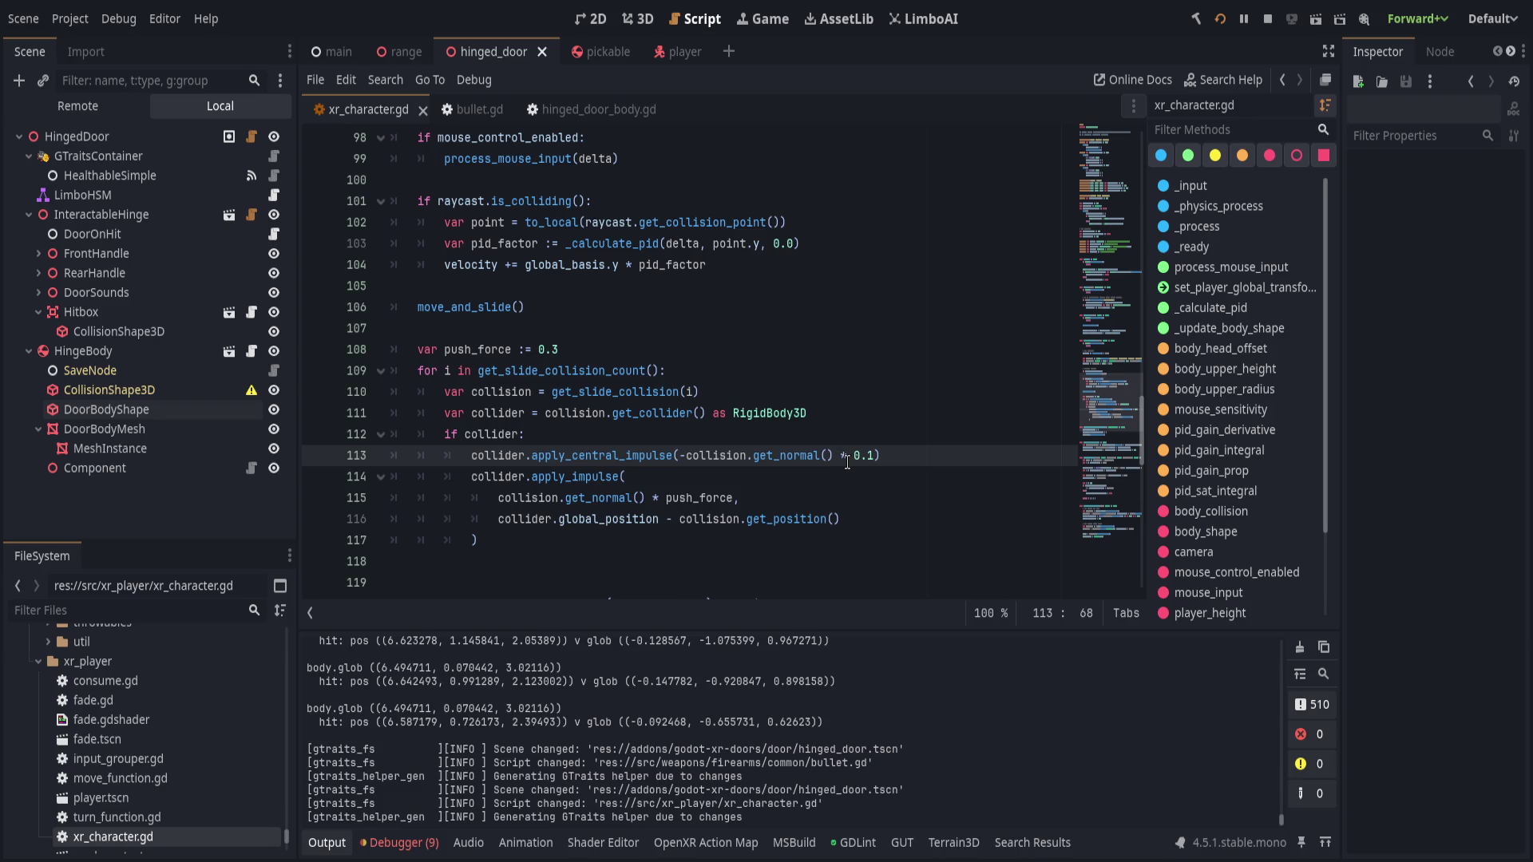
{"action": "key", "text": "ctrl+s"}
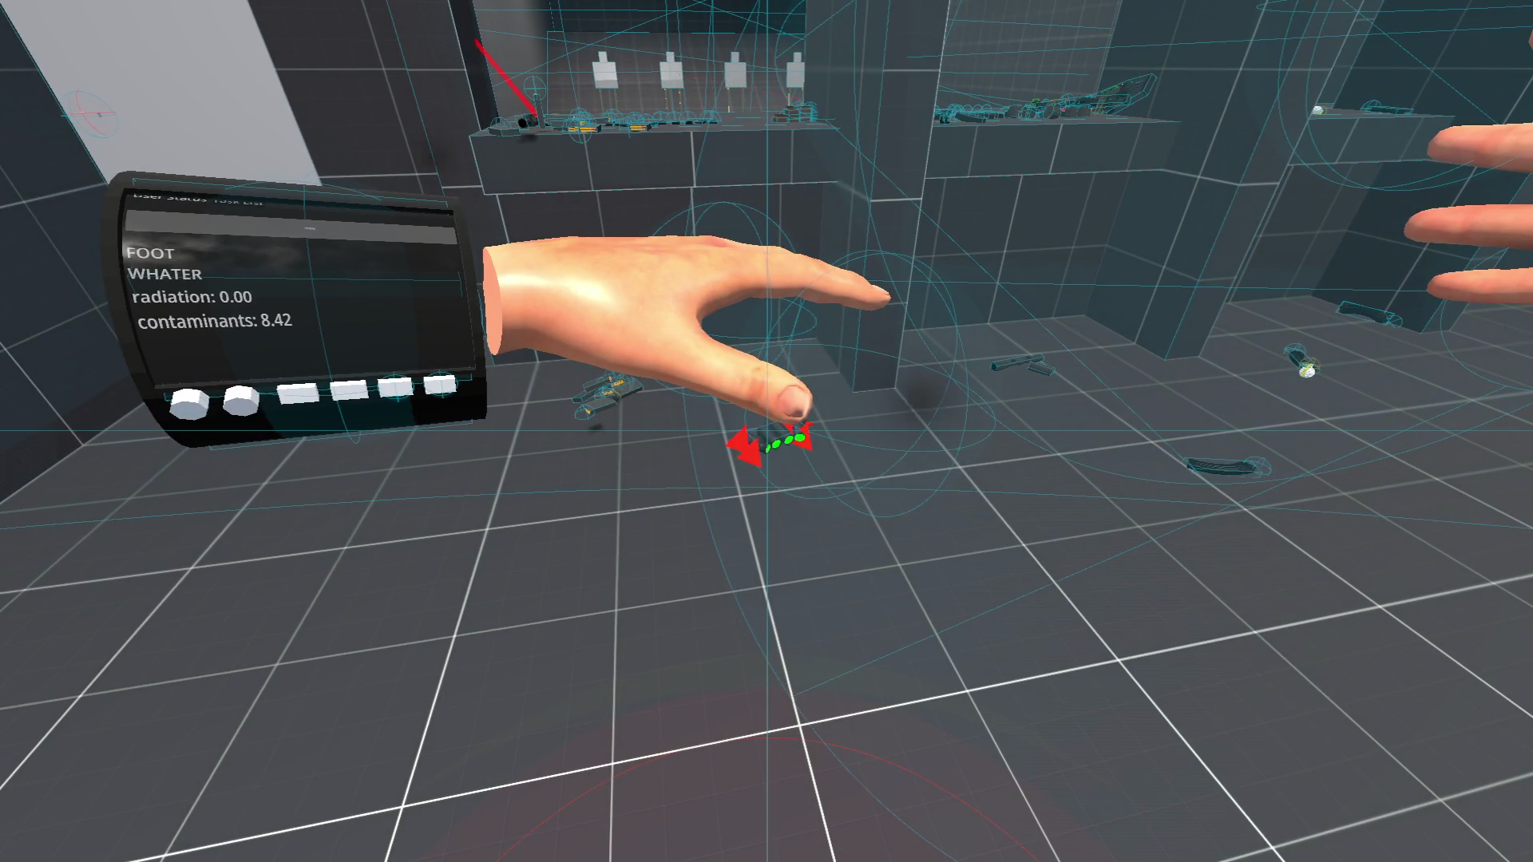
- Play-test pushing objects in the VR test area, then stop the game
{"action": "key", "text": "F8"}
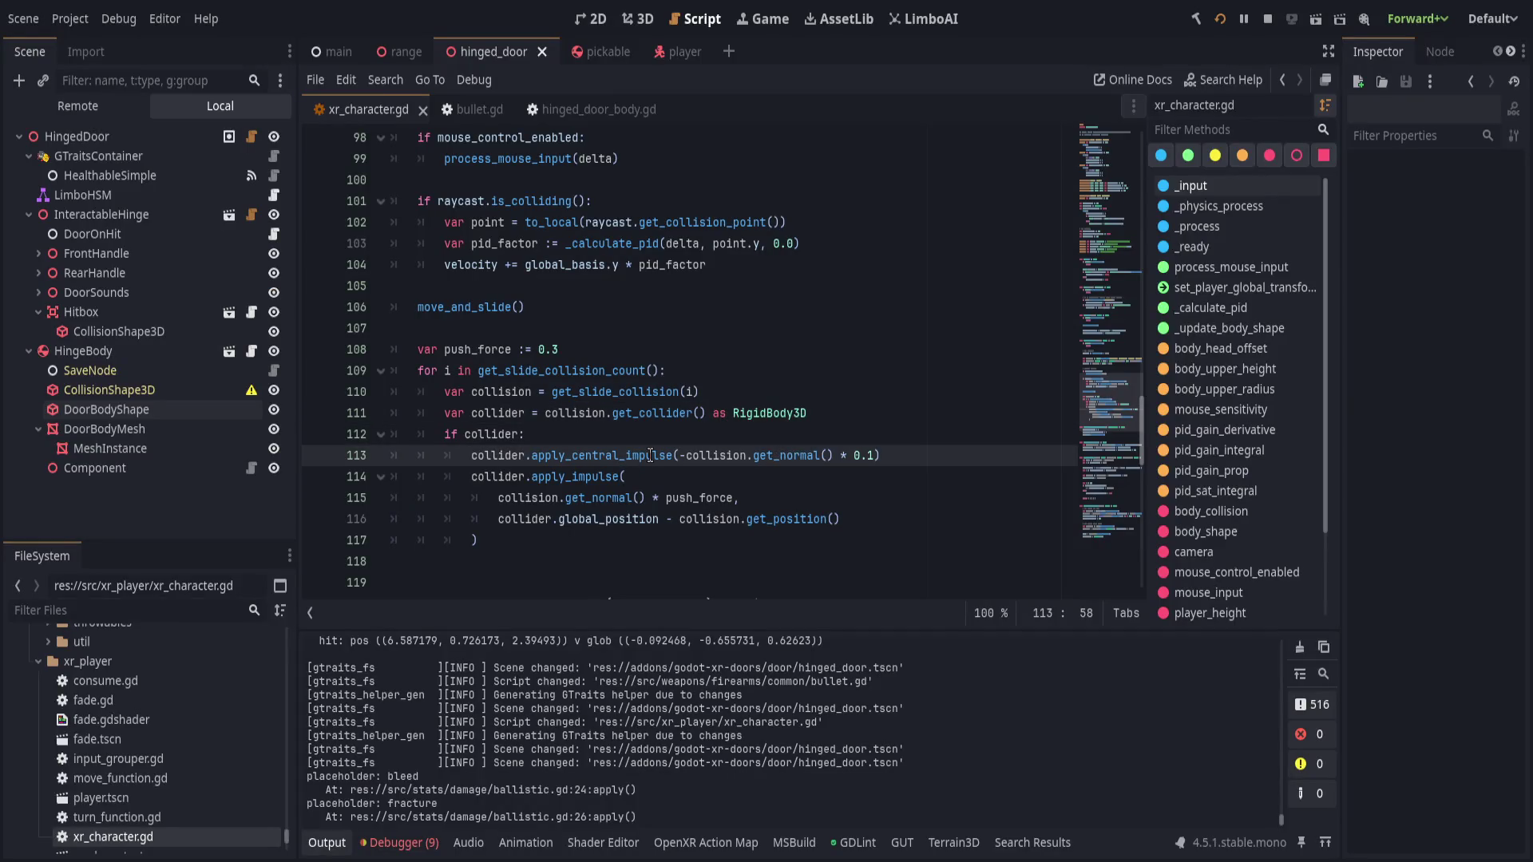
- Try negating the push normal in xr_character.gd, then revert that change and save
{"action": "double_click", "coordinate": [650, 455]}
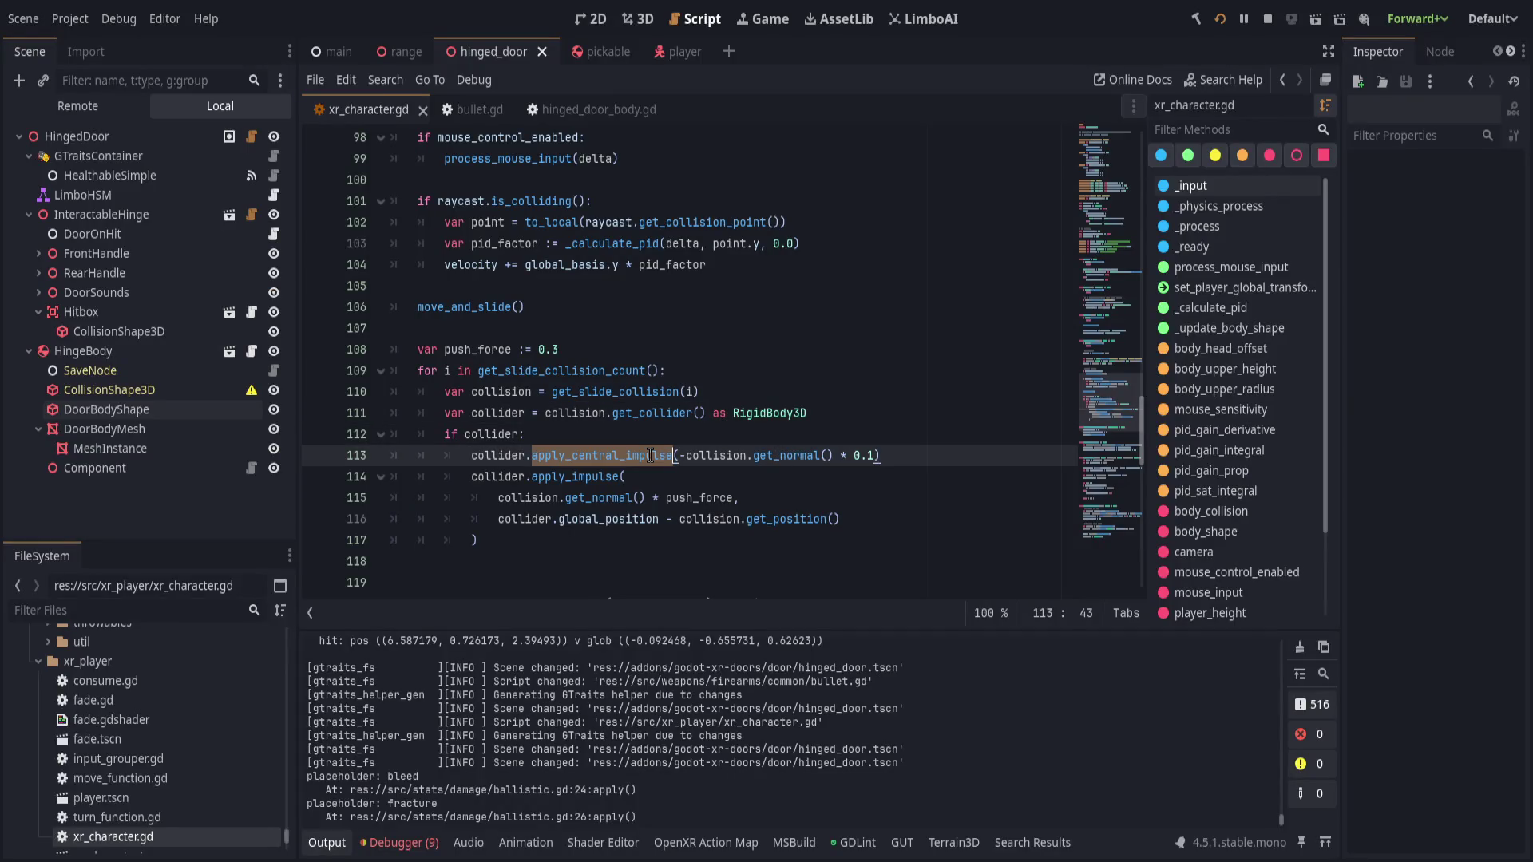
{"action": "left_click", "coordinate": [827, 474]}
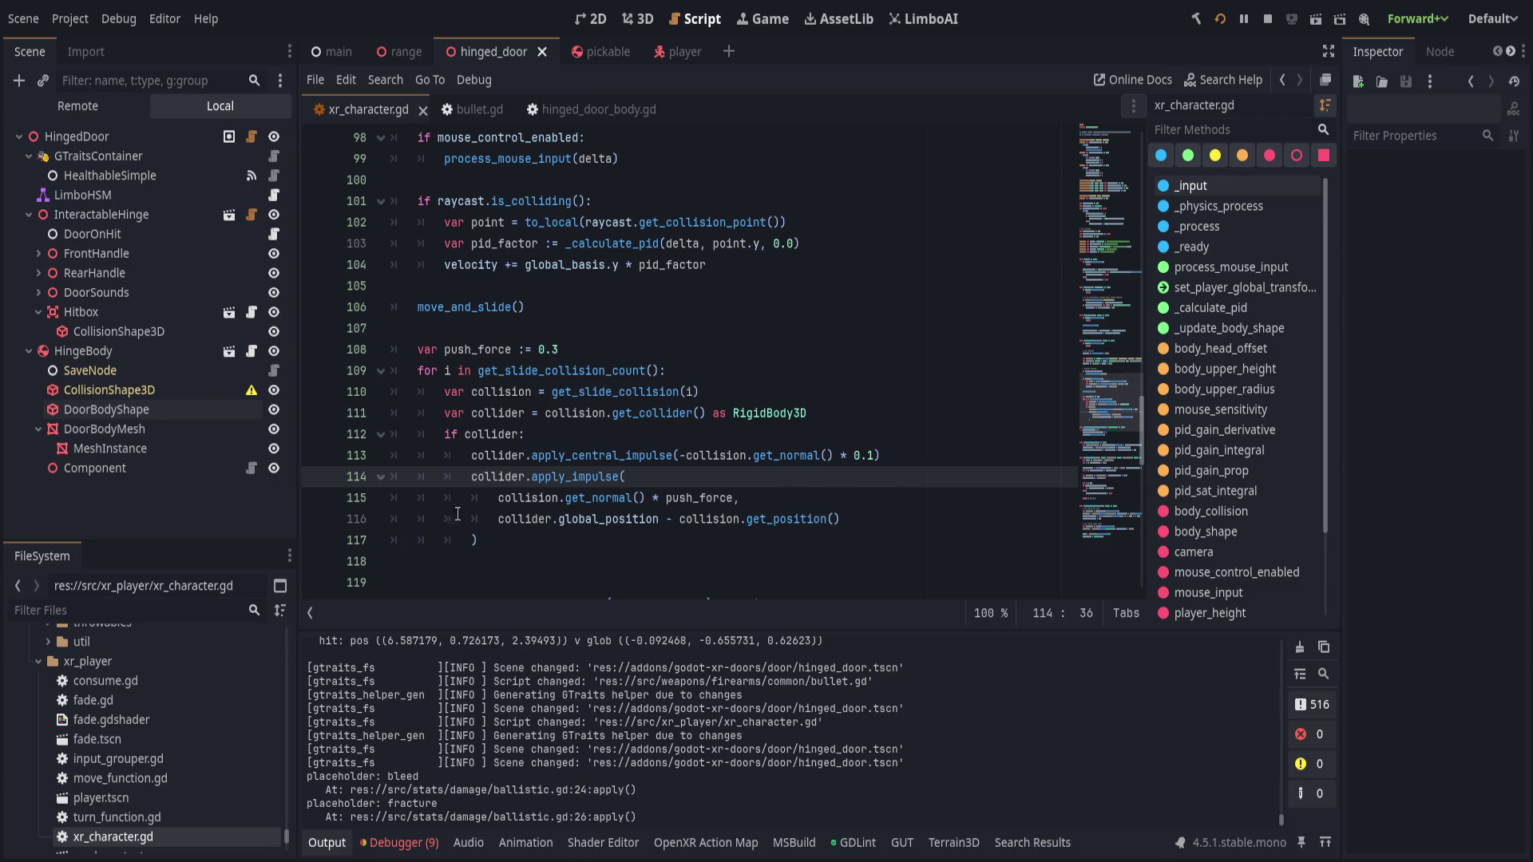
{"action": "left_click", "coordinate": [497, 494]}
{"action": "type", "text": "-"}
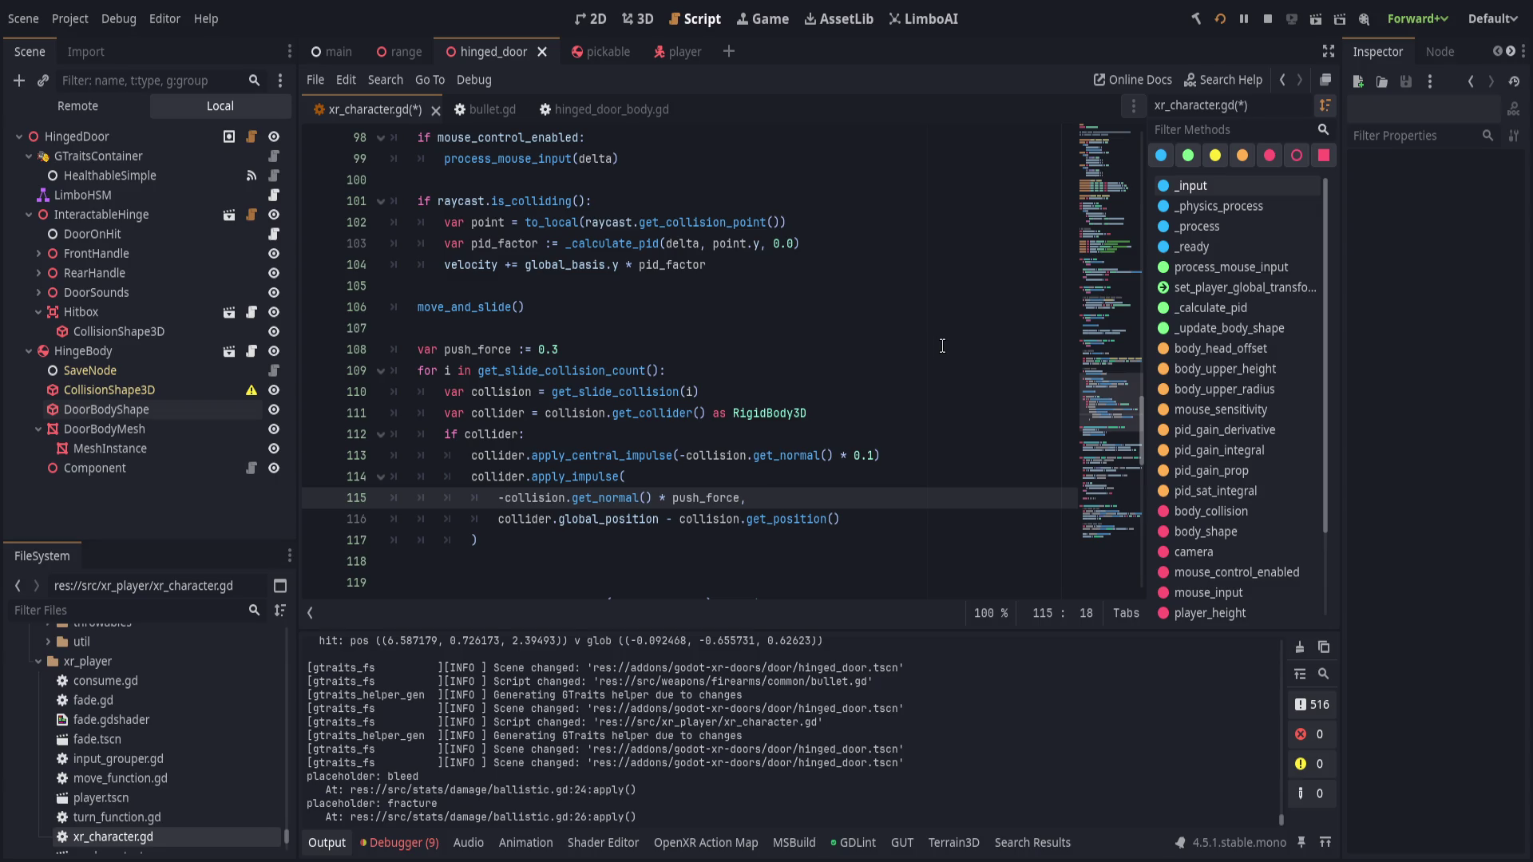
{"action": "key", "text": "ctrl+s"}
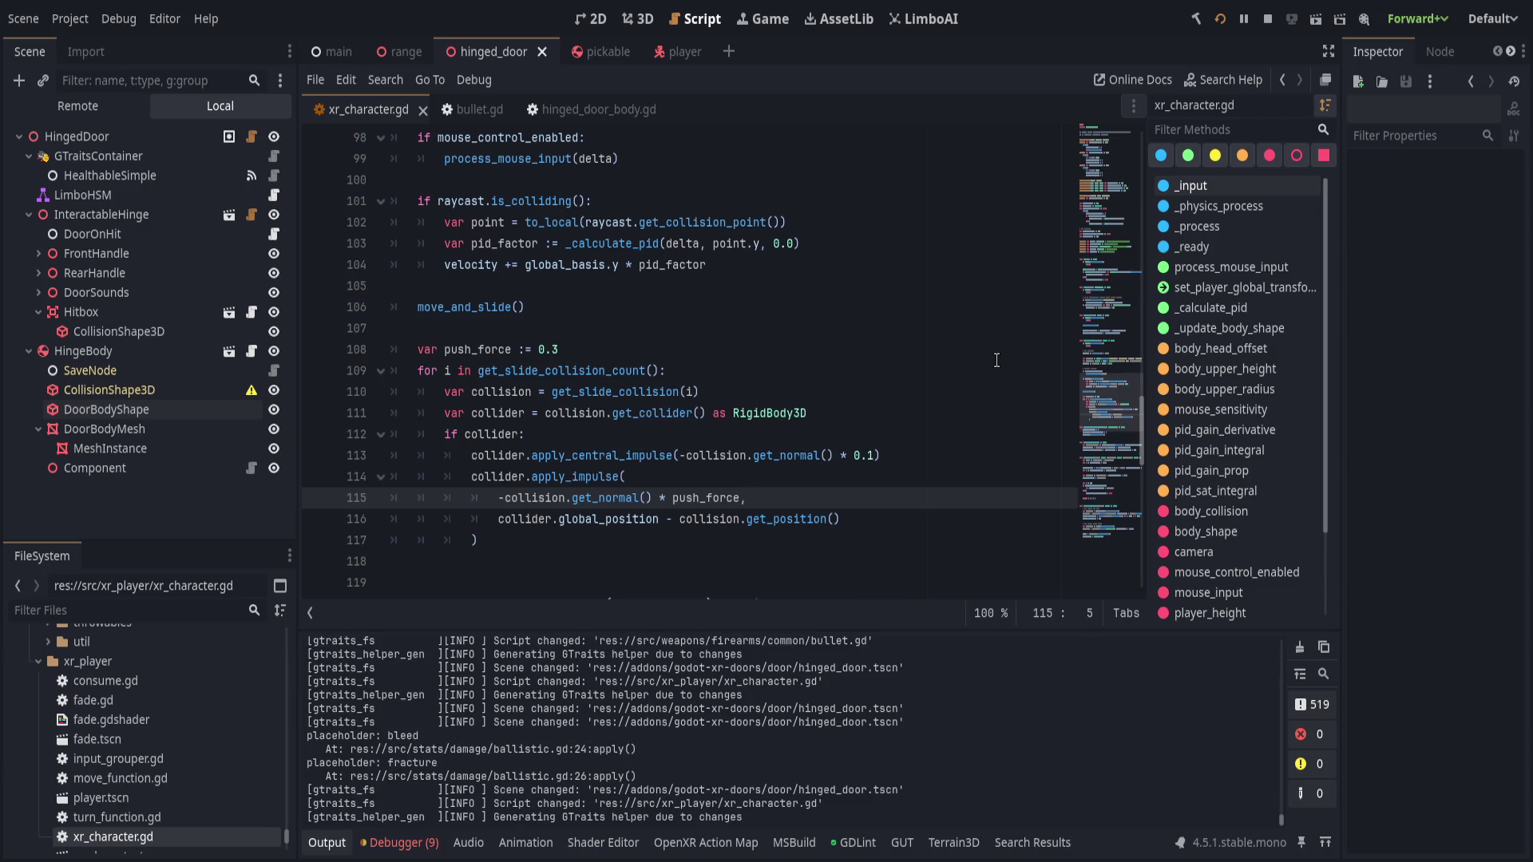
{"action": "key", "text": "ctrl+z"}
{"action": "key", "text": "ctrl+z"}
{"action": "key", "text": "ctrl+s"}
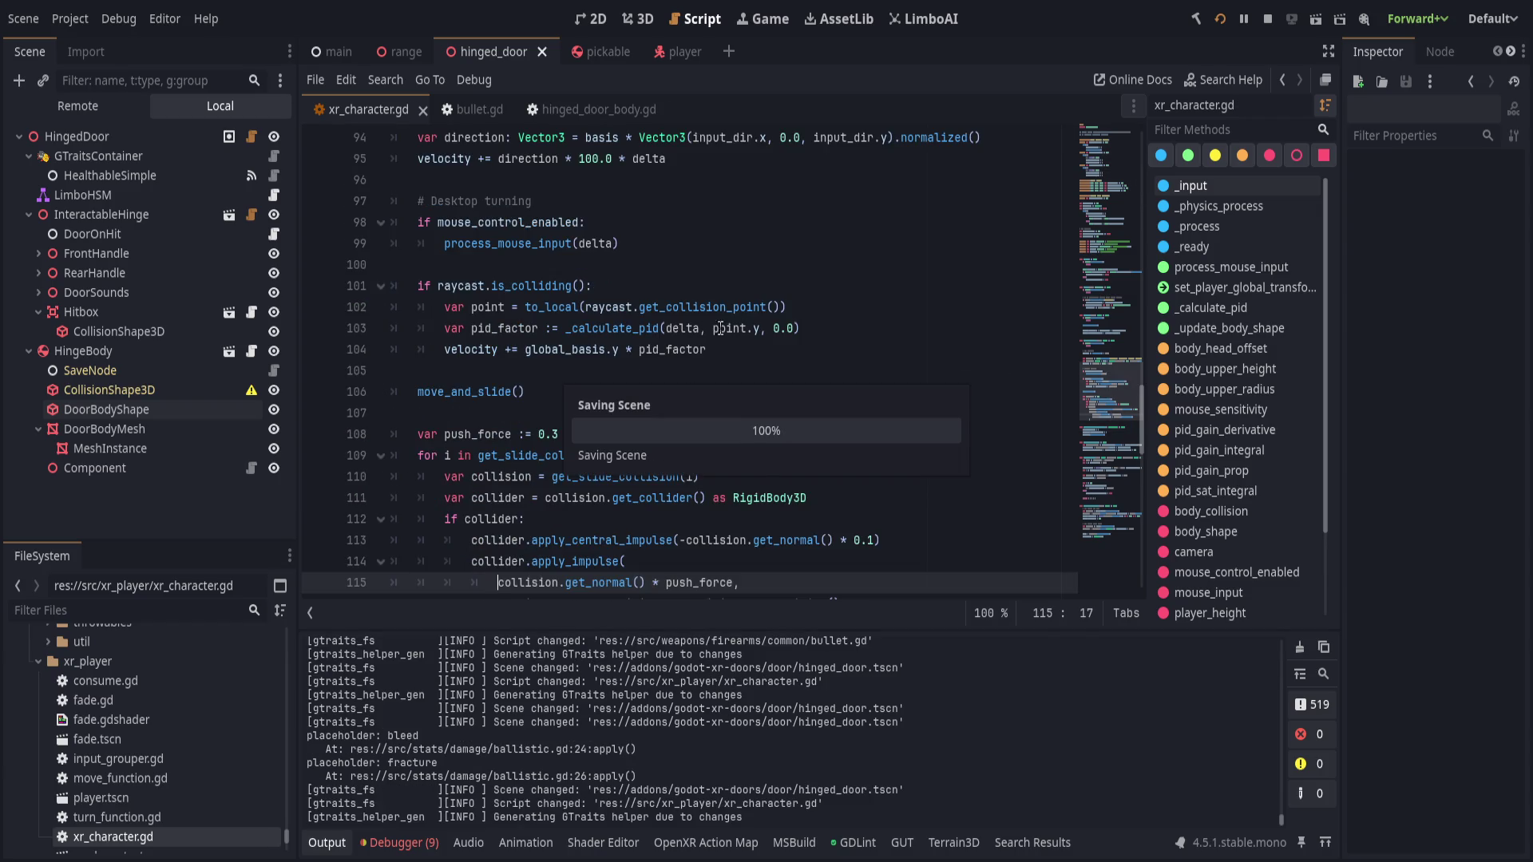
- Put a minus before result.normal in bullet.gd's apply_impulse call and save
{"action": "key", "text": "alt+Left"}
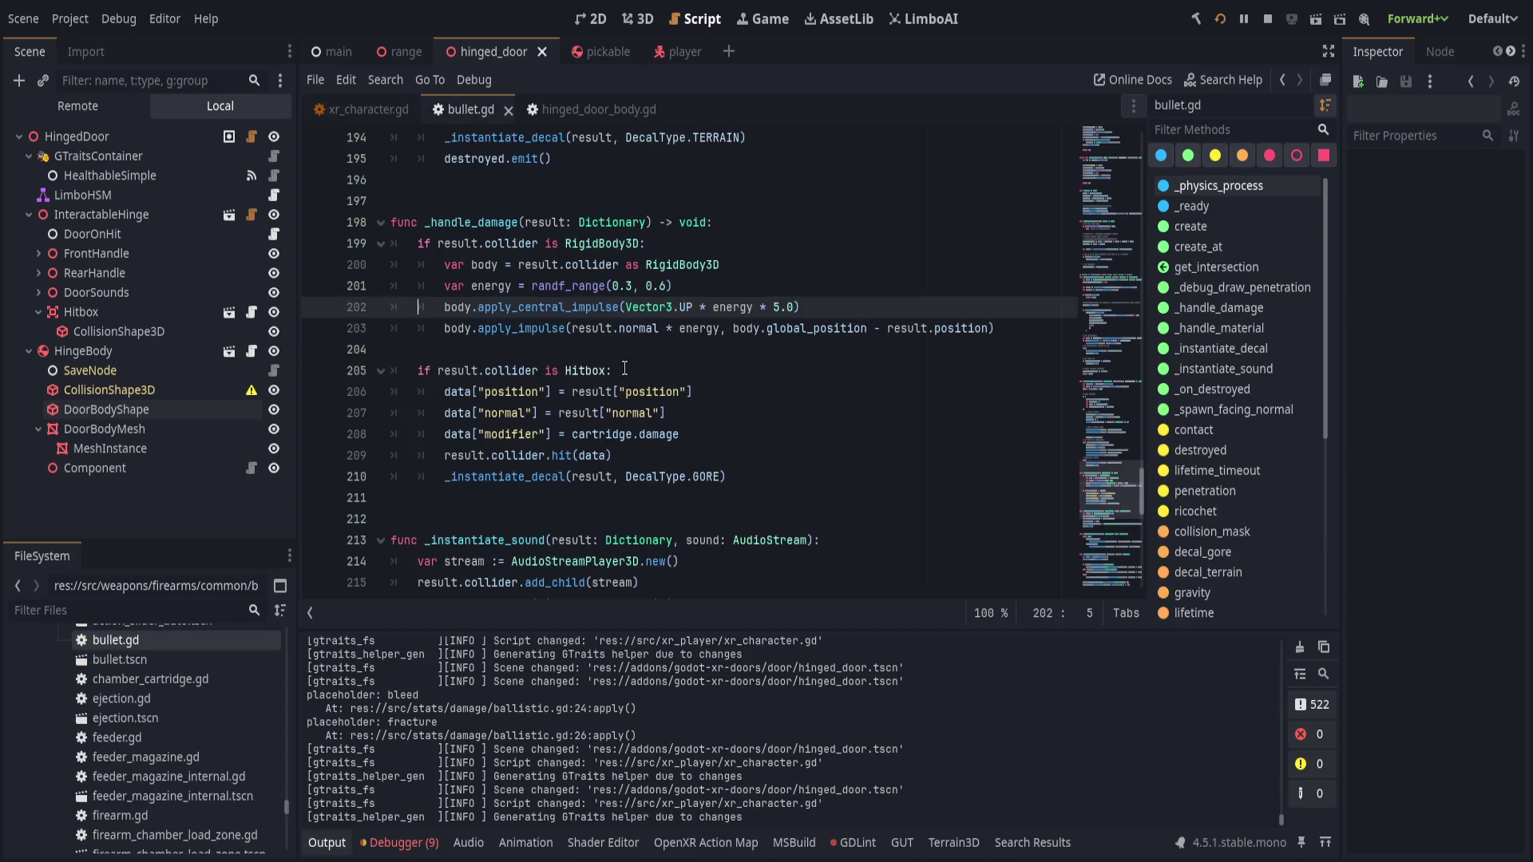
{"action": "left_click", "coordinate": [523, 479]}
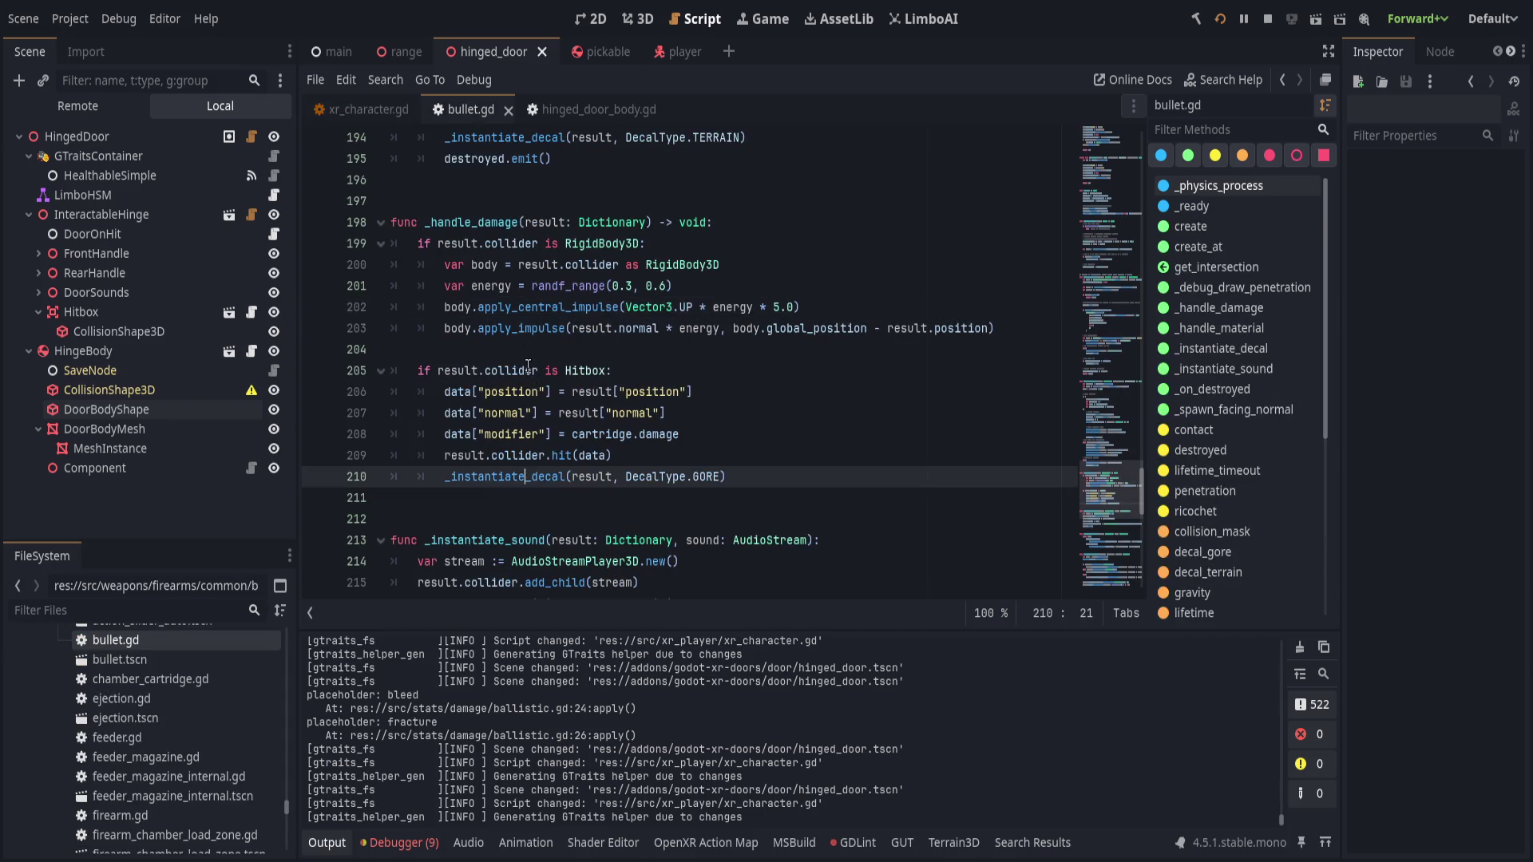
{"action": "left_click", "coordinate": [565, 328]}
{"action": "type", "text": "-"}
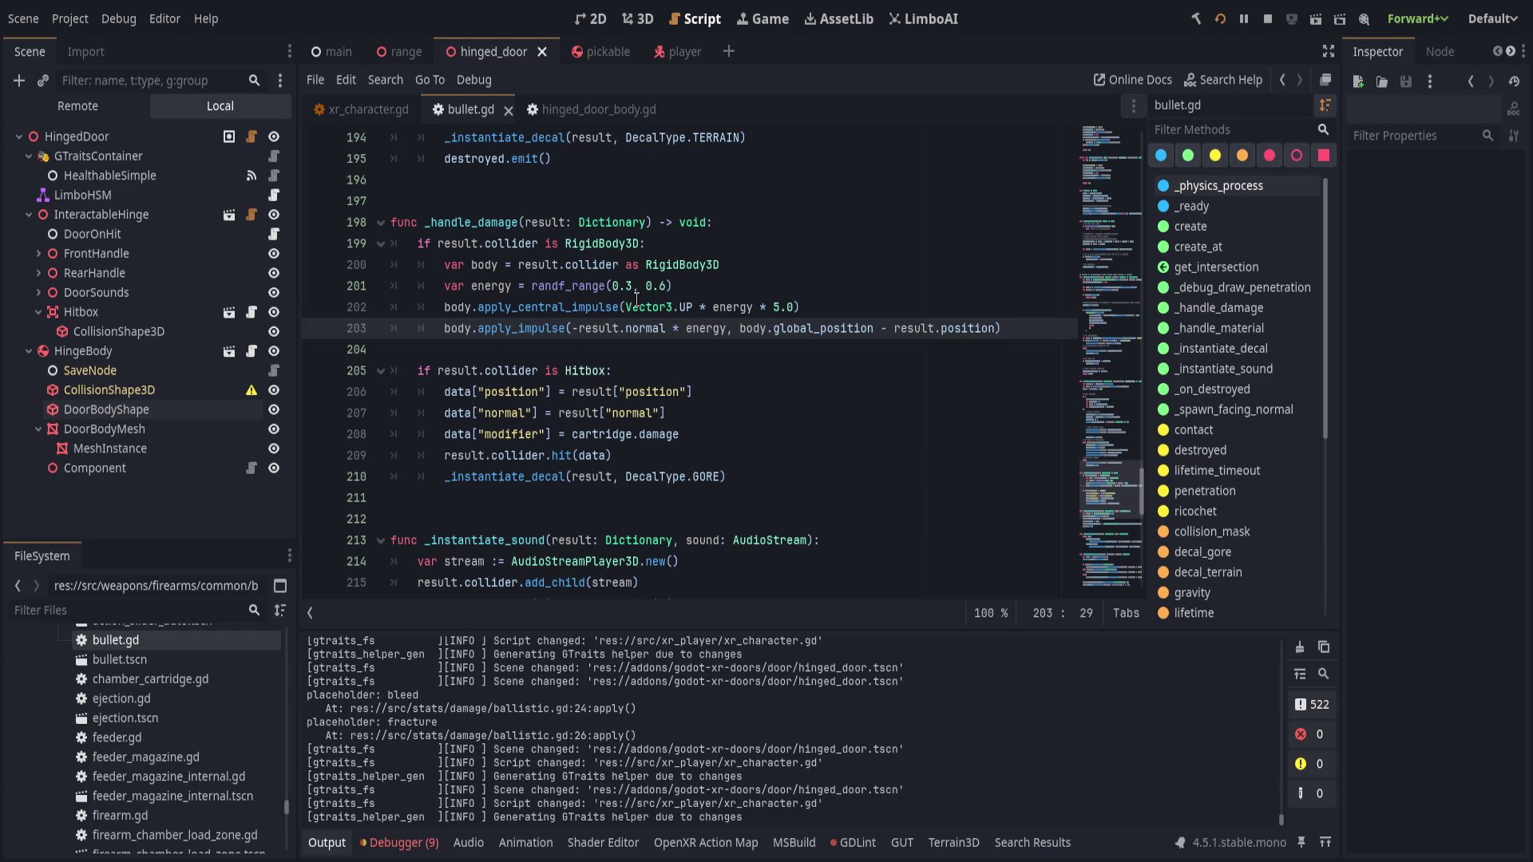
{"action": "key", "text": "ctrl+s"}
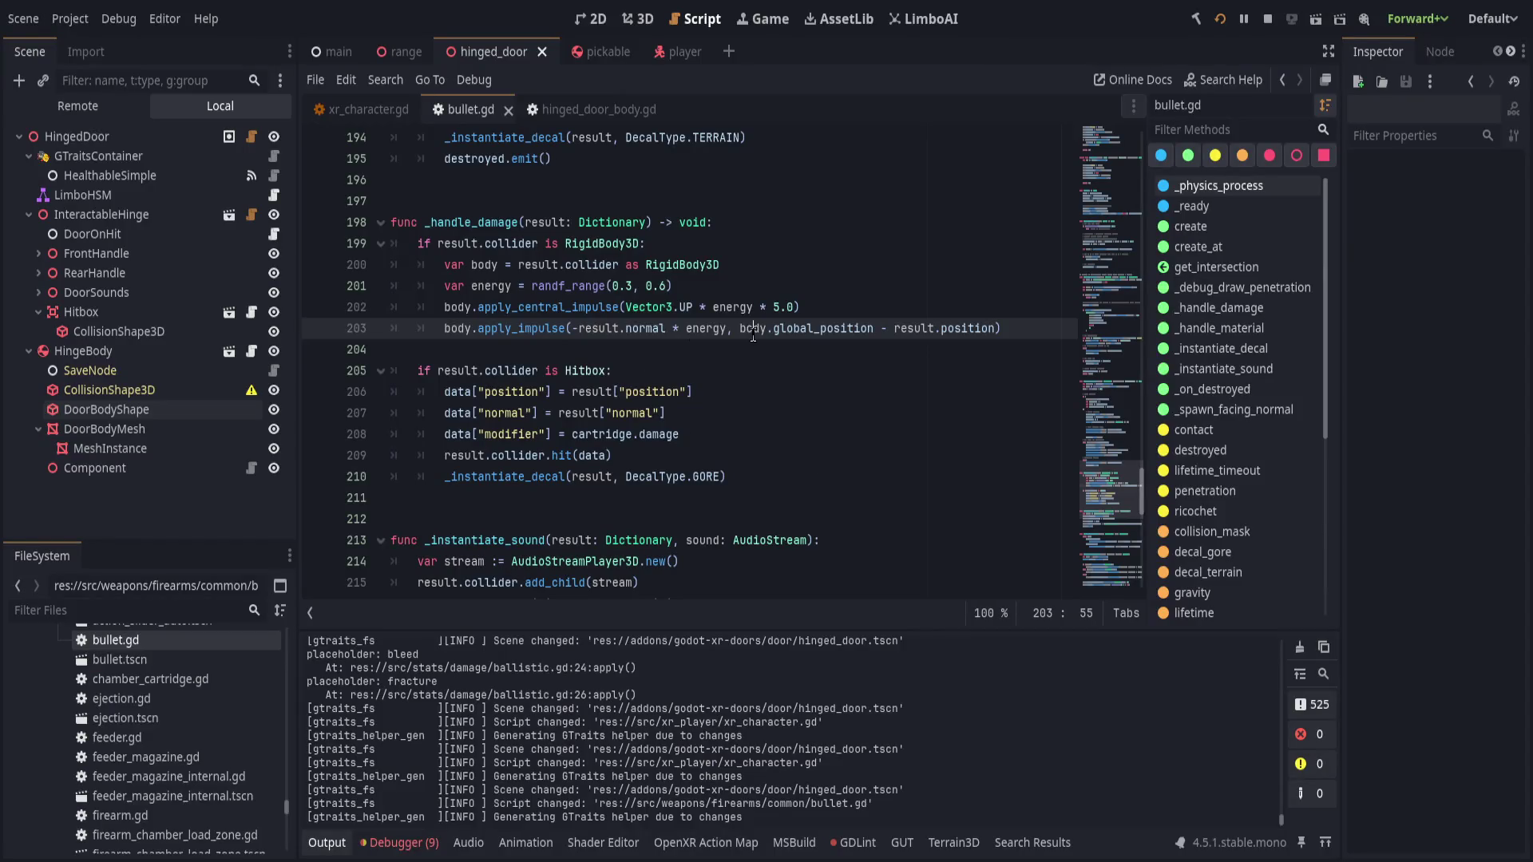
{"action": "left_click", "coordinate": [828, 310]}
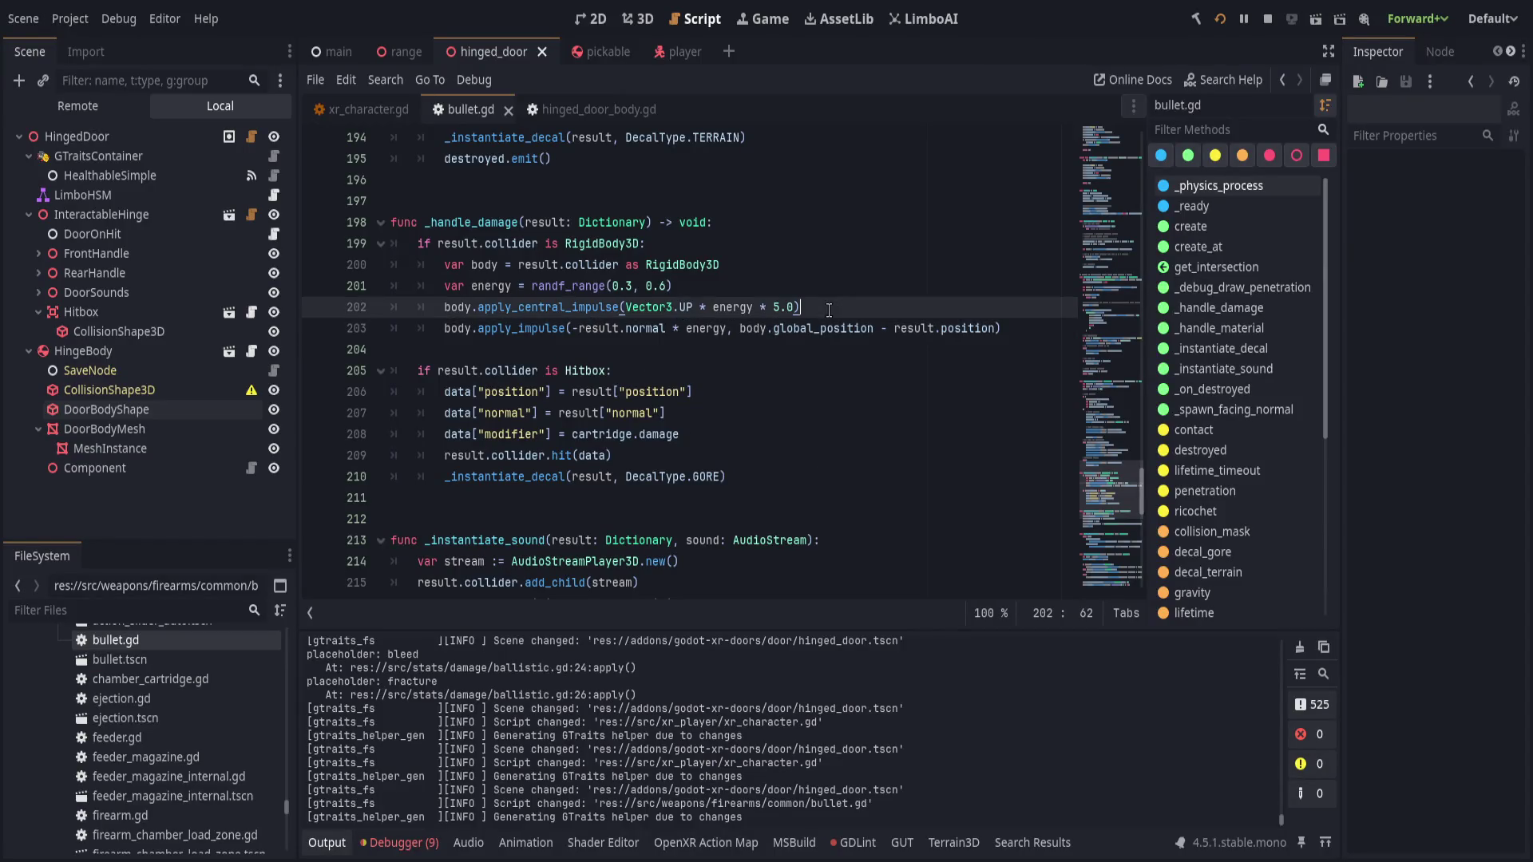
- Change the bullet energy from randf_range(0.3, 0.6) to randf_range(0.5, 0.7) and save
{"action": "left_click", "coordinate": [812, 289]}
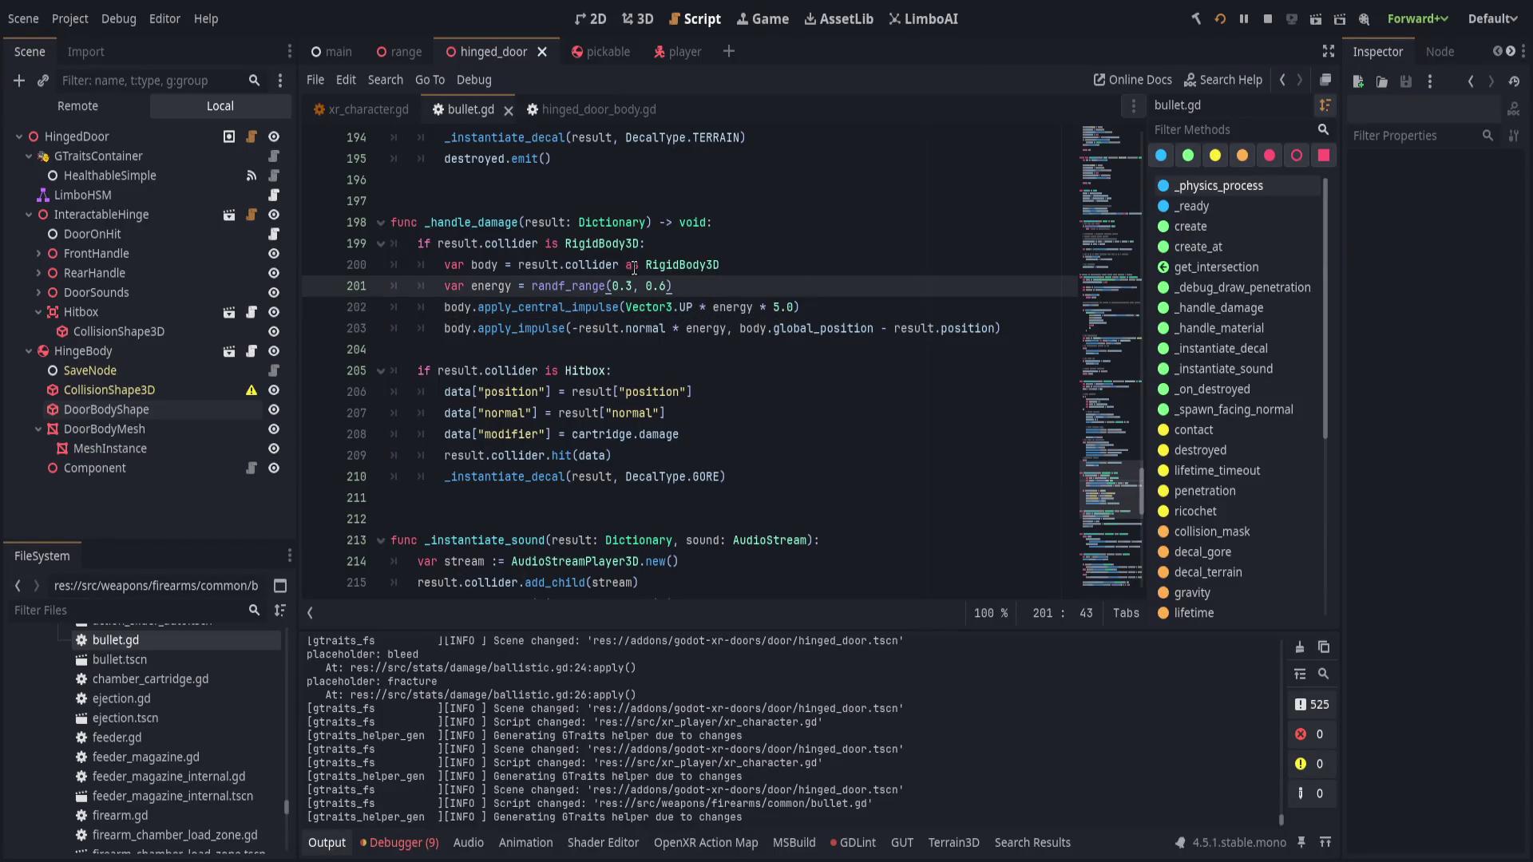
{"action": "left_click", "coordinate": [814, 304]}
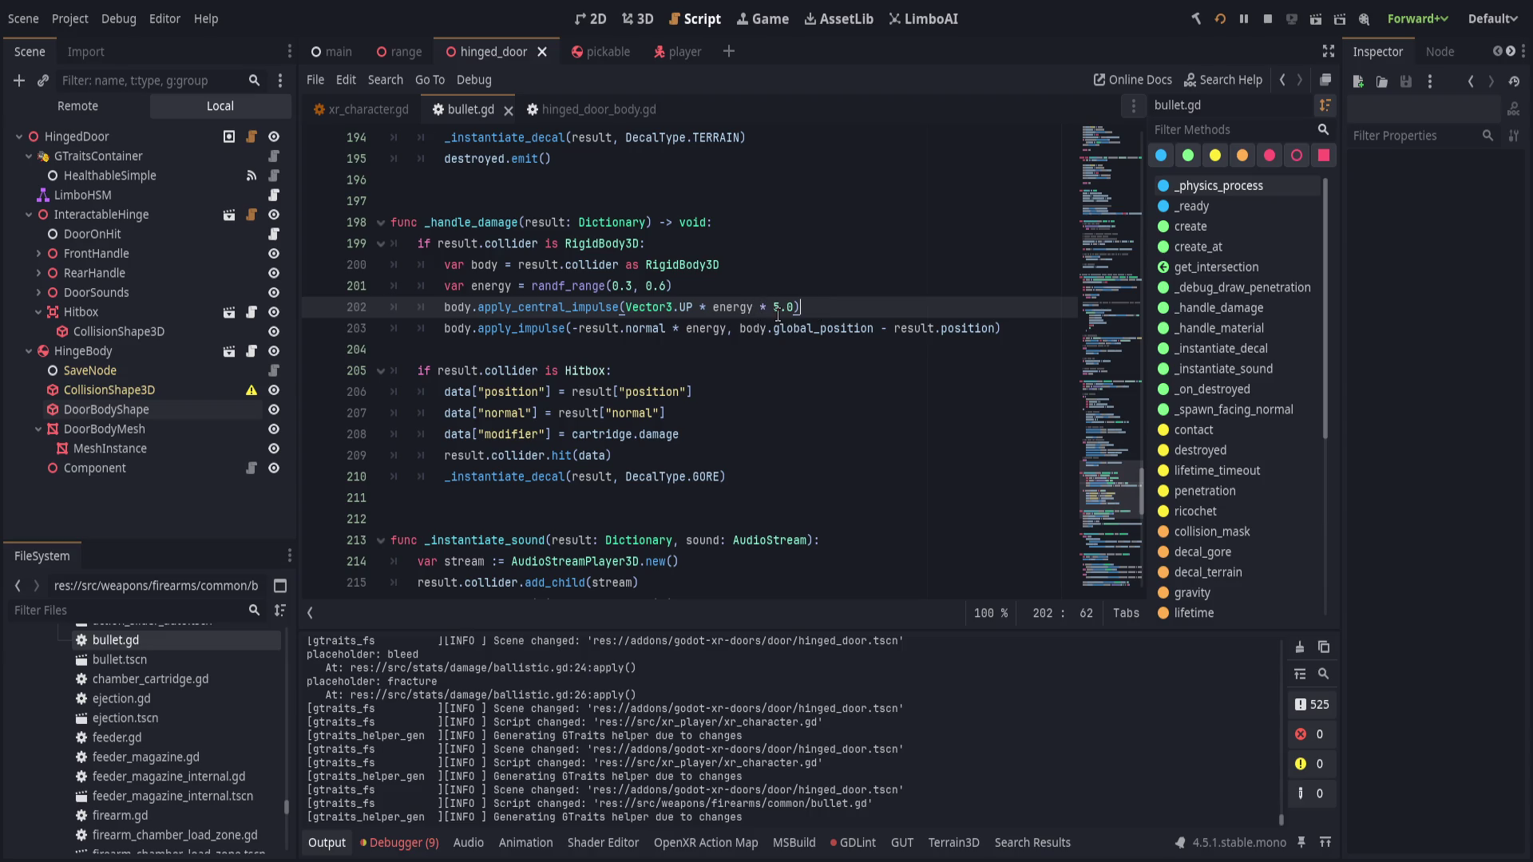
{"action": "left_click", "coordinate": [631, 285]}
{"action": "key", "text": "shift+Left"}
{"action": "type", "text": "5"}
{"action": "key", "text": "Right"}
{"action": "key", "text": "Right"}
{"action": "key", "text": "Right"}
{"action": "type", "text": "7"}
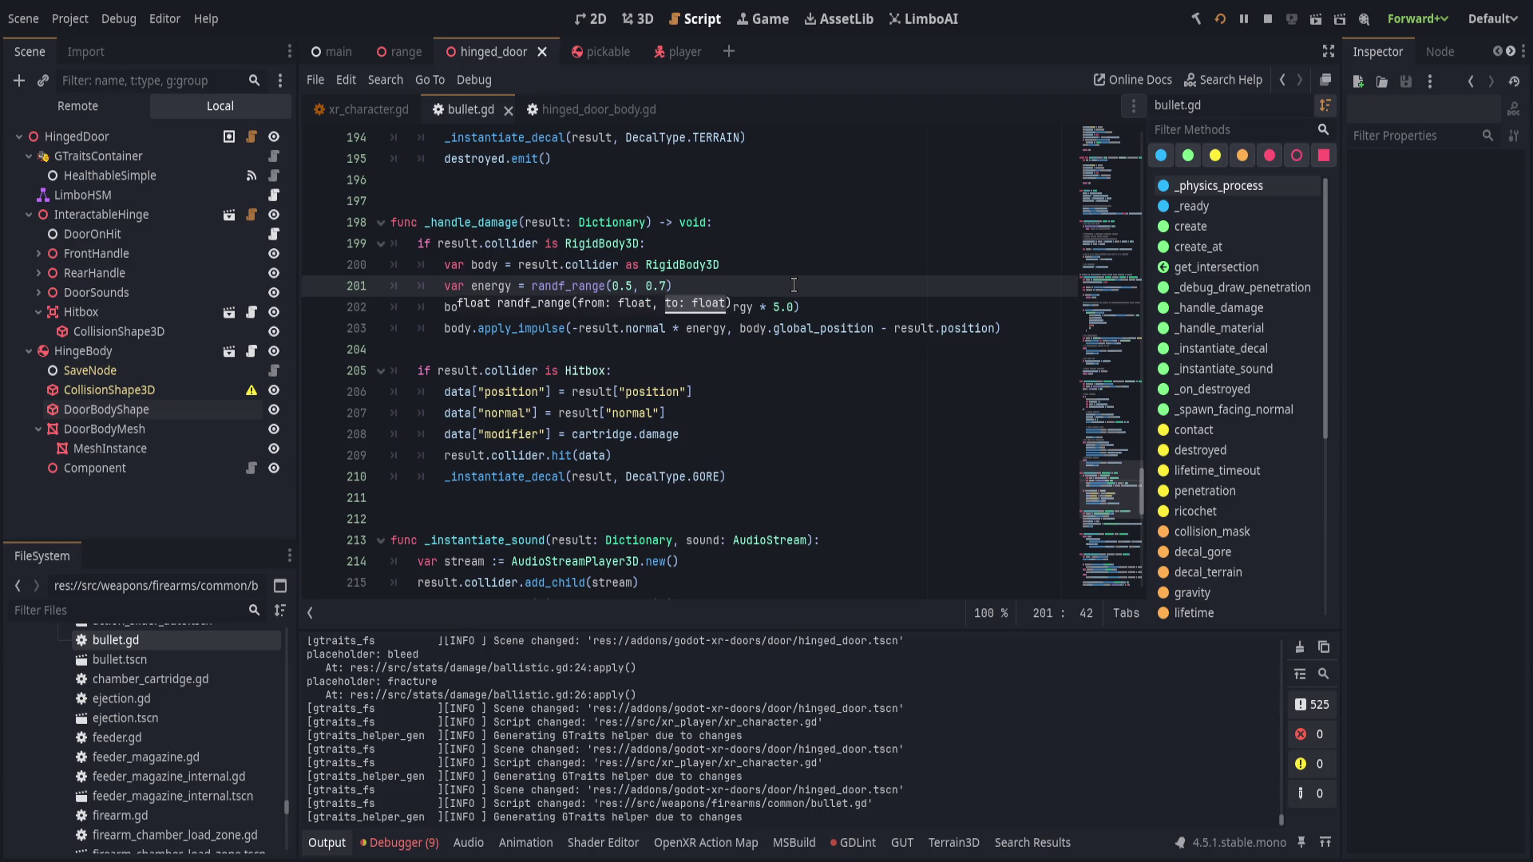
{"action": "key", "text": "ctrl+s"}
{"action": "key", "text": "Left"}
{"action": "key", "text": "Left"}
{"action": "key", "text": "Left"}
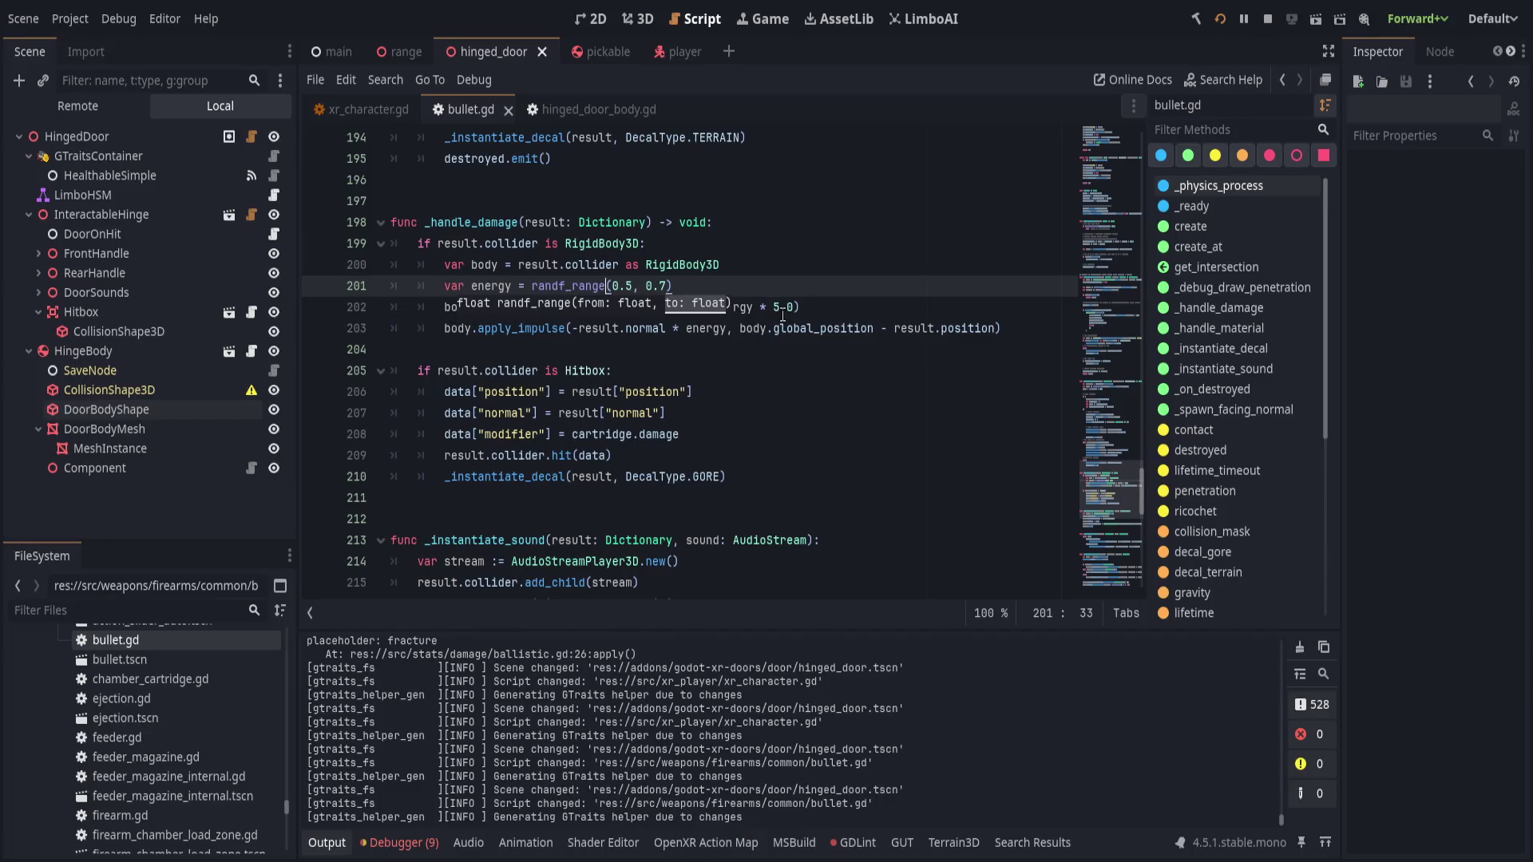
- After test-firing in VR, select the 5.0 upward impulse multiplier in bullet.gd
{"action": "left_click_drag", "start_coordinate": [773, 307], "coordinate": [793, 309]}
- Set the upward multiplier to 4.0 and the energy range maximum to 1.0, then save
{"action": "type", "text": "3.0"}
{"action": "key", "text": "BackSpace"}
{"action": "type", "text": "4.0"}
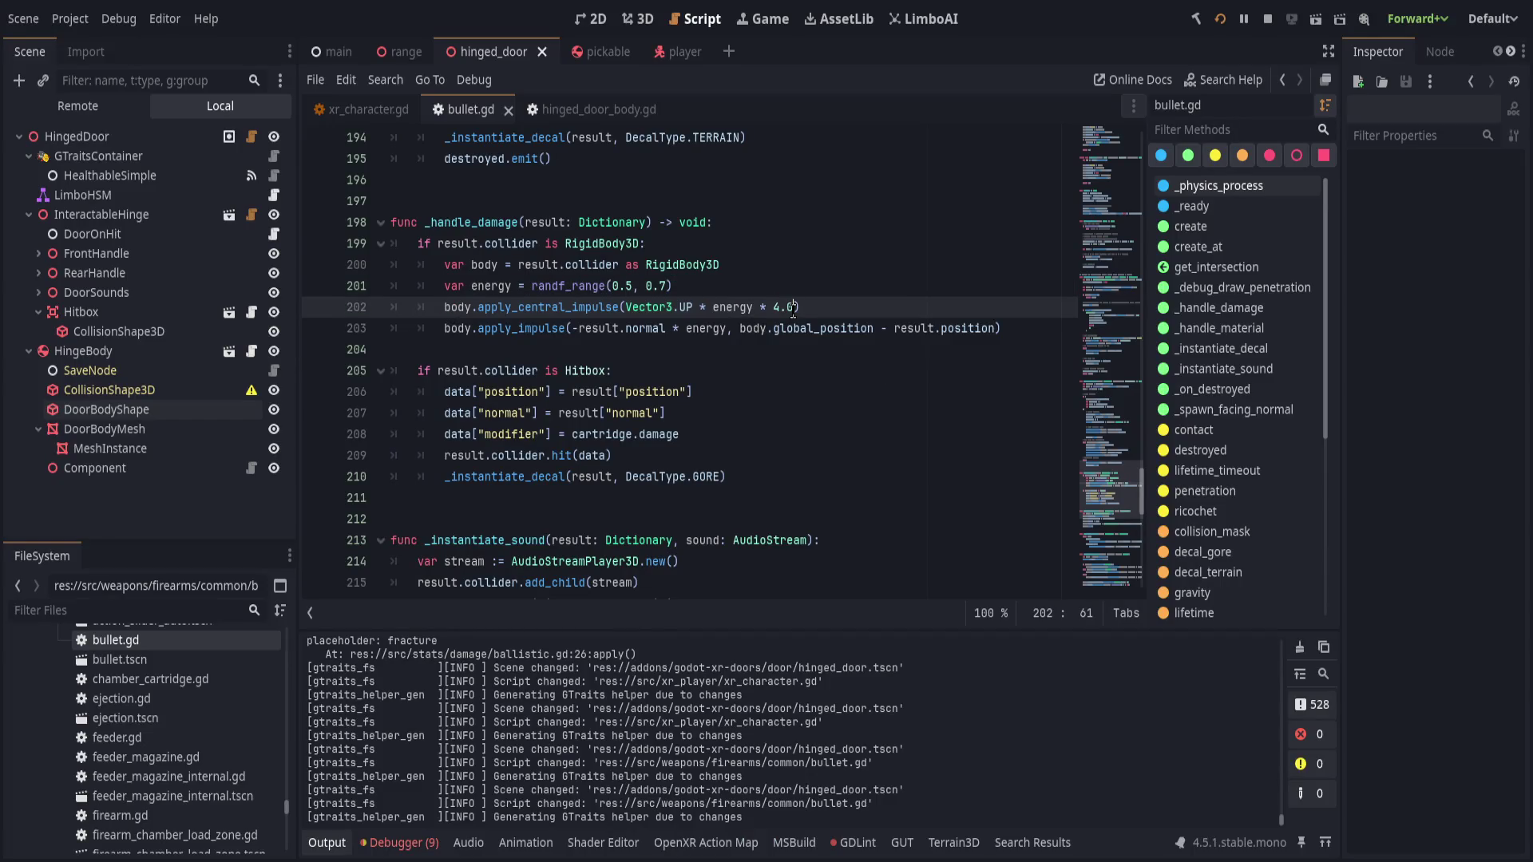
{"action": "key", "text": "Up"}
{"action": "key", "text": "Left"}
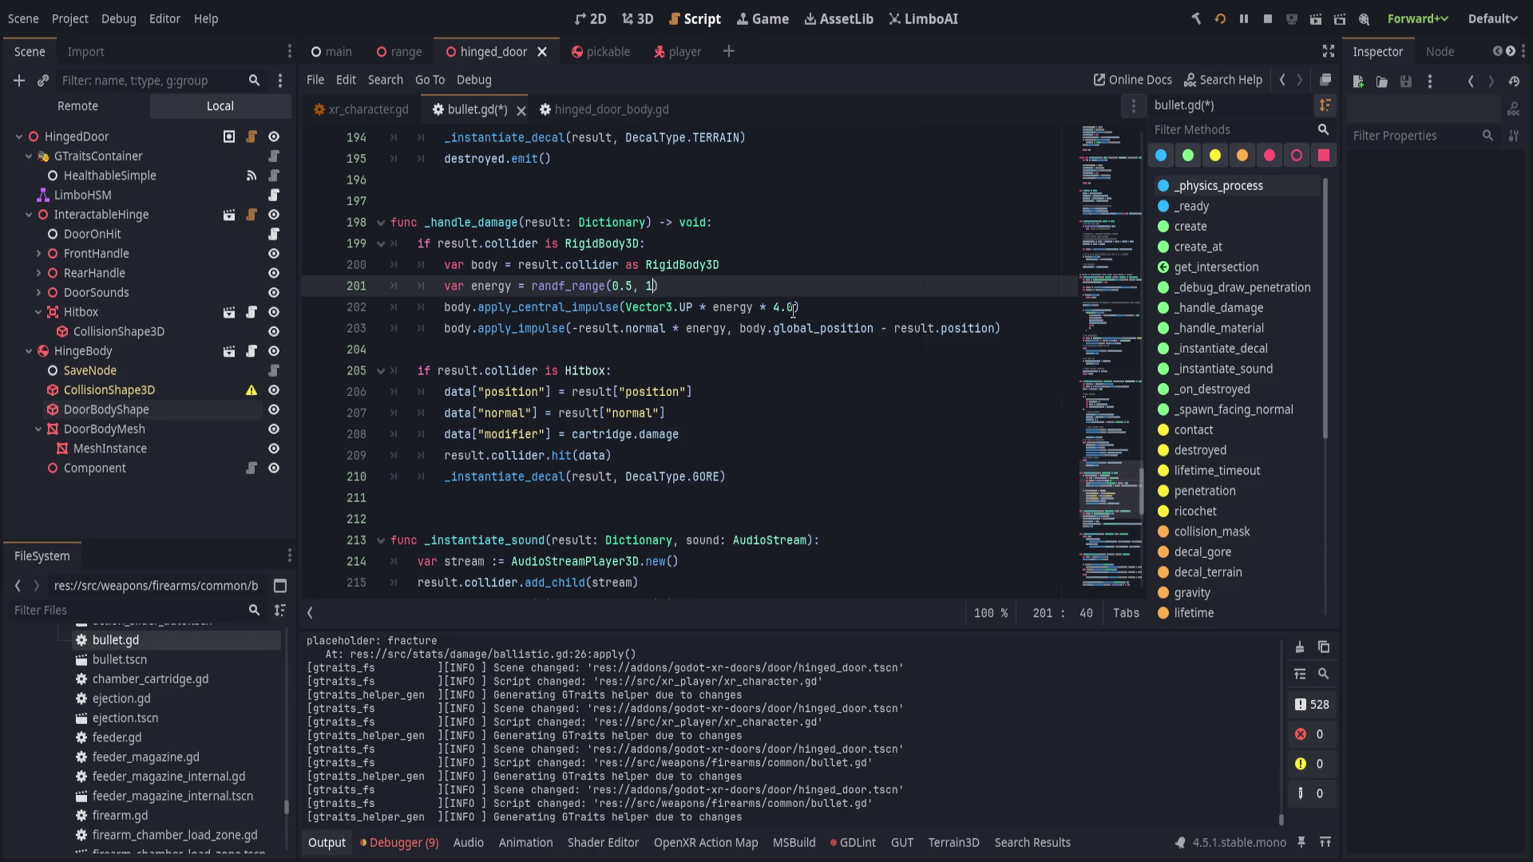
{"action": "type", "text": ".0"}
{"action": "key", "text": "ctrl+s"}
{"action": "left_click", "coordinate": [606, 286]}
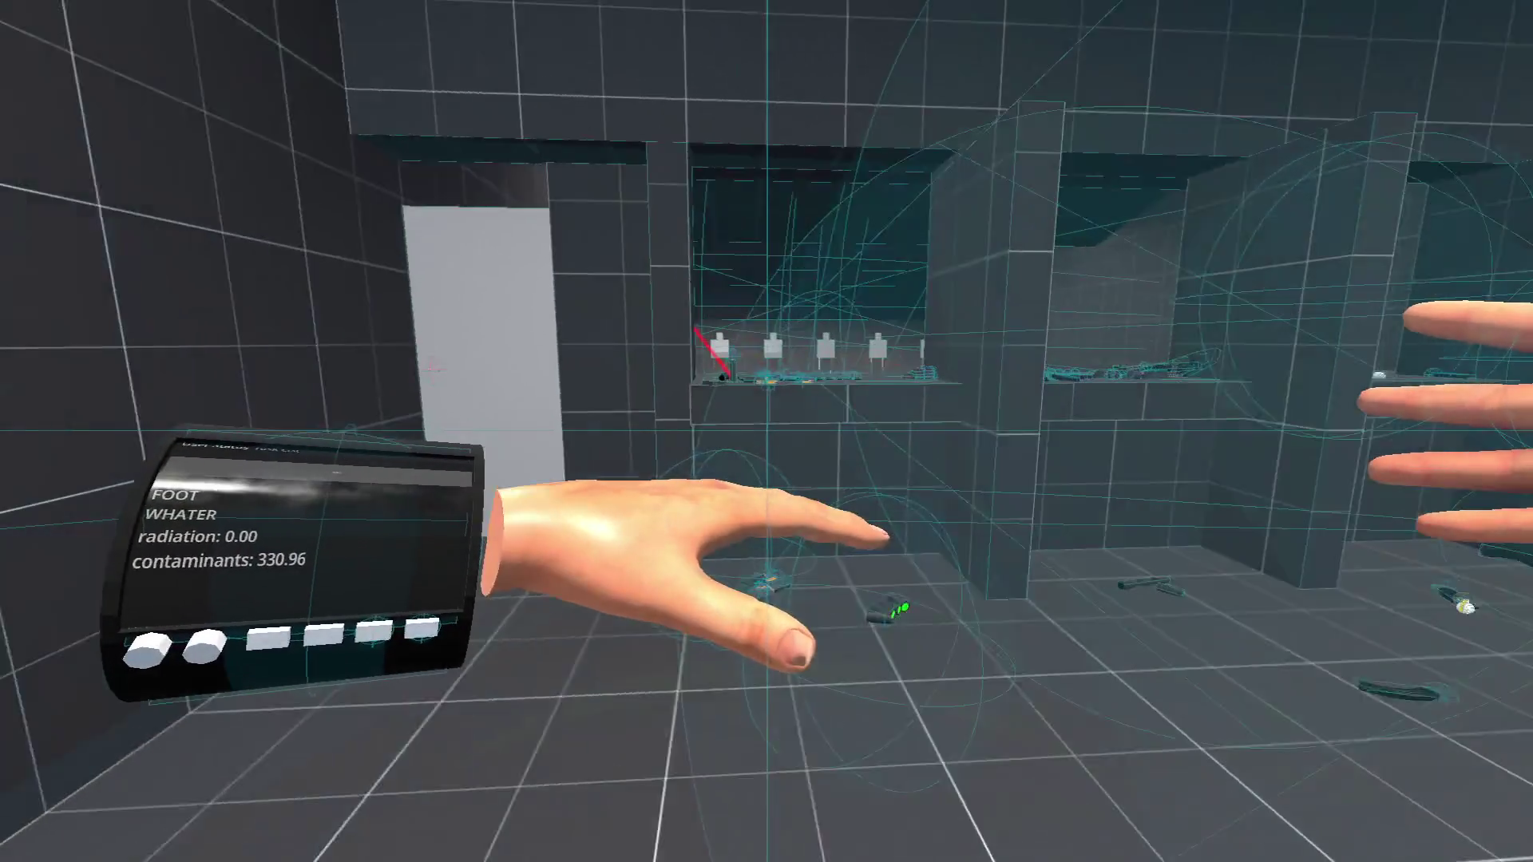
- Restart the game with the console command 'restart', then undo the minus before result.normal
{"action": "type", "text": "restart"}
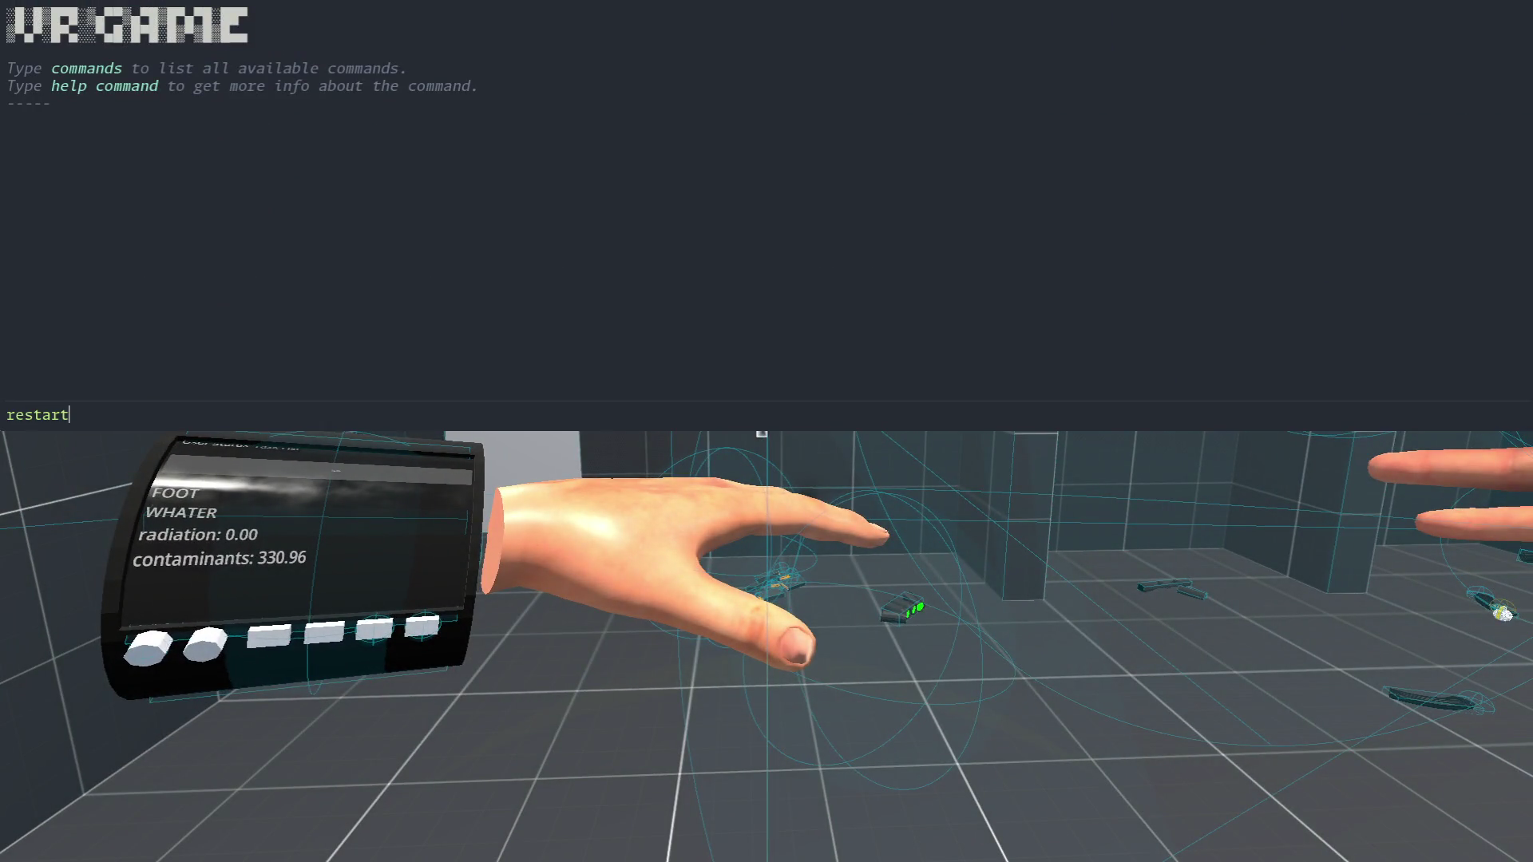
{"action": "key", "text": "Return"}
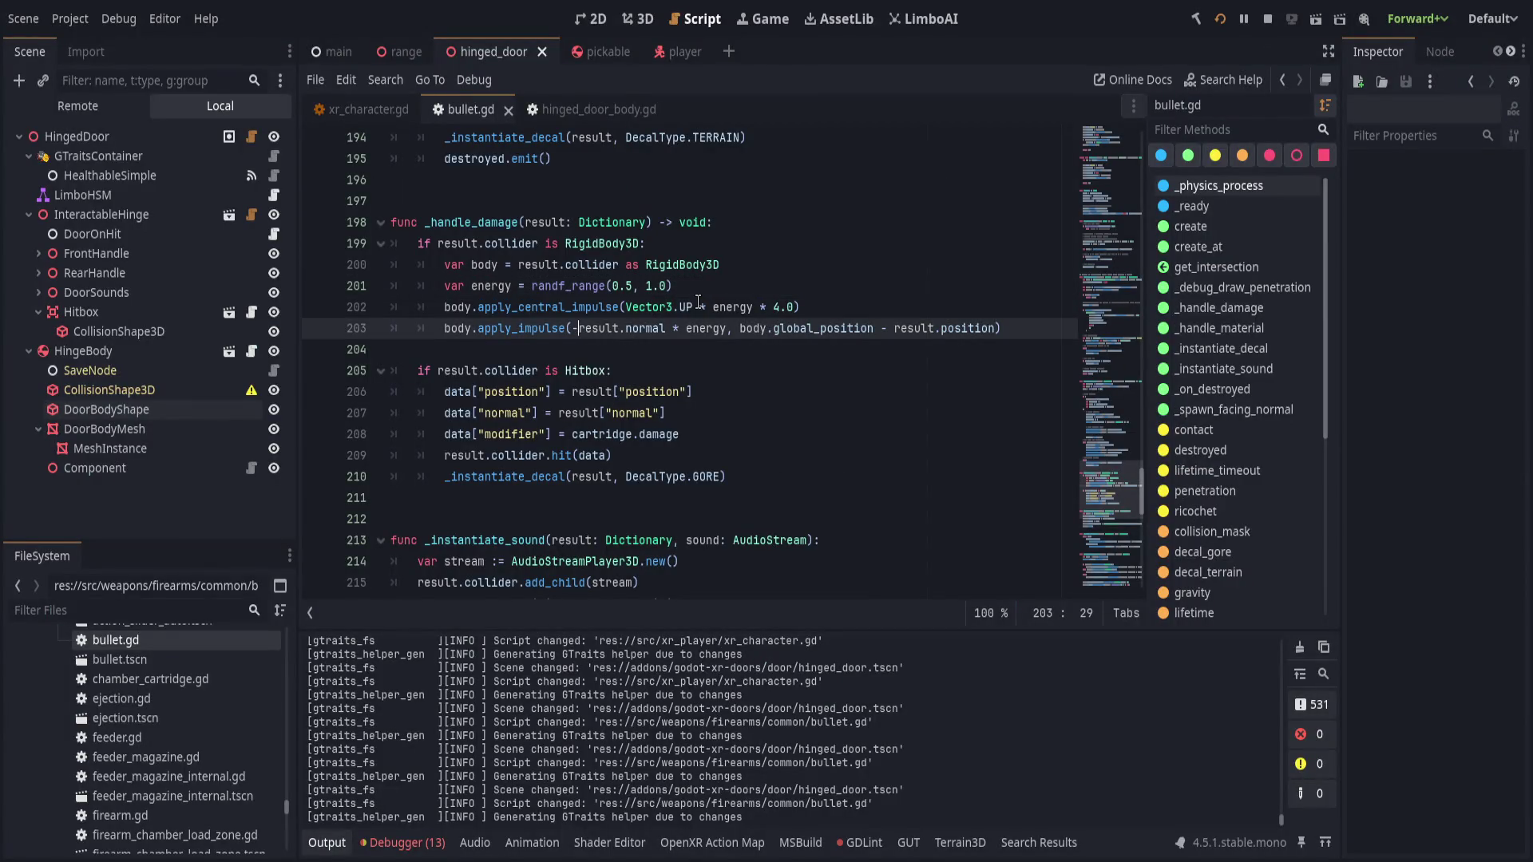
{"action": "key", "text": "ctrl+z"}
{"action": "key", "text": "ctrl+z"}
{"action": "key", "text": "ctrl+z"}
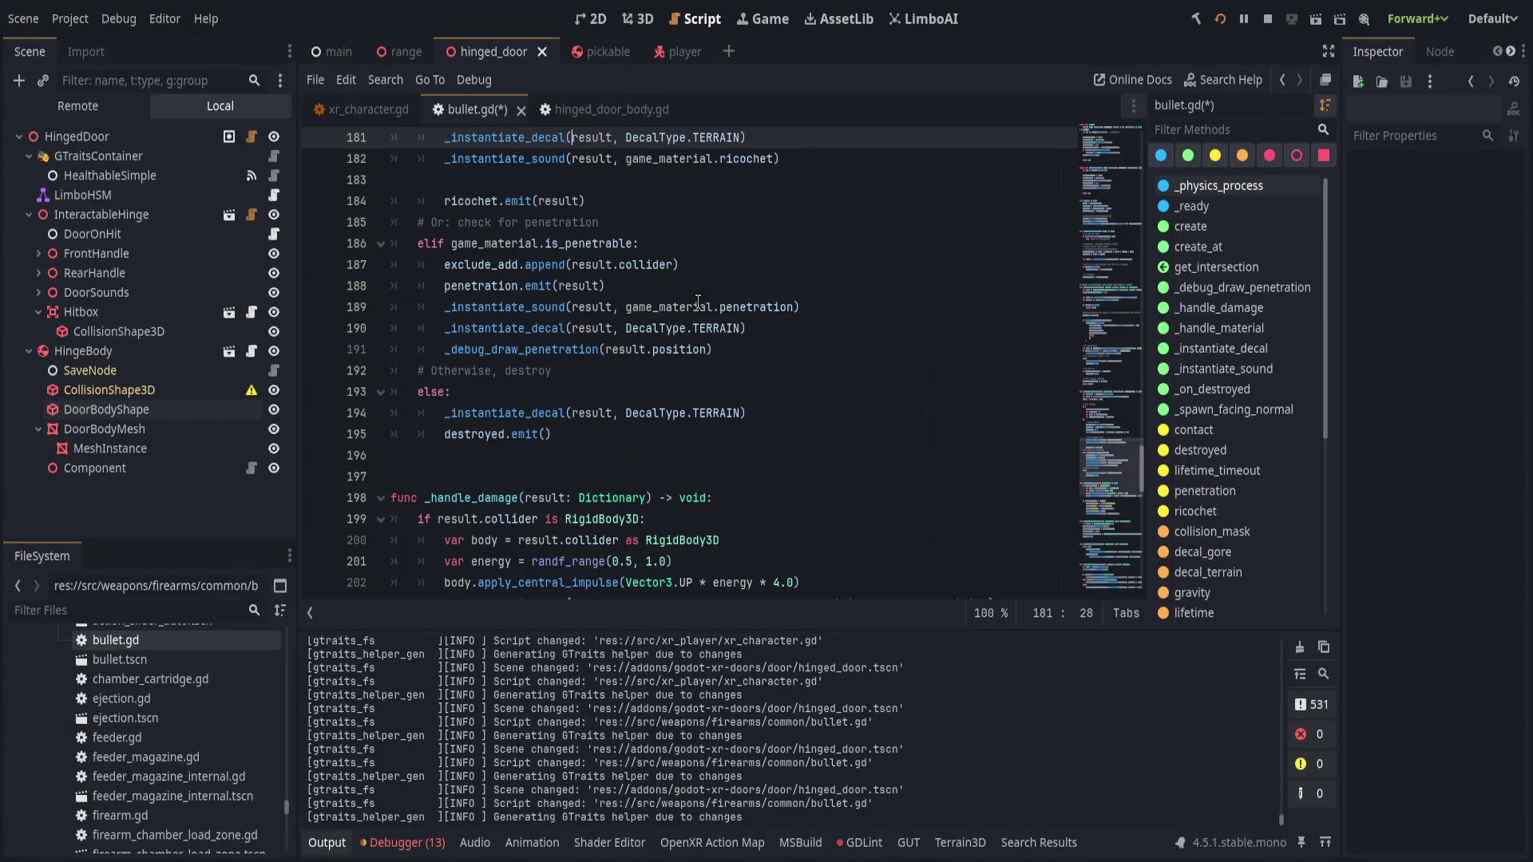
- In _handle_damage, experiment with the impulse offset argument, save, and delete the minus before result.normal
{"action": "key", "text": "ctrl+z"}
{"action": "key", "text": "ctrl+z"}
{"action": "key", "text": "ctrl+z"}
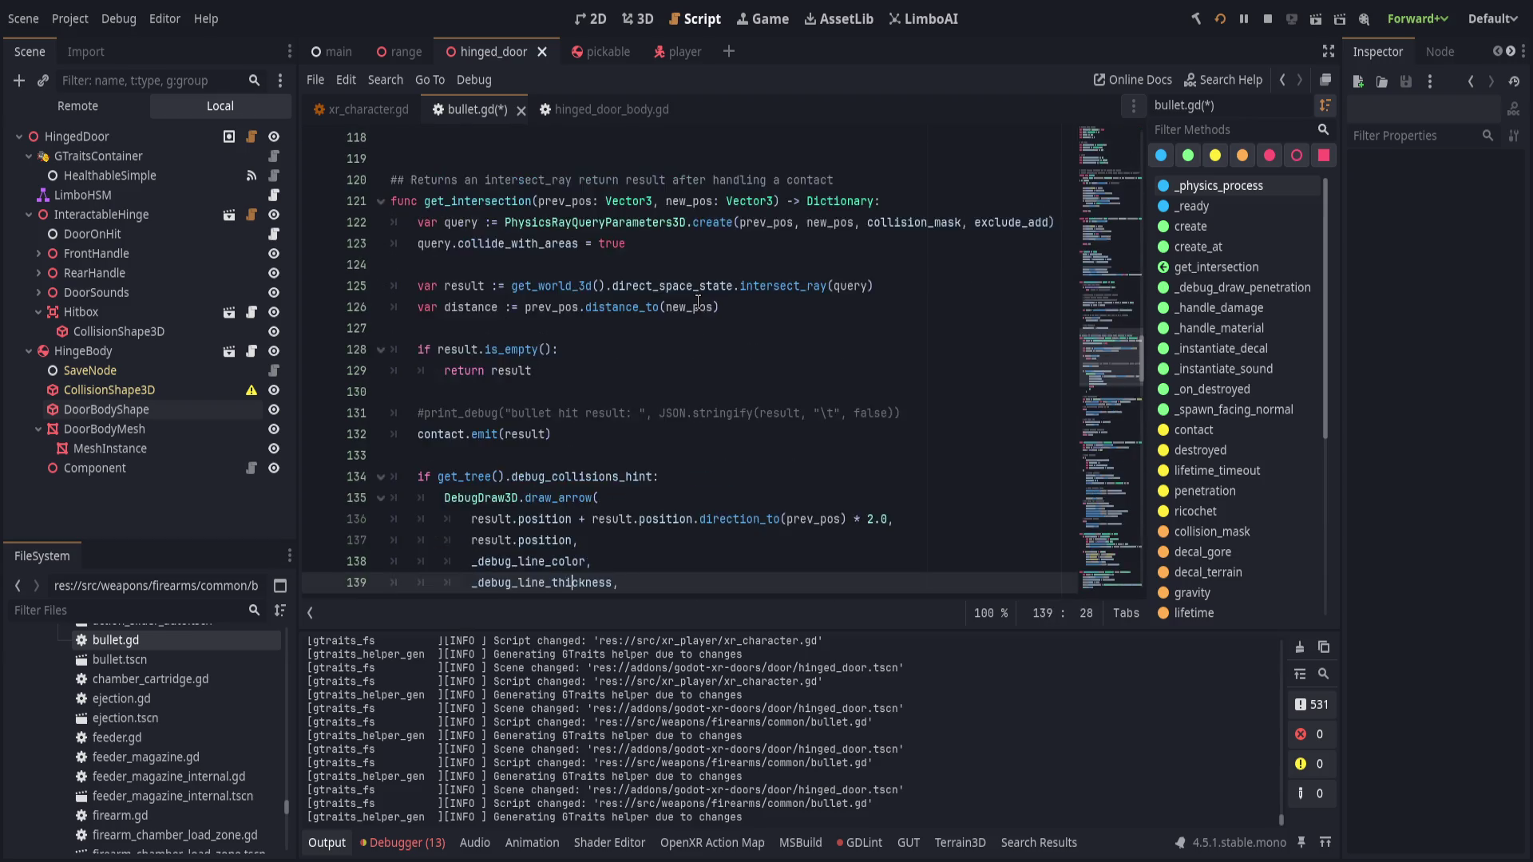
{"action": "key", "text": "ctrl+z"}
{"action": "key", "text": "ctrl+z"}
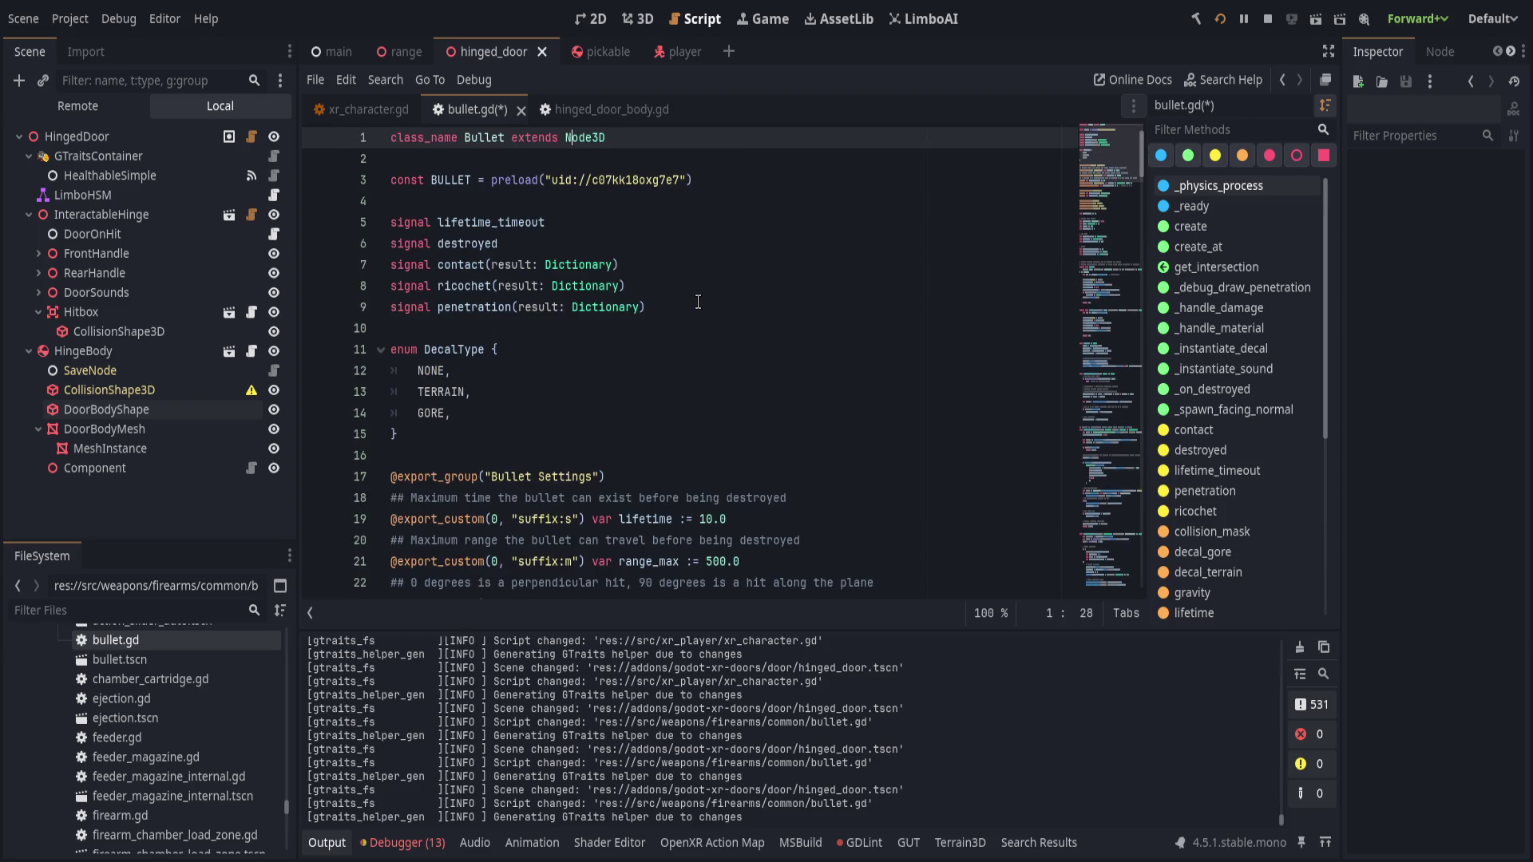
{"action": "left_click", "coordinate": [1229, 314]}
{"action": "scroll", "coordinate": [801, 407], "scroll_direction": "up", "scroll_amount": 2}
{"action": "left_click", "coordinate": [808, 351]}
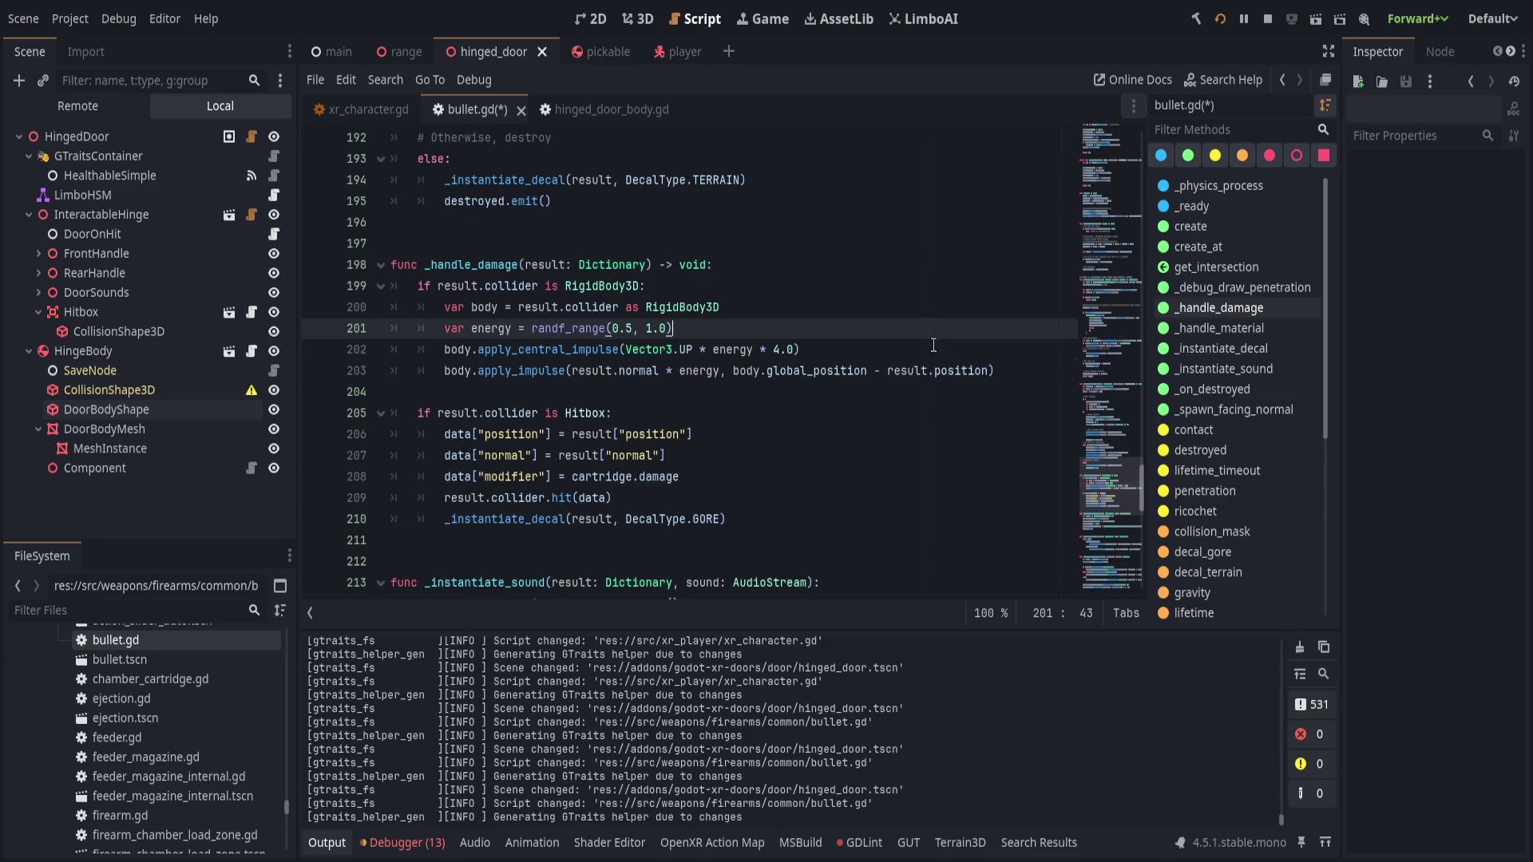
{"action": "left_click", "coordinate": [442, 351]}
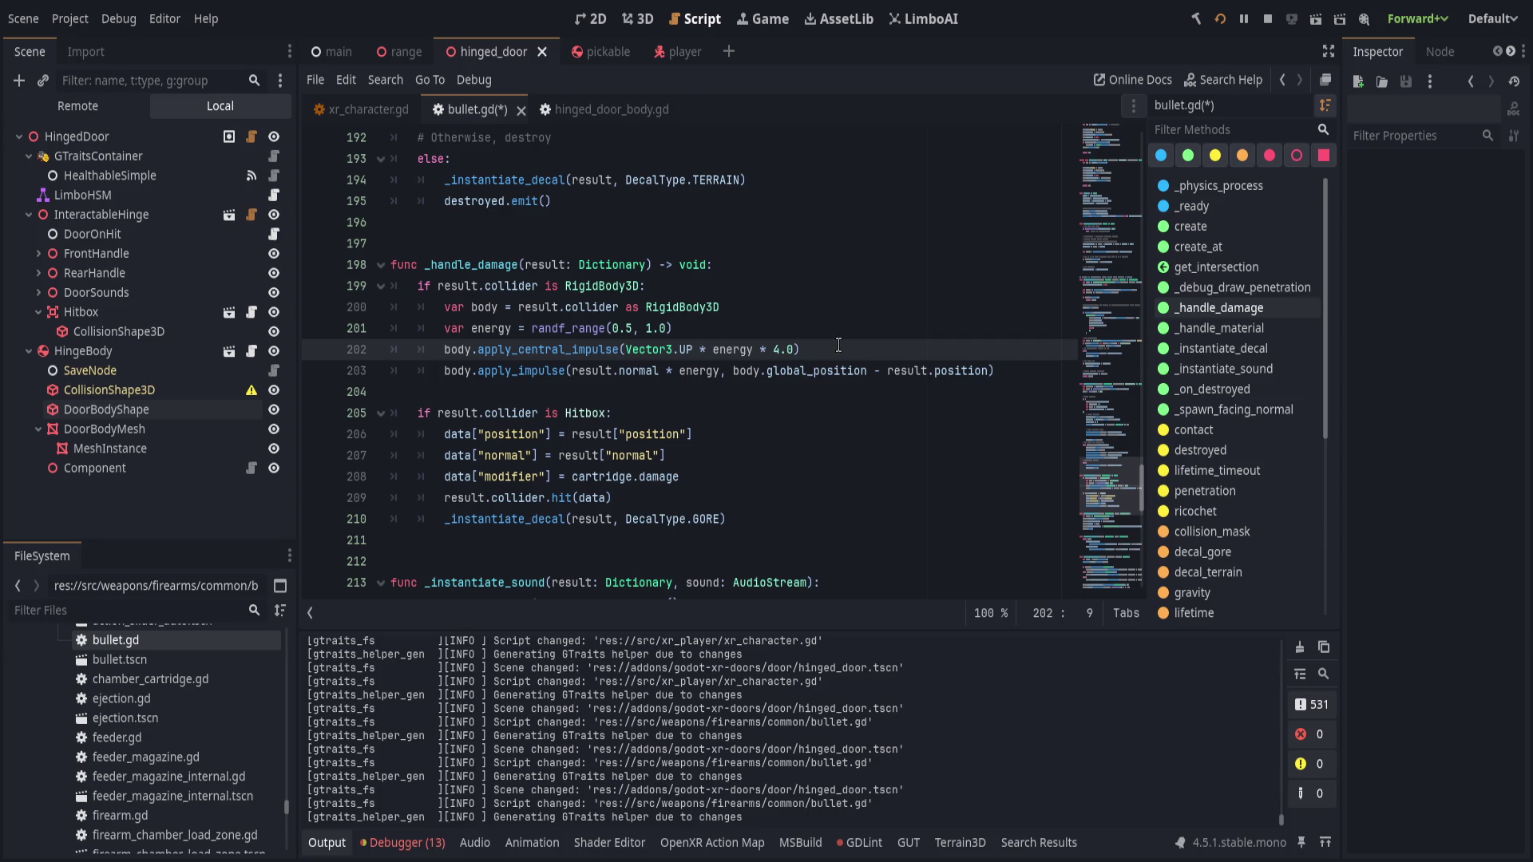
{"action": "key", "text": "ctrl+s"}
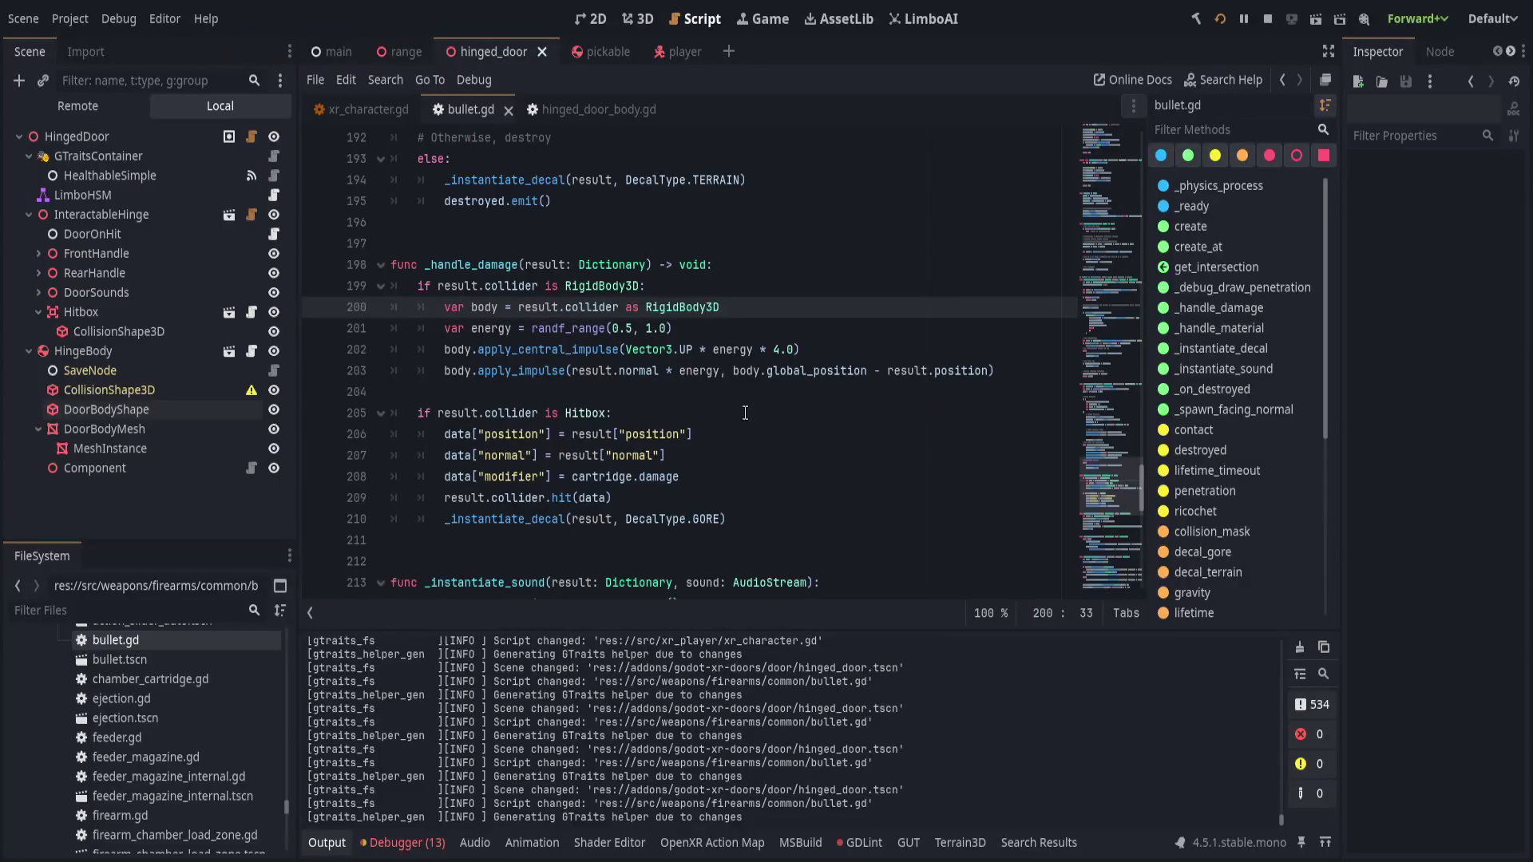
{"action": "left_click_drag", "start_coordinate": [733, 370], "coordinate": [988, 370]}
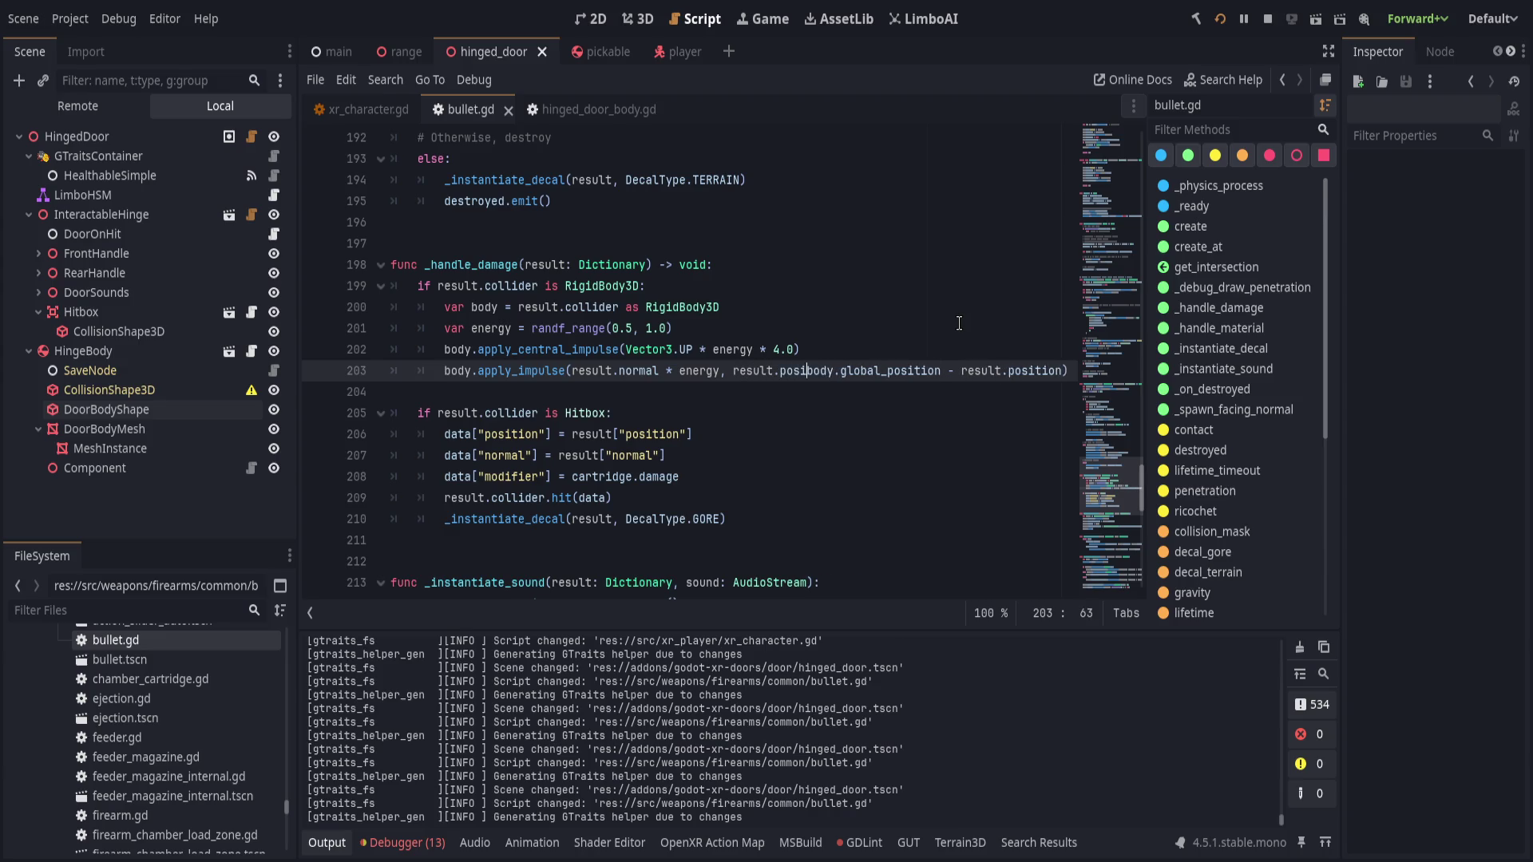
{"action": "type", "text": "tion"}
{"action": "key", "text": "ctrl+s"}
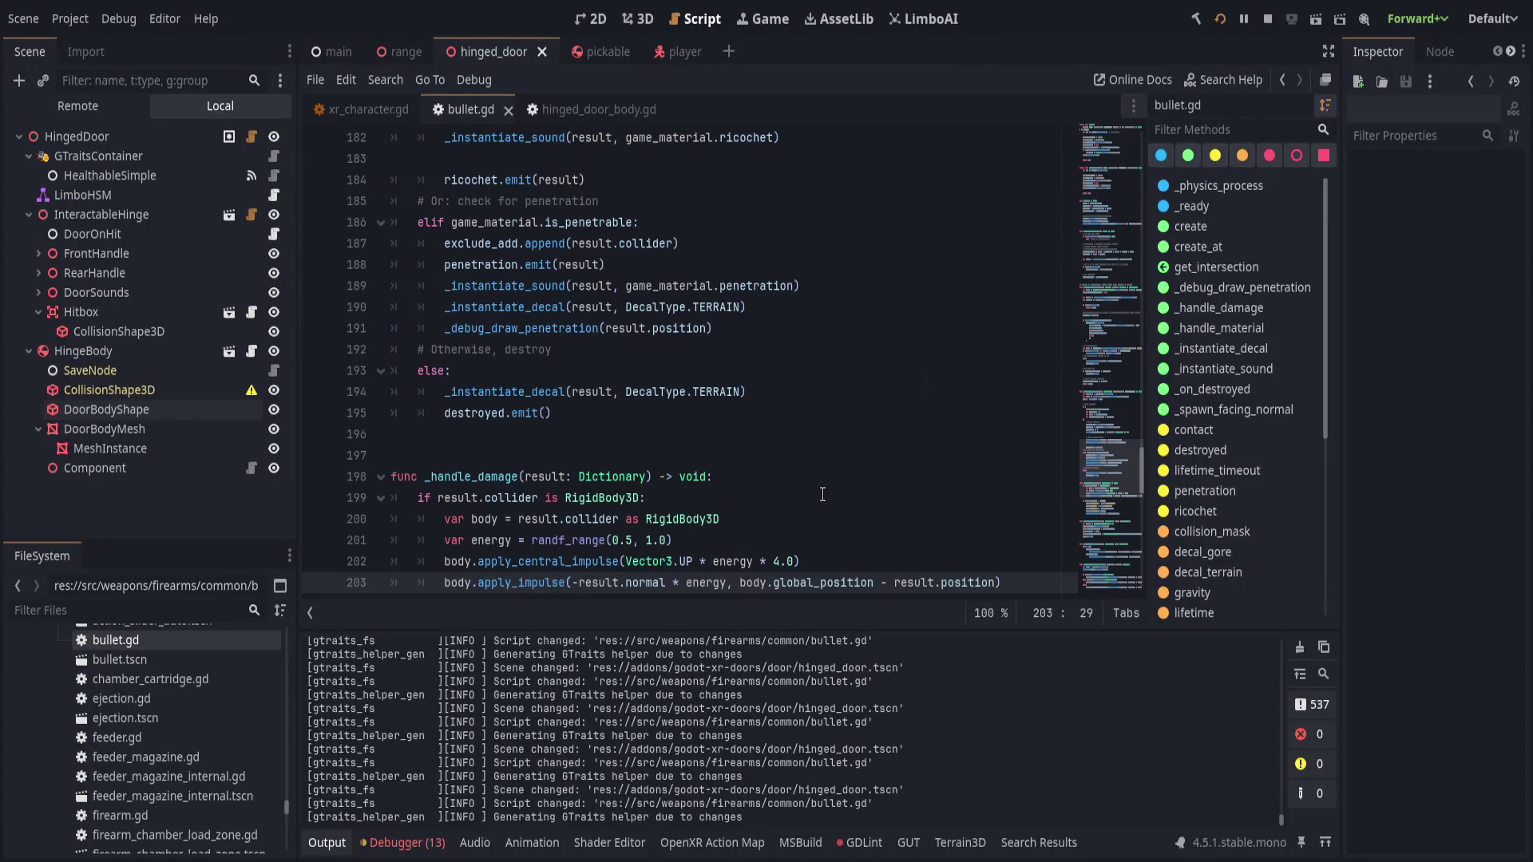
{"action": "key", "text": "BackSpace"}
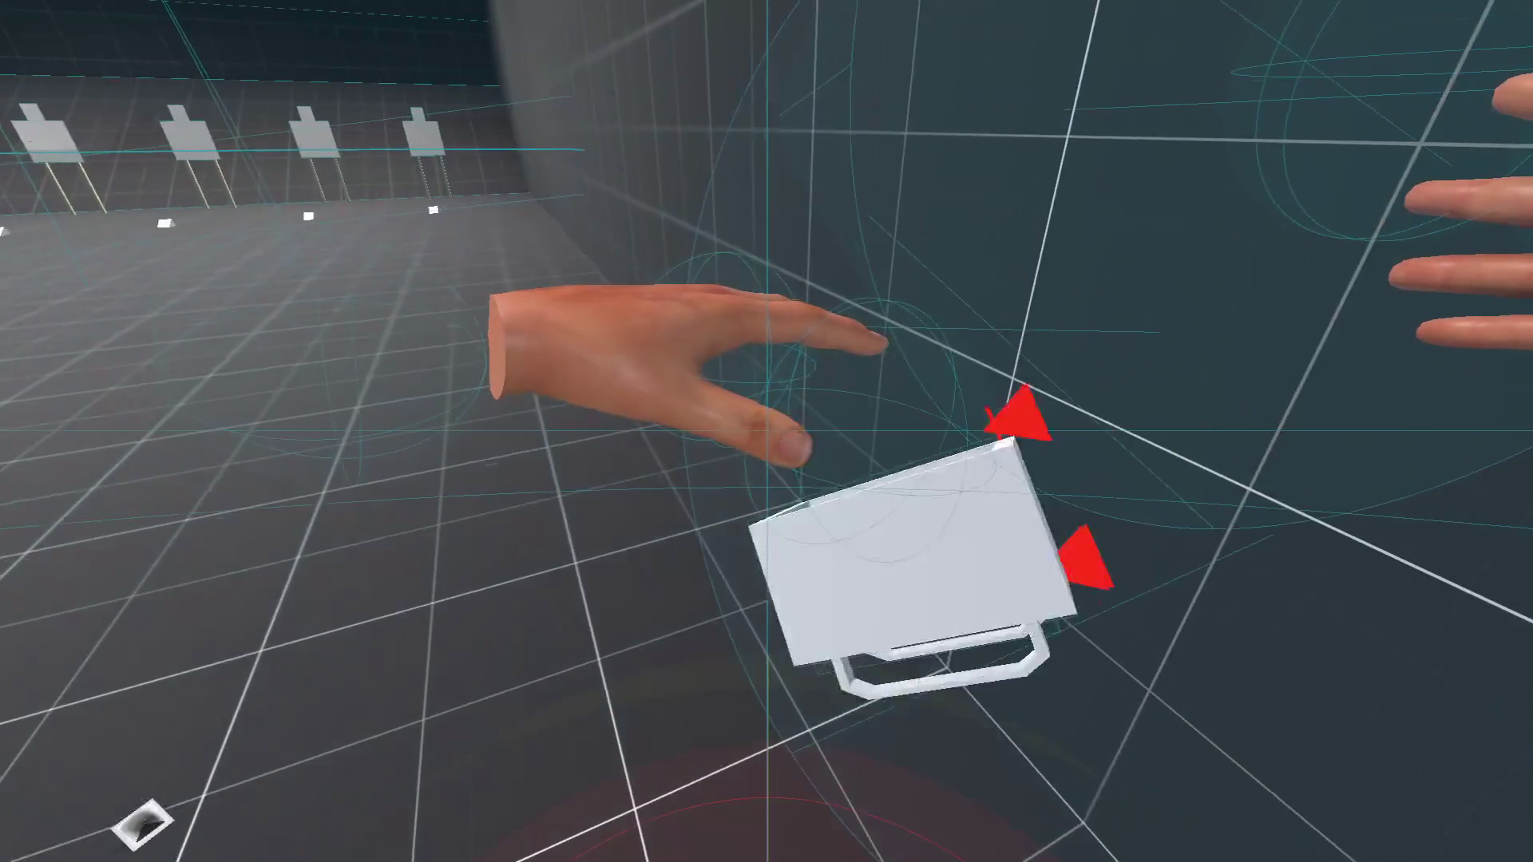
- Negate result.normal again, save, and set the minimum hit energy to 1.0
{"action": "type", "text": "-"}
{"action": "key", "text": "ctrl+s"}
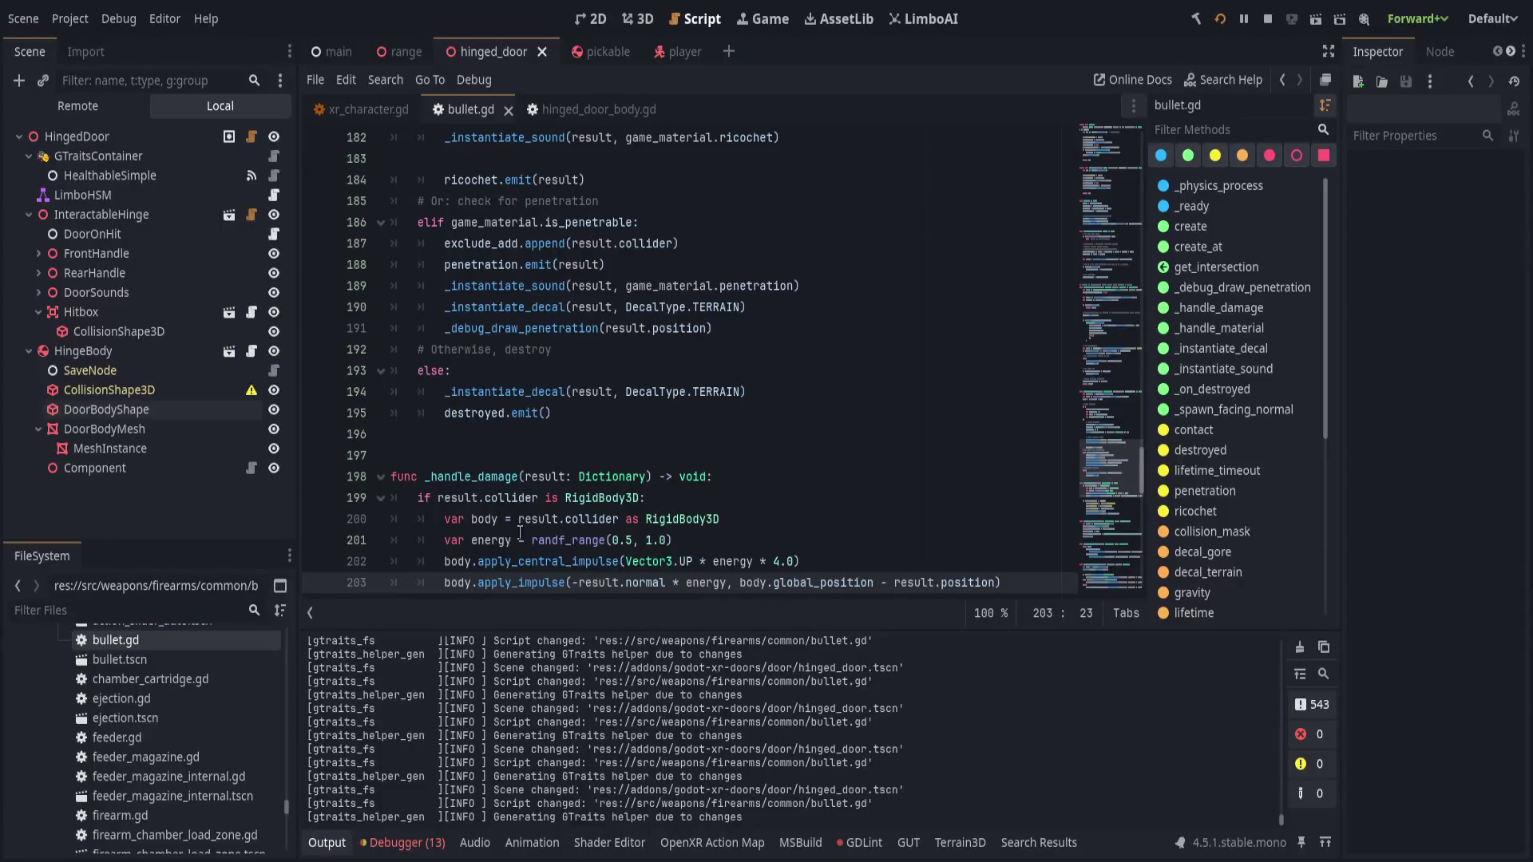
{"action": "double_click", "coordinate": [621, 541]}
{"action": "key", "text": "Right"}
{"action": "key", "text": "Right"}
{"action": "key", "text": "Right"}
{"action": "key", "text": "BackSpace"}
{"action": "key", "text": "BackSpace"}
{"action": "key", "text": "BackSpace"}
{"action": "type", "text": "1.0"}
- Raise the maximum hit energy to 2.0, giving randf_range(1.0, 2.0)
{"action": "key", "text": "Down"}
{"action": "key", "text": "Down"}
{"action": "left_click", "coordinate": [743, 541]}
{"action": "key", "text": "Left"}
{"action": "key", "text": "Left"}
{"action": "key", "text": "Left"}
{"action": "key", "text": "BackSpace"}
{"action": "key", "text": "BackSpace"}
{"action": "type", "text": "2"}
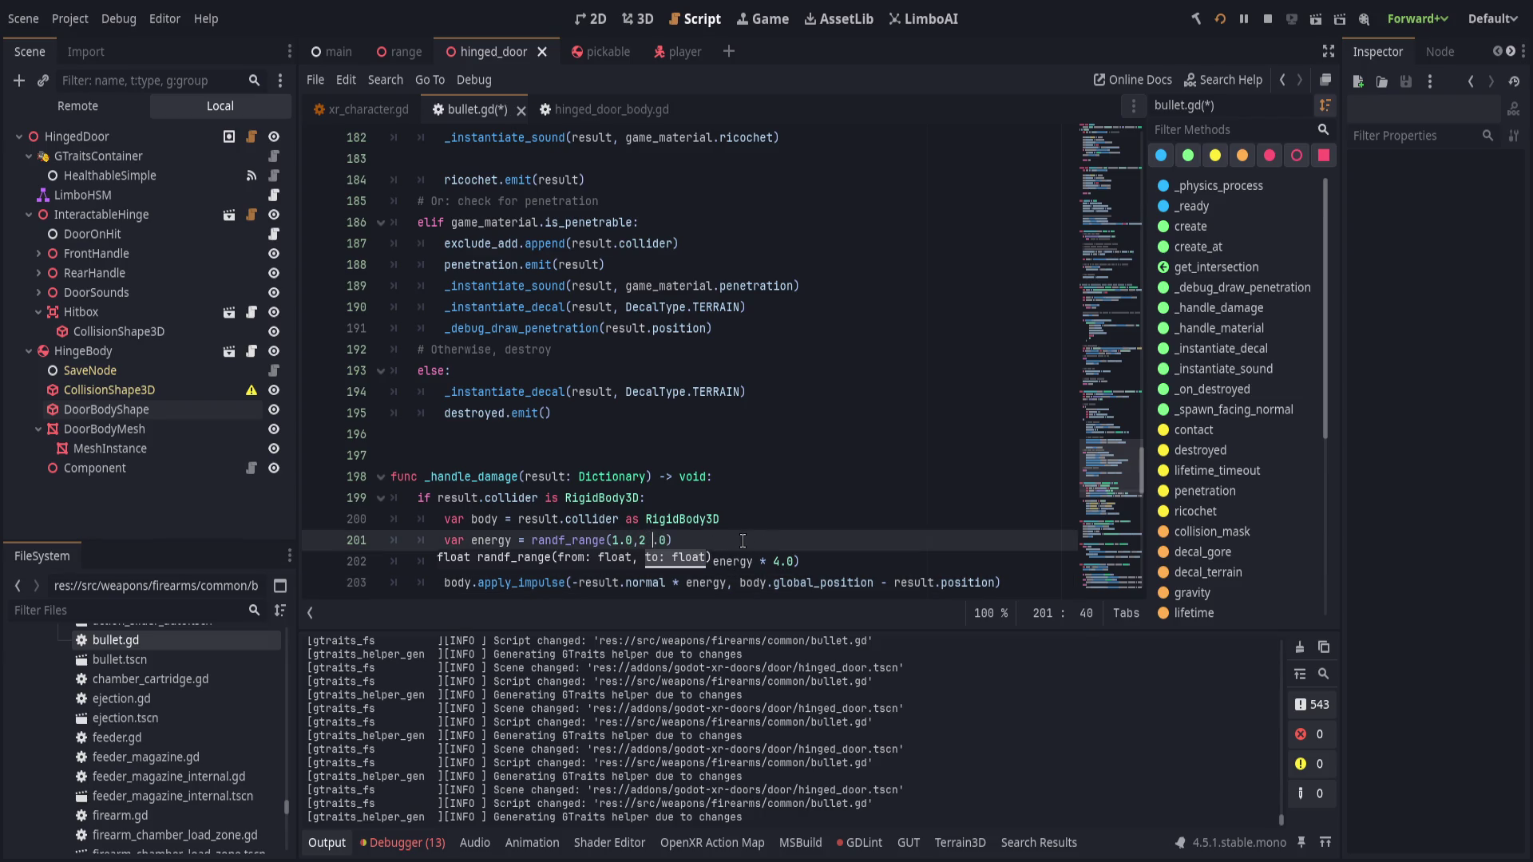
{"action": "key", "text": "Left"}
{"action": "key", "text": "Left"}
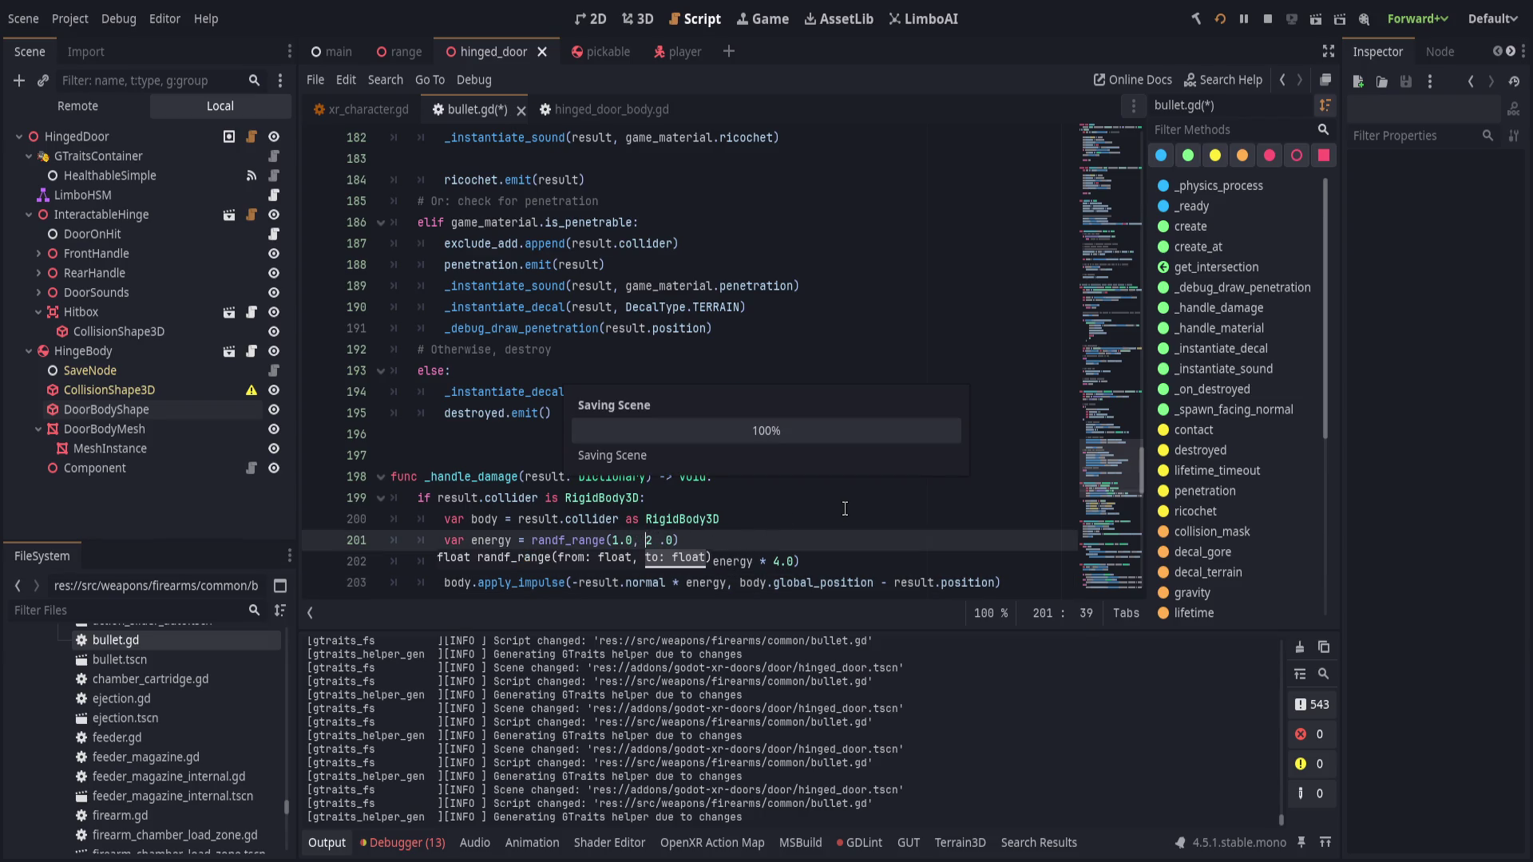
{"action": "left_click", "coordinate": [661, 541]}
{"action": "key", "text": "BackSpace"}
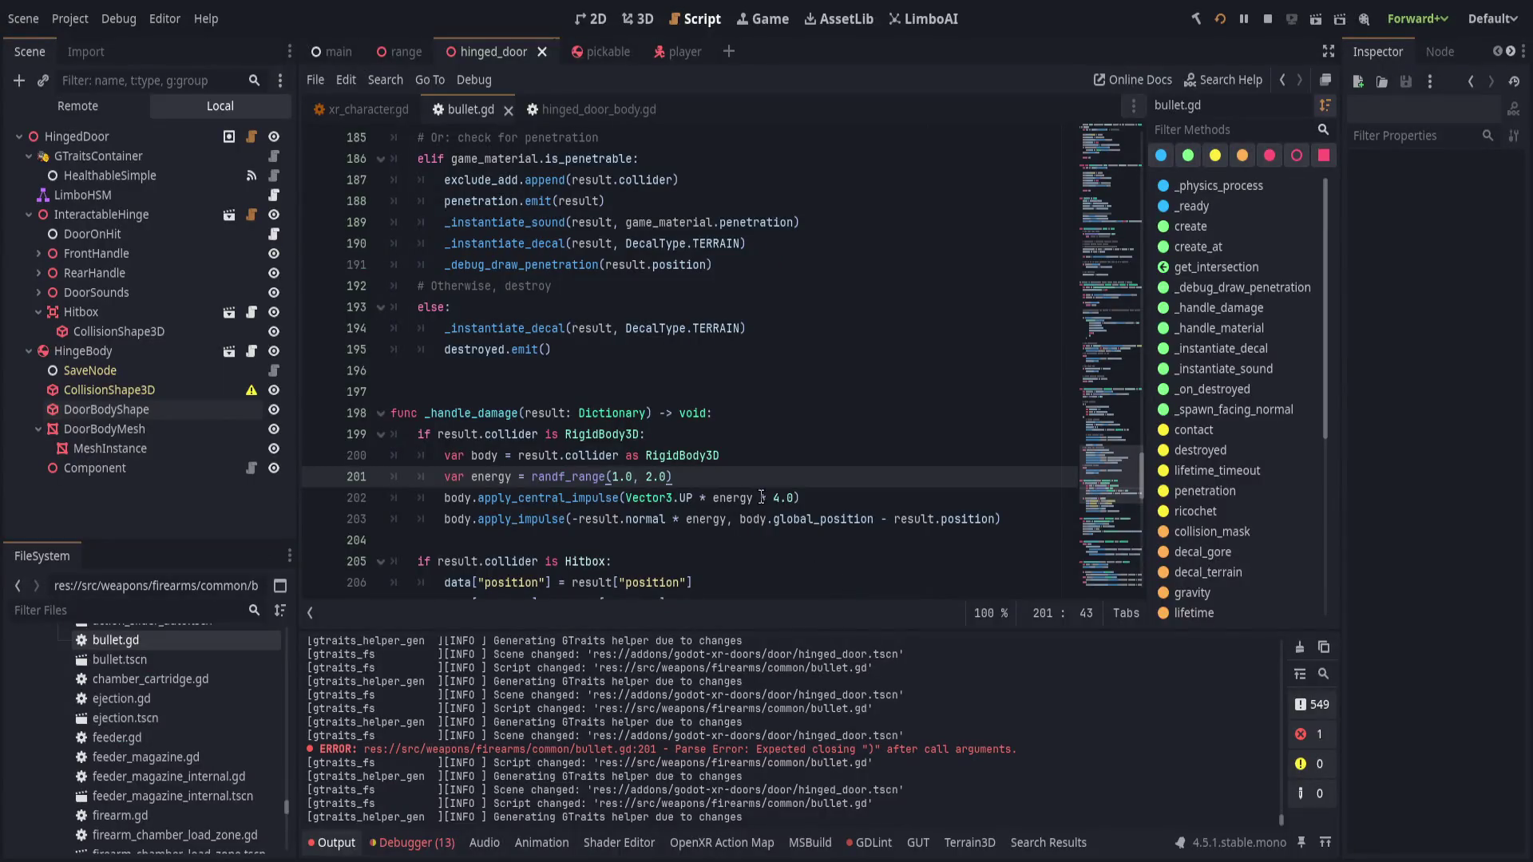
- Change the upward hit impulse to Vector3.UP * energy * 2.0 and save
{"action": "double_click", "coordinate": [780, 497]}
{"action": "type", "text": "2"}
{"action": "key", "text": "ctrl+s"}
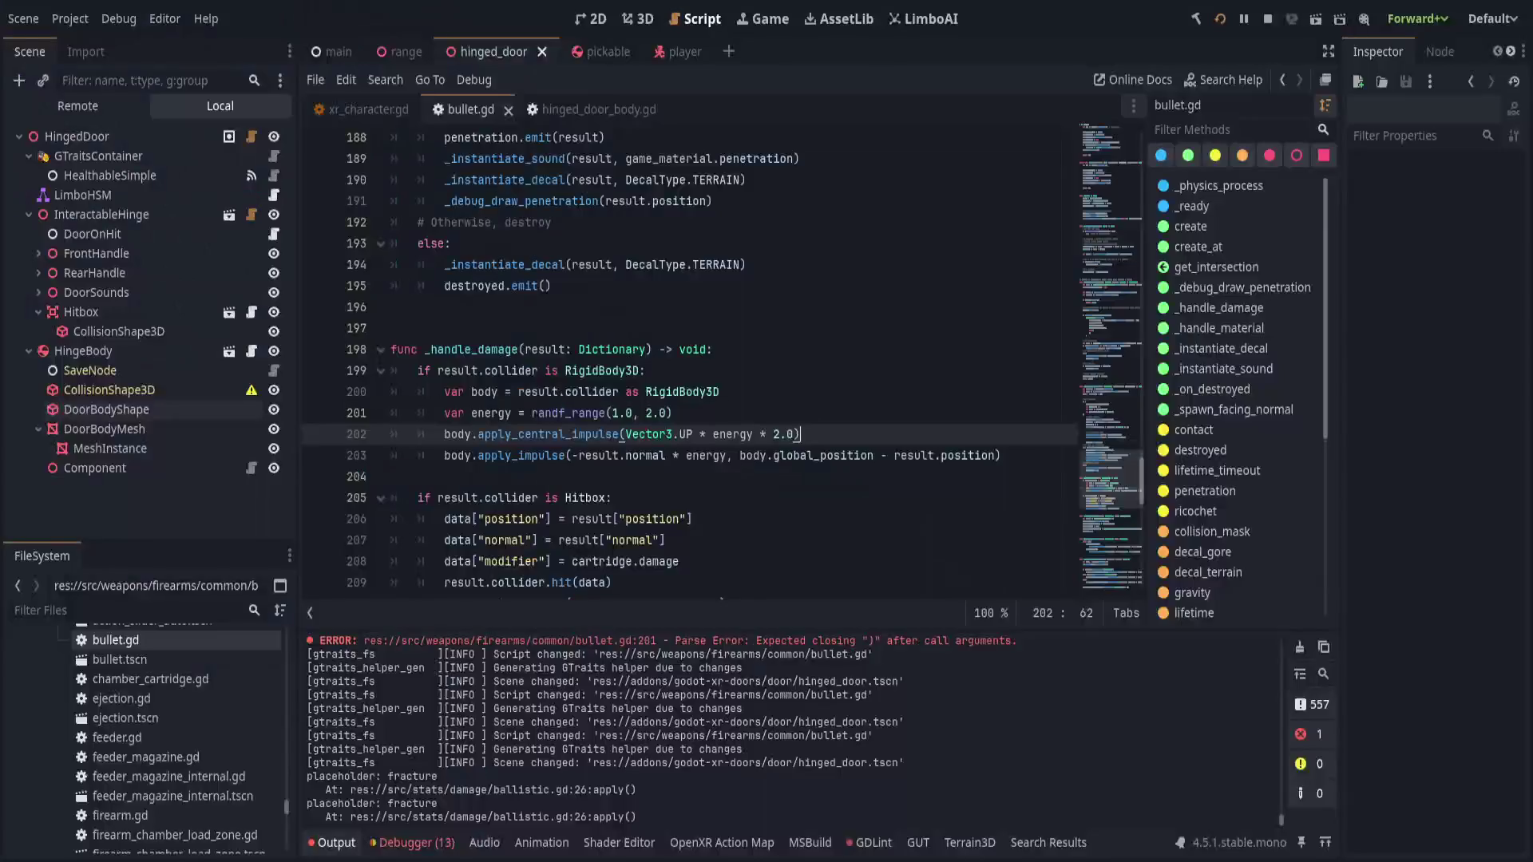
- In hinged_door_body.gd, comment out the auto close-force velocity line 80 with '#' and save
{"action": "key", "text": "alt+Left"}
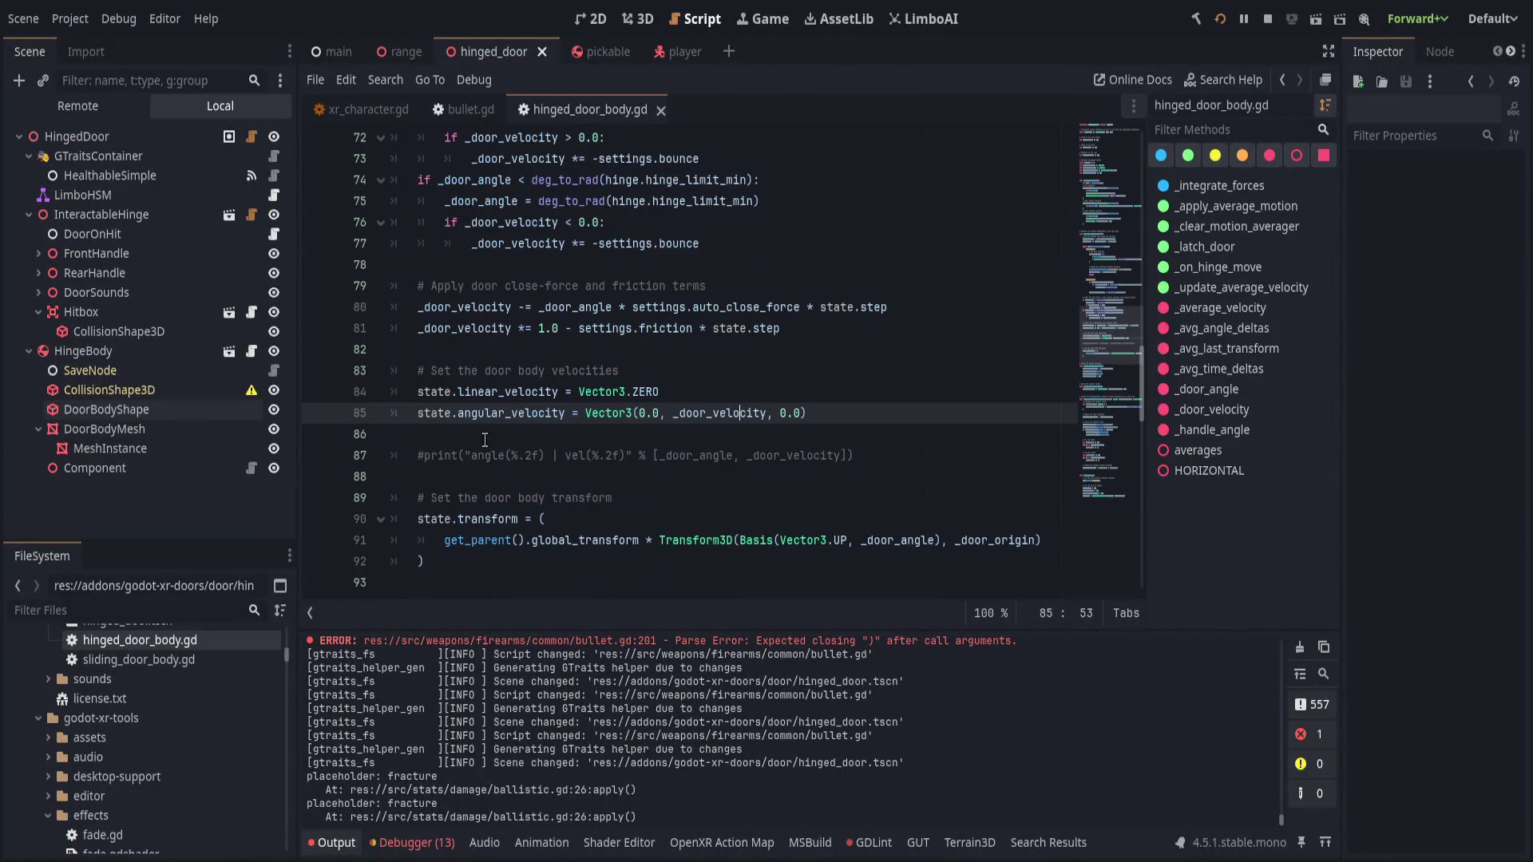
{"action": "double_click", "coordinate": [740, 412]}
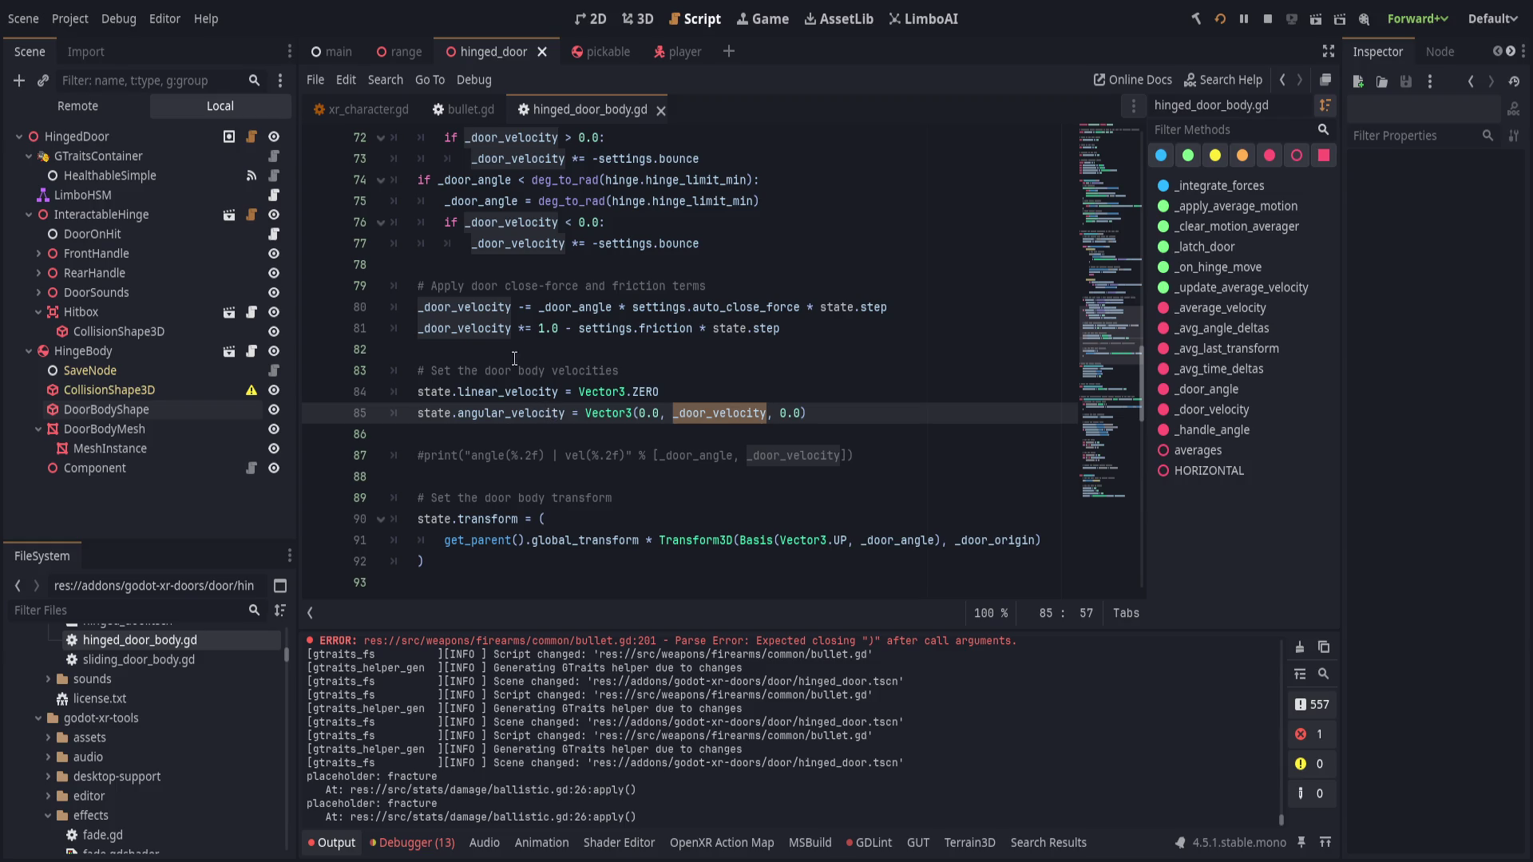
{"action": "left_click", "coordinate": [524, 308]}
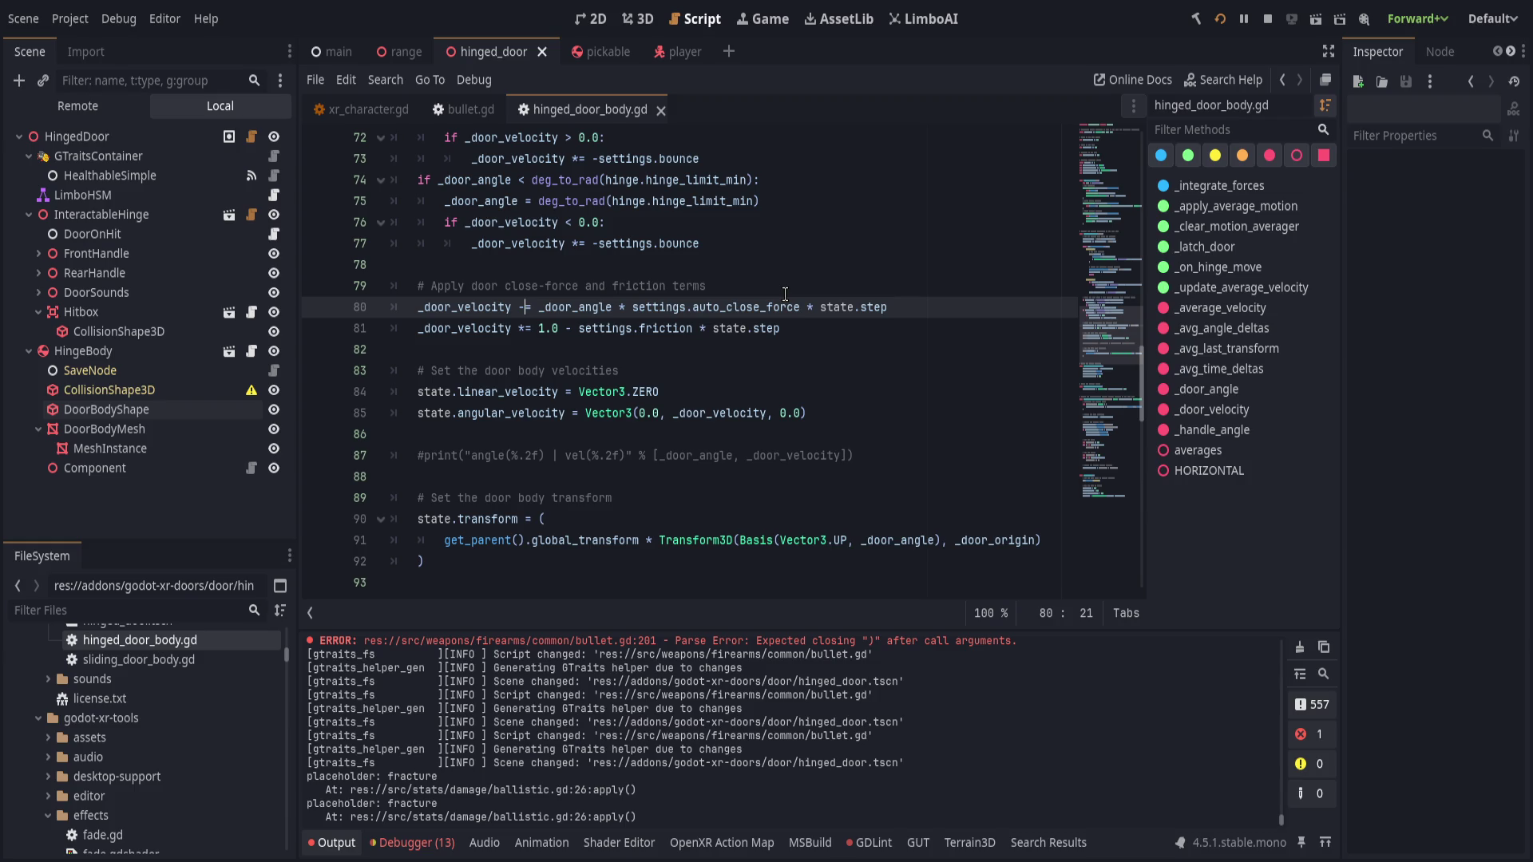
{"action": "key", "text": "Home"}
{"action": "type", "text": "#"}
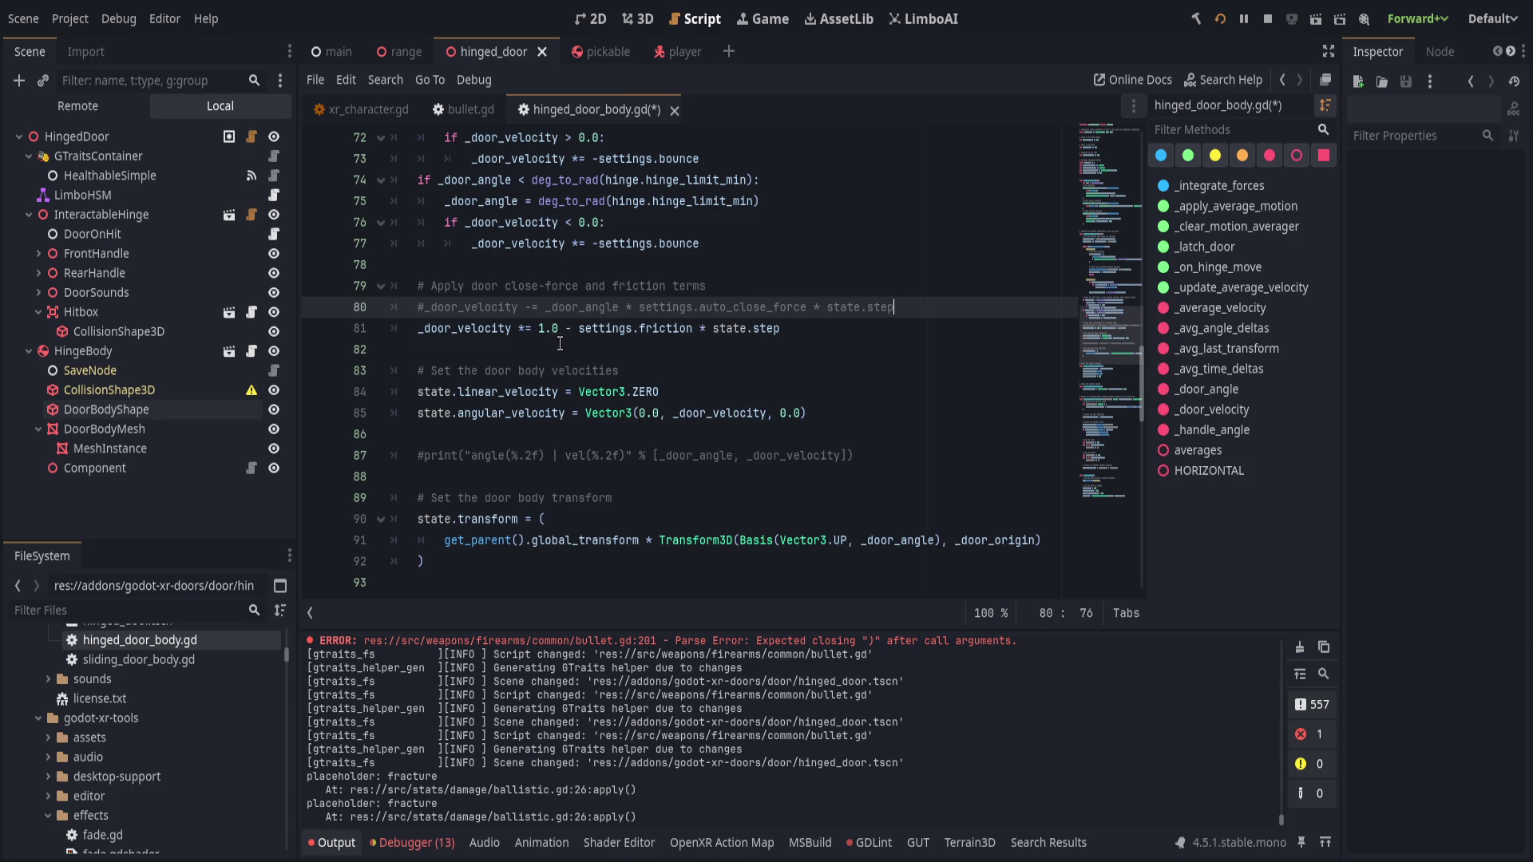
{"action": "key", "text": "ctrl+s"}
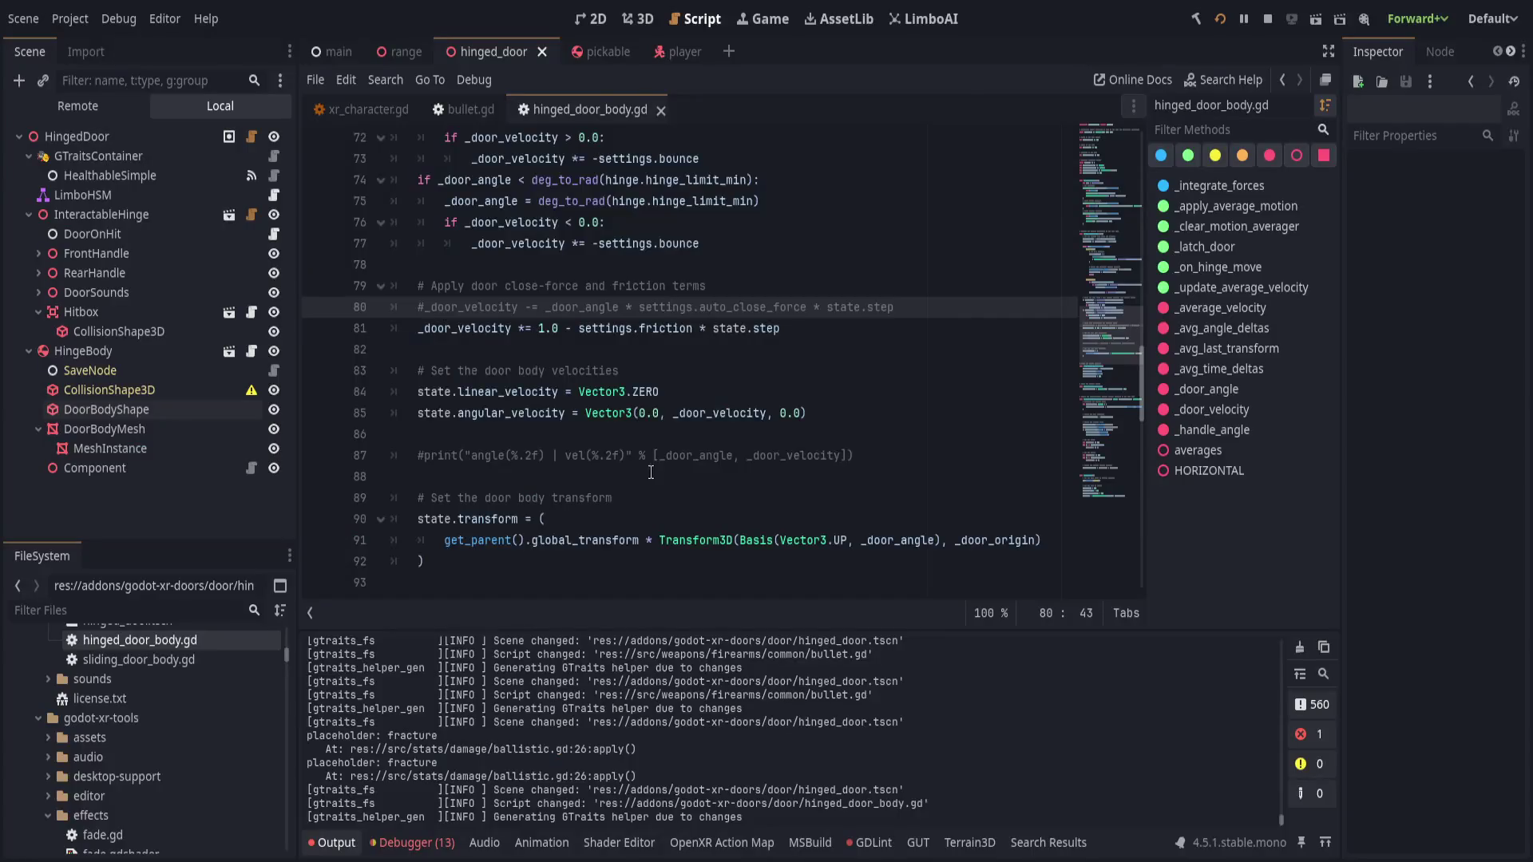
- Change line 47 to '_door_angle -= _door_velocity * state.step' and save the script
{"action": "scroll", "coordinate": [651, 471], "scroll_direction": "down", "scroll_amount": 1}
{"action": "left_click", "coordinate": [630, 498]}
{"action": "scroll", "coordinate": [613, 501], "scroll_direction": "up", "scroll_amount": 10}
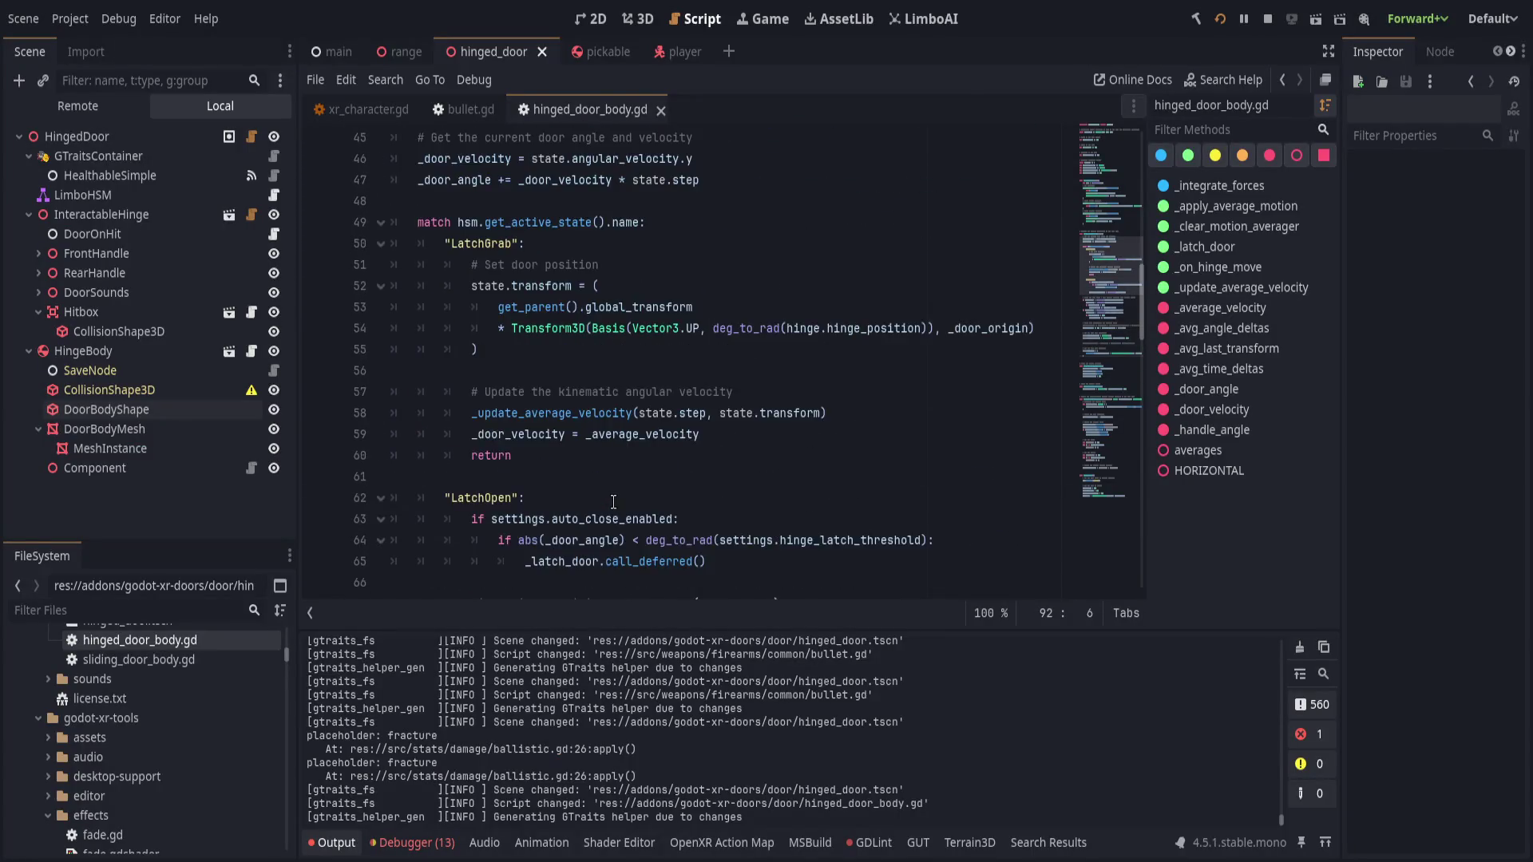
{"action": "scroll", "coordinate": [613, 501], "scroll_direction": "up", "scroll_amount": 2}
{"action": "double_click", "coordinate": [612, 286]}
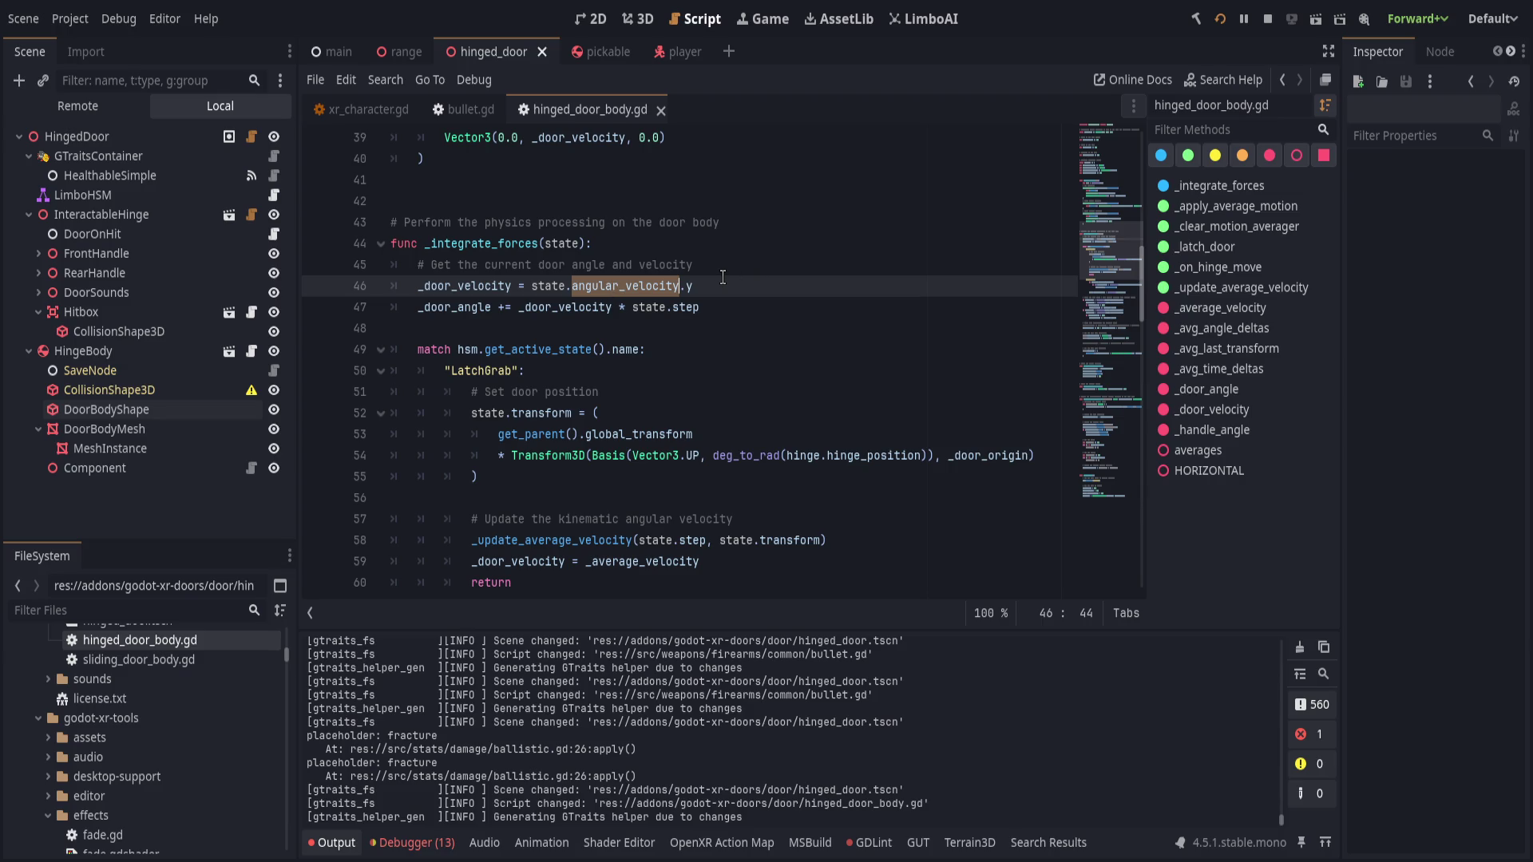
{"action": "left_click", "coordinate": [505, 307]}
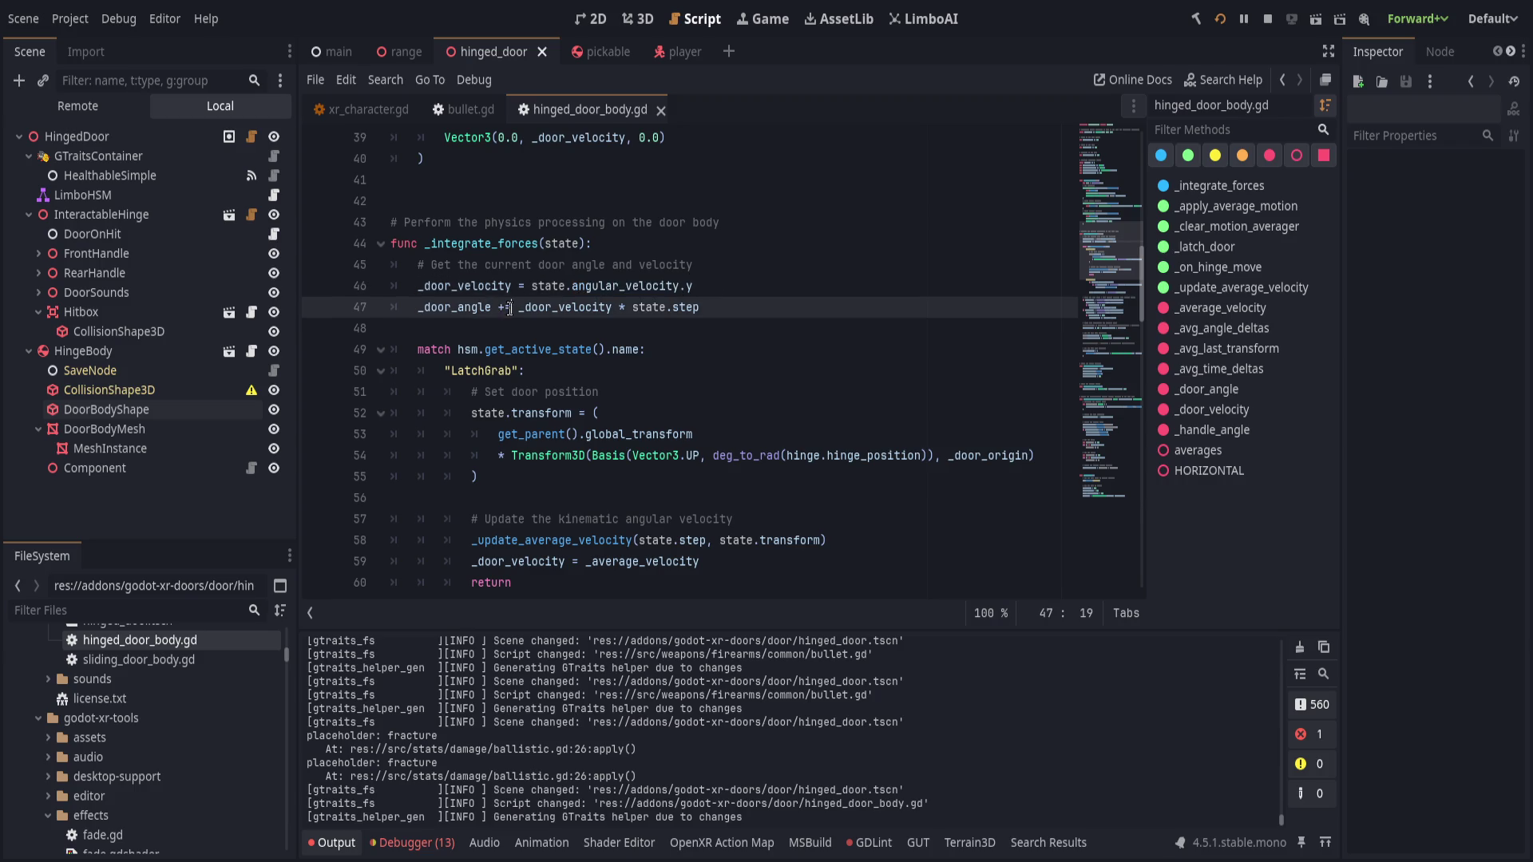
{"action": "key", "text": "BackSpace"}
{"action": "type", "text": "-"}
{"action": "key", "text": "ctrl+s"}
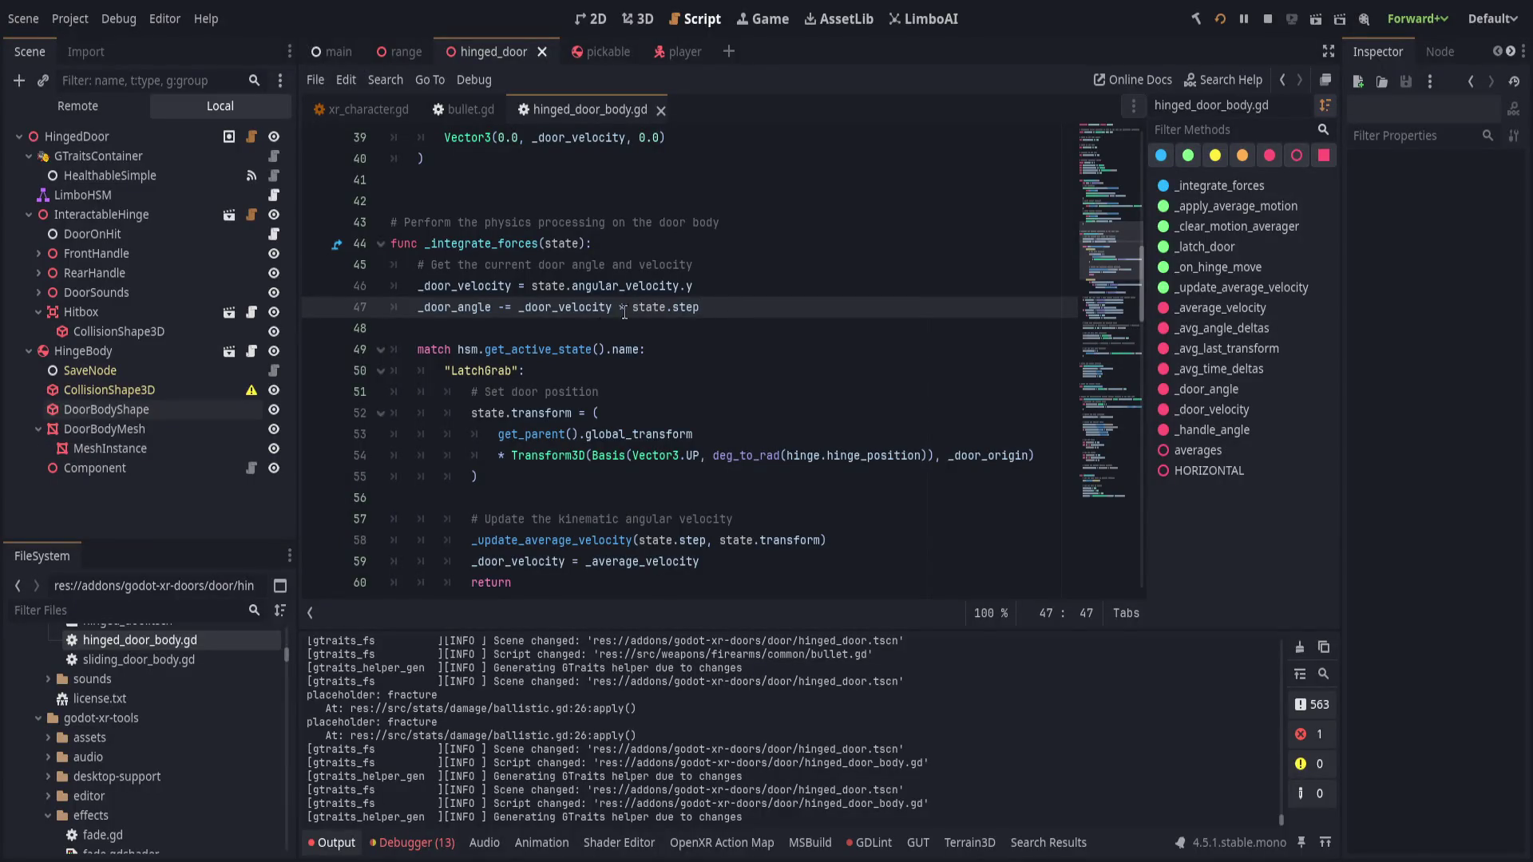
- Trace the uses of _door_angle down to the LatchOpen auto-close latch threshold check
{"action": "left_click", "coordinate": [696, 319]}
{"action": "left_click", "coordinate": [464, 313]}
{"action": "double_click", "coordinate": [464, 313]}
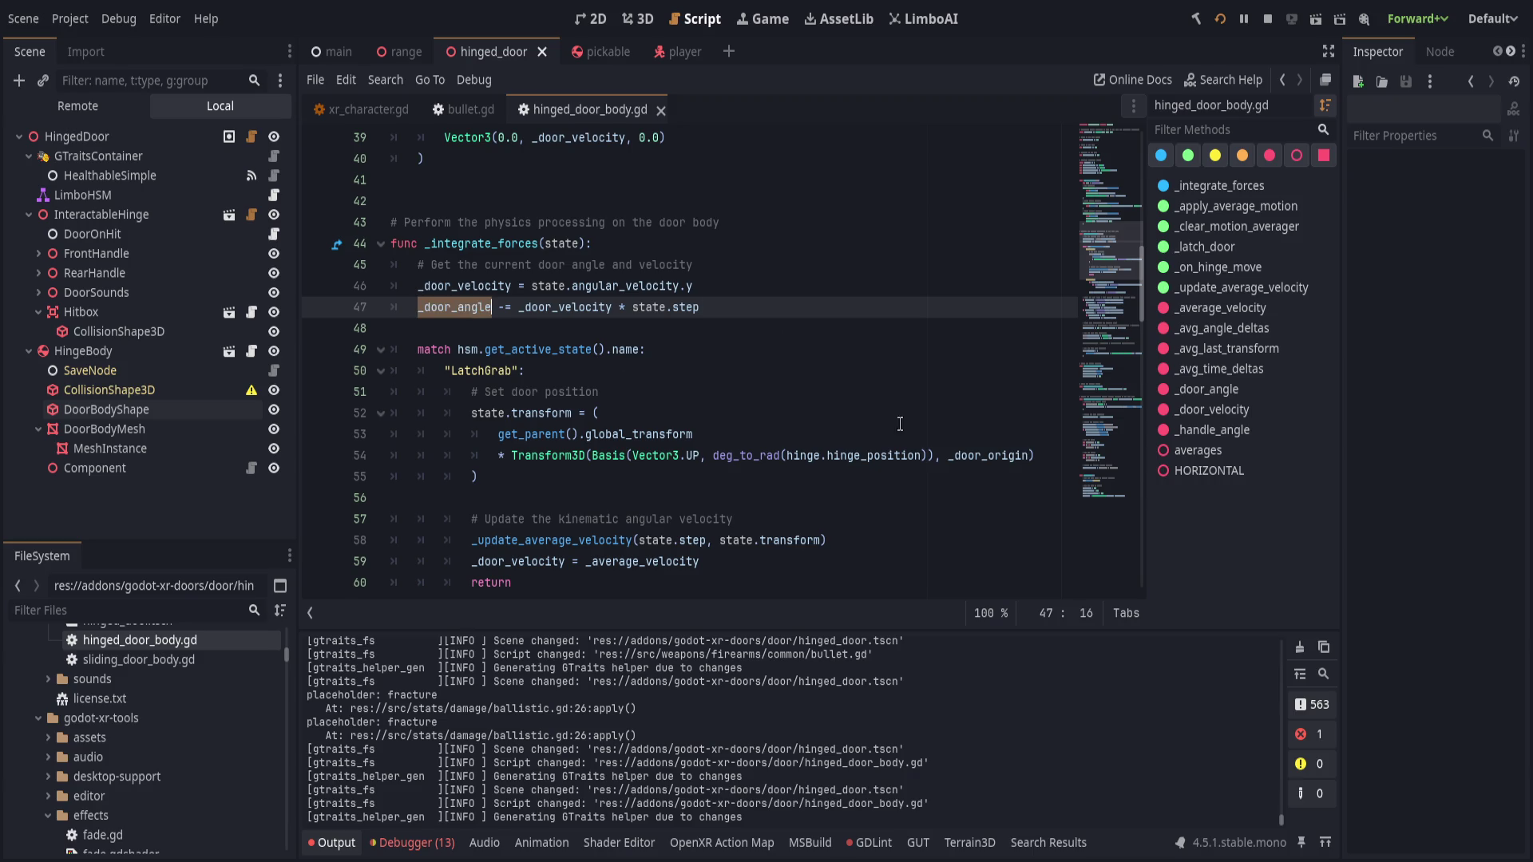
{"action": "scroll", "coordinate": [900, 427], "scroll_direction": "down", "scroll_amount": 4}
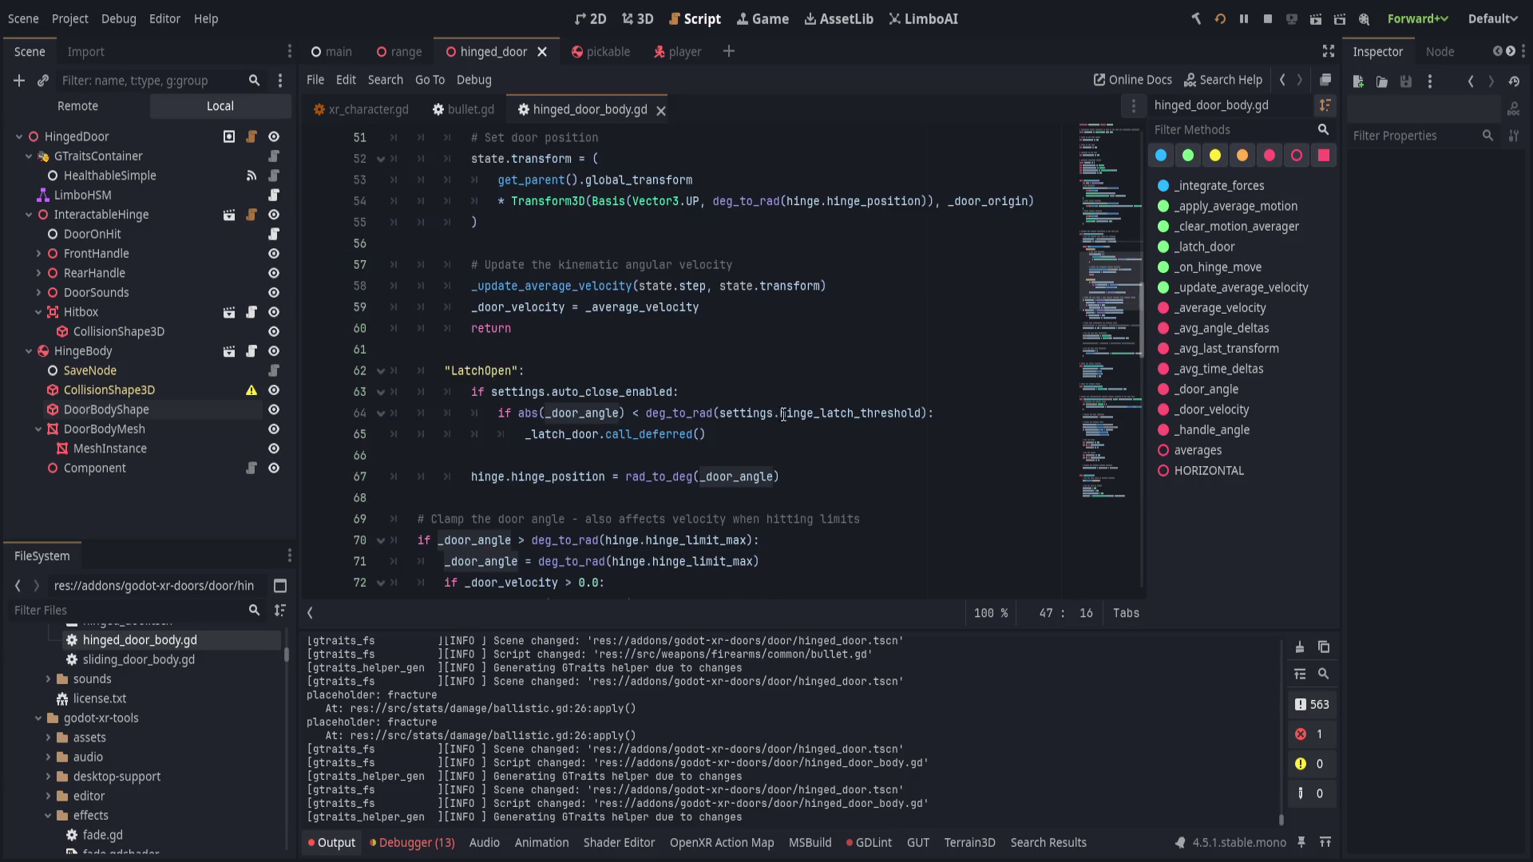
{"action": "left_click", "coordinate": [638, 408]}
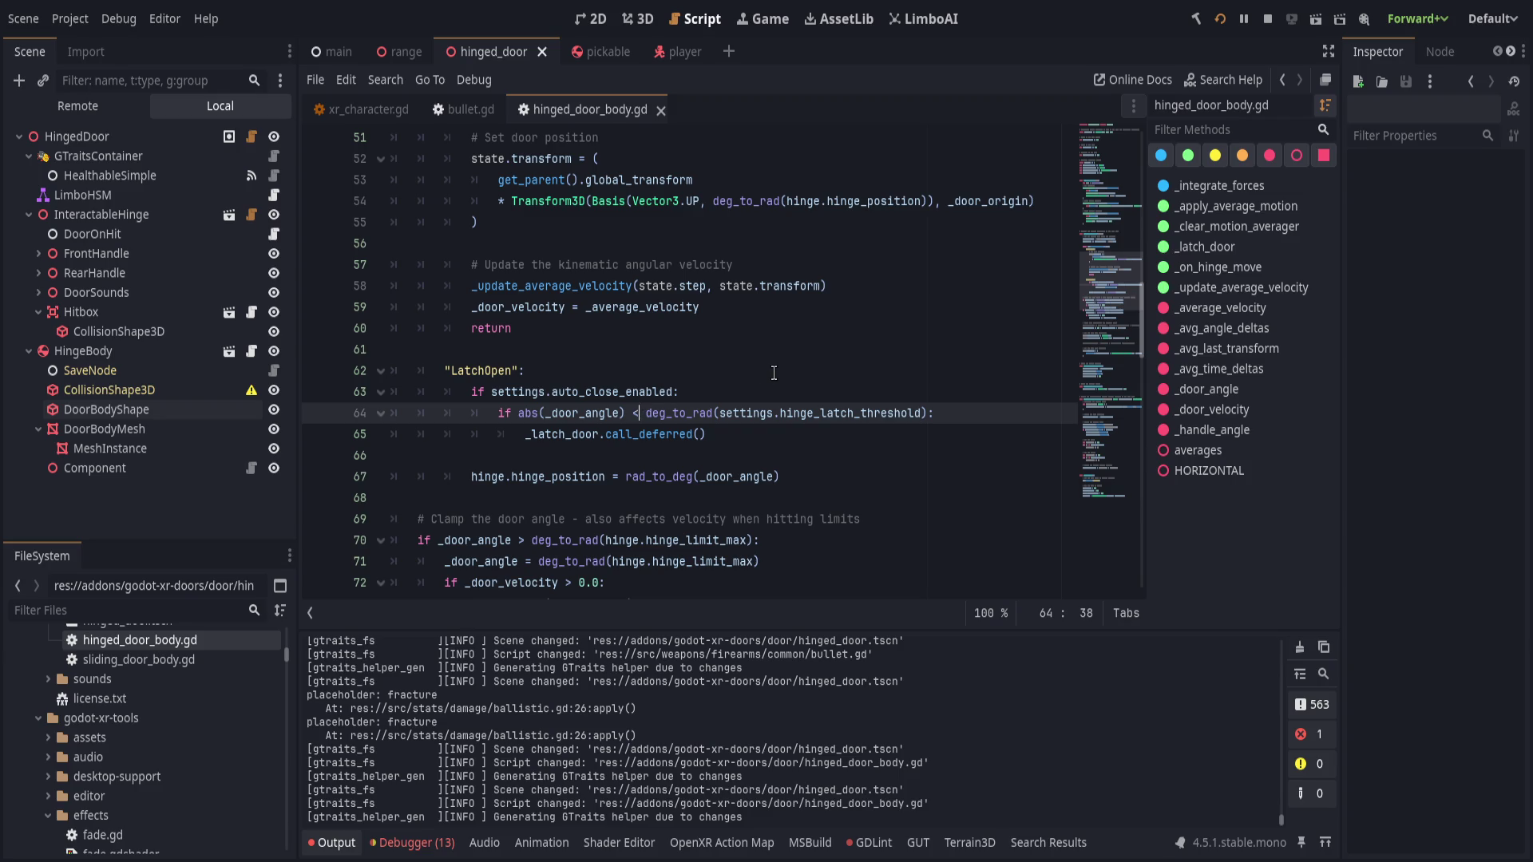